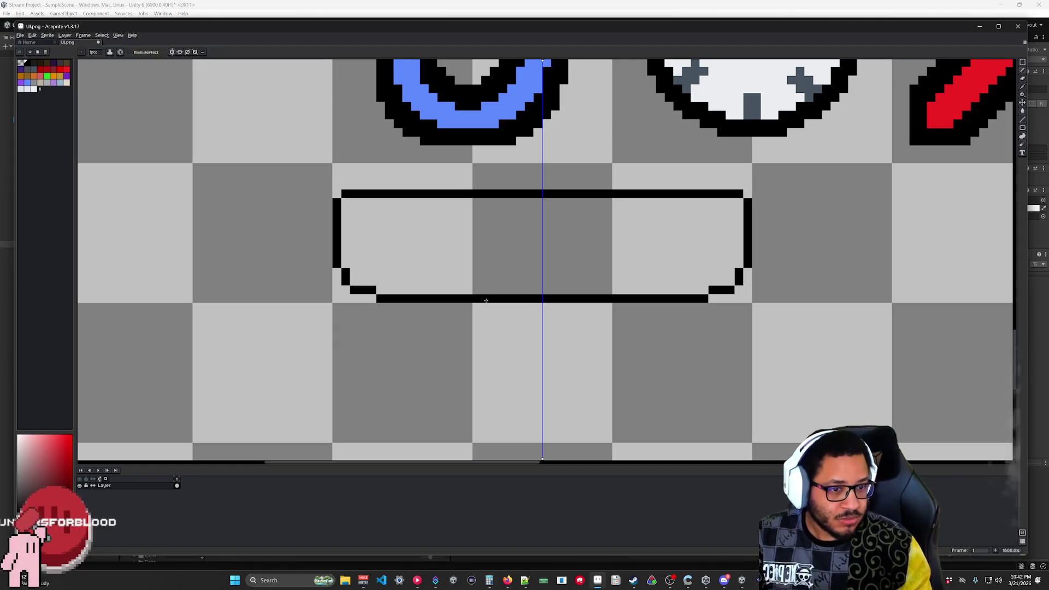
- Round off the platform's upper corners by erasing and redrawing outline pixels
scroll(459, 315, "down", 4)
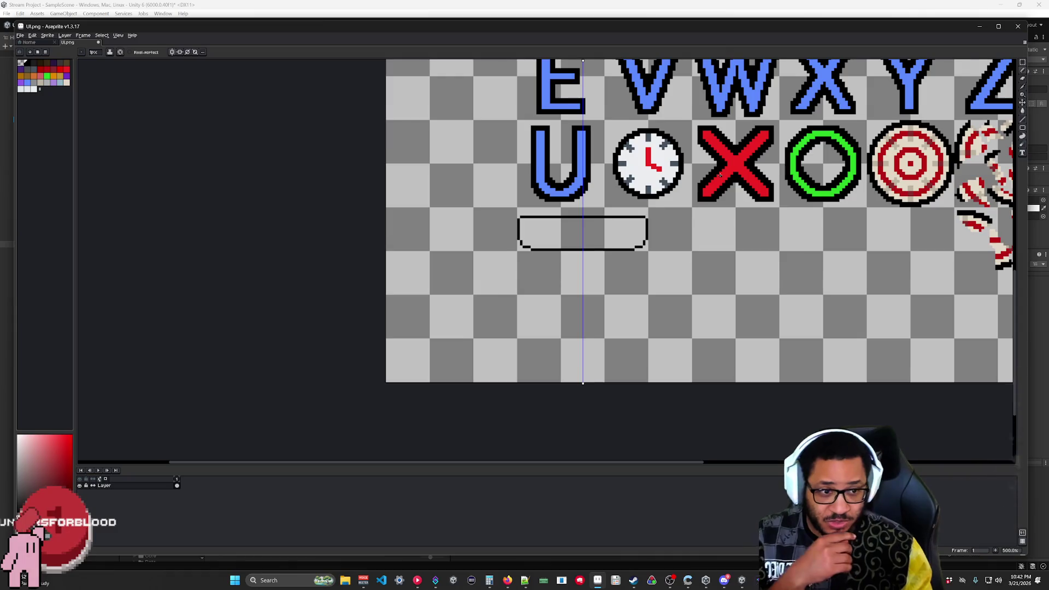
scroll(720, 175, "up", 3)
scroll(720, 175, "right", 3)
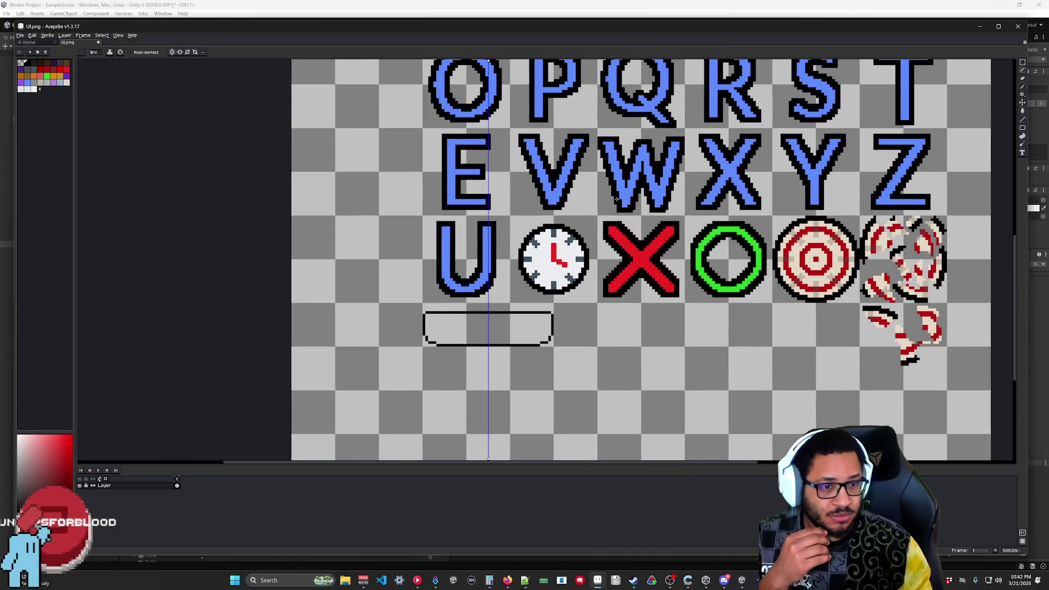
scroll(511, 255, "up", 6)
scroll(558, 196, "down", 3)
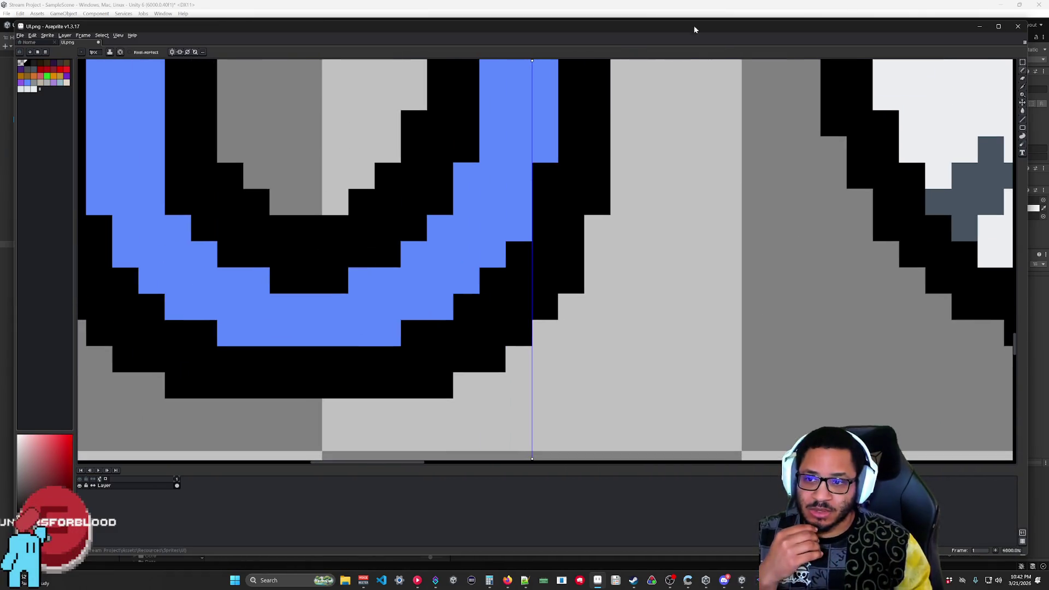
scroll(558, 196, "down", 3)
scroll(558, 196, "right", 3)
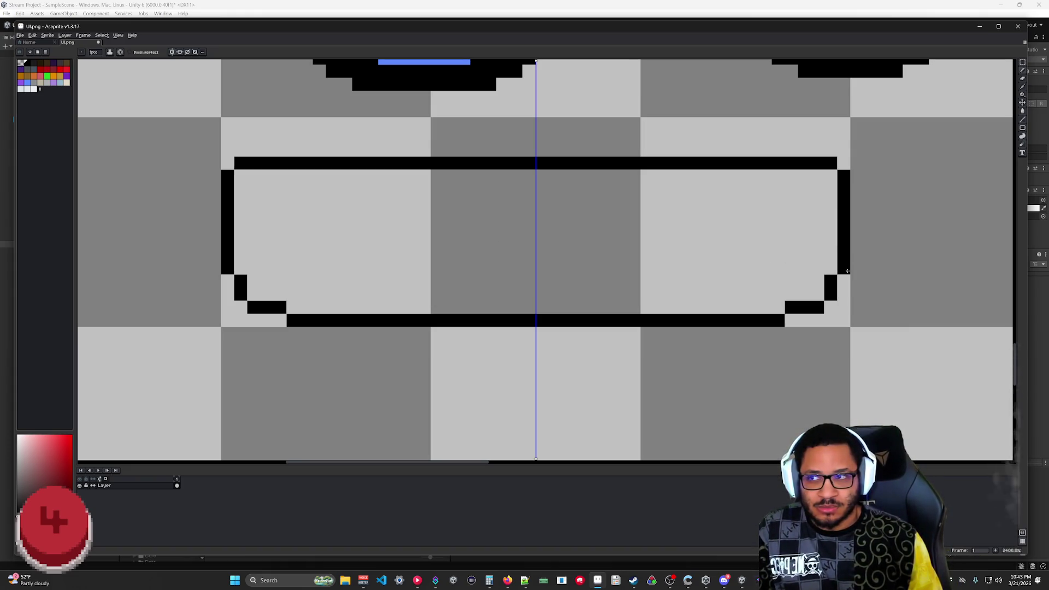
key("e")
left_click(227, 176)
left_click(241, 163)
key("b")
left_click(240, 176)
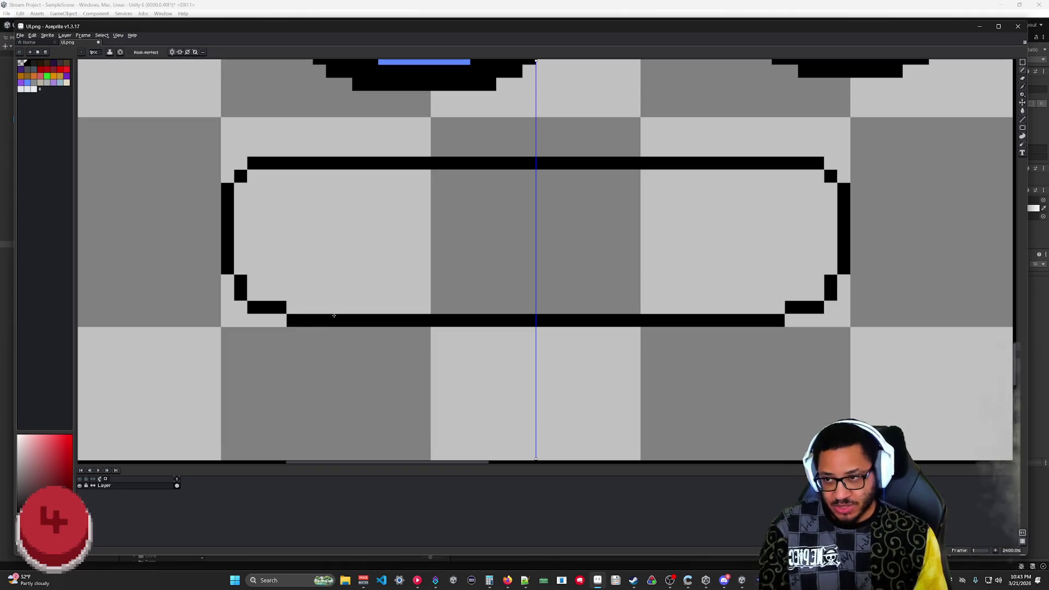
- Square the upper corners again, extending the top line and walls to meet them
key("e")
left_click(254, 163)
key("b")
left_click(254, 176)
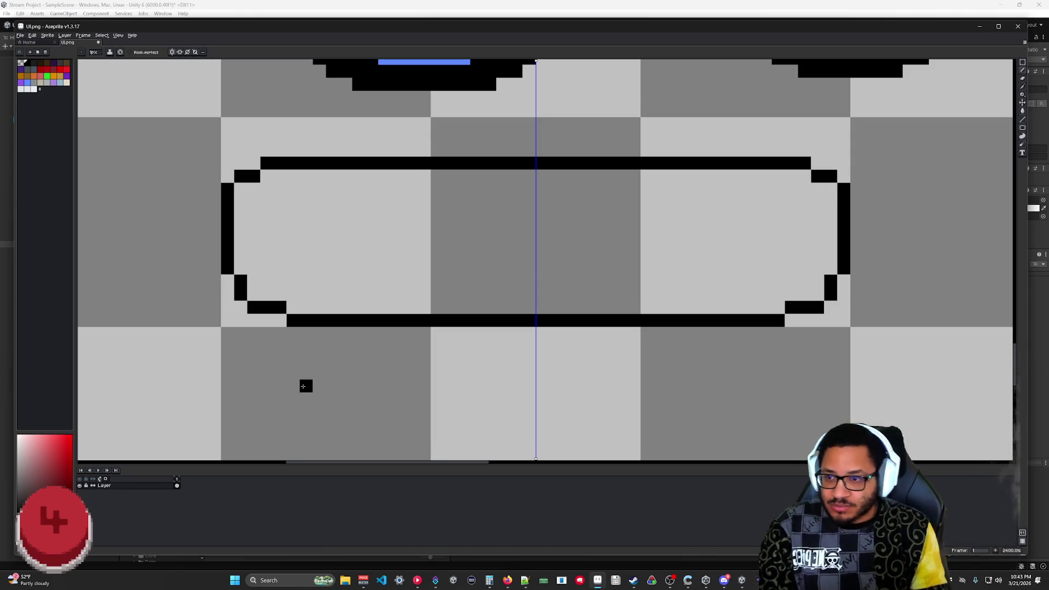
key("e")
left_click(254, 176)
left_click(241, 176)
key("b")
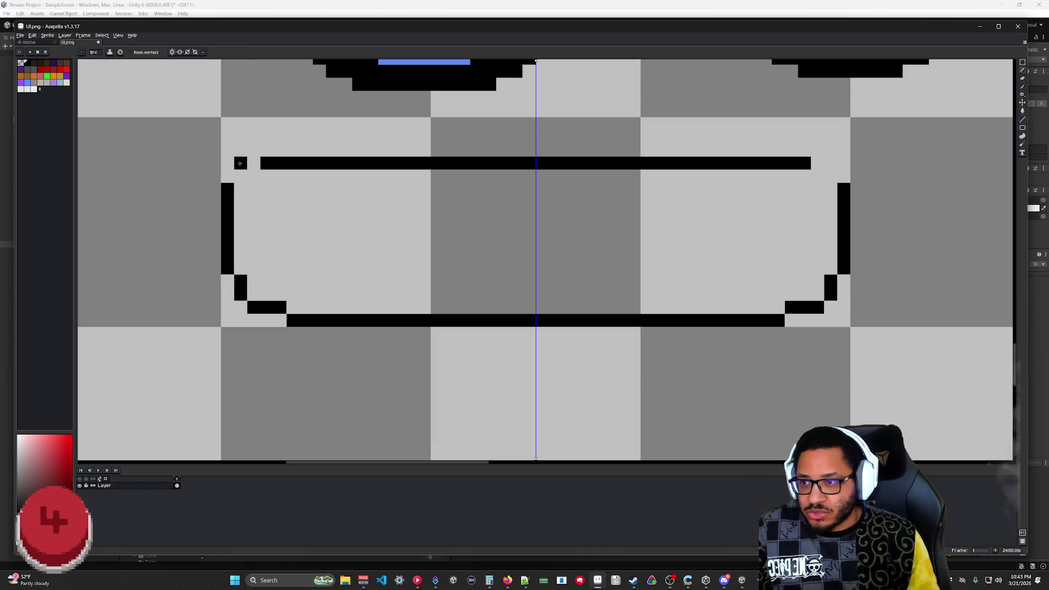
left_click_drag(241, 163, 254, 163)
left_click(227, 176)
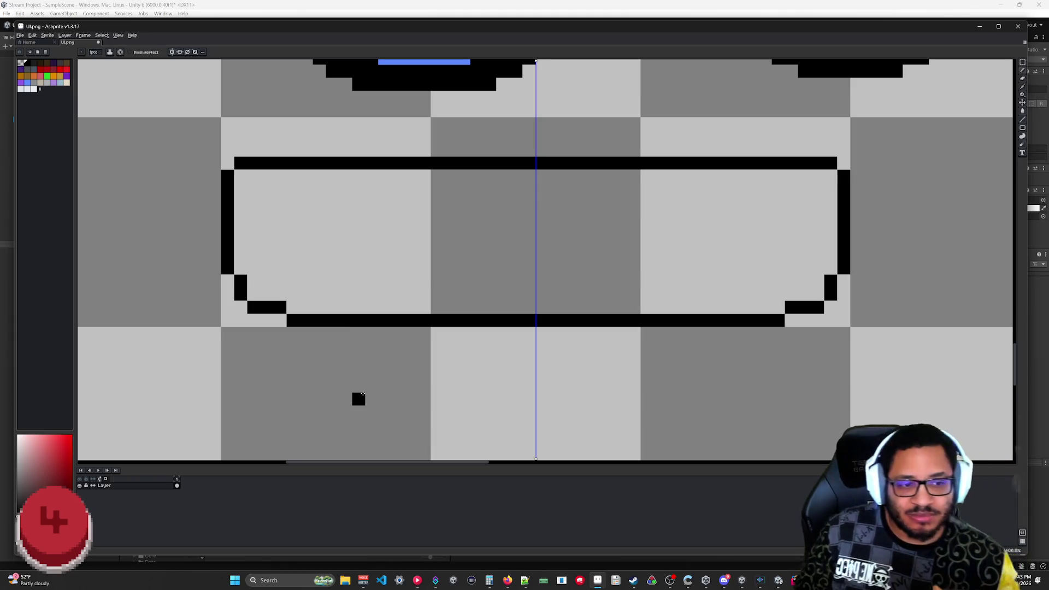
- Draw a mirrored jagged grass edge across the platform, cleaning pixels at the centre notch and left wall
left_click_drag(362, 394, 361, 374)
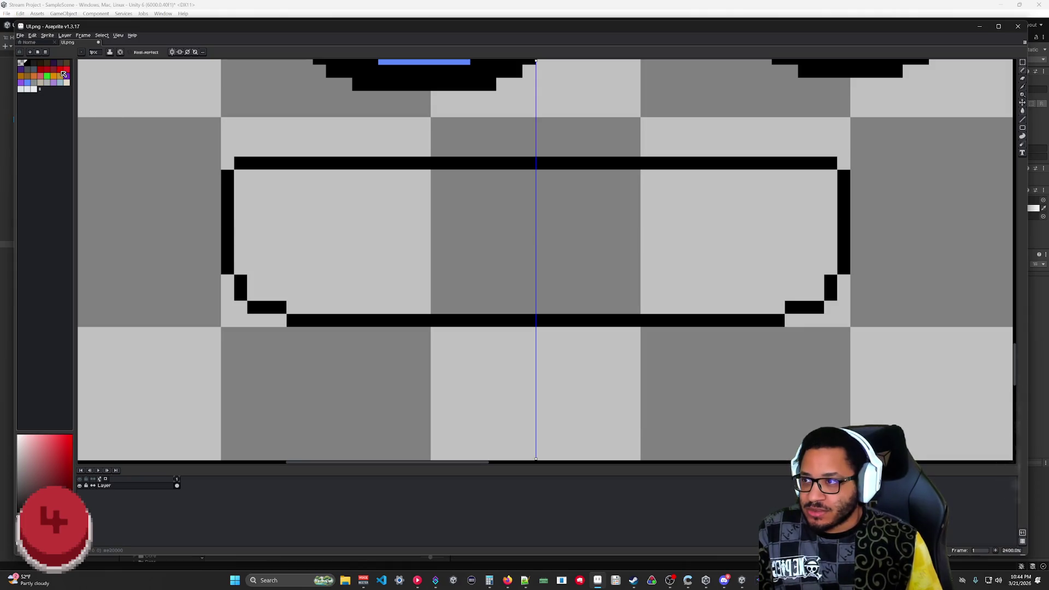
mouse_move(241, 216)
left_mouse_down()
mouse_move(295, 240)
mouse_move(411, 218)
mouse_move(531, 219)
mouse_move(543, 254)
mouse_move(538, 240)
left_mouse_up()
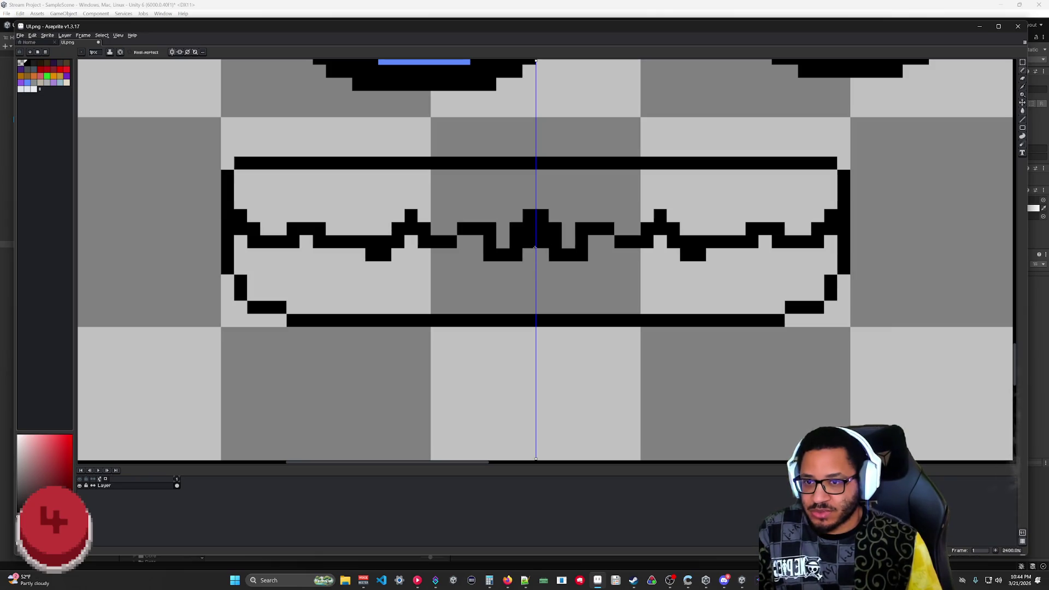
key("e")
left_click(542, 216)
left_click(542, 230)
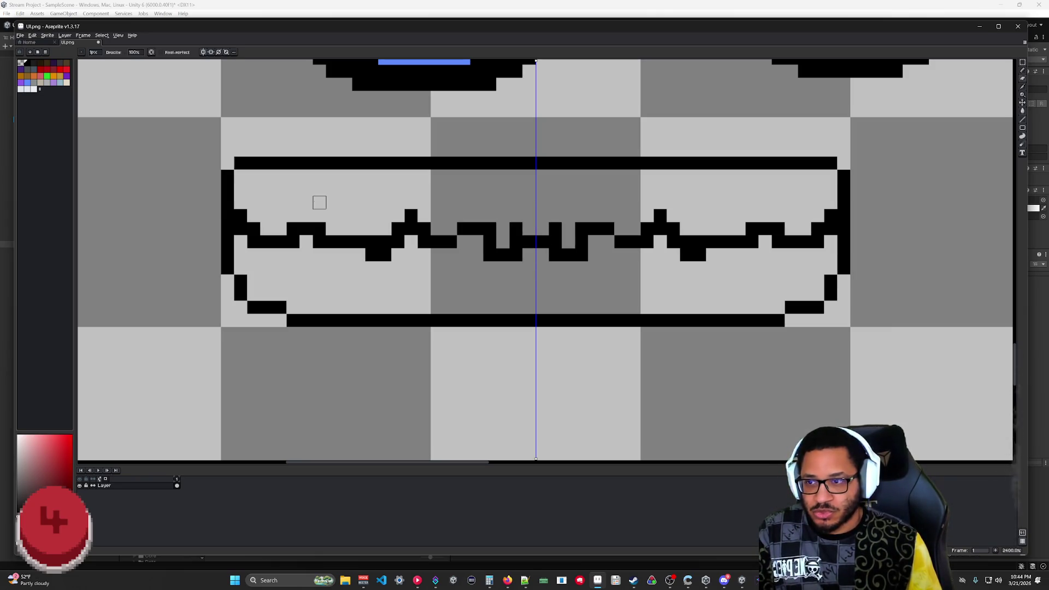
left_click(253, 228)
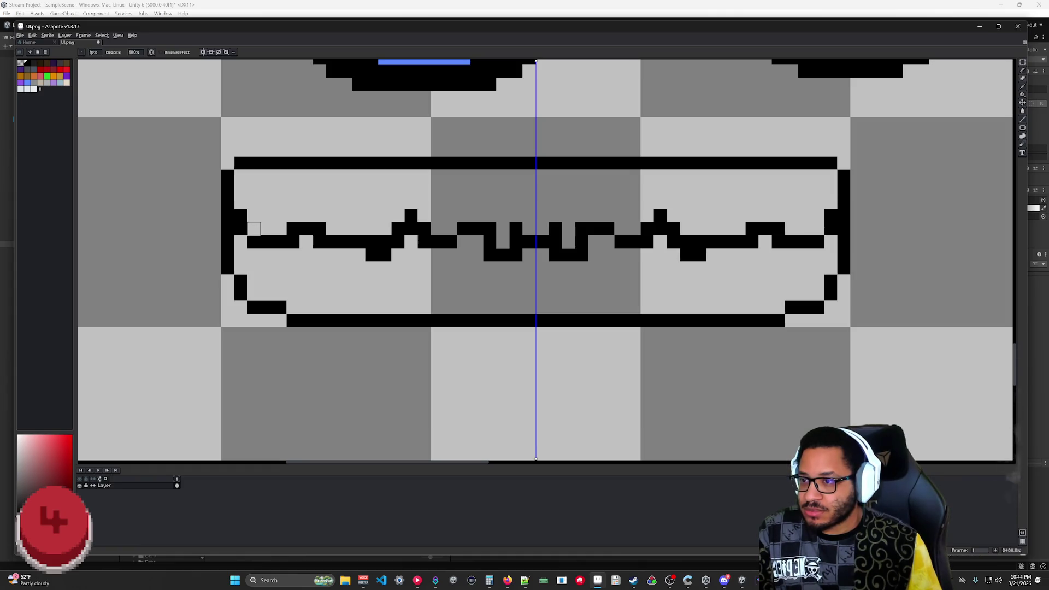
left_click(240, 214)
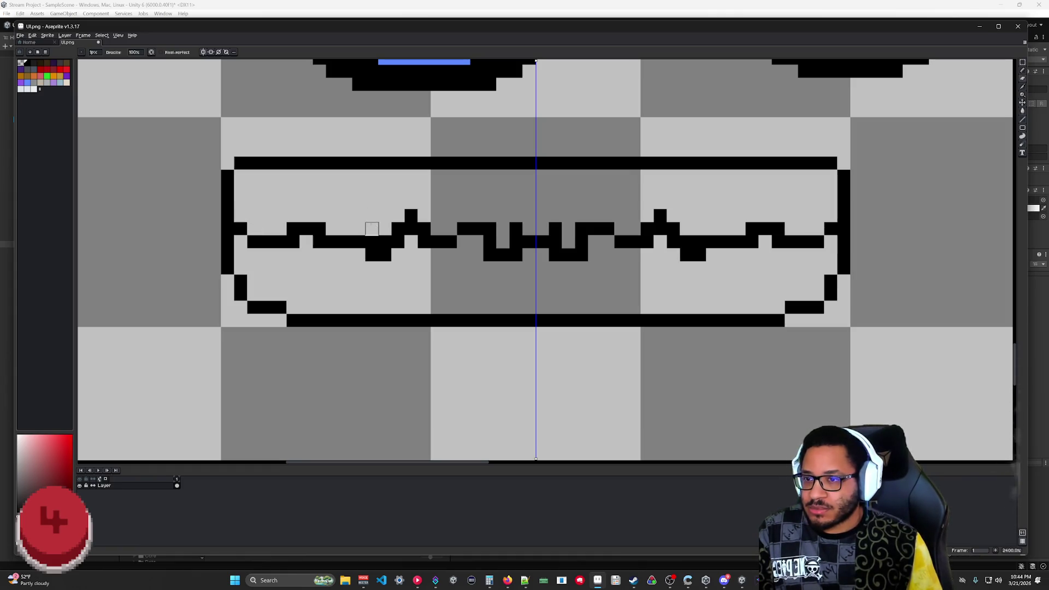
- Erase stray bumps on the jagged line, turn off vertical symmetry and select bright green
left_click(384, 241)
left_click(372, 241)
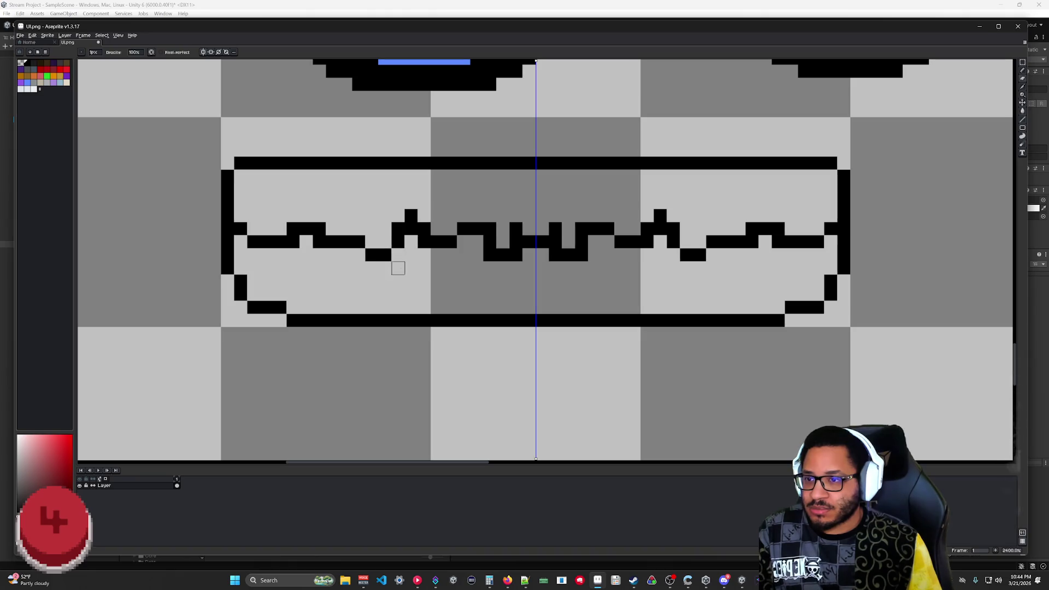
left_click(490, 254)
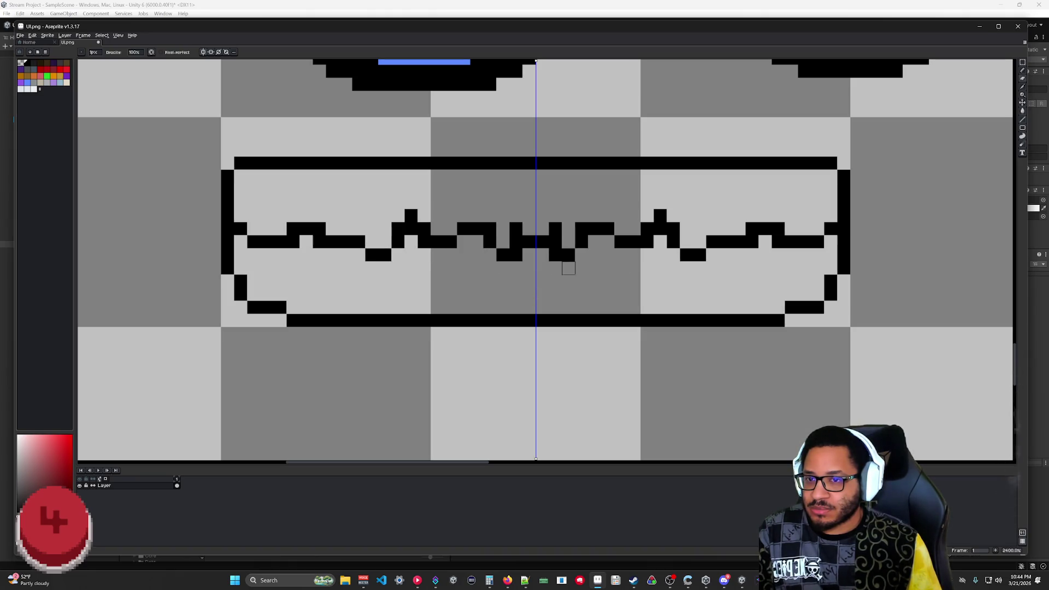
left_click(204, 52)
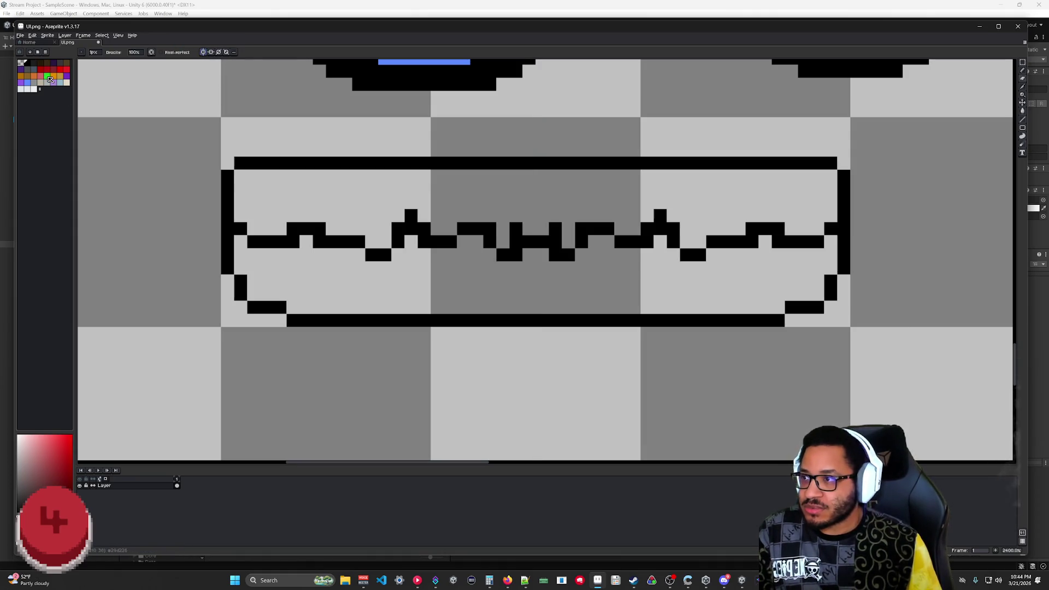
left_click(47, 76)
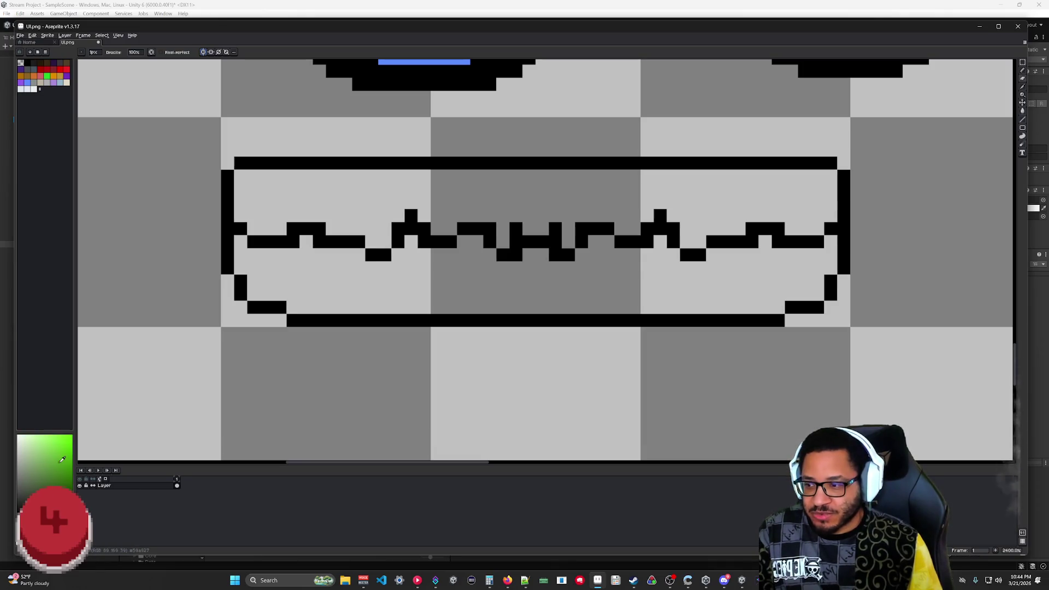
- Bucket-fill above the jagged line bright green and below it dark brown, undoing a stray pixel
key("w")
left_click(371, 202)
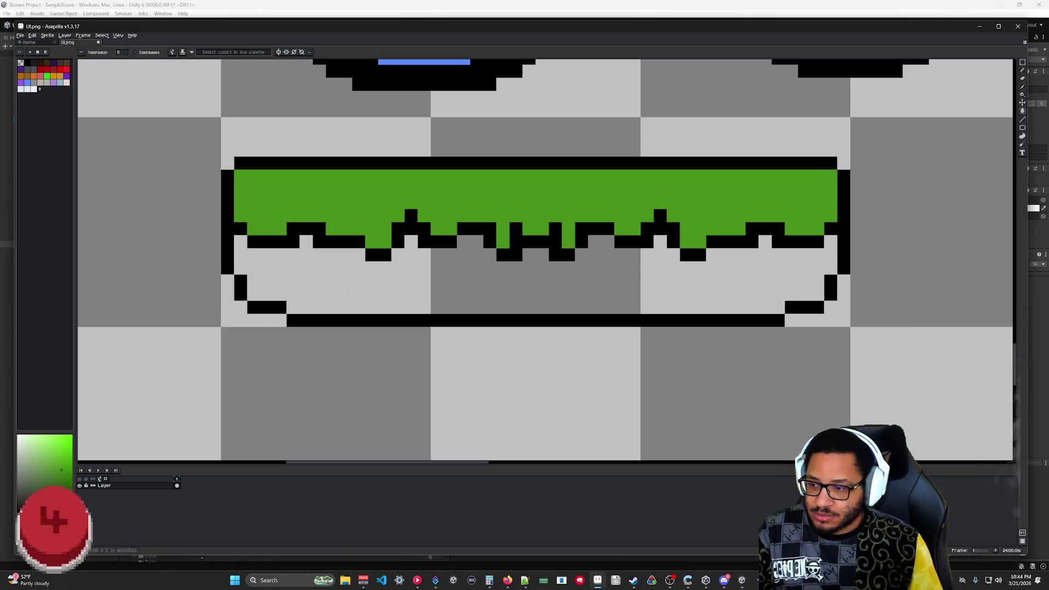
left_click(20, 495)
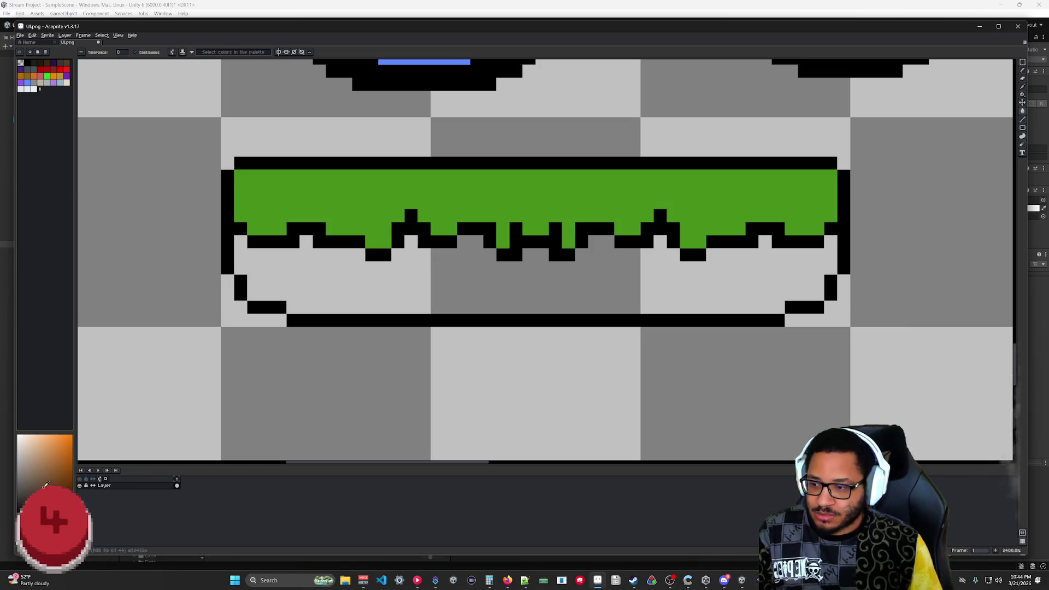
left_click(60, 485)
left_click(371, 290)
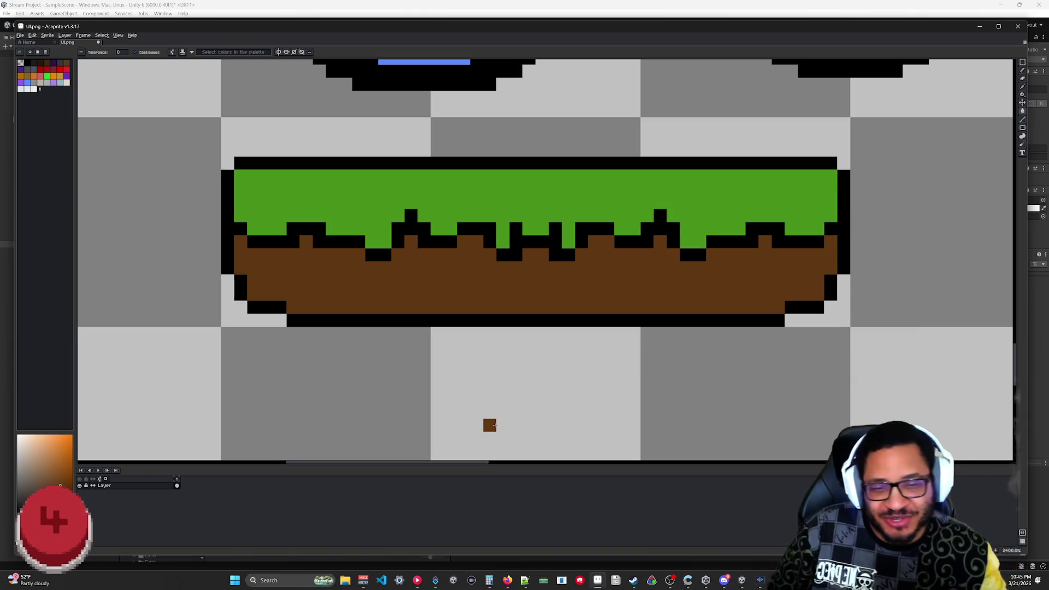
key("ctrl+z")
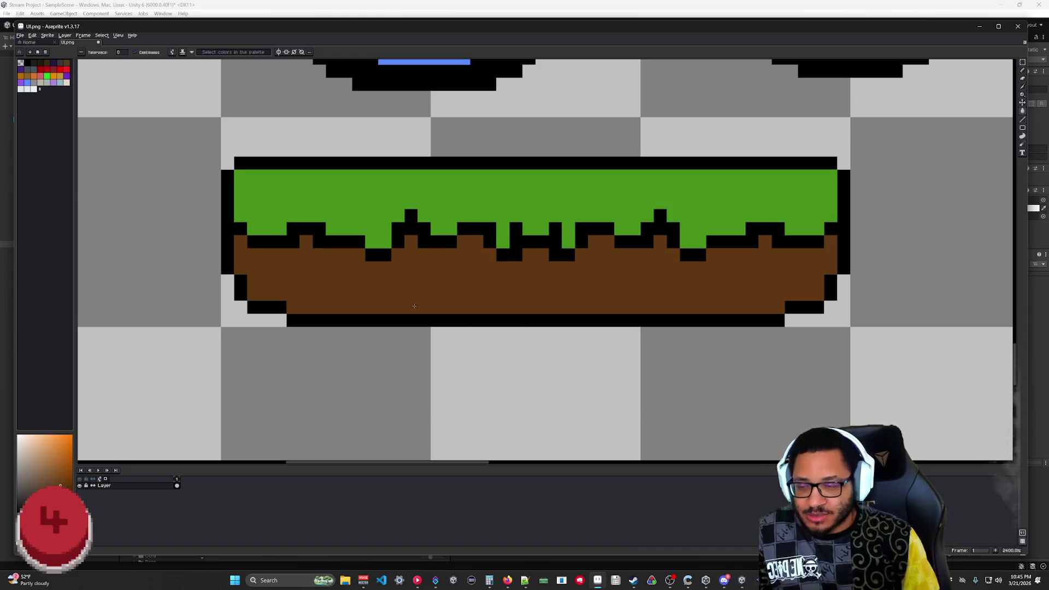
key("i")
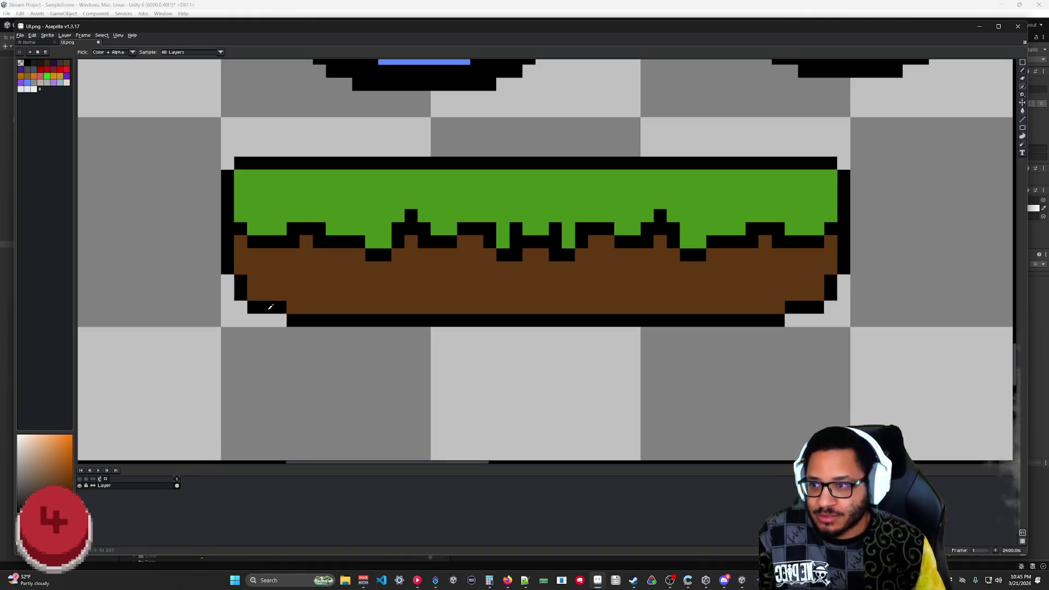
- Recolour the dirt's bottom, left and right outline pixels dark brown
key("g")
left_click(454, 321)
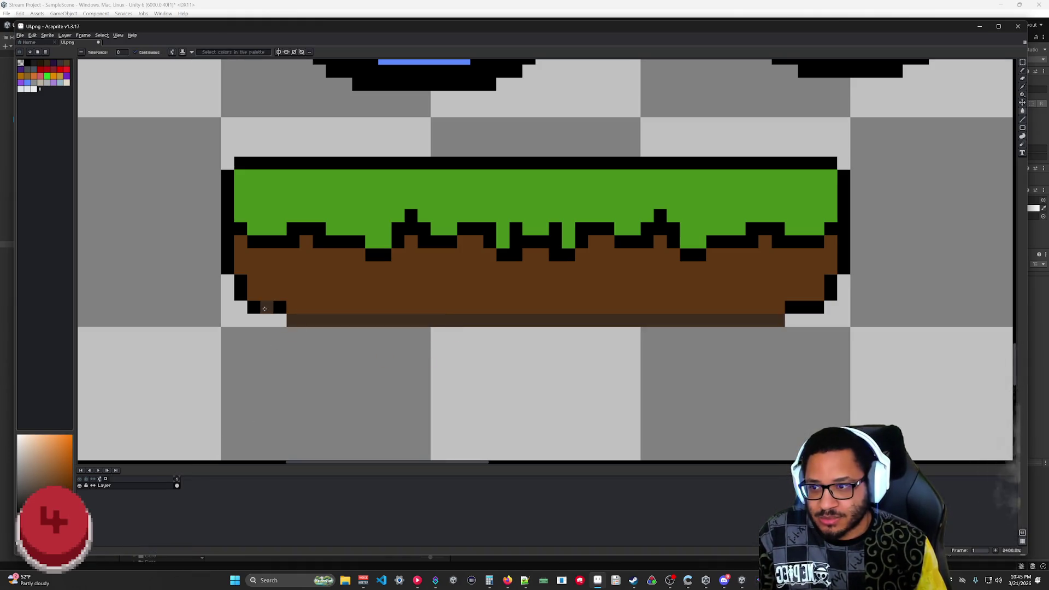
left_click(267, 307)
left_click(241, 282)
key("b")
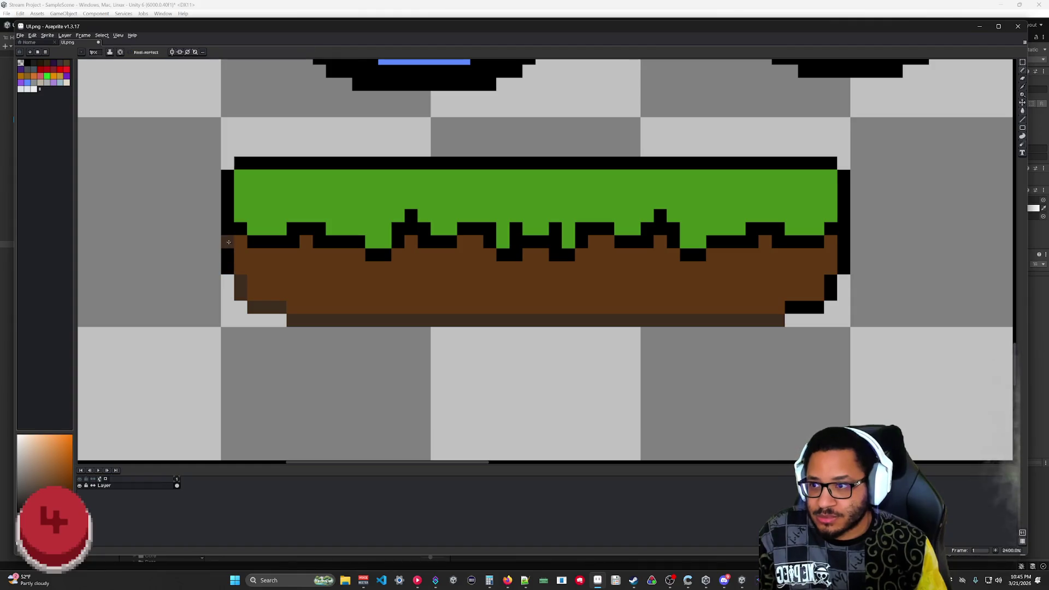
left_click_drag(228, 228, 228, 269)
mouse_move(847, 257)
left_mouse_down()
mouse_move(844, 230)
mouse_move(831, 295)
mouse_move(796, 307)
left_mouse_up()
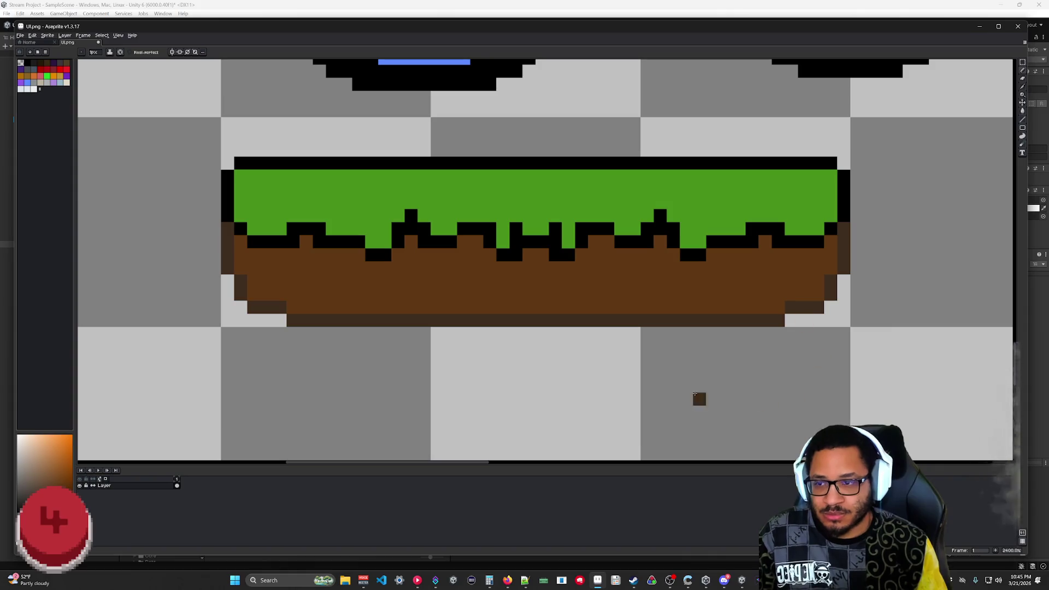
- Sample the grass green and recolour the top, left grass outline and left grass edge
key("i")
left_click(439, 212)
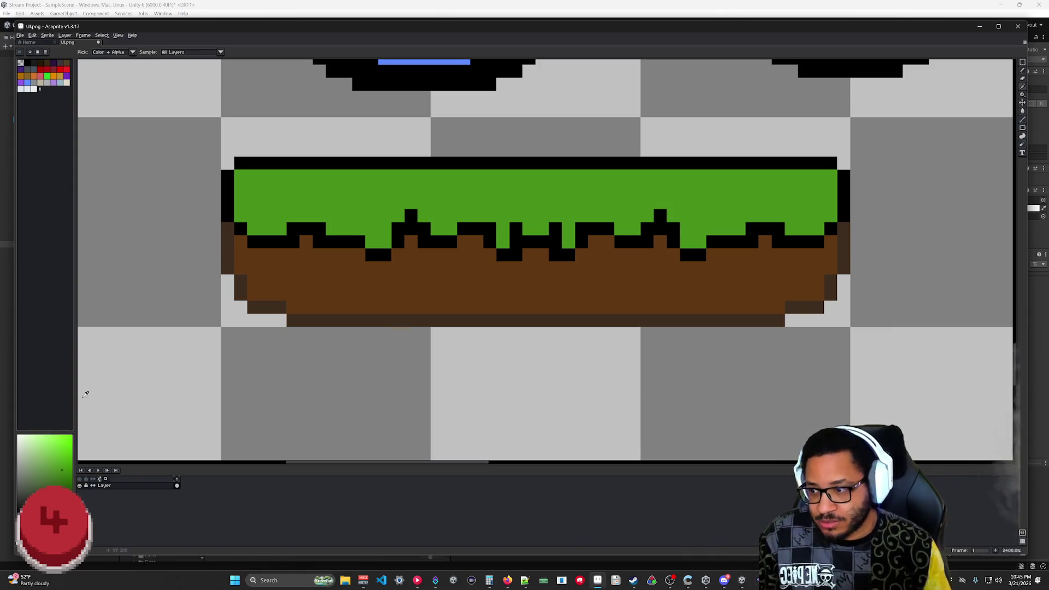
key("b")
key("g")
left_click(268, 162)
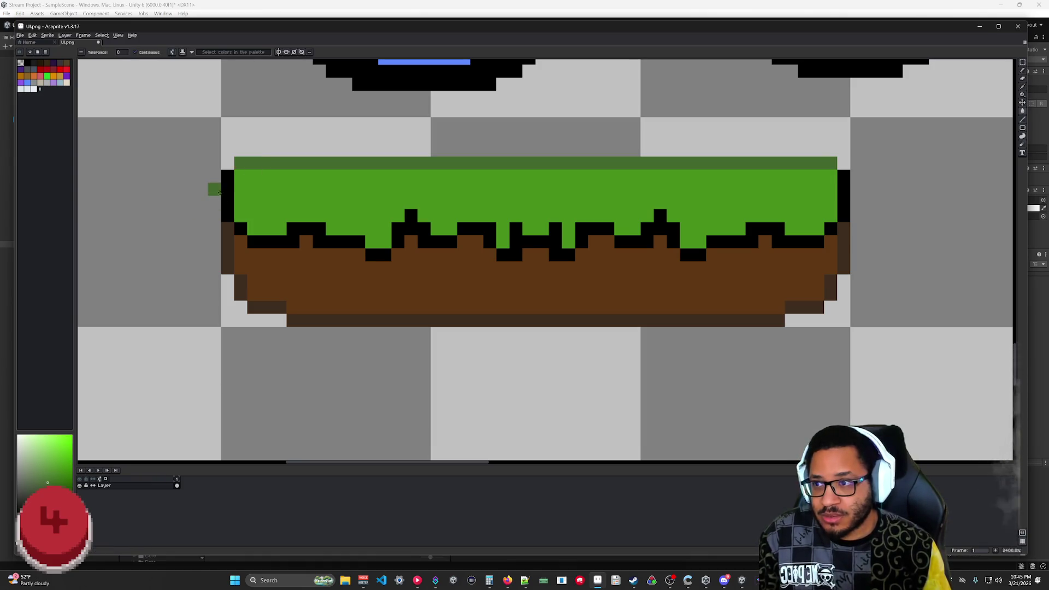
left_click(227, 189)
key("b")
mouse_move(255, 235)
left_mouse_down()
mouse_move(240, 228)
mouse_move(292, 242)
mouse_move(292, 228)
mouse_move(385, 254)
left_mouse_up()
left_click(437, 241)
- Bucket-fill the black outline pieces along the middle of the grass edge dark green
key("g")
left_click(415, 228)
left_click(481, 228)
left_click(536, 240)
left_click(616, 238)
left_click(656, 229)
left_click(596, 228)
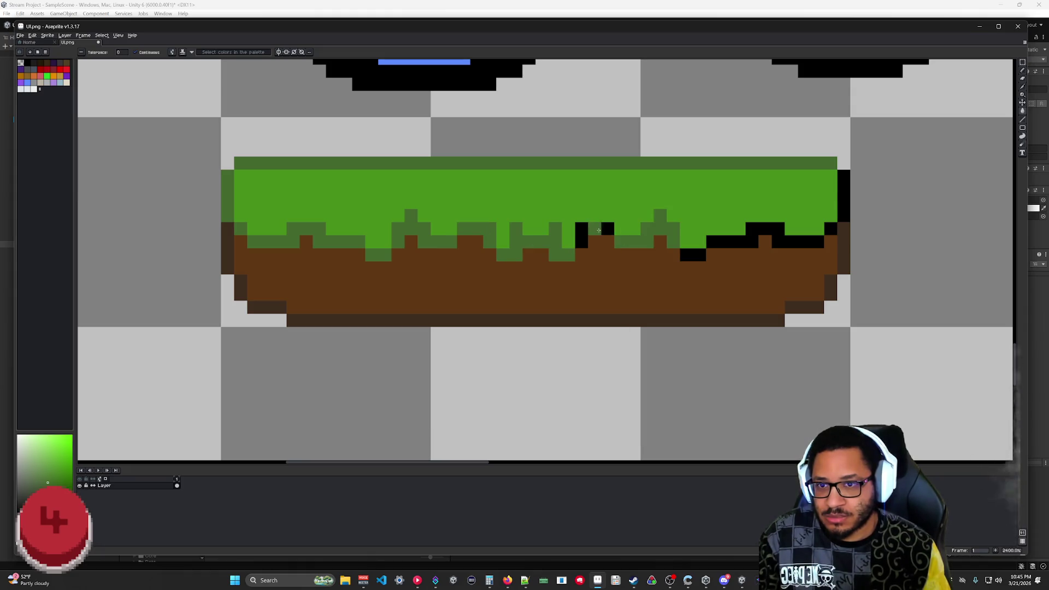
left_click(582, 235)
left_click(607, 229)
- Recolour the last black pixels on the grass's right end dark green
left_click(765, 241)
left_click(699, 255)
left_click(685, 254)
left_click(844, 215)
left_click(844, 197)
left_click(830, 228)
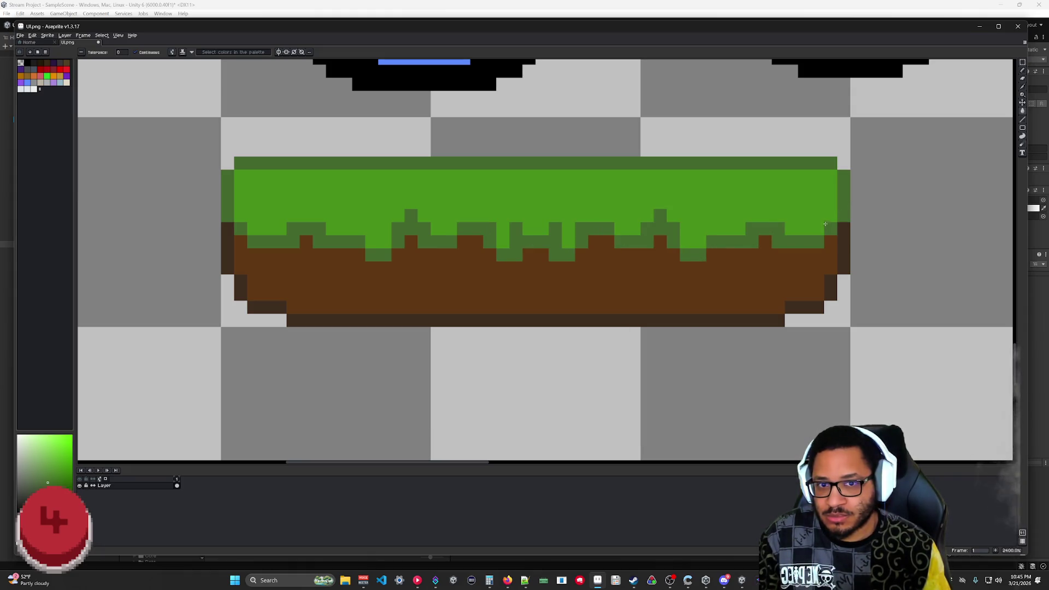
scroll(829, 371, "down", 3)
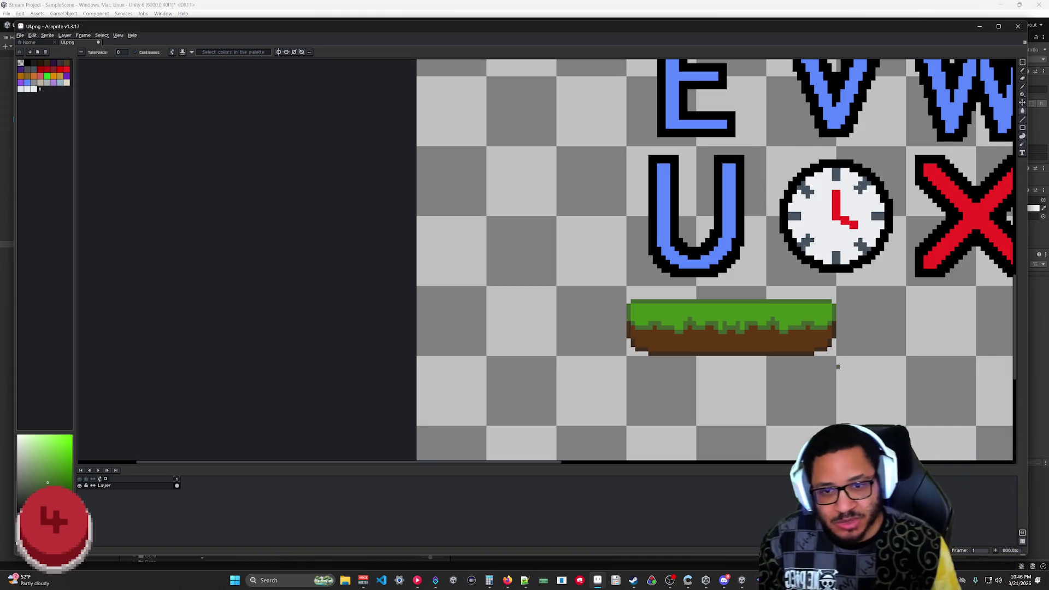
- Marquee-select the grass top and shift it down one pixel, then deselect
scroll(831, 371, "up", 6)
scroll(590, 274, "down", 5)
left_click_drag(590, 283, 610, 297)
key("m")
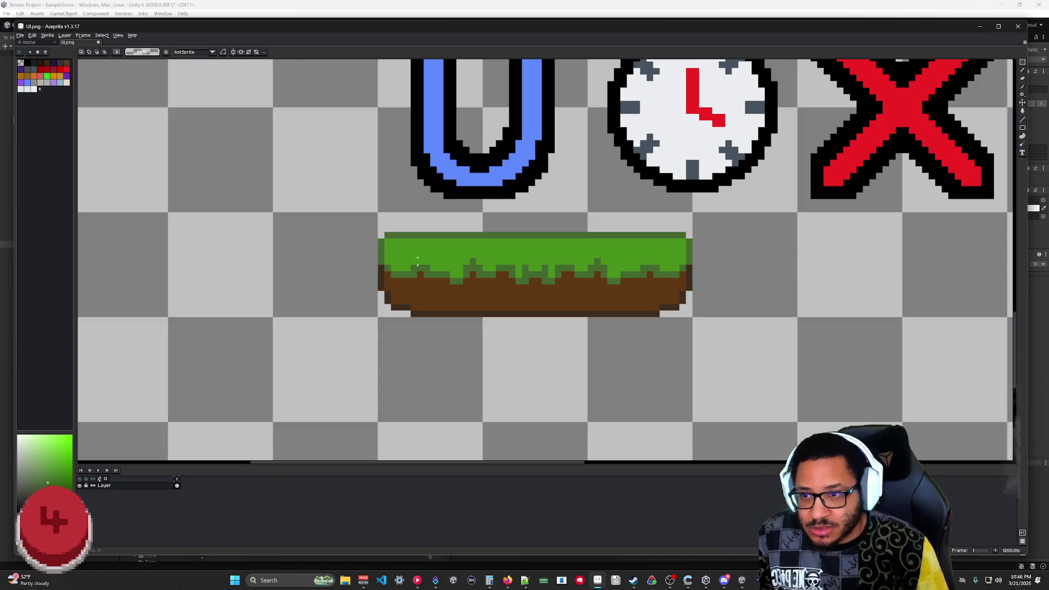
left_click_drag(368, 221, 734, 285)
left_click_drag(598, 258, 599, 270)
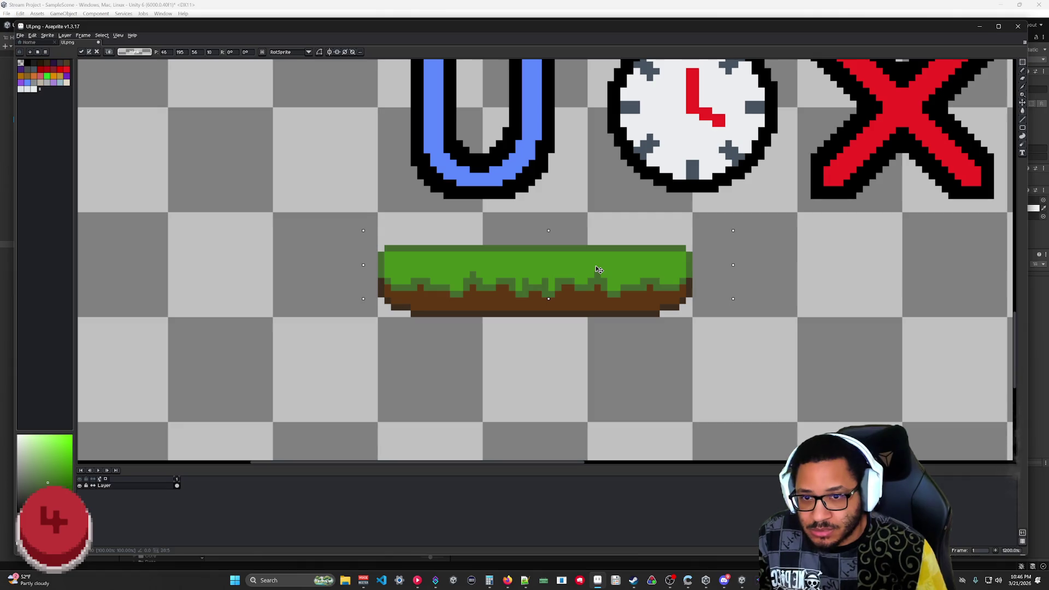
left_click(754, 386)
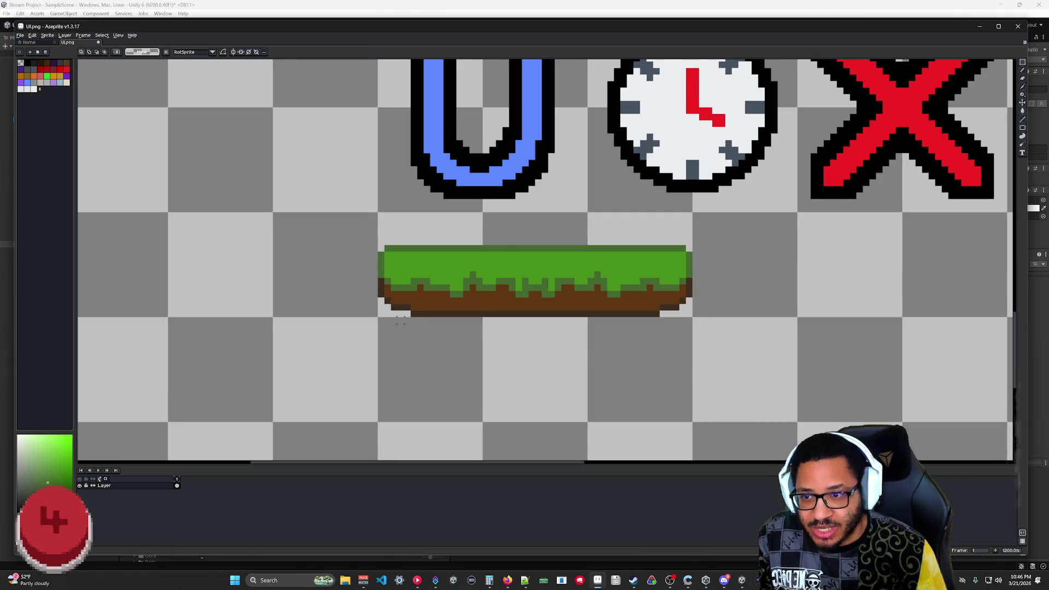
scroll(721, 341, "down", 3)
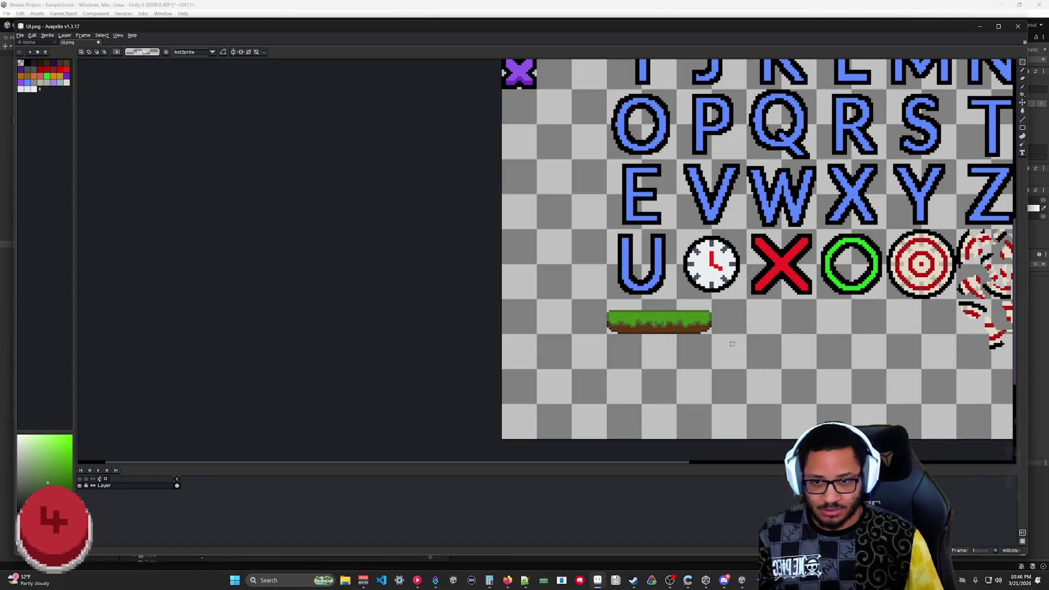
scroll(689, 350, "up", 4)
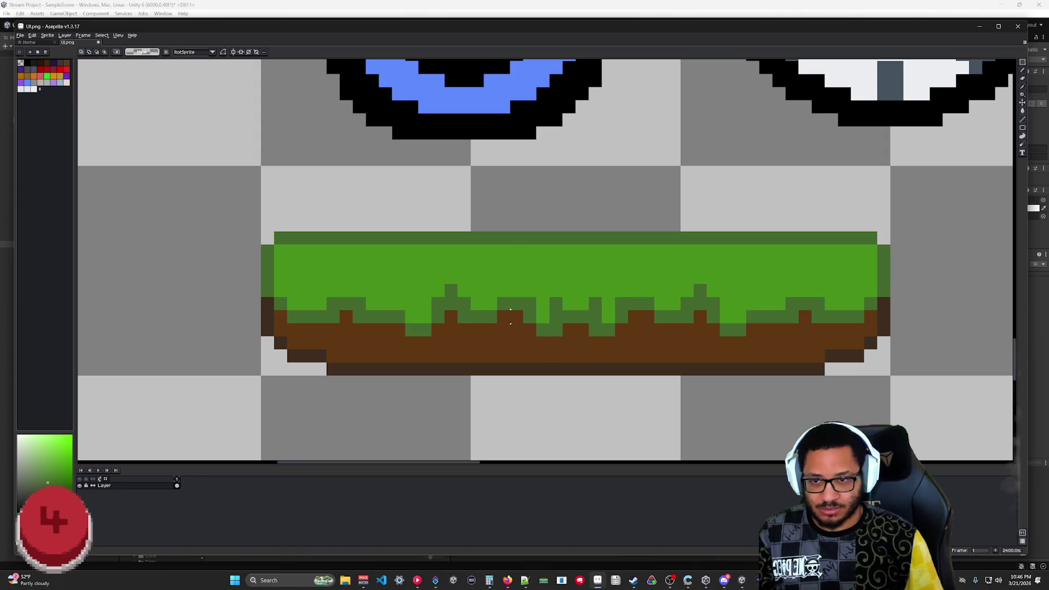
- Paint the grass's top row and left edge column a brighter green
key("i")
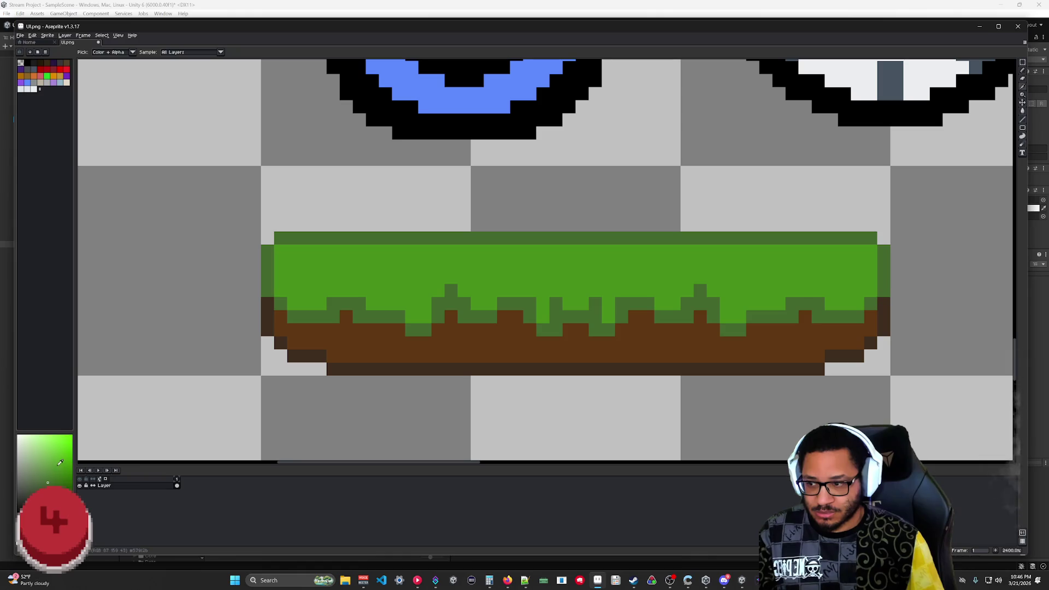
left_click(66, 446)
key("g")
left_click(425, 238)
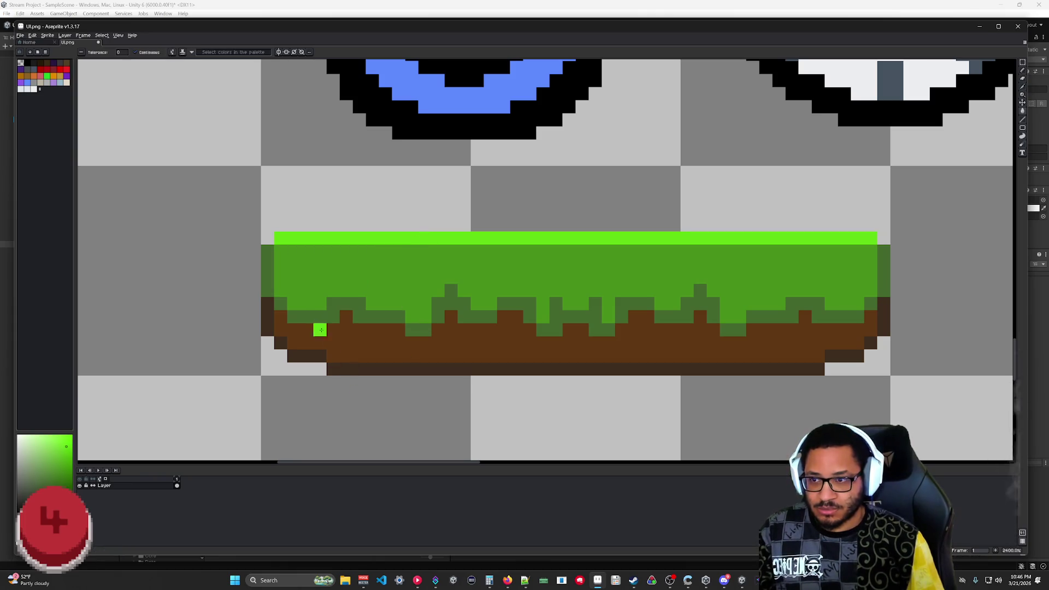
key("b")
left_click_drag(267, 264, 268, 292)
scroll(451, 398, "down", 5)
scroll(459, 388, "up", 5)
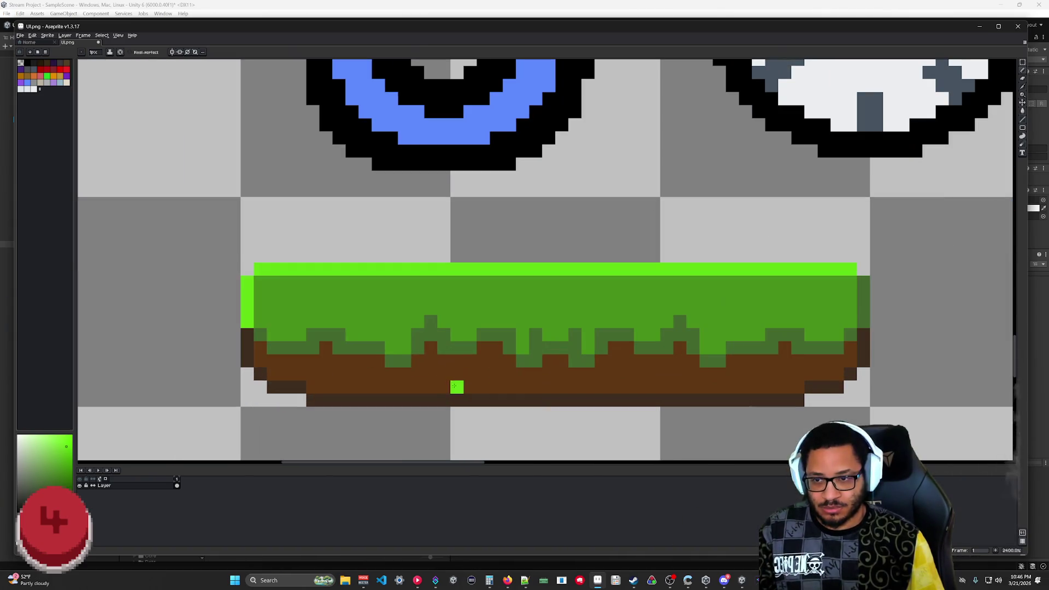
- Undo that highlight and refill the top row and left edge with a slightly different green
key("ctrl+z")
key("ctrl+z")
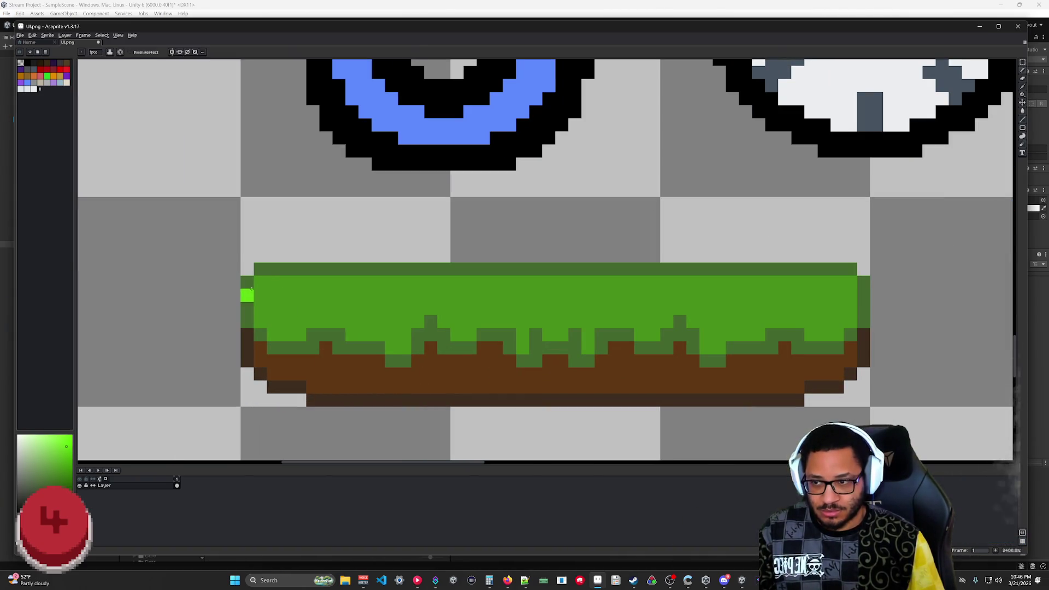
left_click(57, 455)
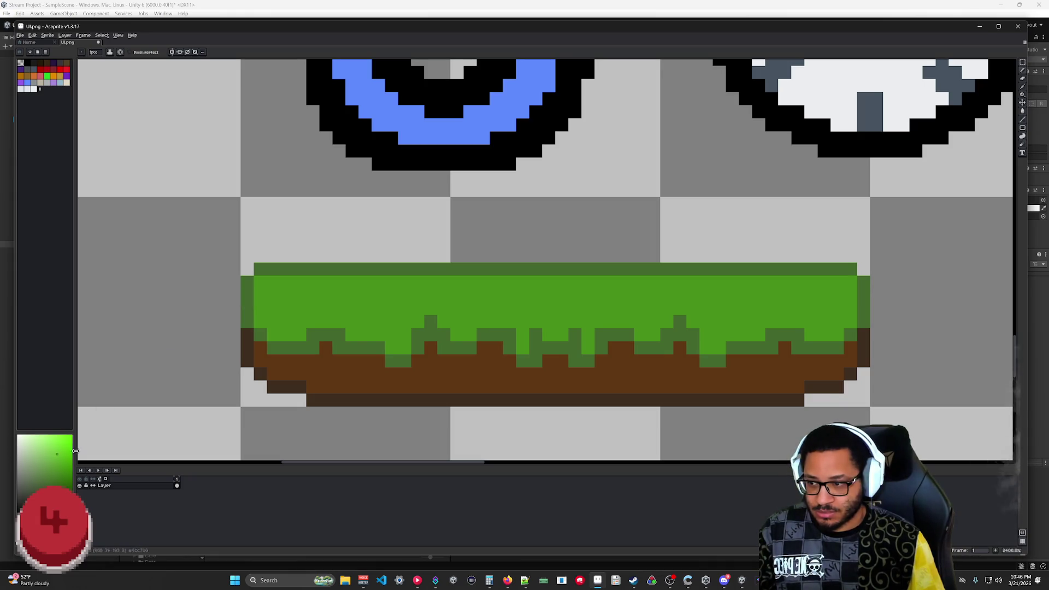
key("g")
left_click(294, 269)
left_click(247, 304)
scroll(443, 414, "down", 6)
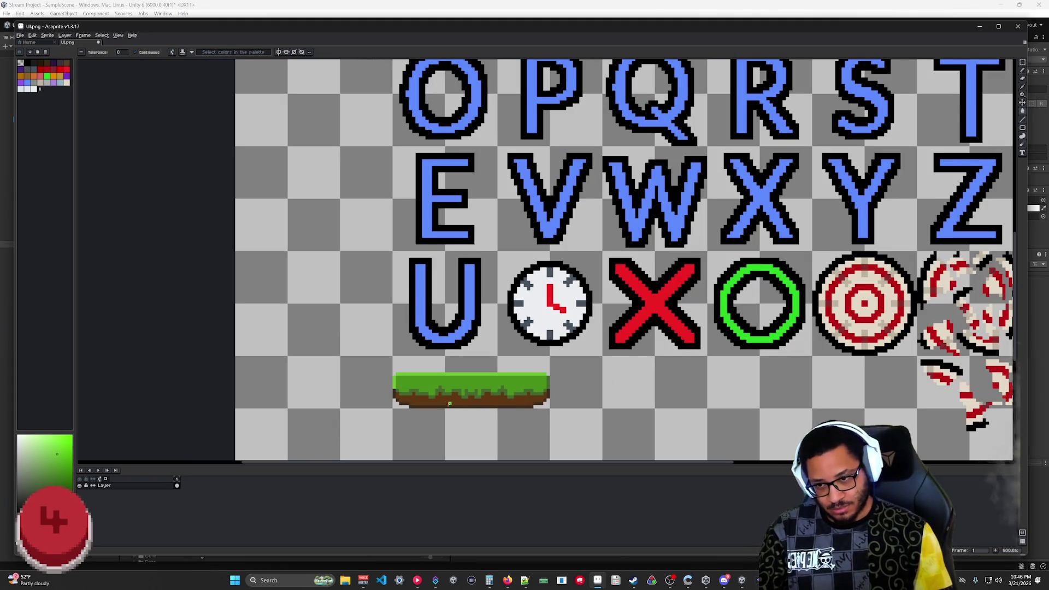
scroll(581, 414, "up", 6)
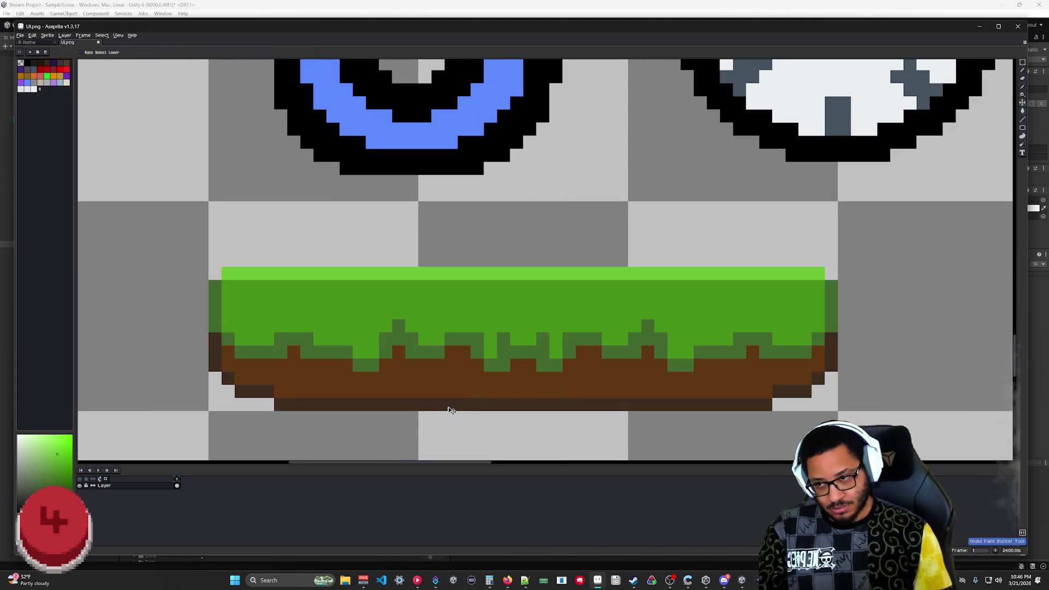
scroll(449, 407, "down", 6)
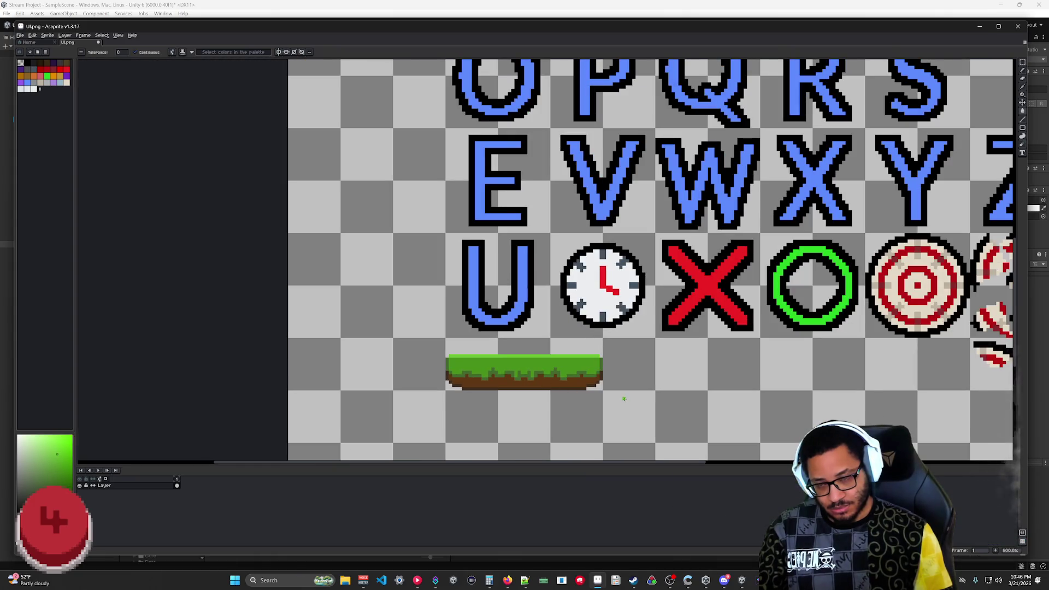
- Sample the dark brown and darken pixels along the platform's bottom-right row
scroll(624, 399, "up", 6)
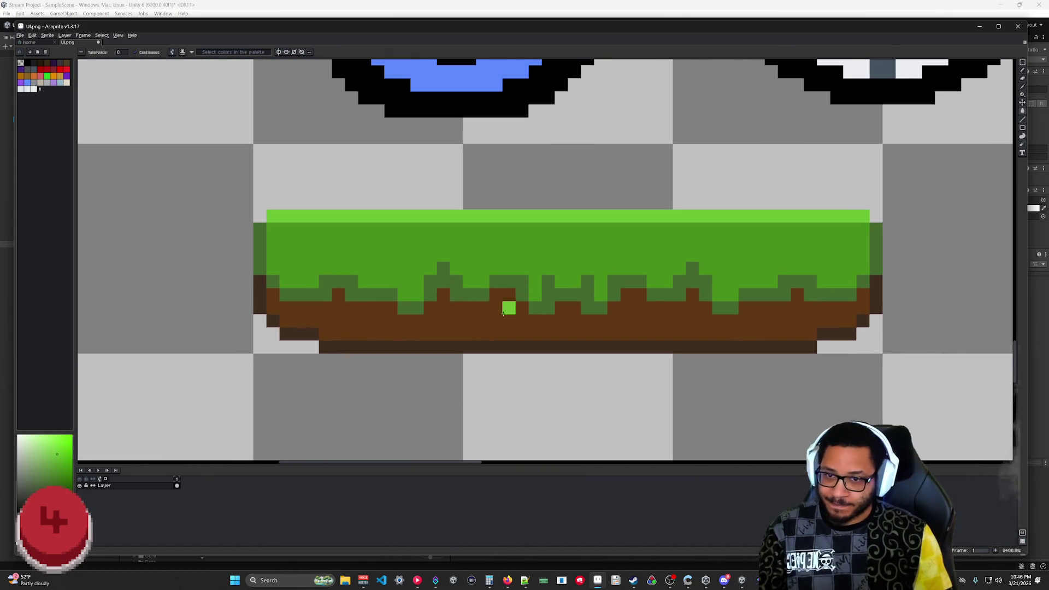
key("b")
scroll(377, 306, "down", 6)
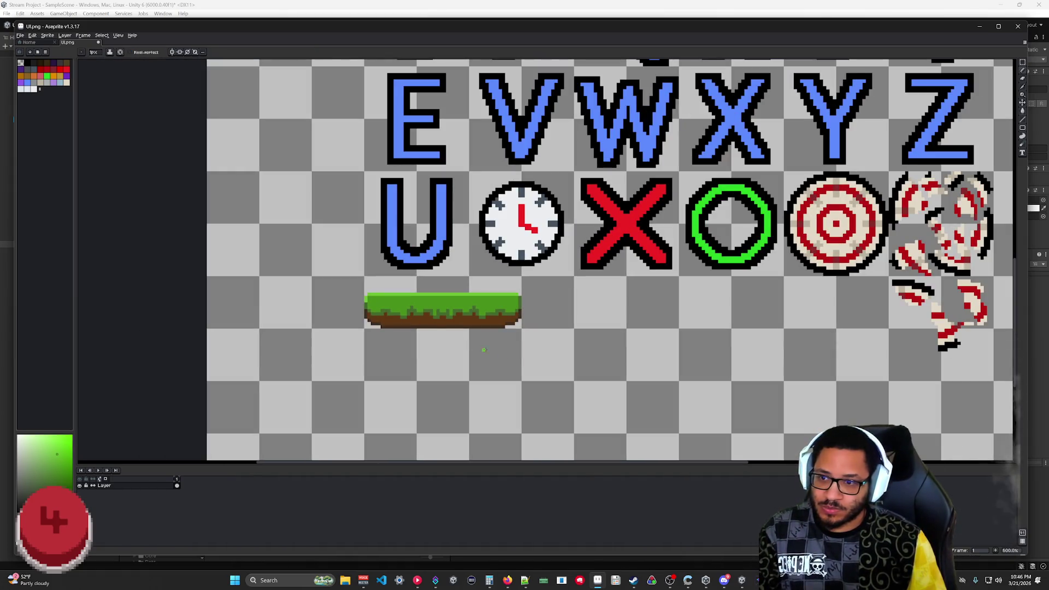
scroll(519, 366, "up", 6)
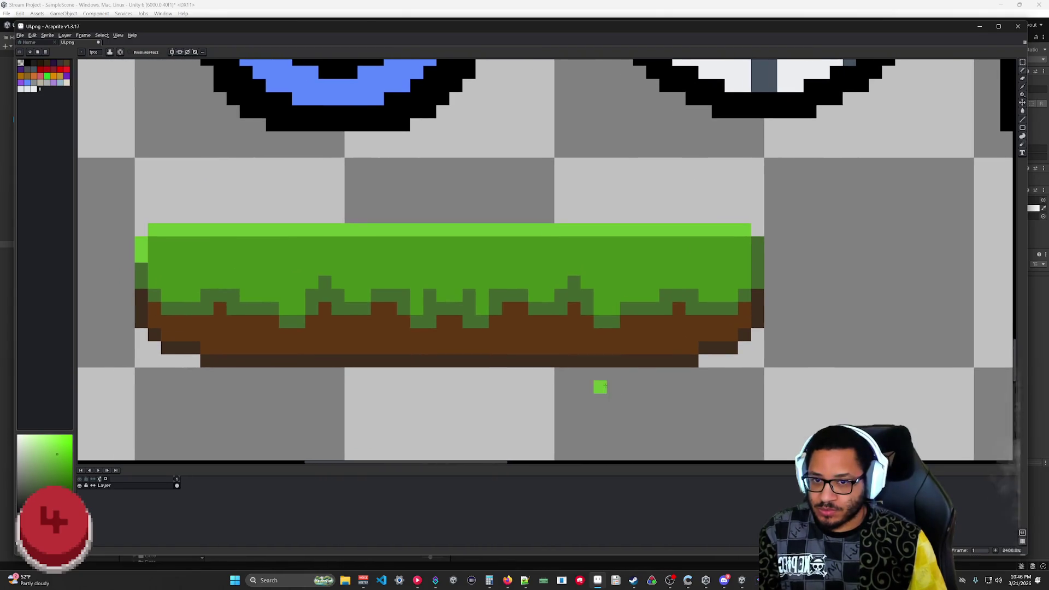
key("i")
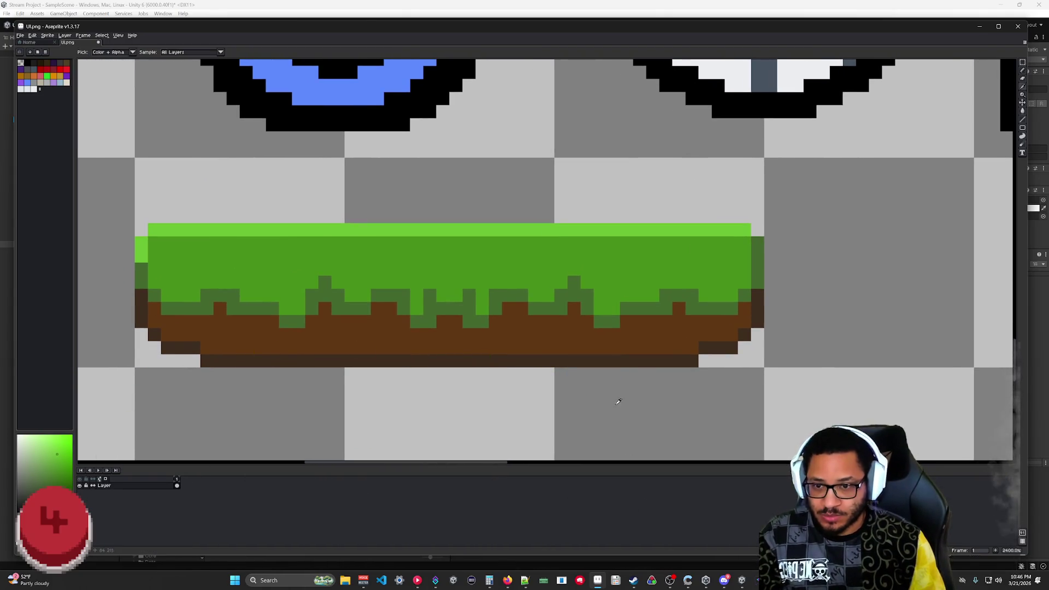
left_click(619, 360)
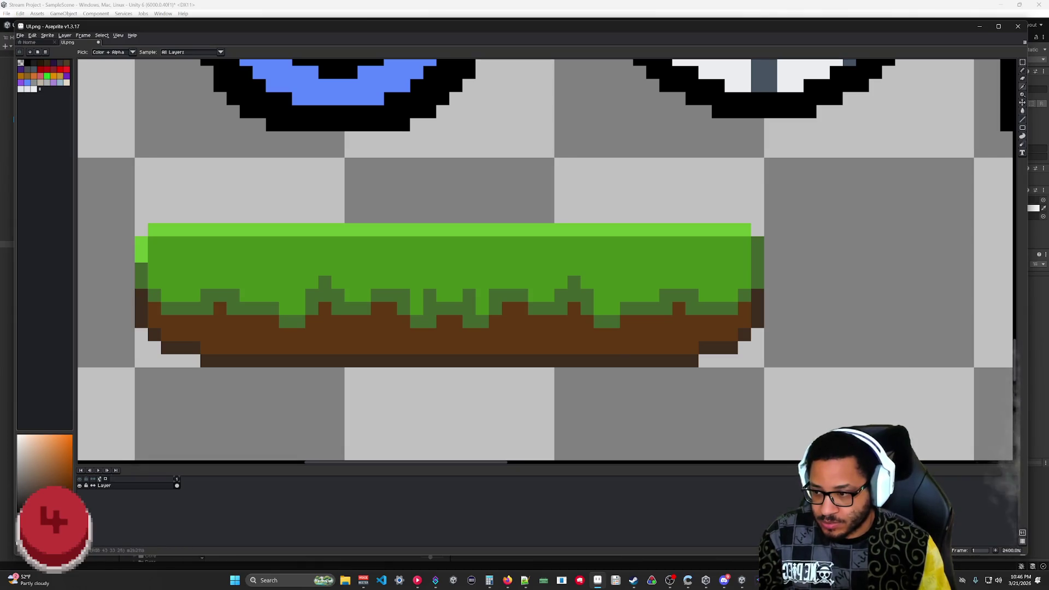
key("b")
mouse_move(676, 361)
left_mouse_down()
mouse_move(654, 358)
mouse_move(685, 363)
mouse_move(730, 348)
mouse_move(757, 325)
mouse_move(757, 301)
left_mouse_up()
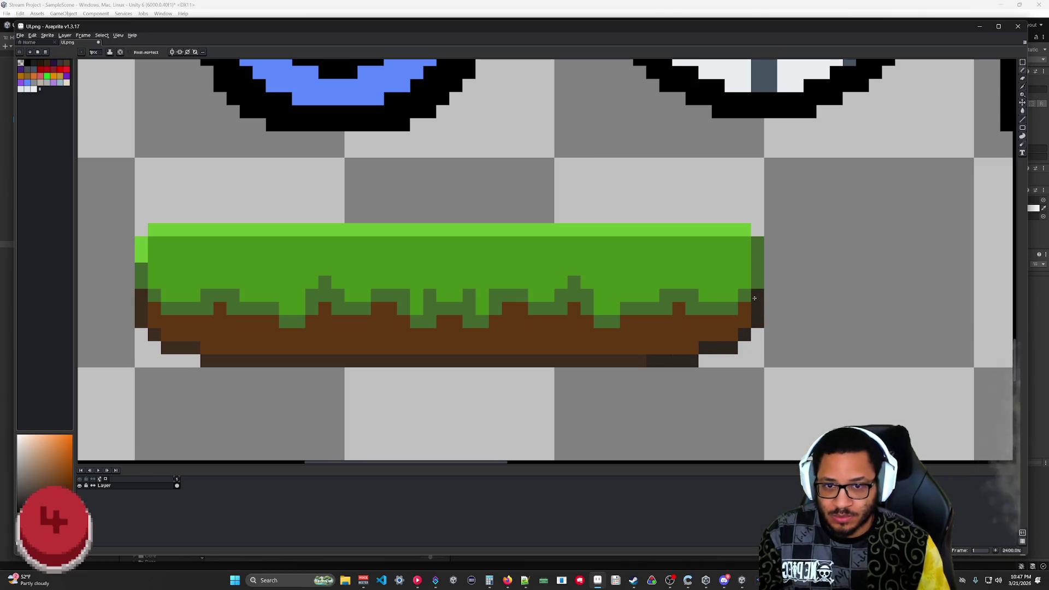
- Sample the darker grass green and paint a stretch of the right grass fringe with it
key("i")
left_click(731, 308)
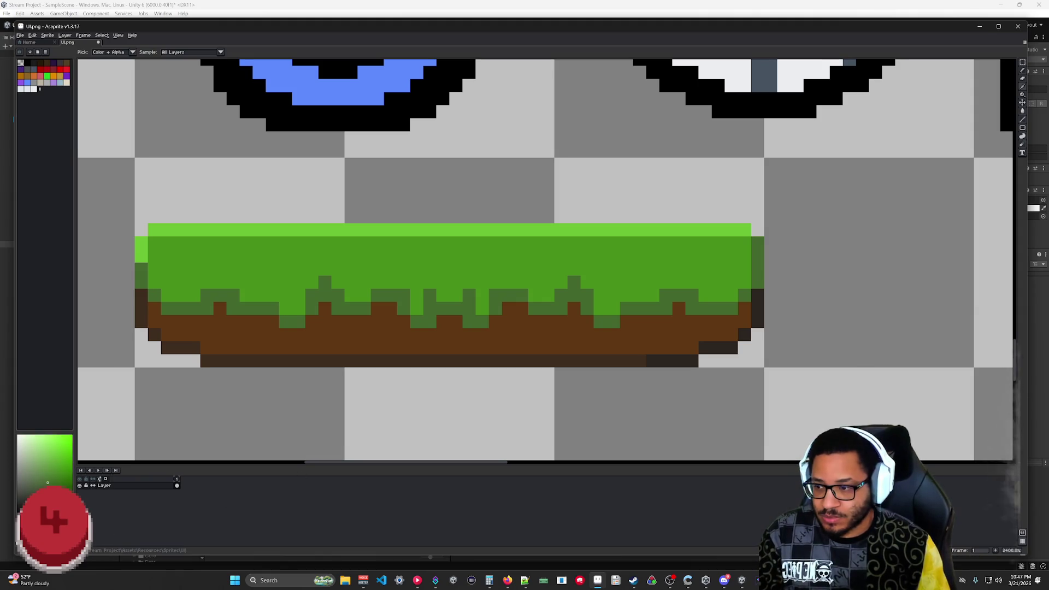
key("b")
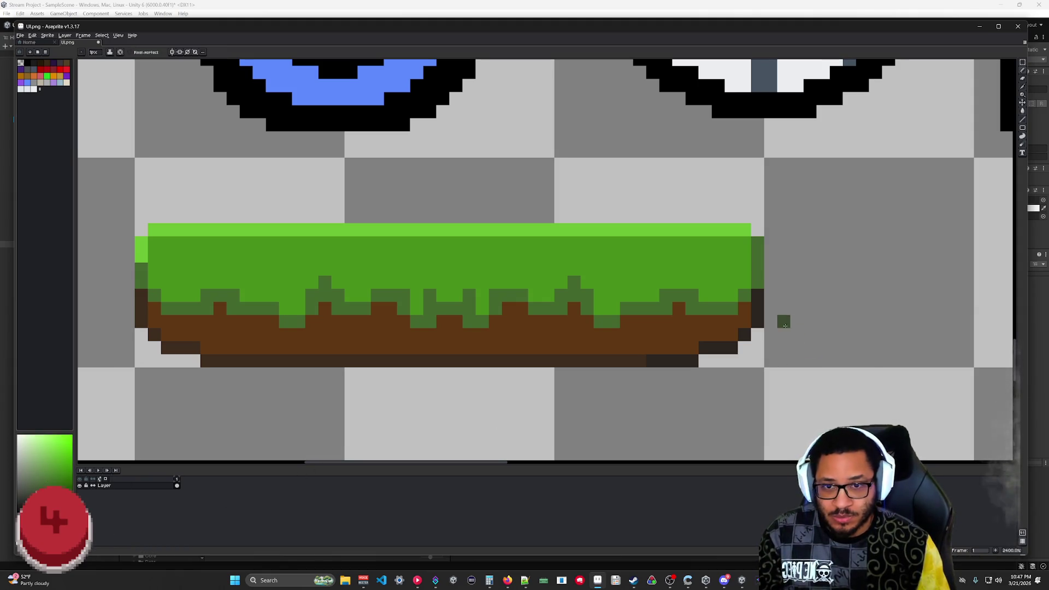
left_click_drag(731, 309, 697, 310)
scroll(848, 369, "down", 4)
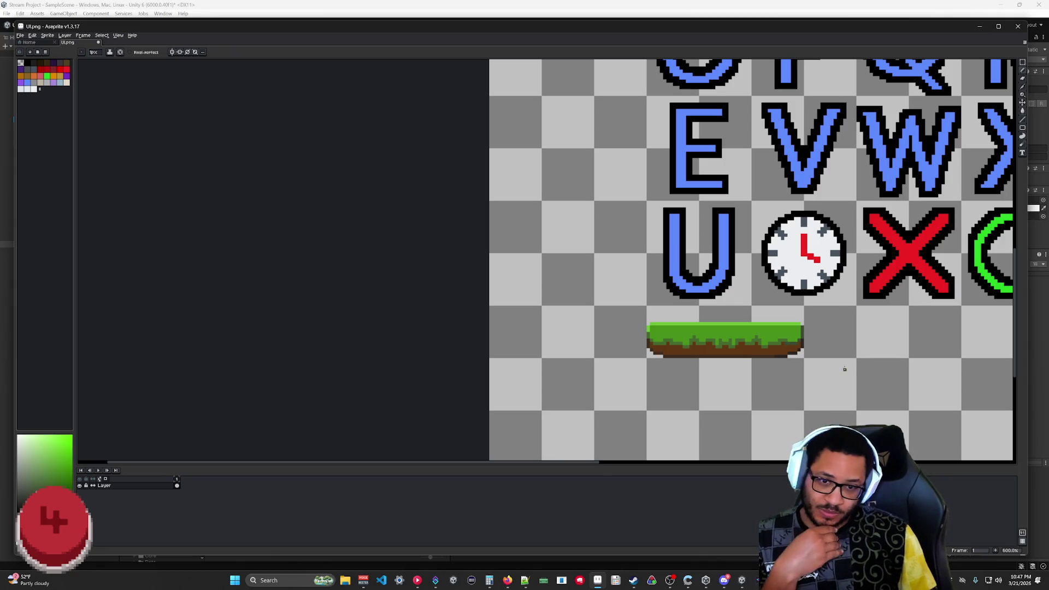
scroll(799, 383, "down", 3)
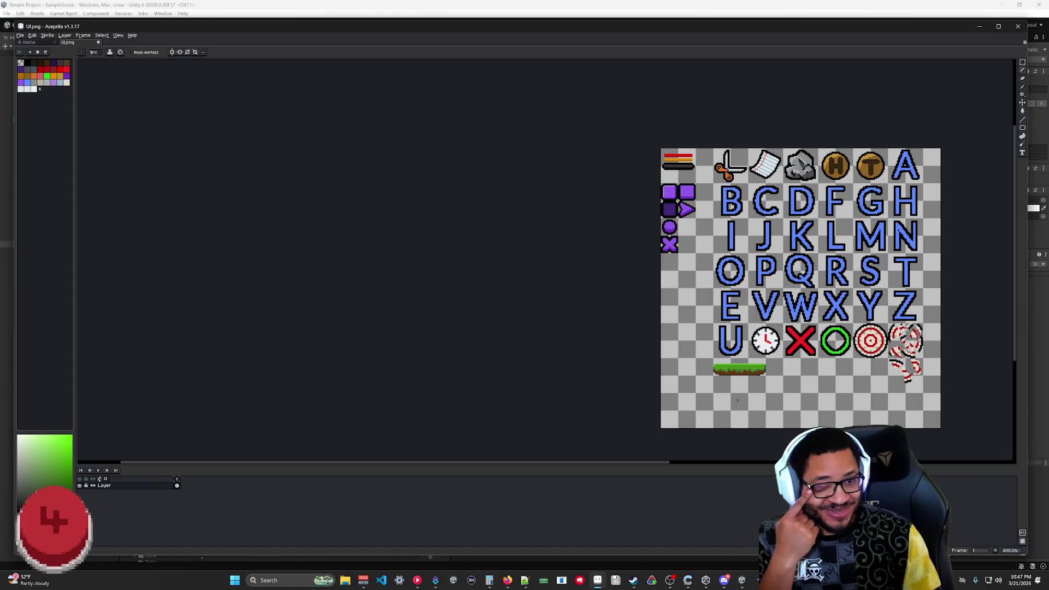
- Zoom the canvas from 1200% to 3200% and pan toward the platform's right end
scroll(737, 401, "up", 3)
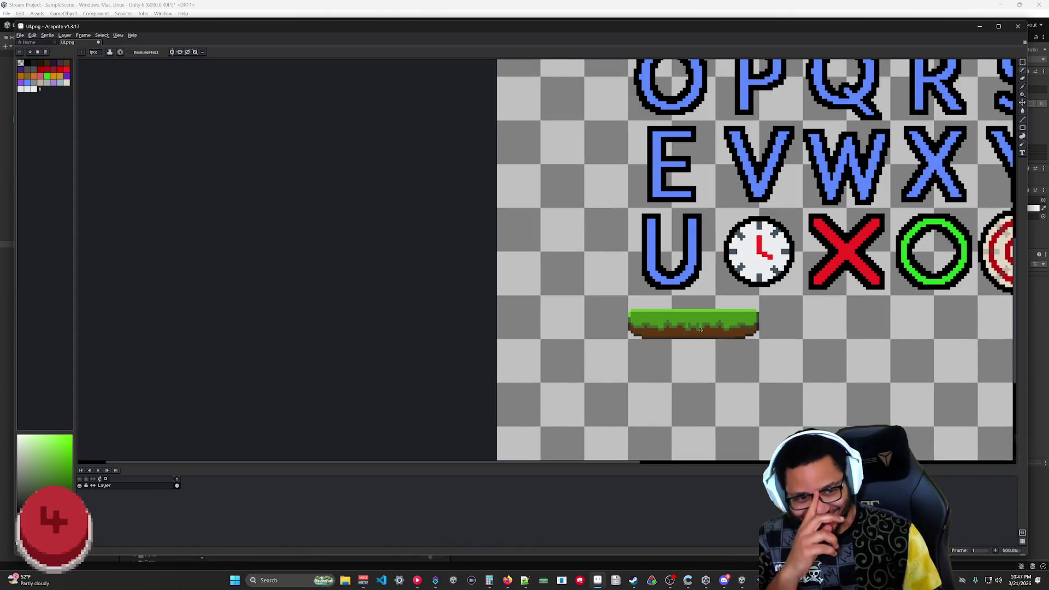
scroll(701, 330, "up", 2)
scroll(556, 312, "up", 4)
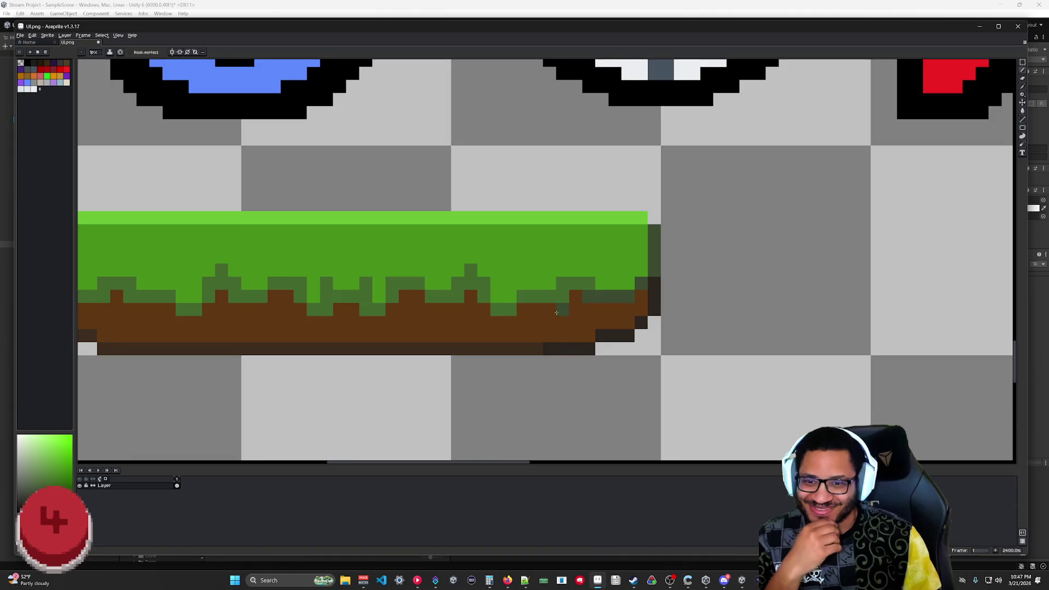
left_click_drag(557, 312, 789, 358)
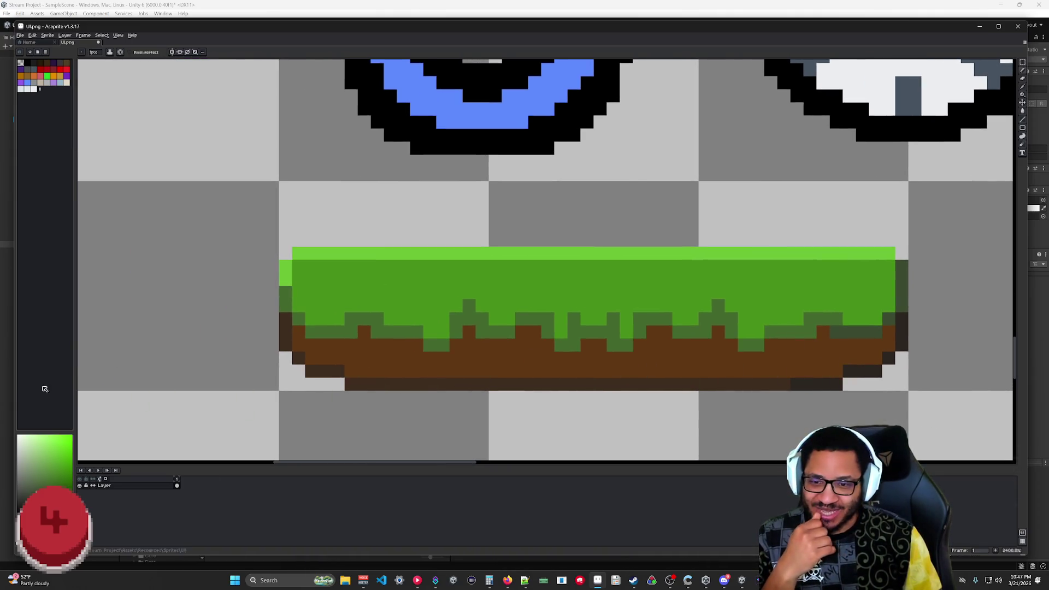
scroll(781, 335, "down", 4)
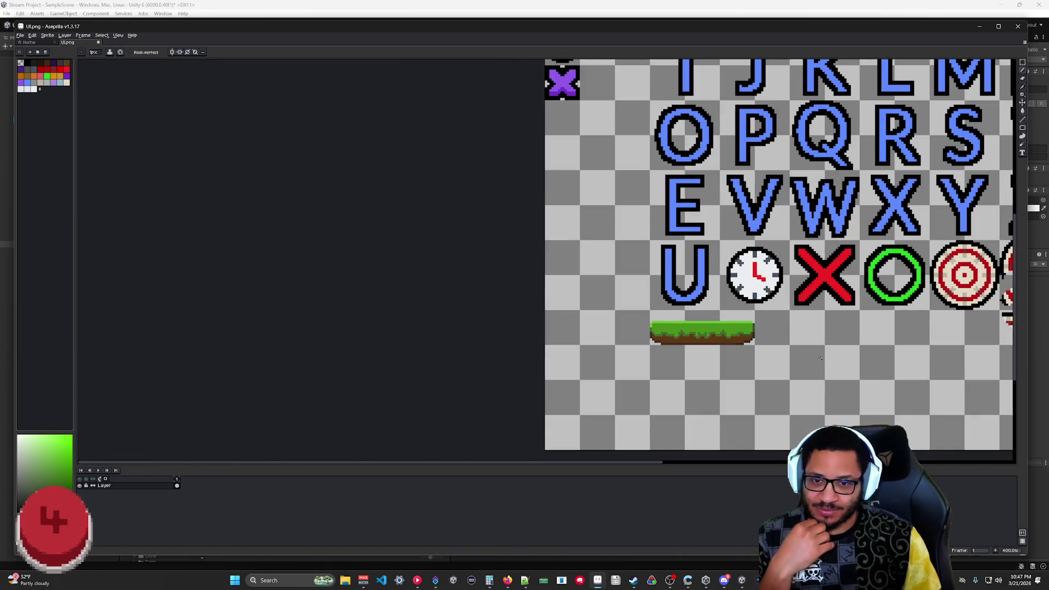
scroll(733, 361, "up", 3)
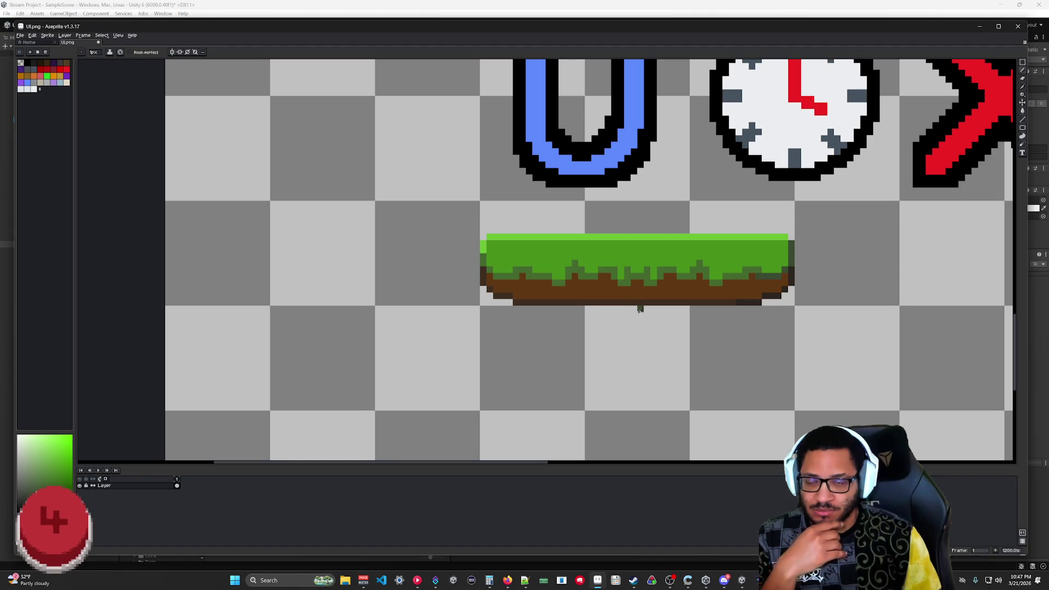
scroll(628, 309, "up", 5)
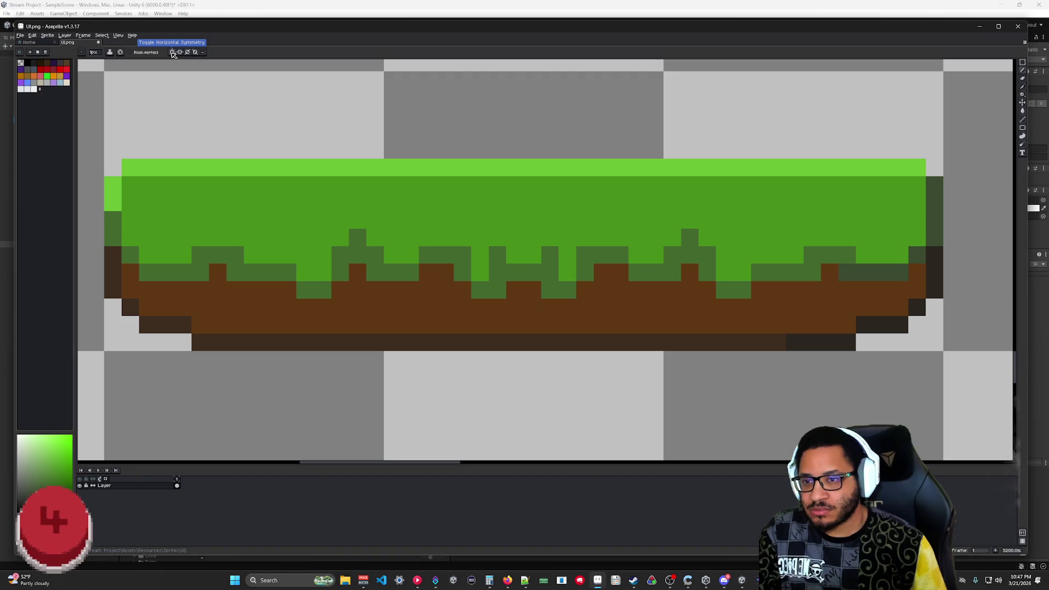
- Select the middle third of the platform and sample the dirt brown
key("m")
left_click_drag(393, 167, 681, 350)
left_click(445, 185)
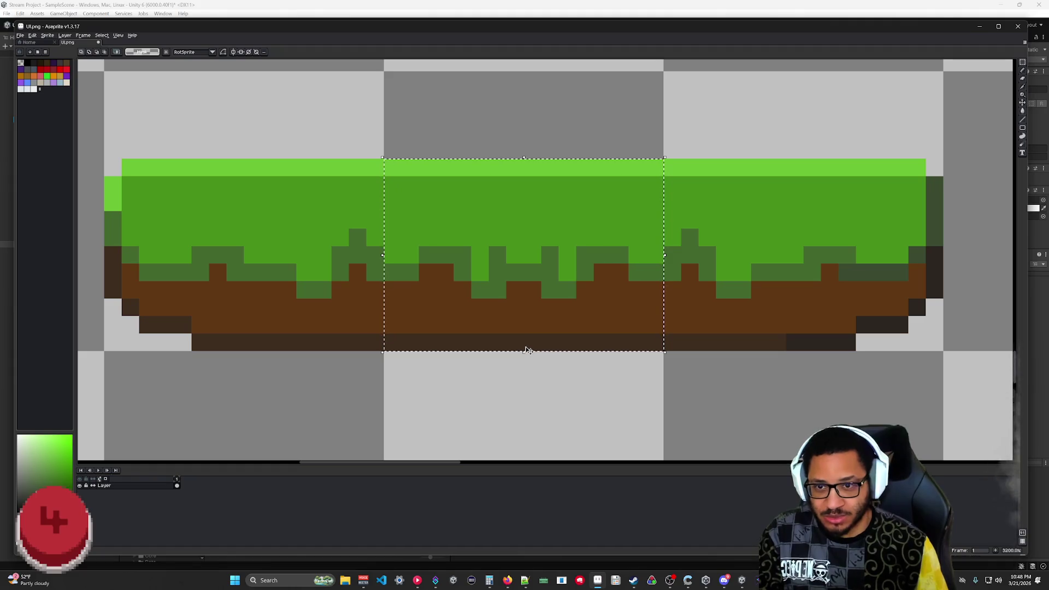
key("i")
left_click(525, 312)
key("b")
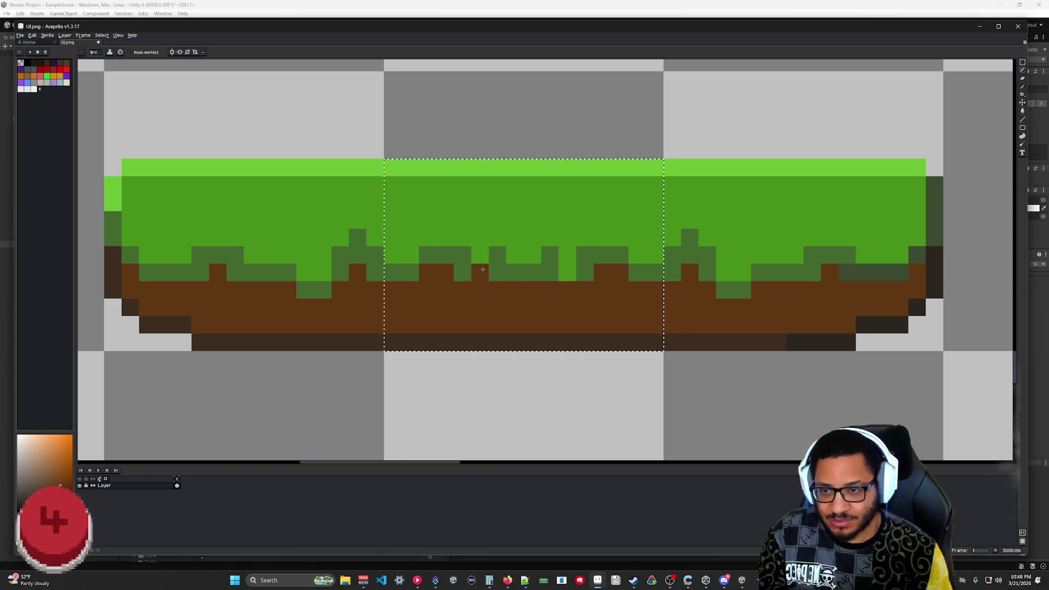
- Repaint single pixels along the grass-to-dirt edge, undo a stray one, then deselect
left_click(517, 218, "alt")
left_click(498, 238)
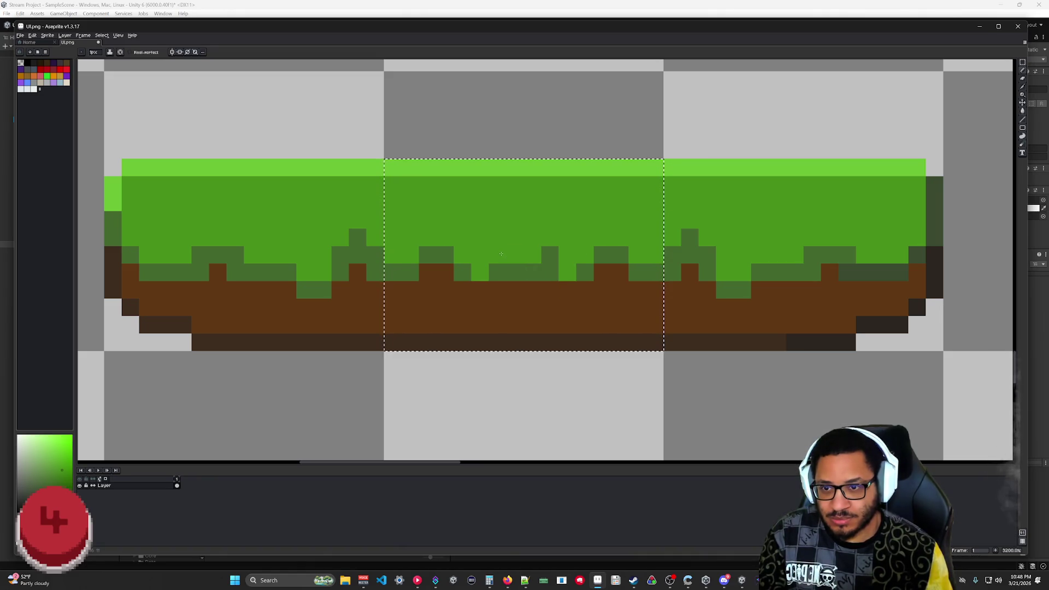
key("ctrl+z")
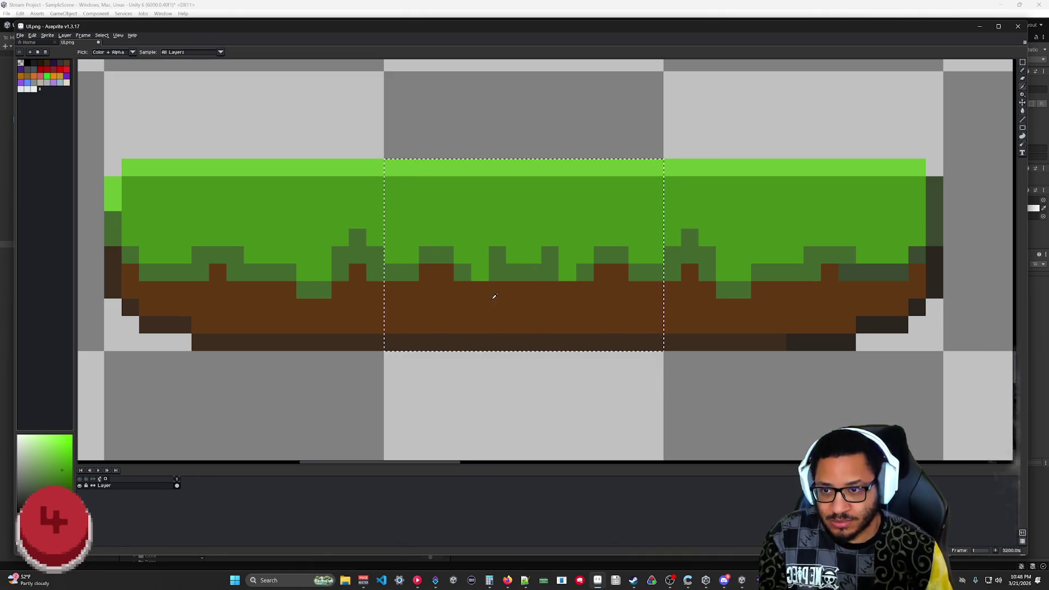
left_click(485, 289)
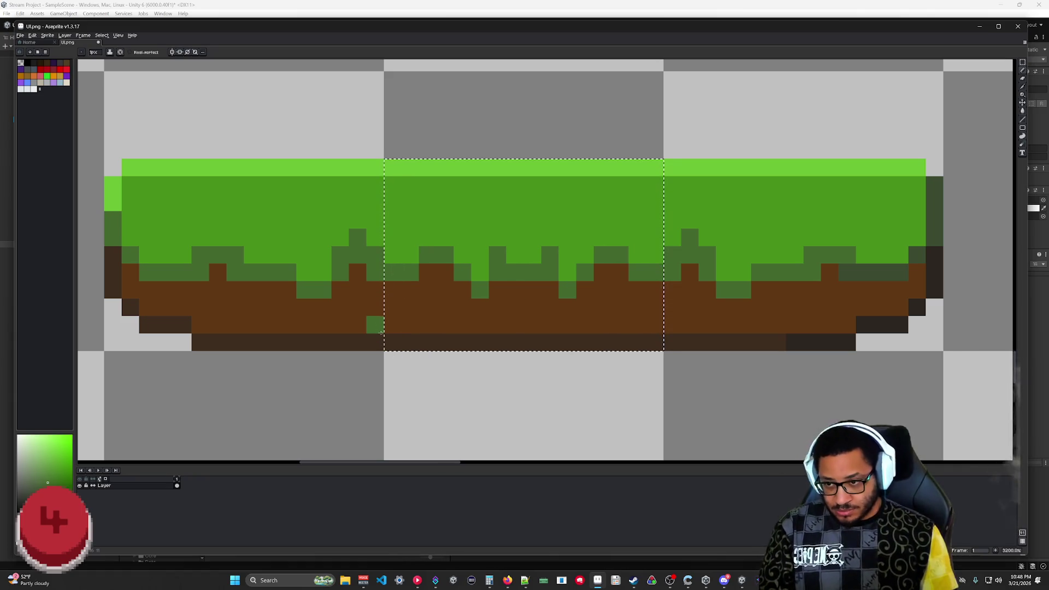
key("alt")
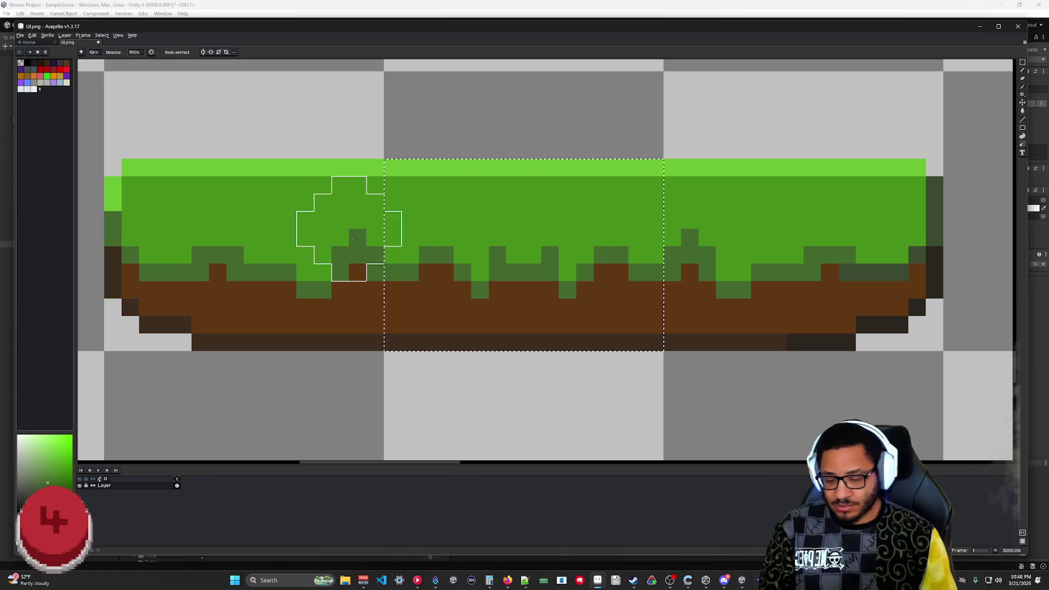
left_click(357, 226, "alt")
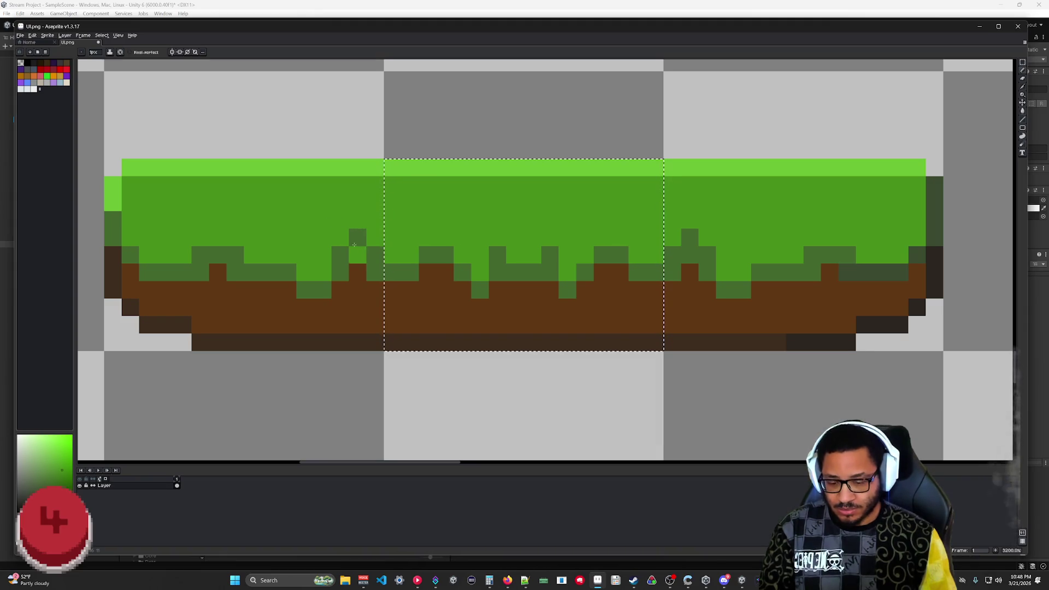
key("ctrl+d")
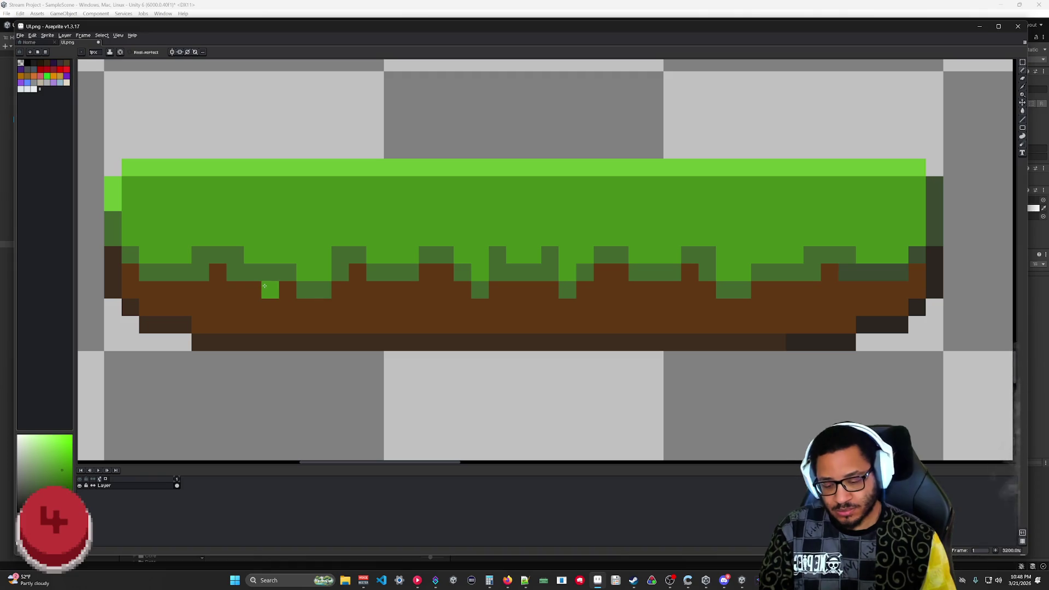
- Sample the dark green and paint a drip pixel into the dirt near the right end
left_click(232, 273, "alt")
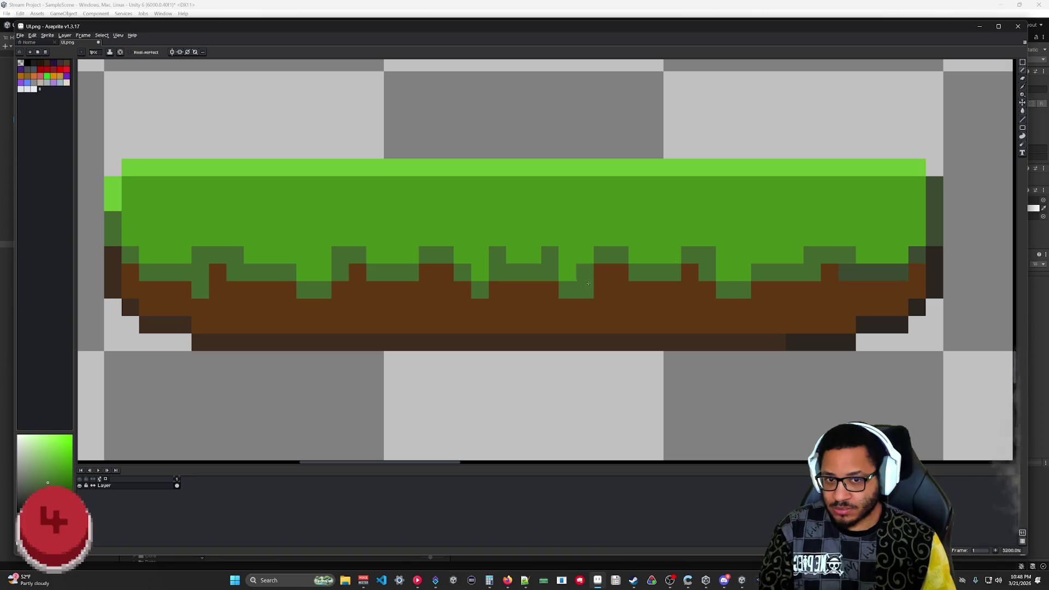
left_click(845, 288)
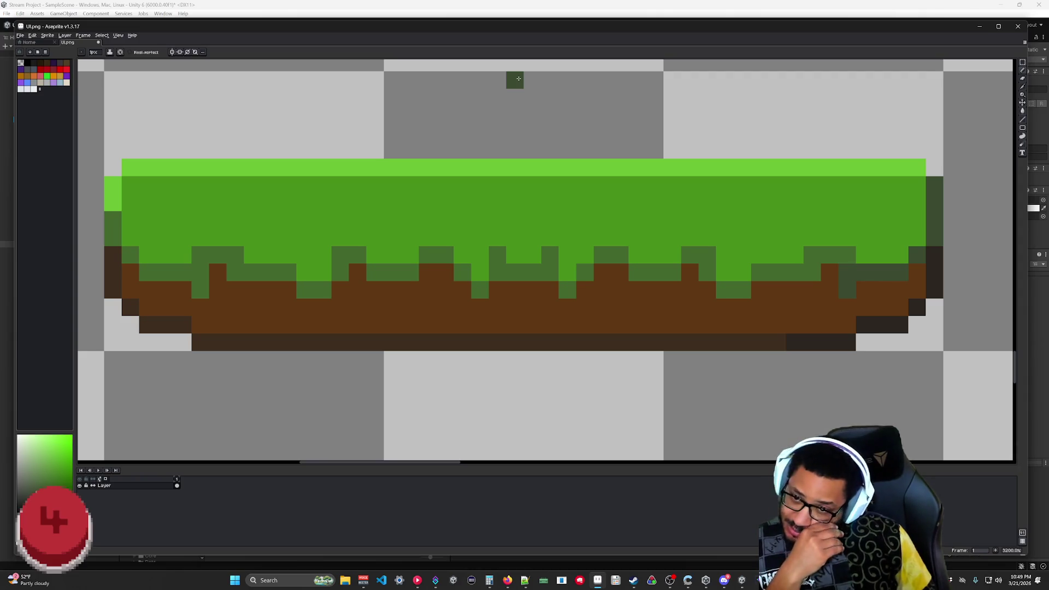
- Darken the light-green pixel on the grass's left edge
scroll(736, 206, "down", 4)
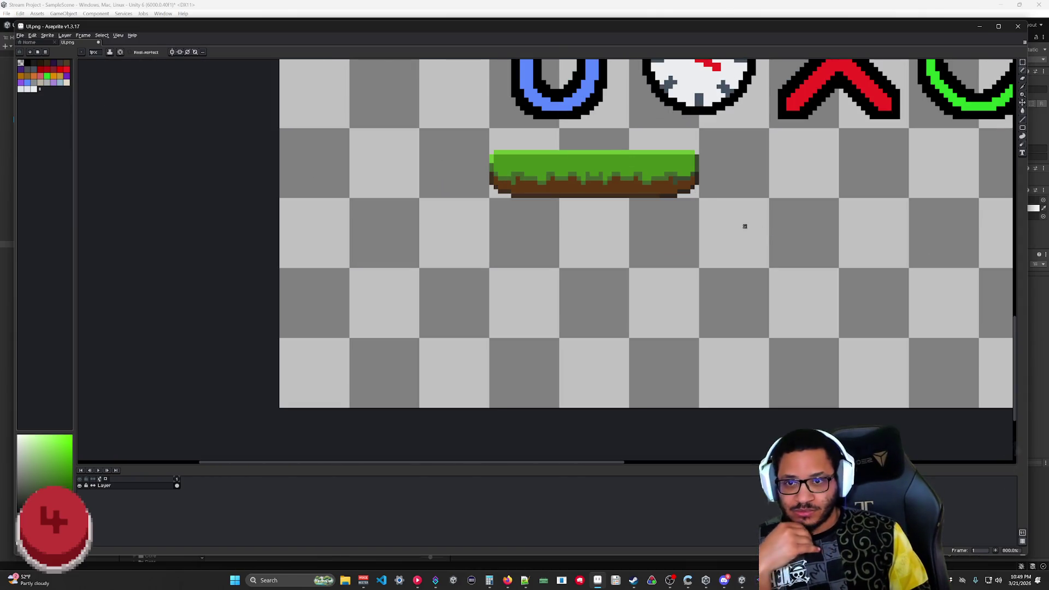
scroll(714, 201, "down", 2)
scroll(729, 213, "down", 2)
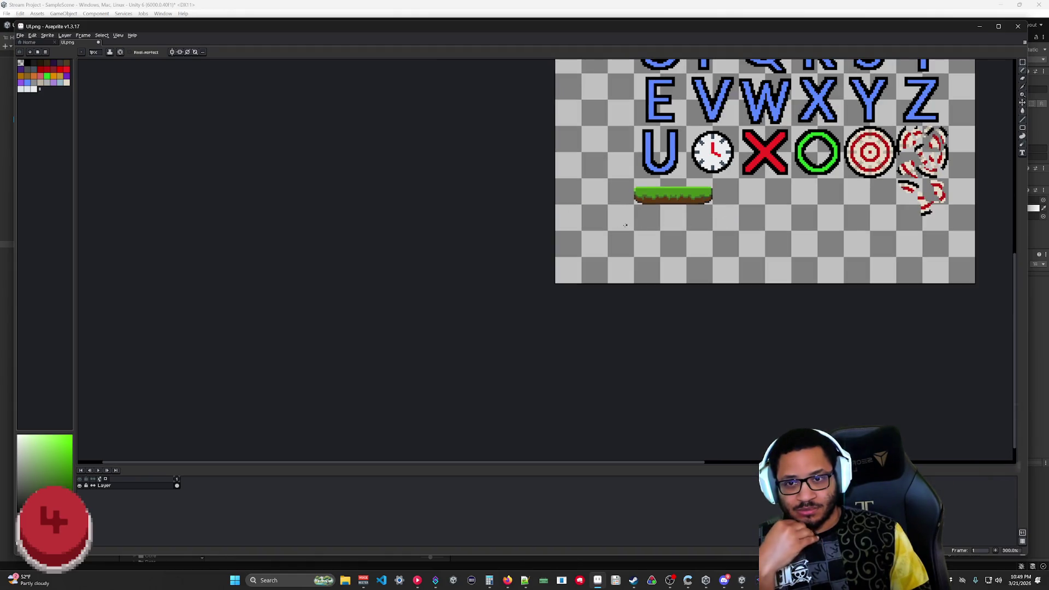
scroll(606, 219, "up", 8)
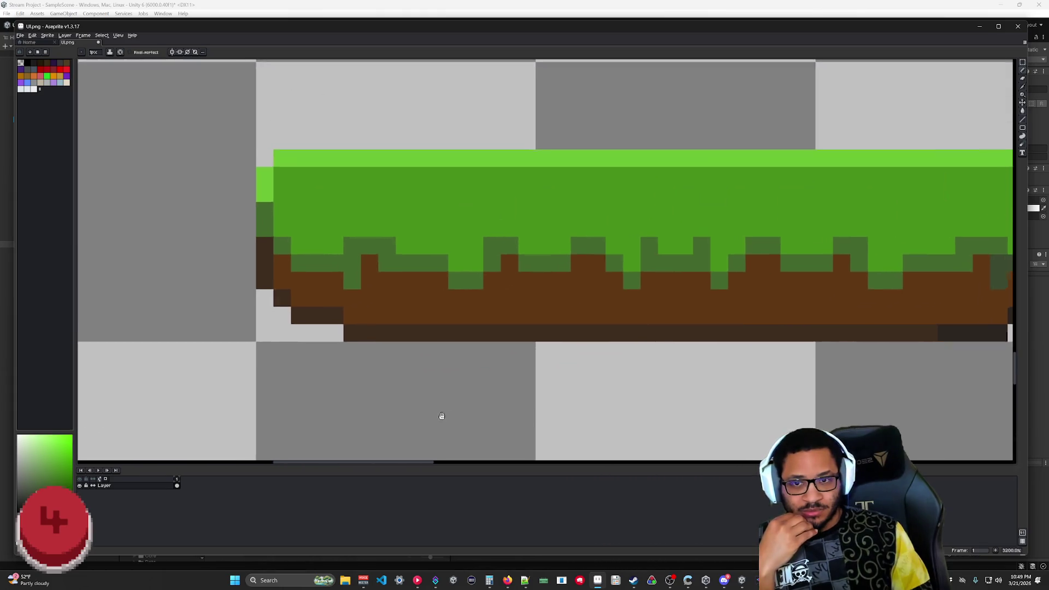
left_click_drag(571, 349, 437, 344)
scroll(539, 301, "down", 1)
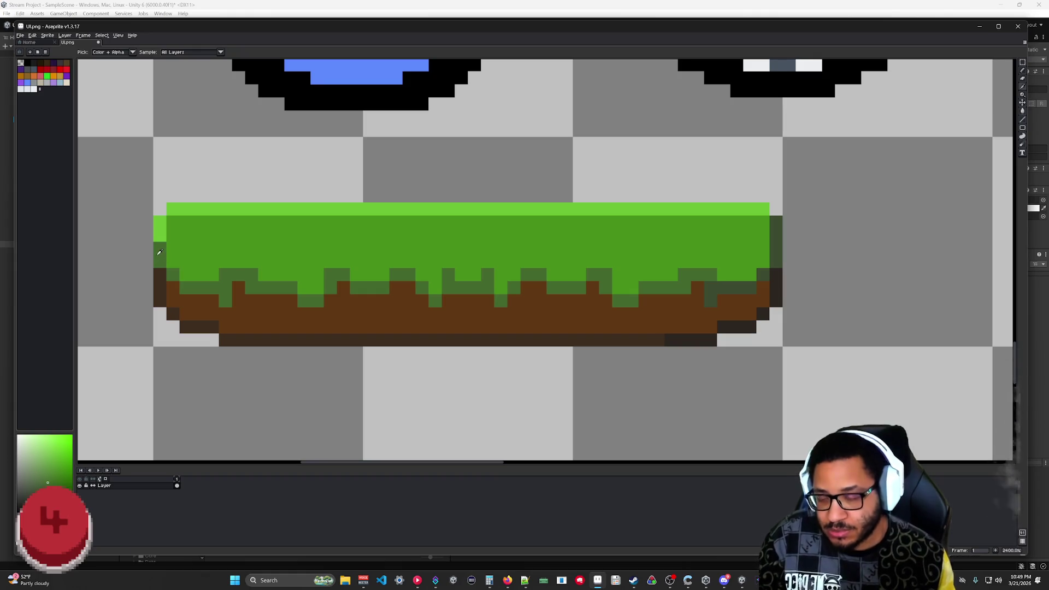
left_click(160, 224)
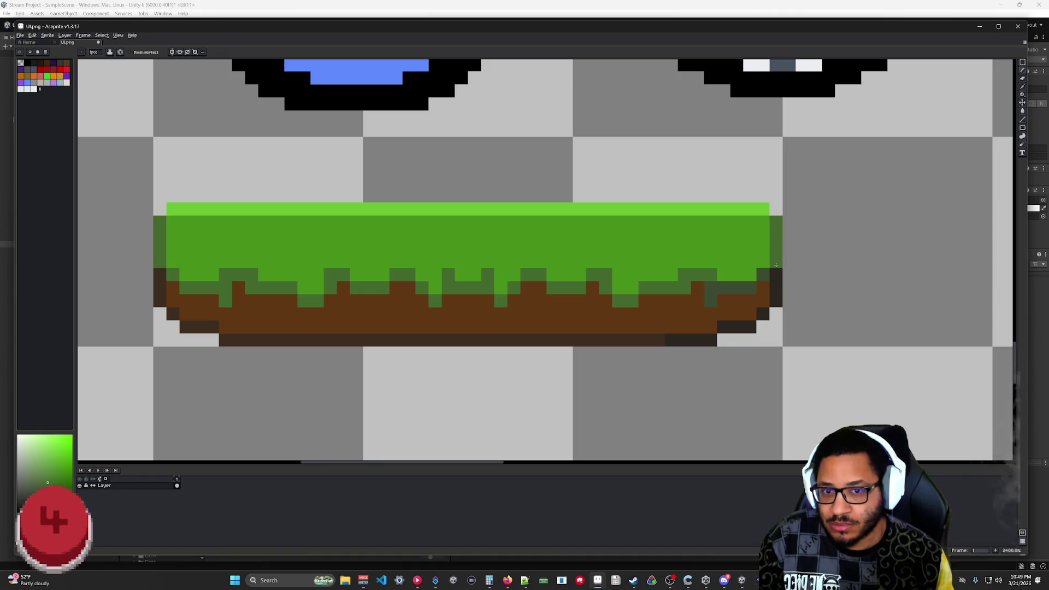
- Sample the dirt brown and the dark outline colour, then darken the tile's bottom outline pixels
key("i")
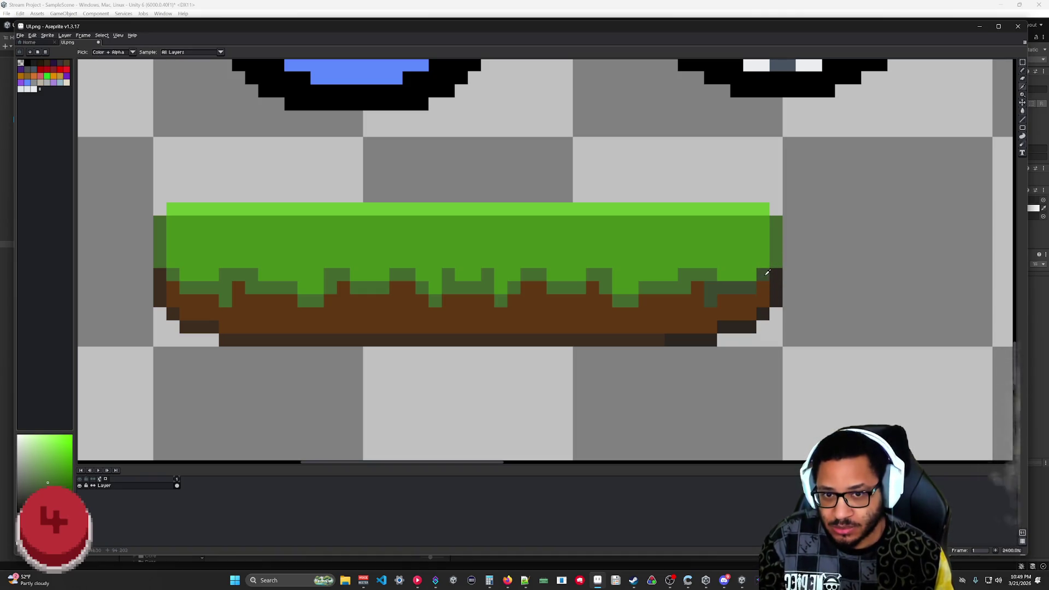
left_click(260, 334)
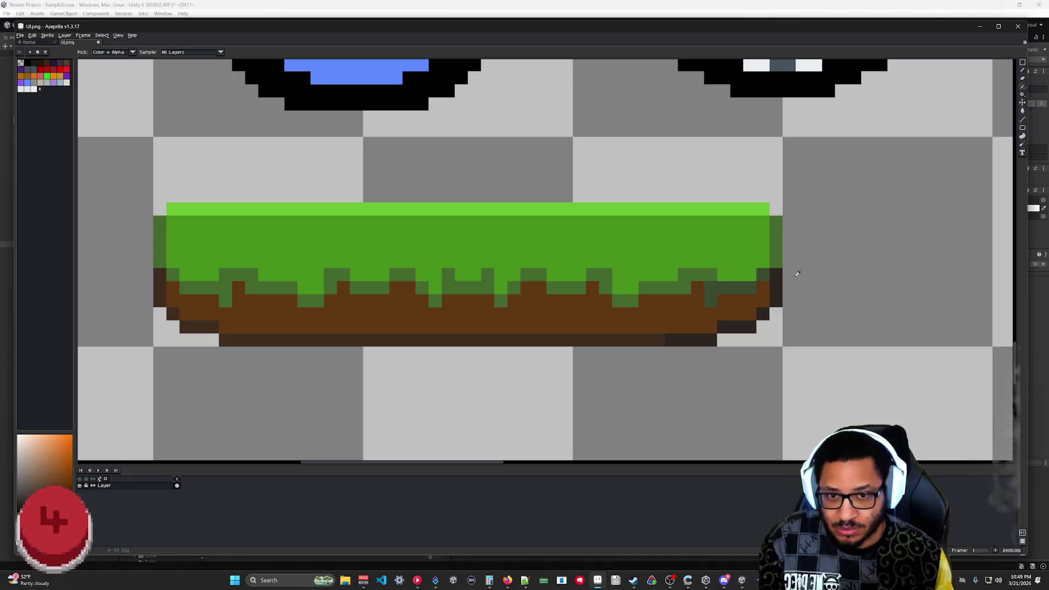
key("b")
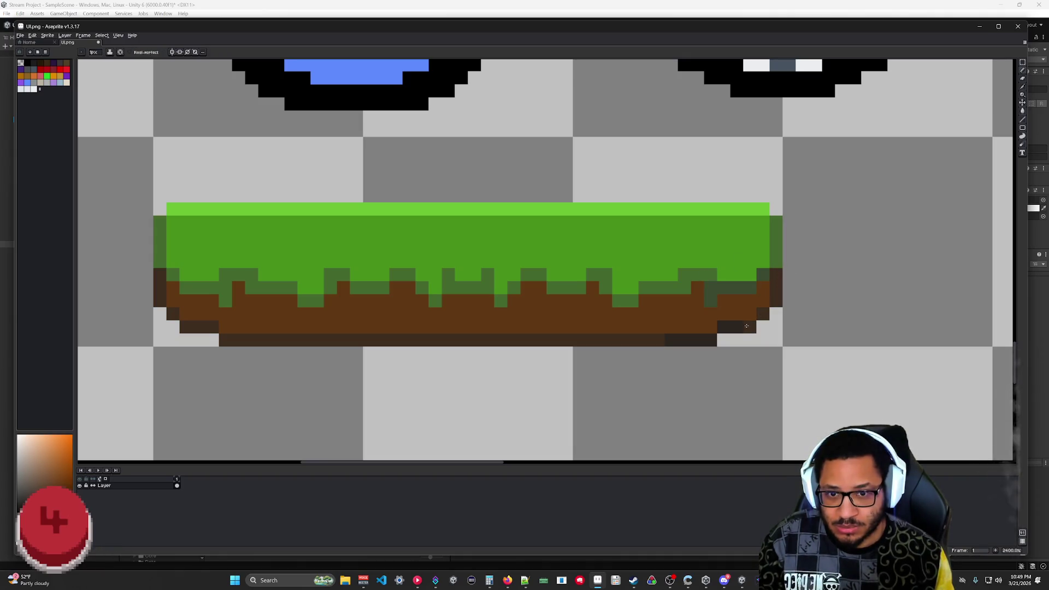
key("i")
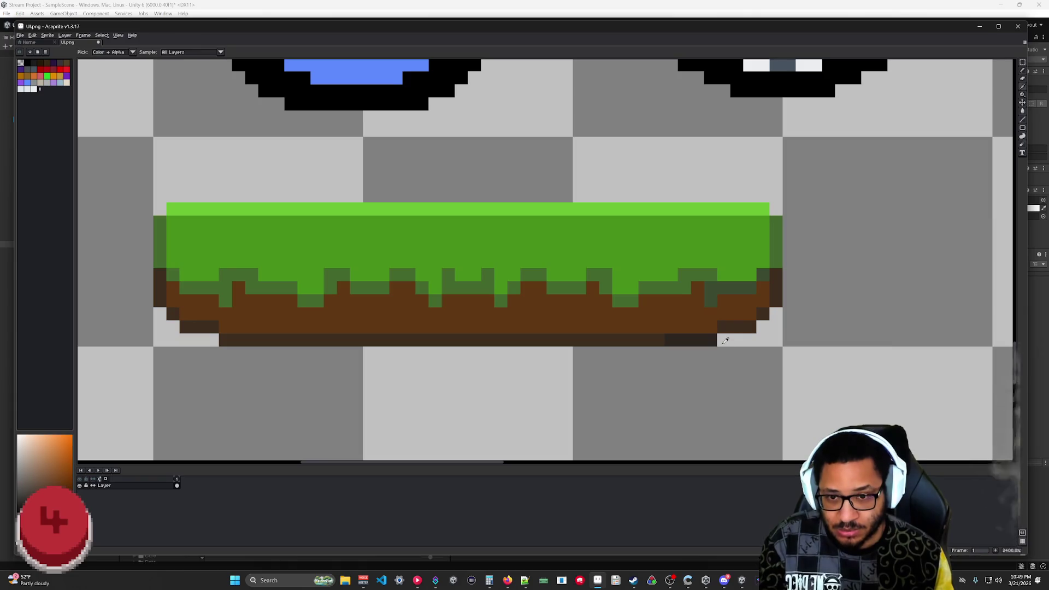
left_click(701, 339)
key("g")
left_click(645, 340)
scroll(689, 378, "down", 5)
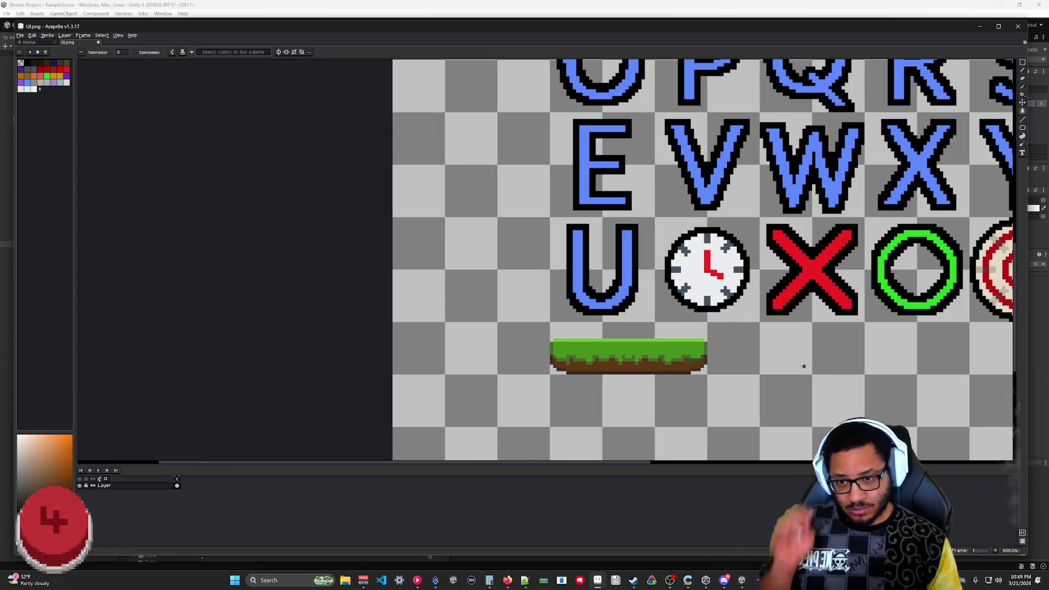
- With the Pencil at close zoom, darken the platform's outline corner pixel, then zoom out to check
scroll(630, 375, "up", 2)
scroll(721, 314, "up", 2)
key("b")
left_click(722, 314)
left_click_drag(555, 297, 674, 286)
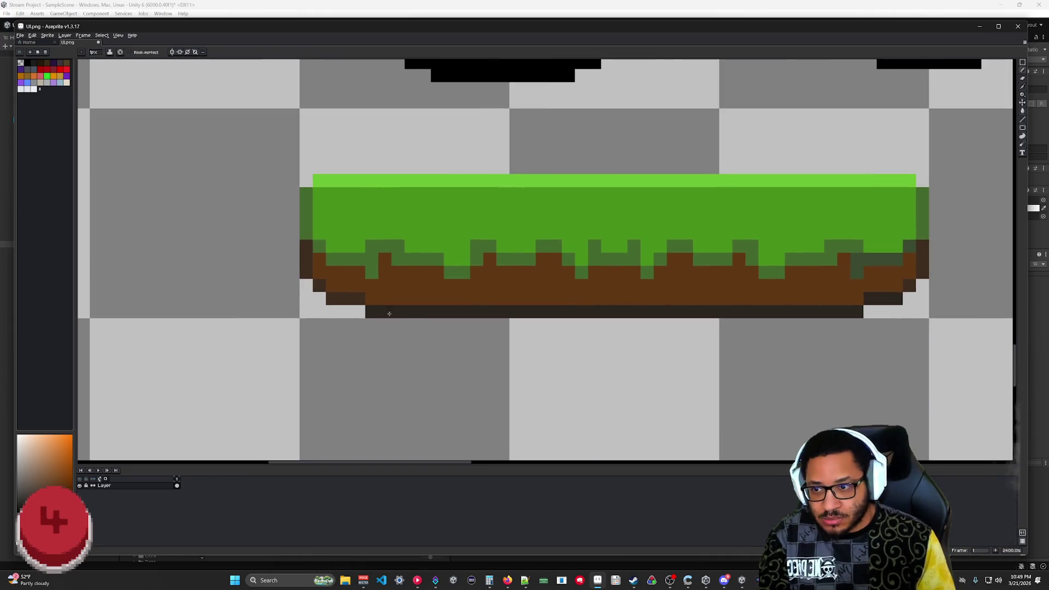
scroll(567, 389, "down", 7)
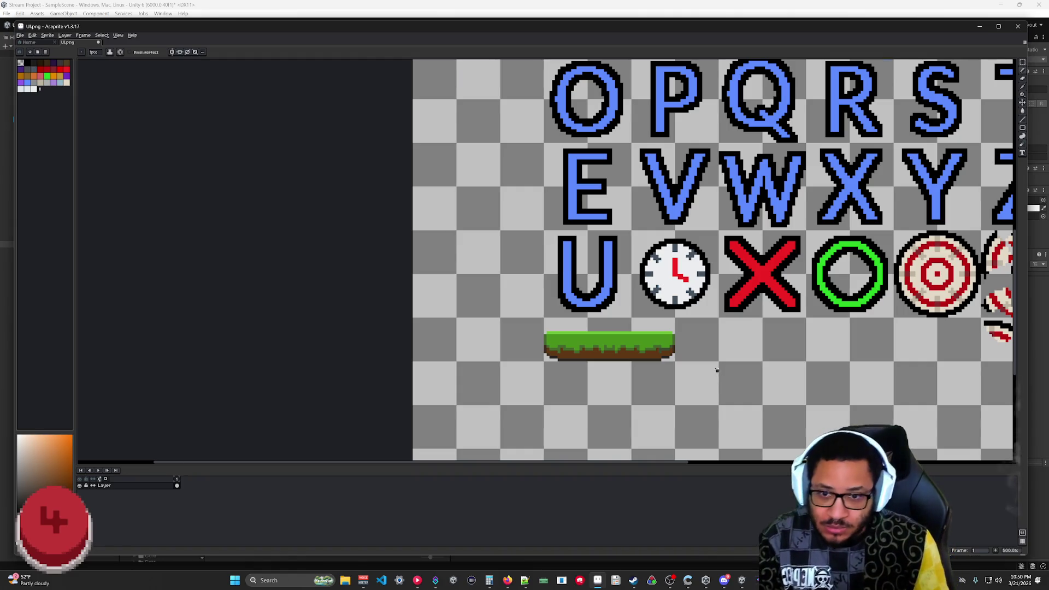
scroll(717, 371, "up", 7)
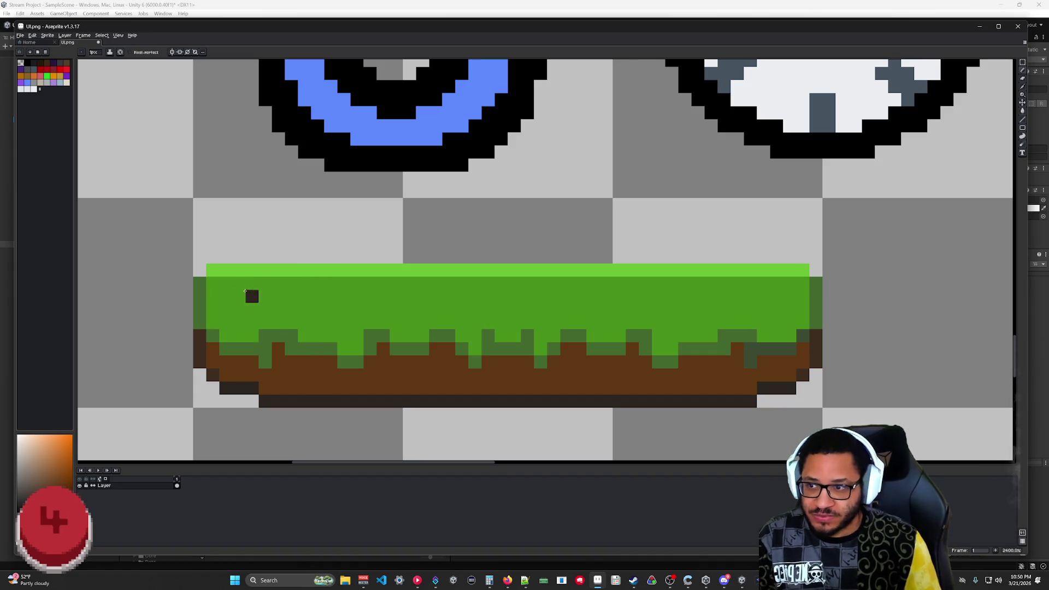
- Sample the light grass green and paint a row along the grass top
left_click(223, 270, "alt")
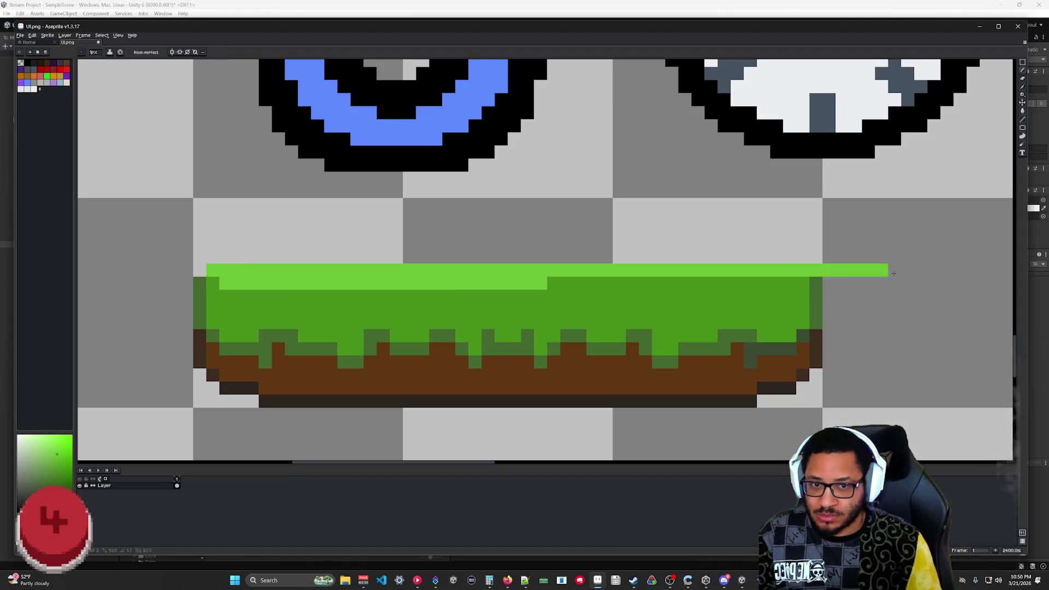
left_click(776, 280, "shift")
scroll(918, 305, "down", 6)
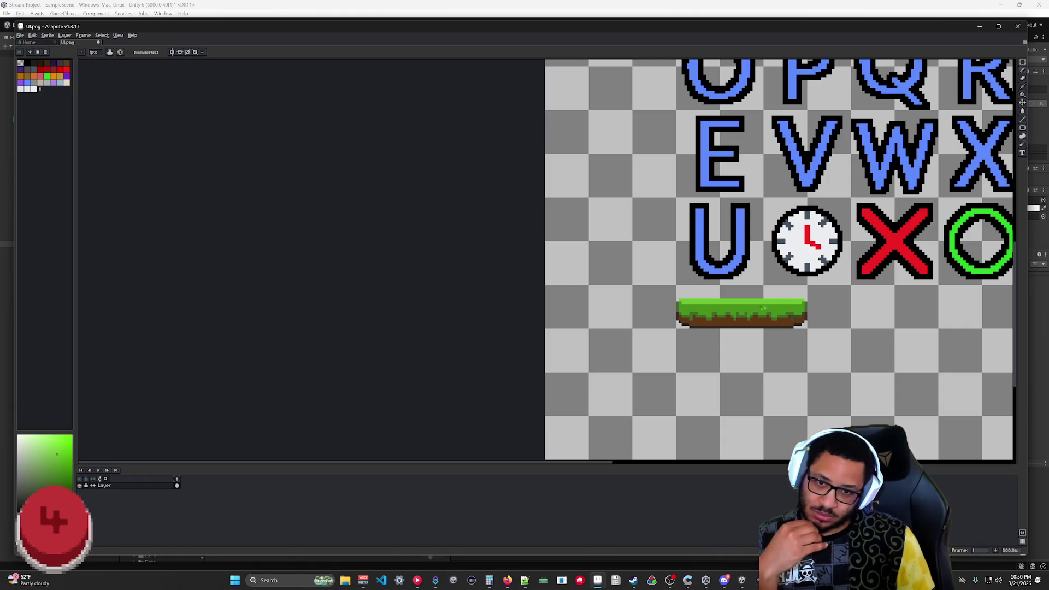
scroll(772, 306, "up", 8)
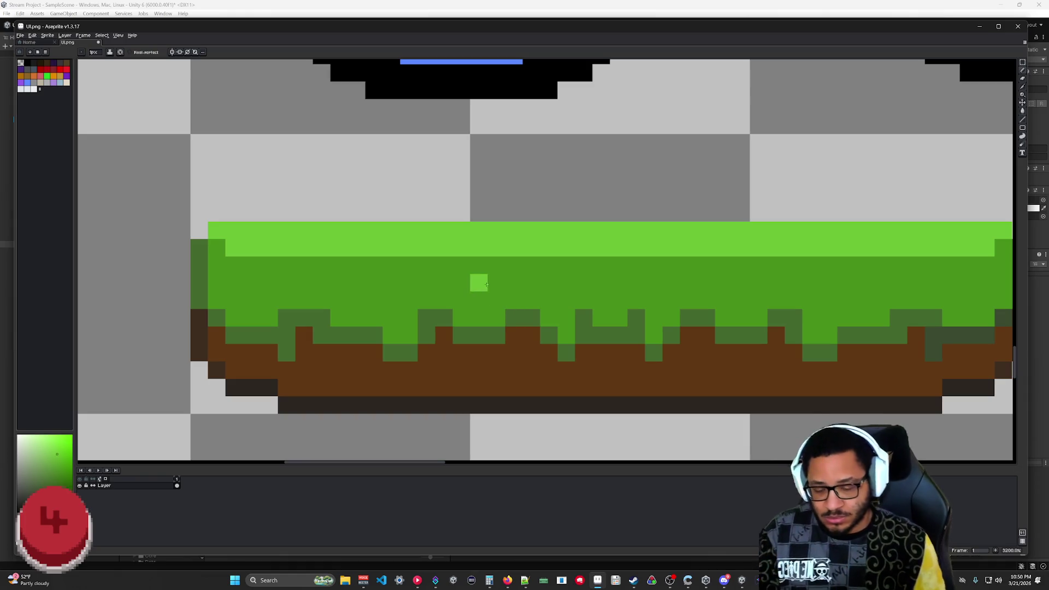
left_click_drag(236, 230, 842, 235)
scroll(714, 238, "down", 3)
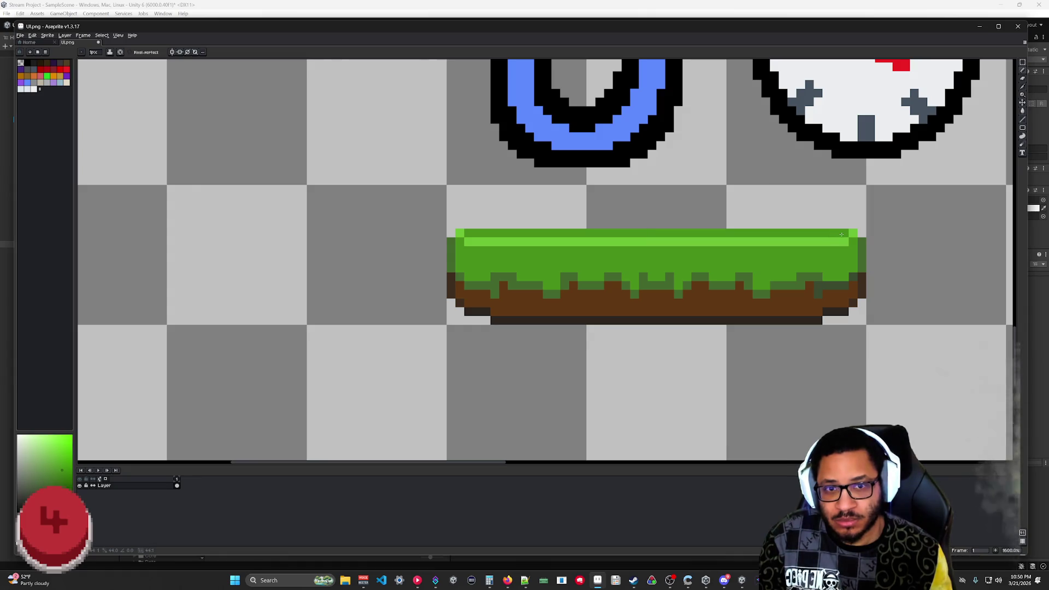
scroll(841, 235, "down", 3)
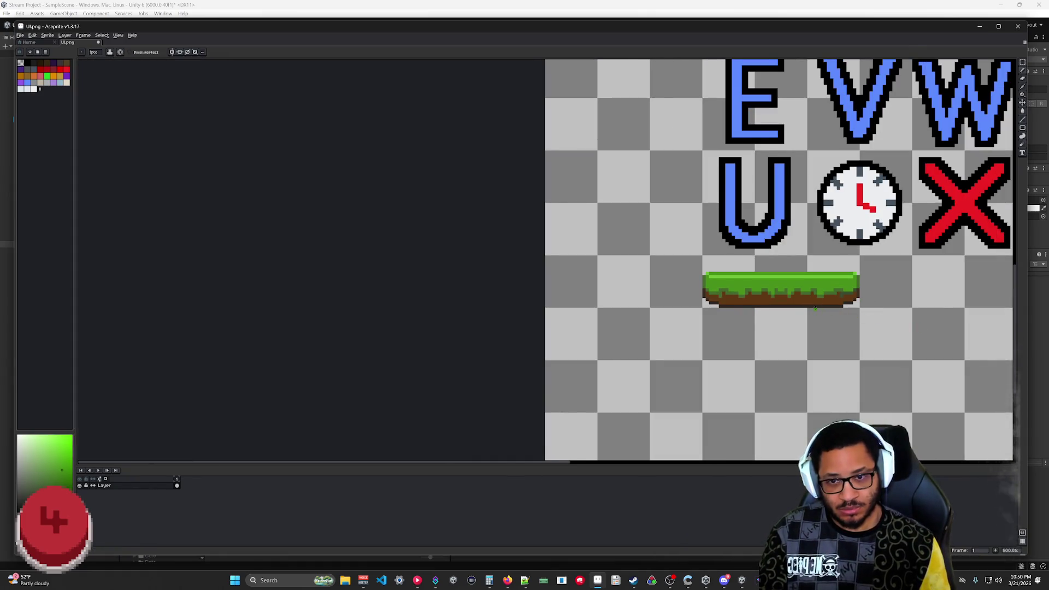
scroll(815, 309, "up", 3)
- Sample the main grass green and bucket-fill the light top row to match it
key("ctrl+z")
key("ctrl+z")
key("ctrl+y")
key("i")
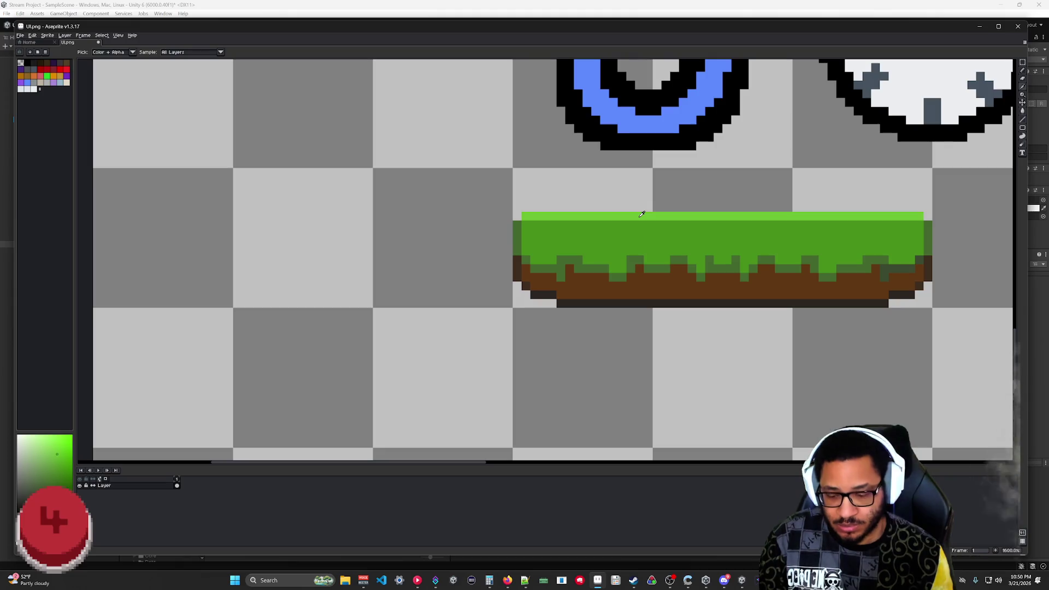
left_click(642, 215)
left_click(650, 236)
key("g")
left_click(651, 216)
scroll(615, 238, "up", 2)
left_click_drag(615, 239, 464, 251)
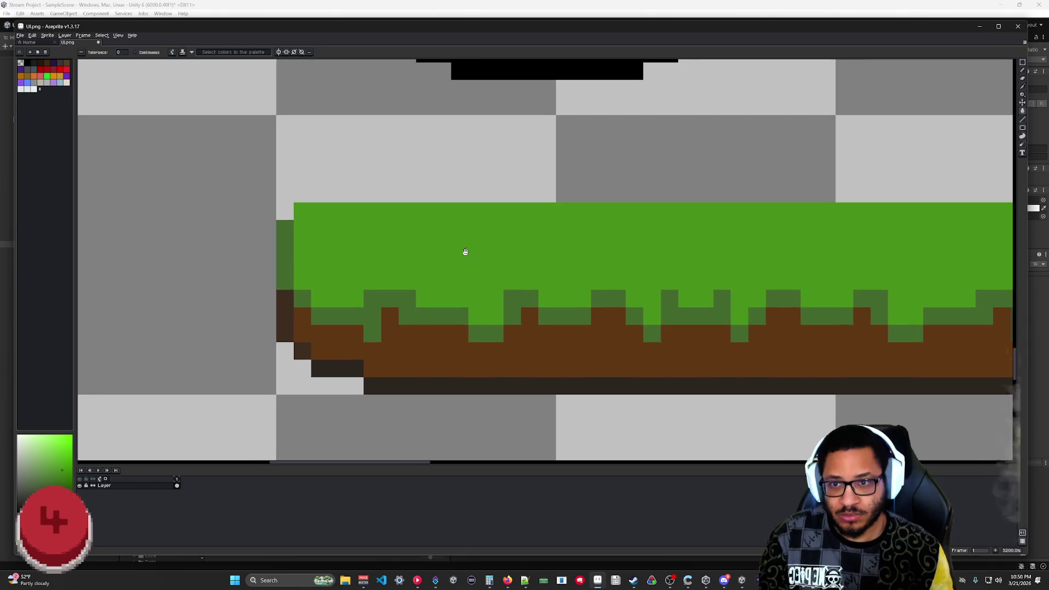
- Draw a light-green highlight line across the grass top from its left end
key("b")
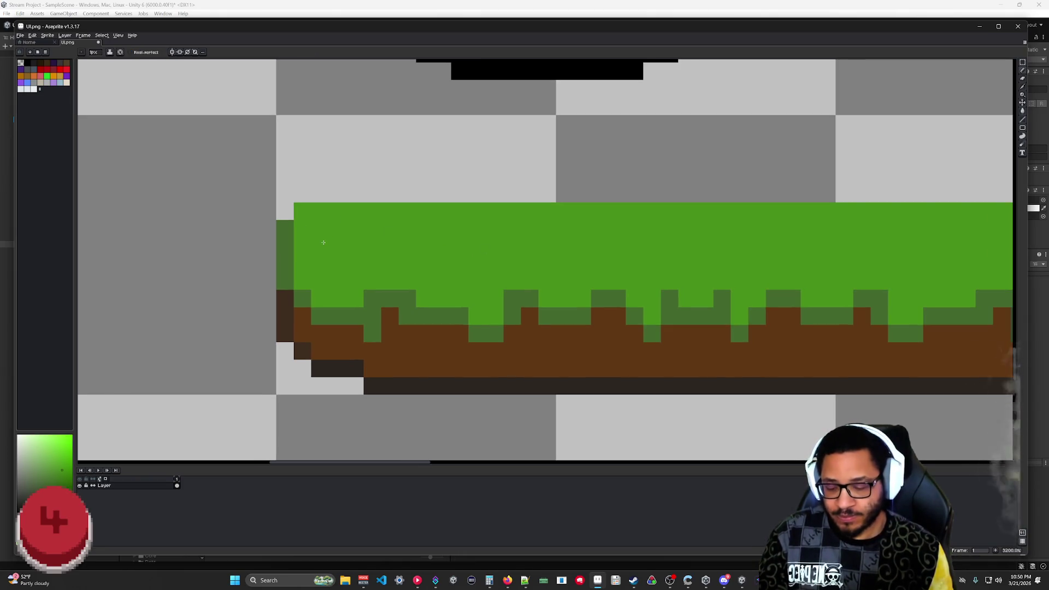
left_click(56, 454)
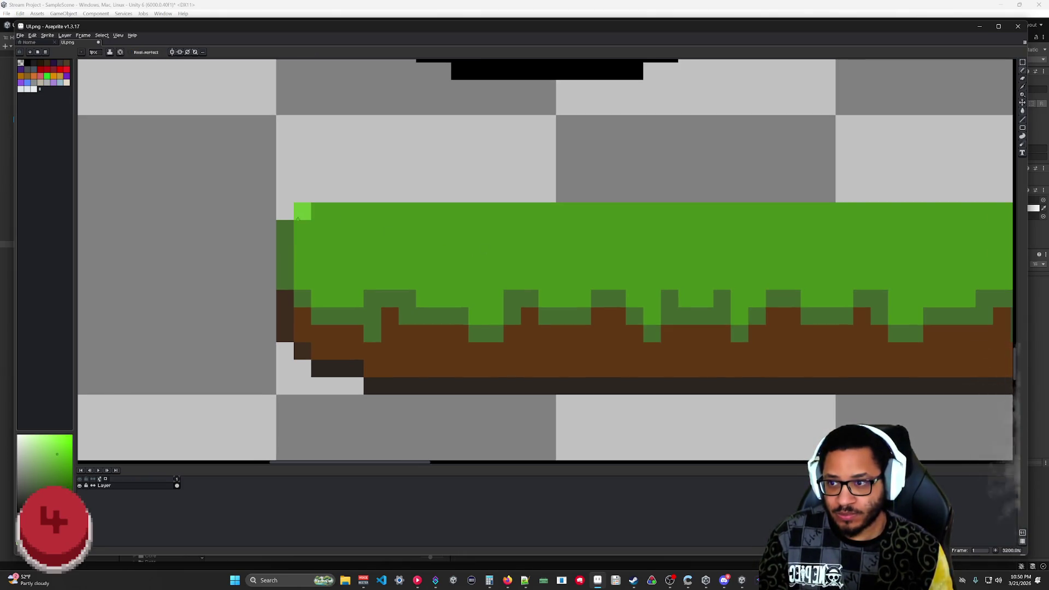
left_click(296, 213)
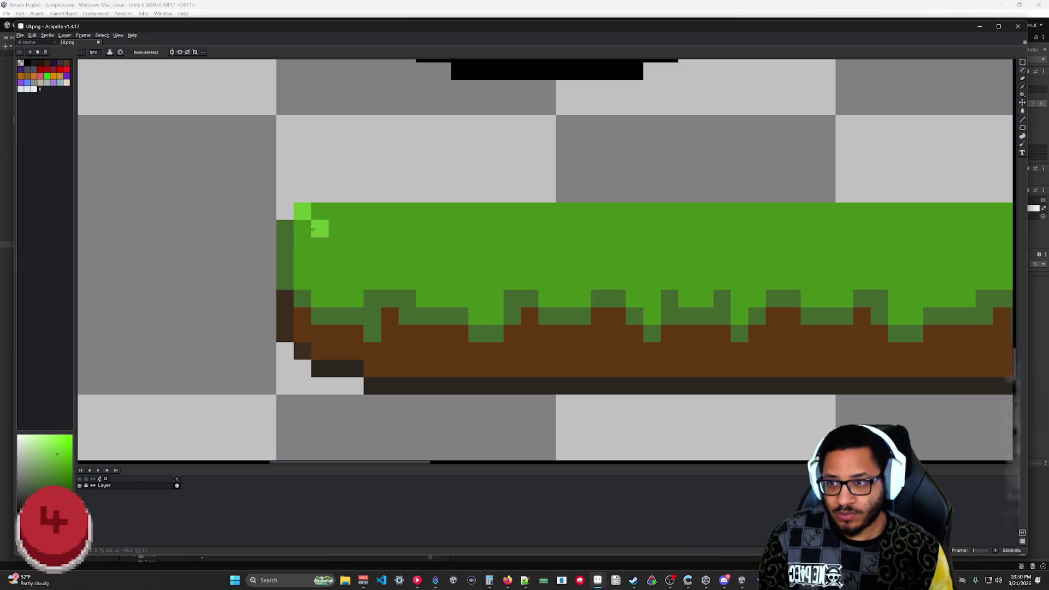
key("ctrl+z")
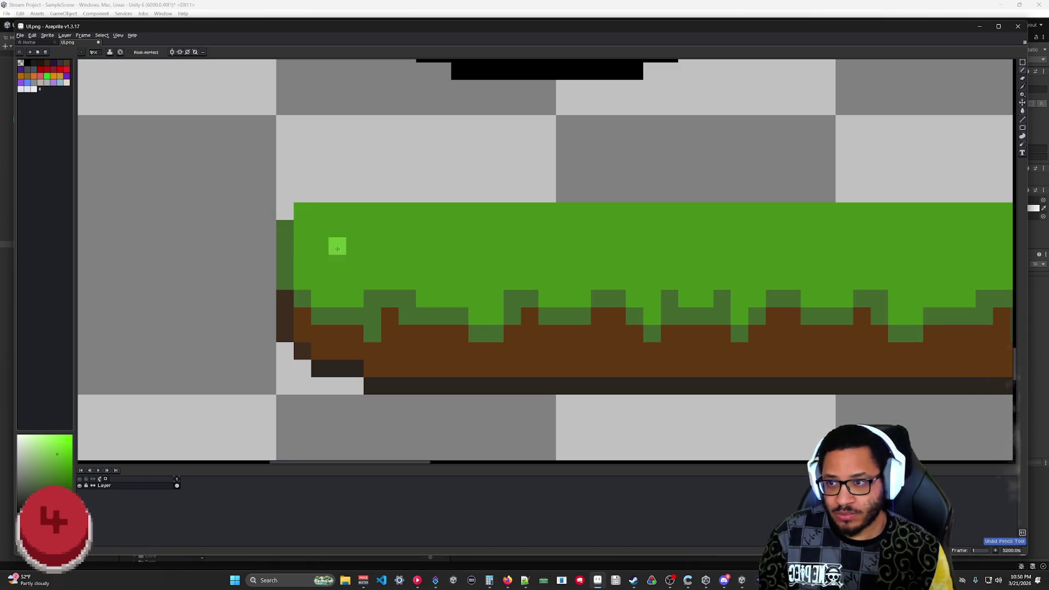
left_click_drag(288, 225, 338, 246)
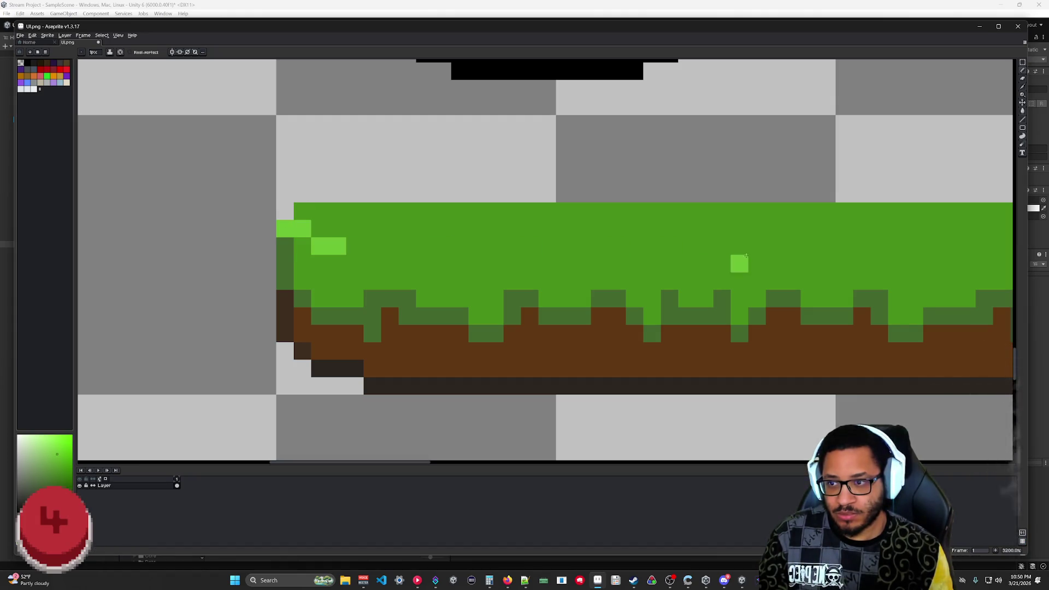
left_click_drag(739, 263, 568, 295)
left_click(909, 291, "shift")
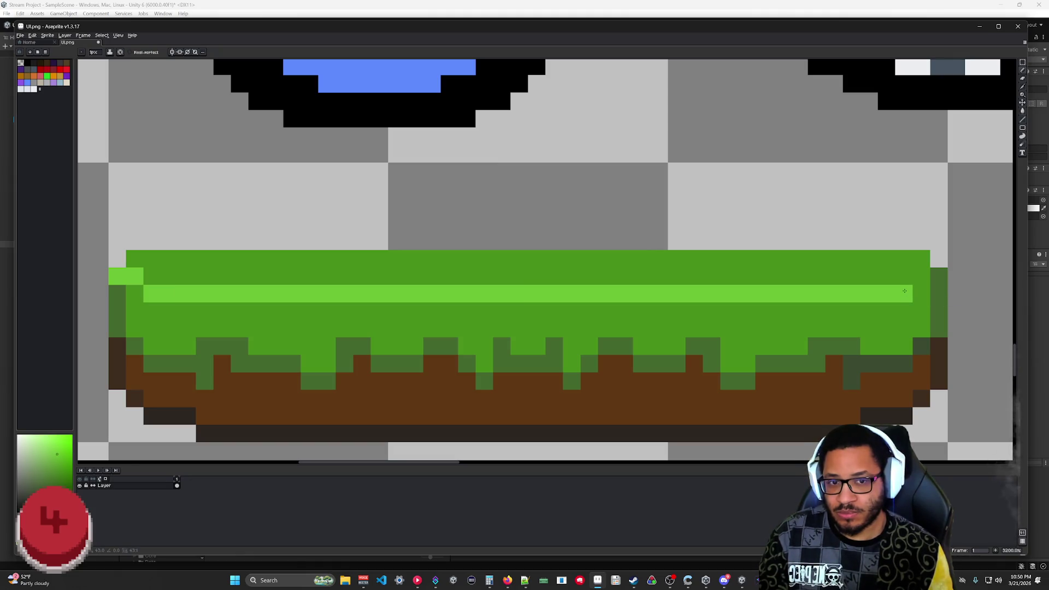
scroll(613, 344, "down", 3)
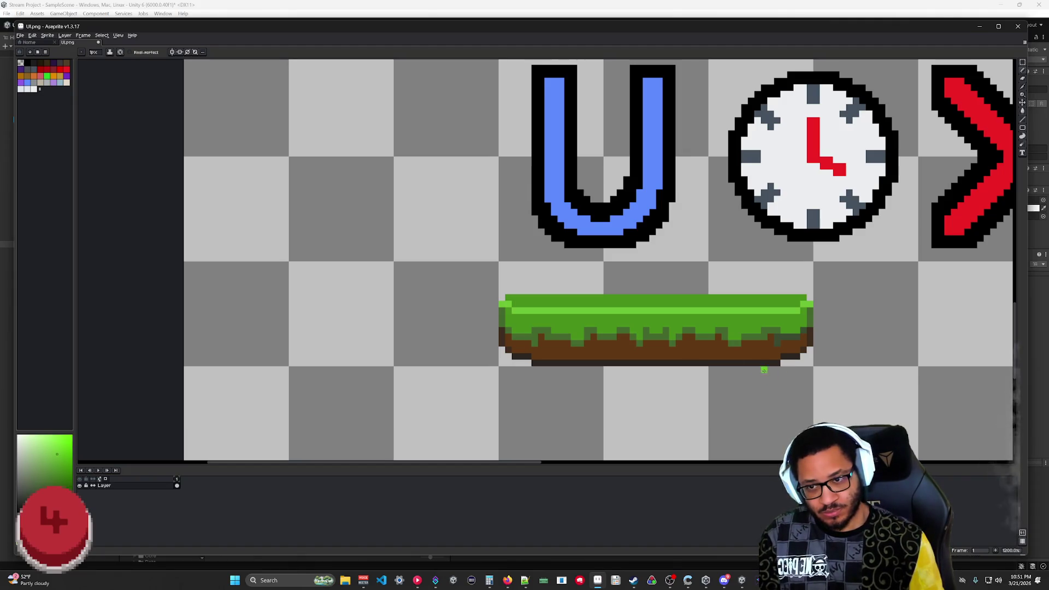
scroll(595, 320, "up", 2)
- Choose a lighter green for brightening the grass's top edge and recentre the tile
key("alt")
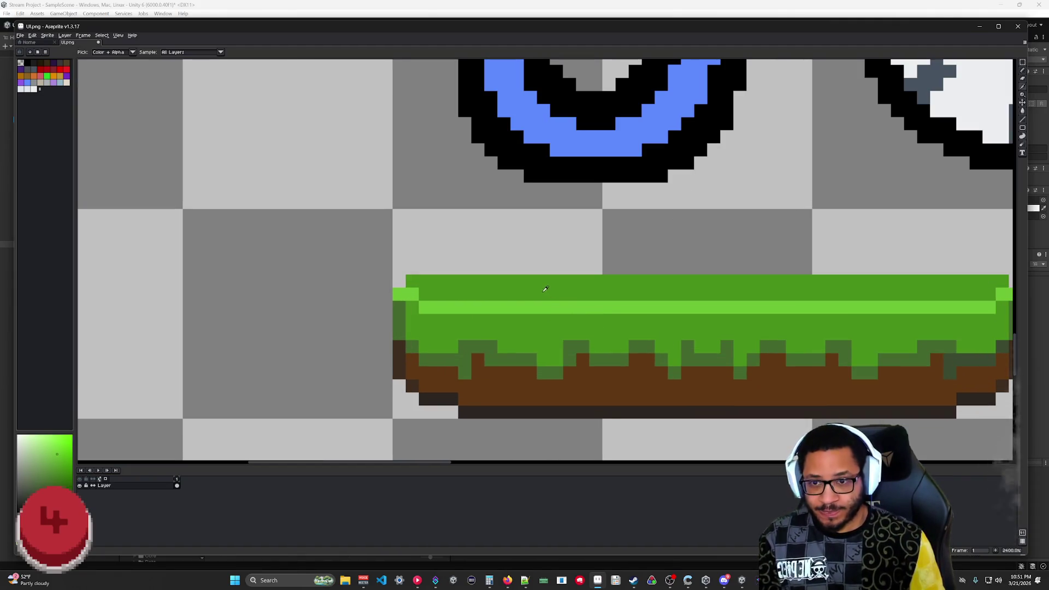
left_click(57, 461)
key("w")
scroll(740, 345, "down", 5)
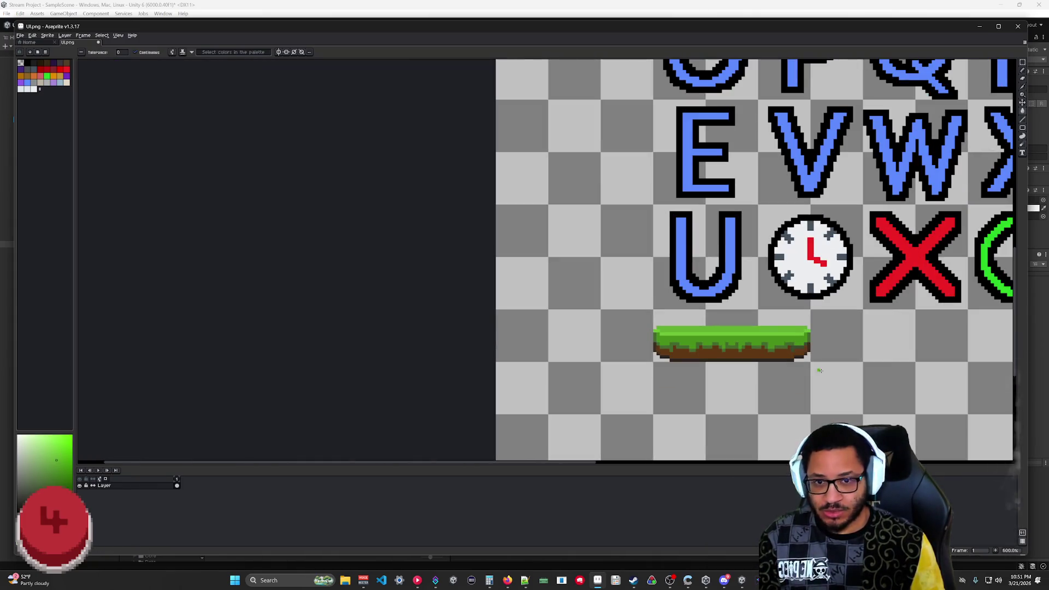
scroll(831, 377, "up", 2)
scroll(656, 341, "up", 2)
left_click_drag(655, 342, 760, 384)
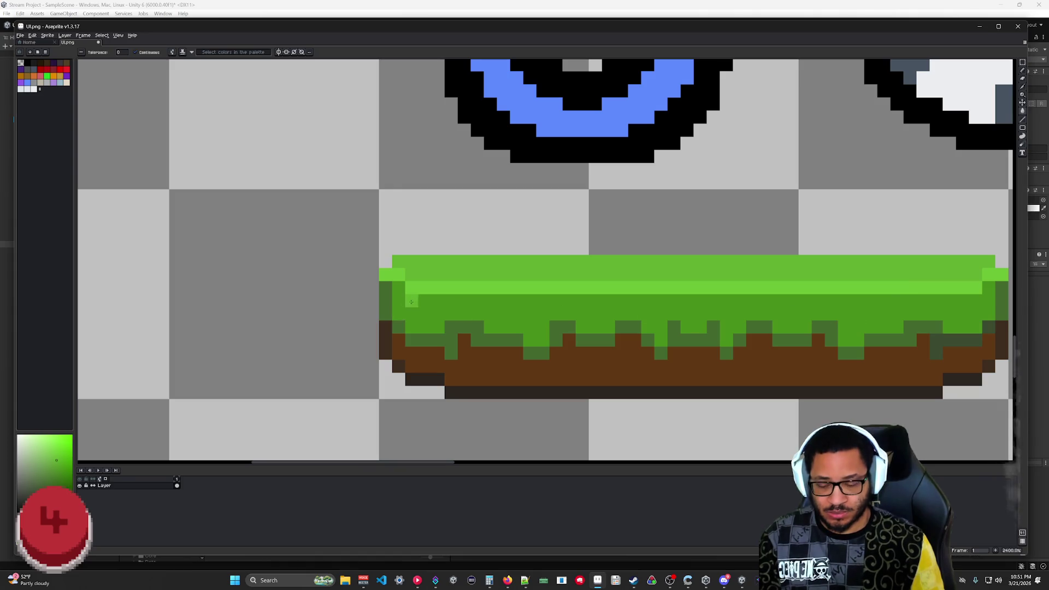
- Sample the dark grass green and paint over the light corner pixels at both ends
key("i")
key("b")
left_click(385, 276)
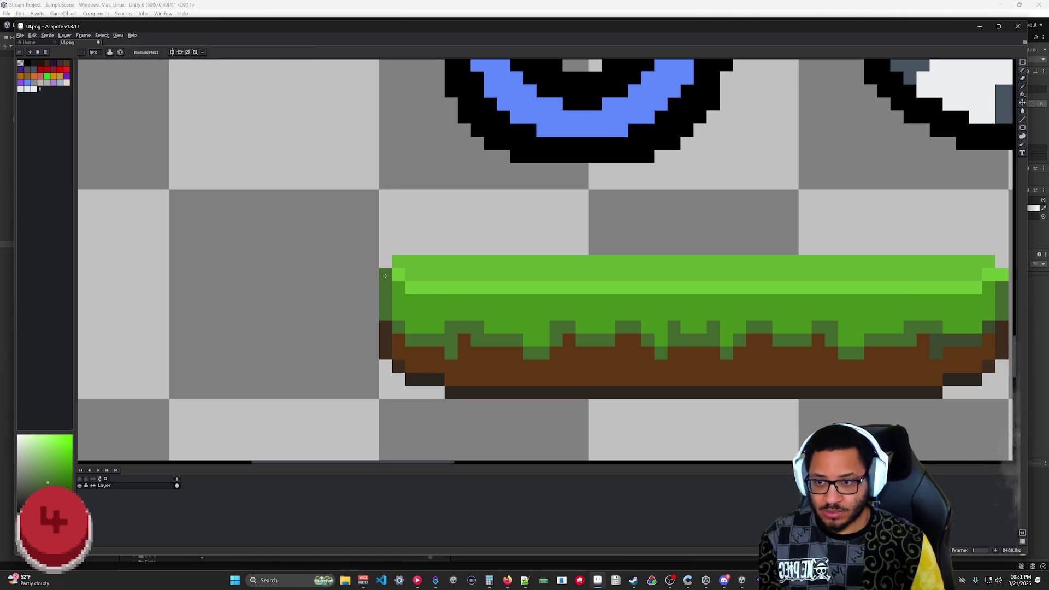
left_click(398, 286)
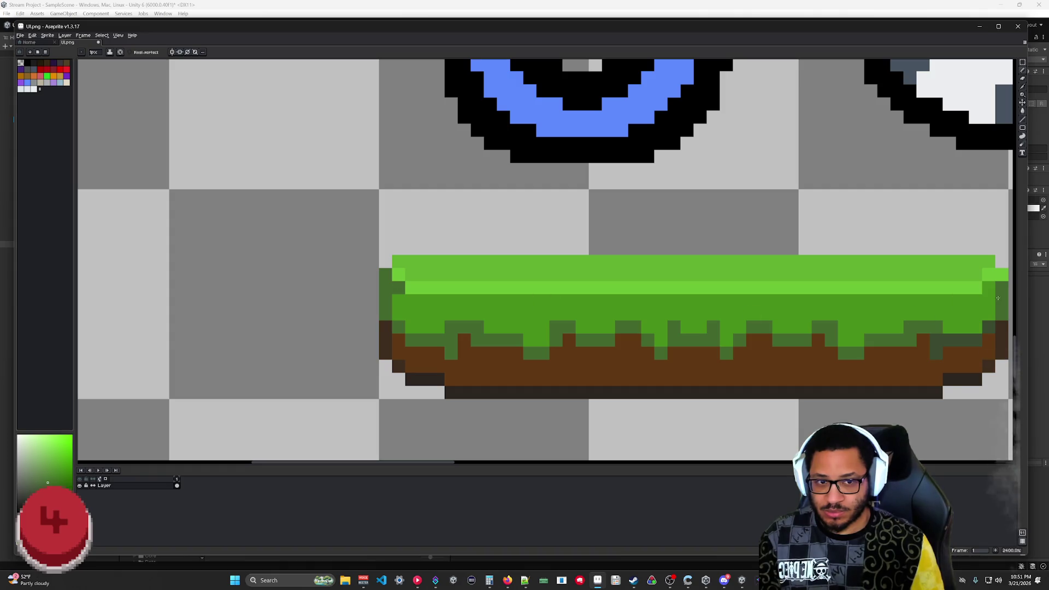
left_click(988, 287)
left_click(1001, 274)
scroll(906, 375, "down", 5)
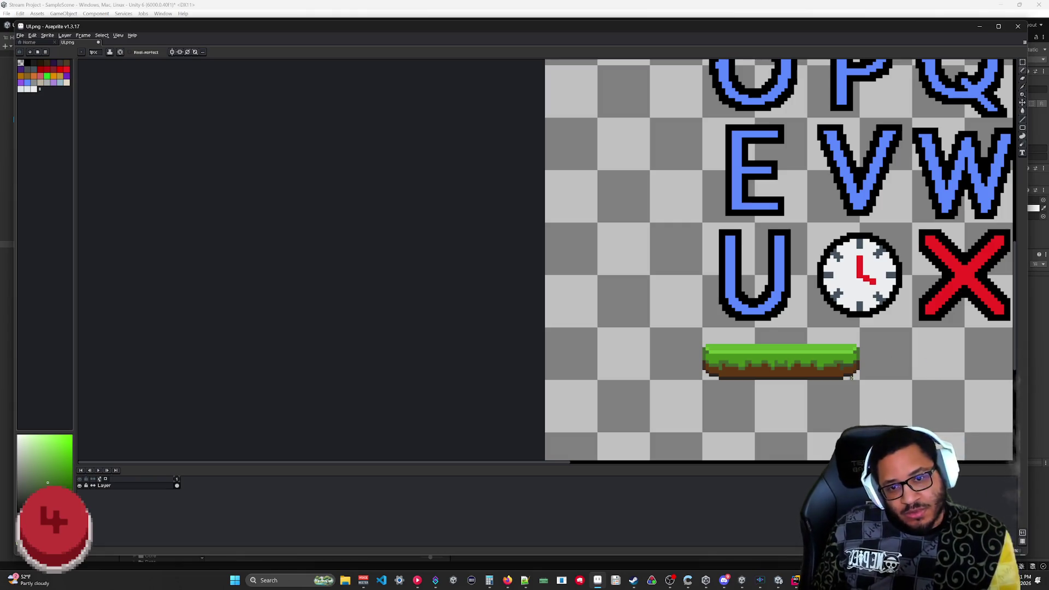
scroll(851, 375, "up", 3)
key("alt")
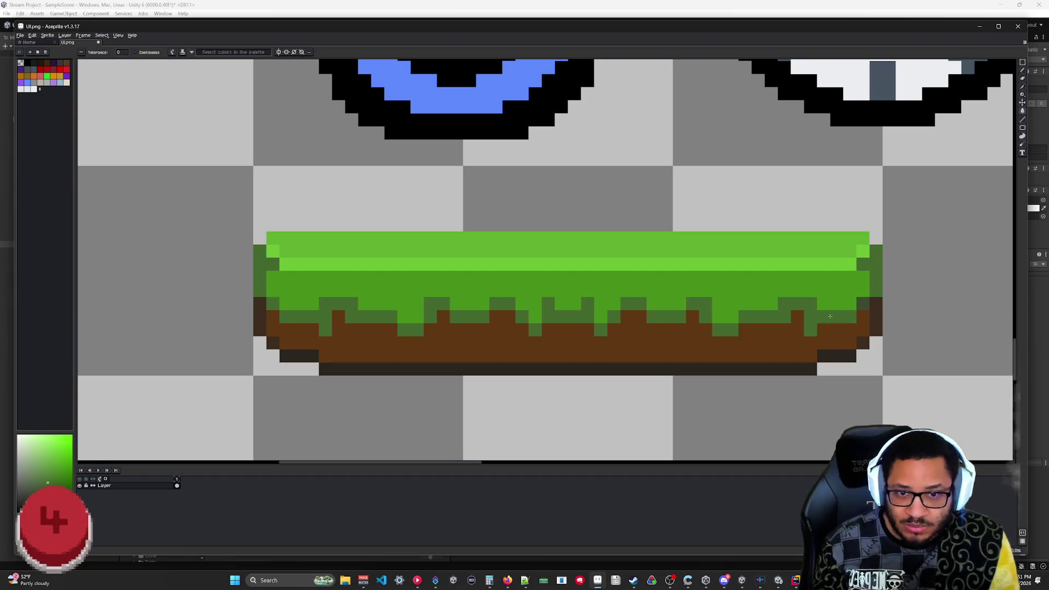
scroll(877, 390, "down", 3)
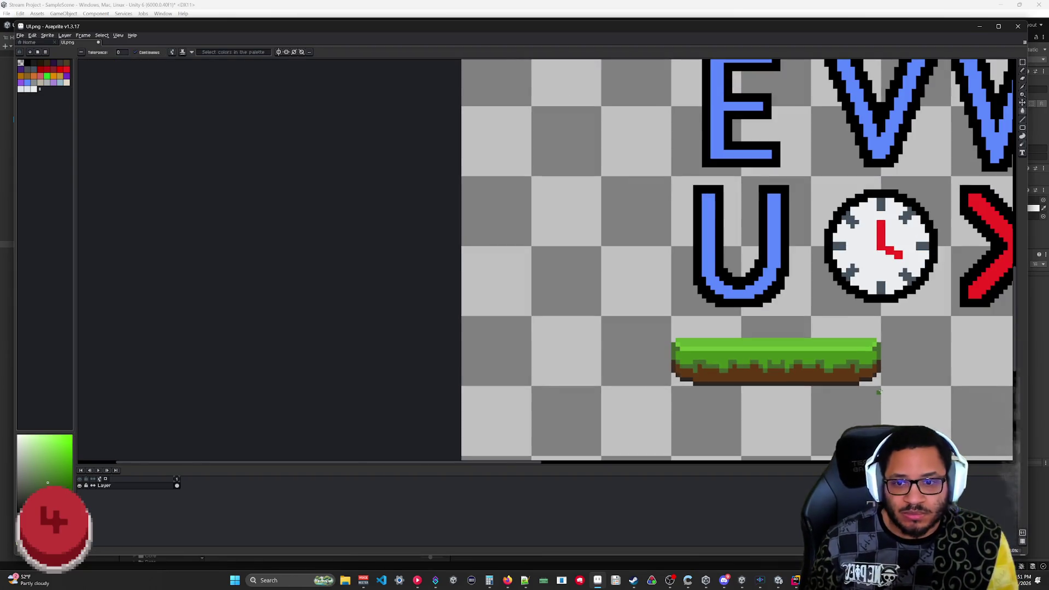
scroll(891, 396, "down", 2)
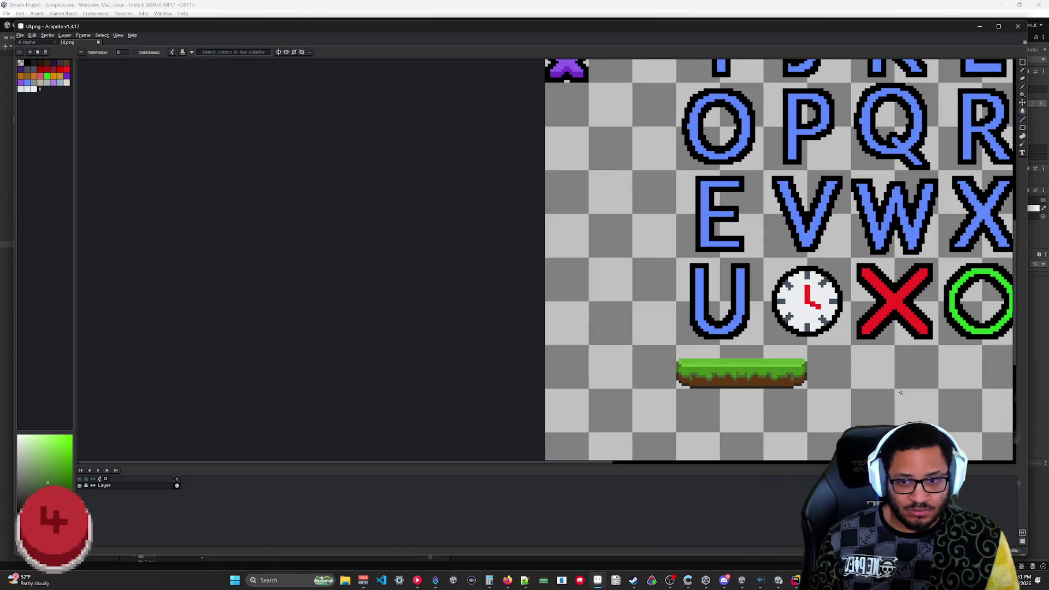
scroll(625, 371, "up", 5)
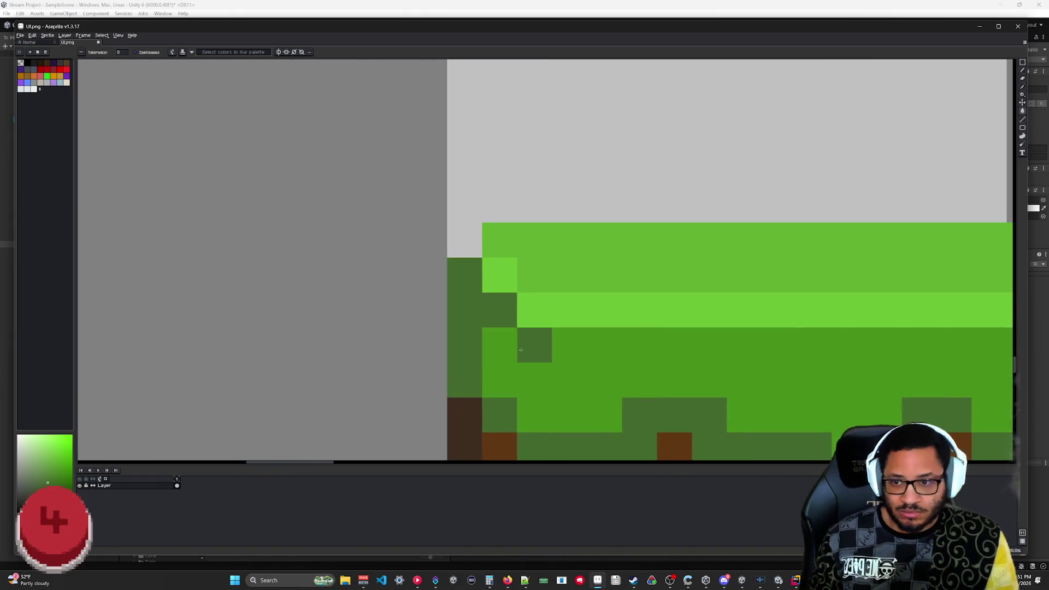
key("i")
key("b")
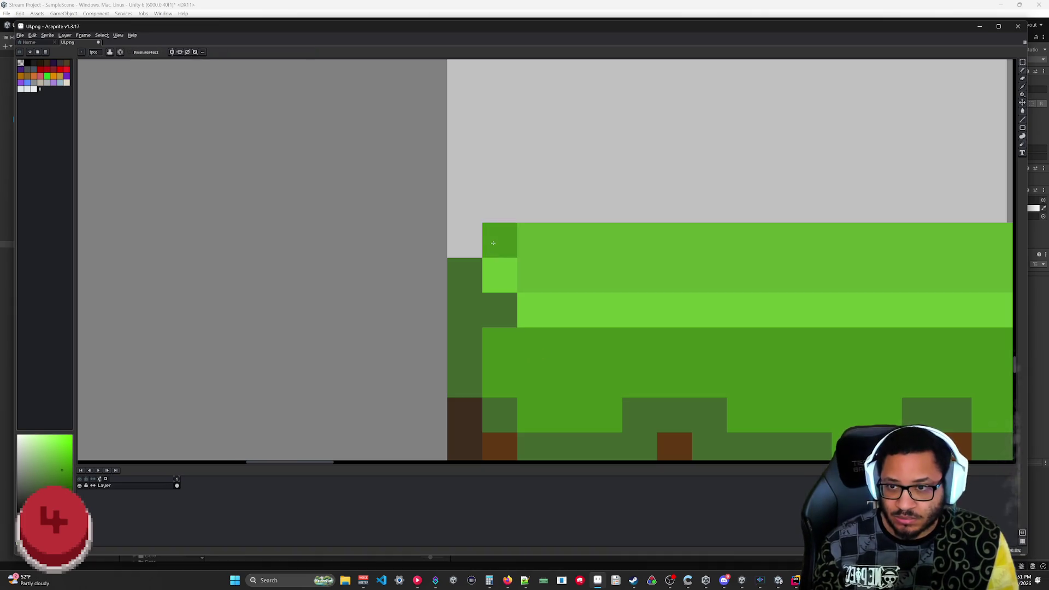
scroll(643, 376, "down", 4)
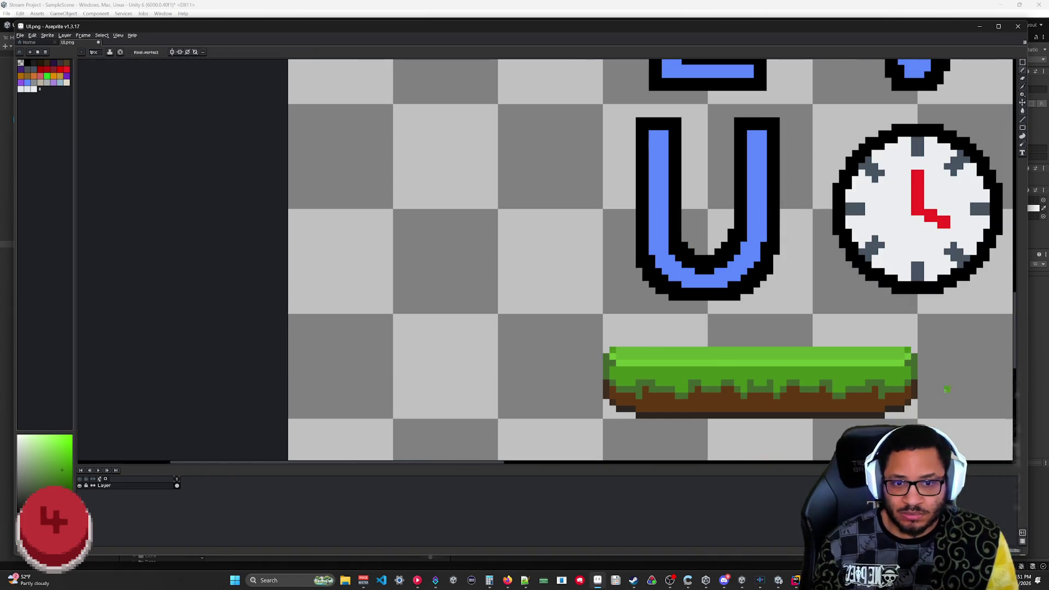
scroll(928, 406, "down", 3)
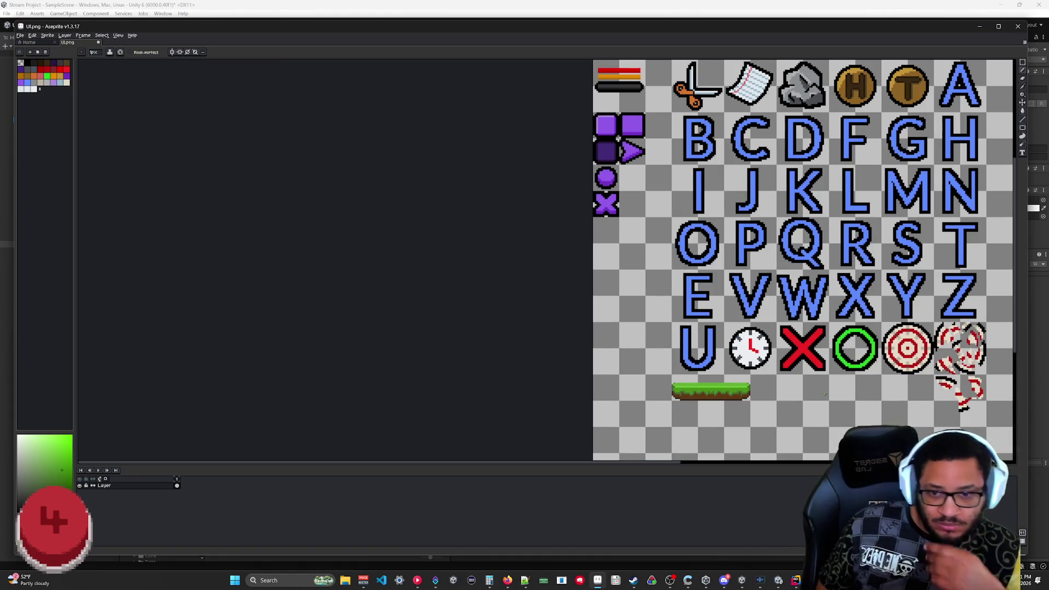
scroll(825, 394, "up", 4)
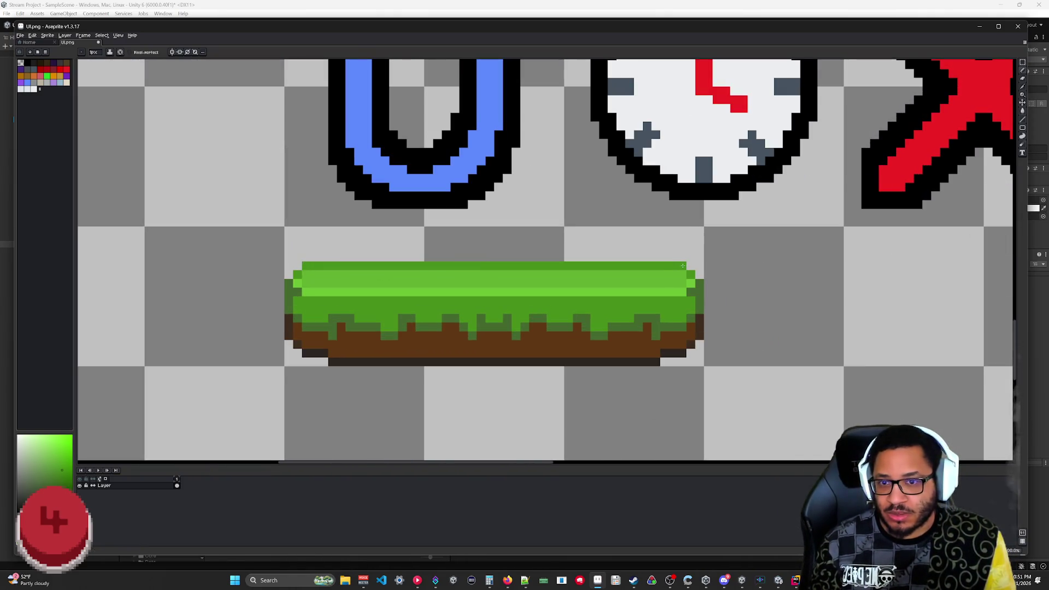
scroll(799, 349, "down", 4)
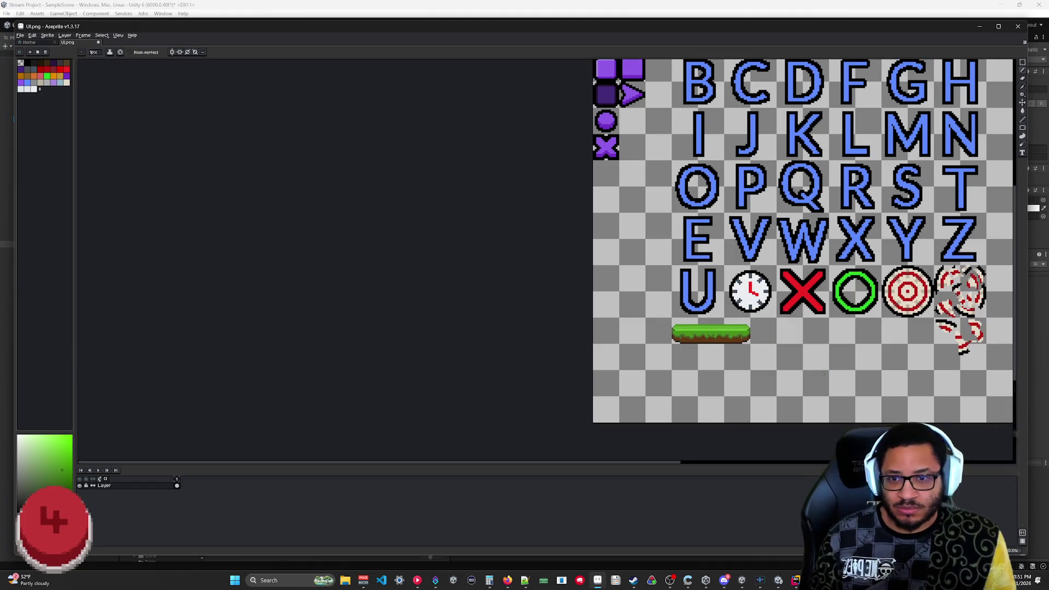
scroll(824, 373, "up", 2)
scroll(694, 318, "up", 2)
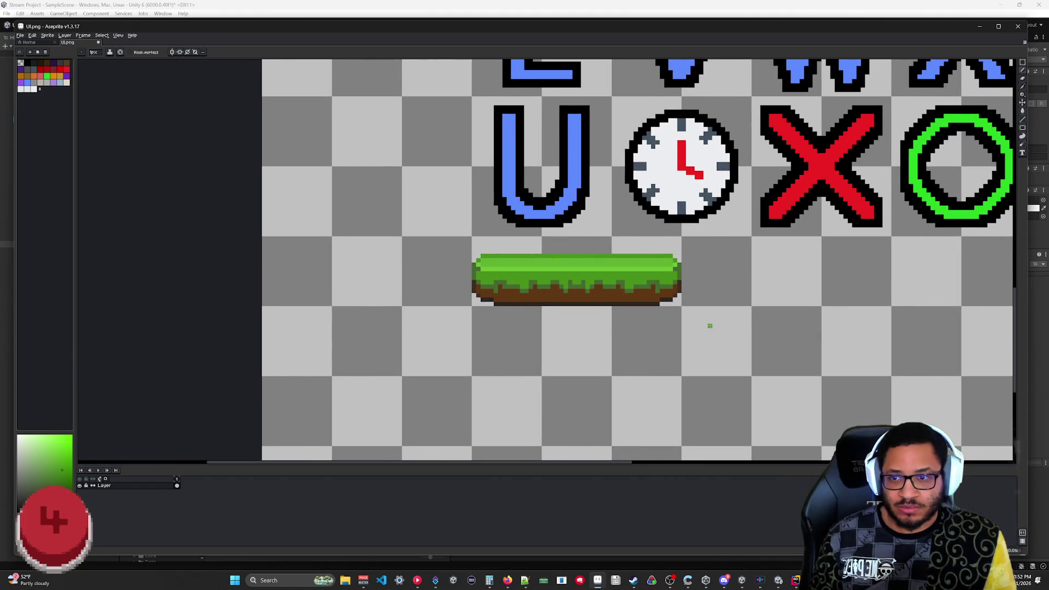
- Repaint the grass's right edge pixels and fill its top row darker green, then view the whole sheet
left_click_drag(657, 276, 843, 356)
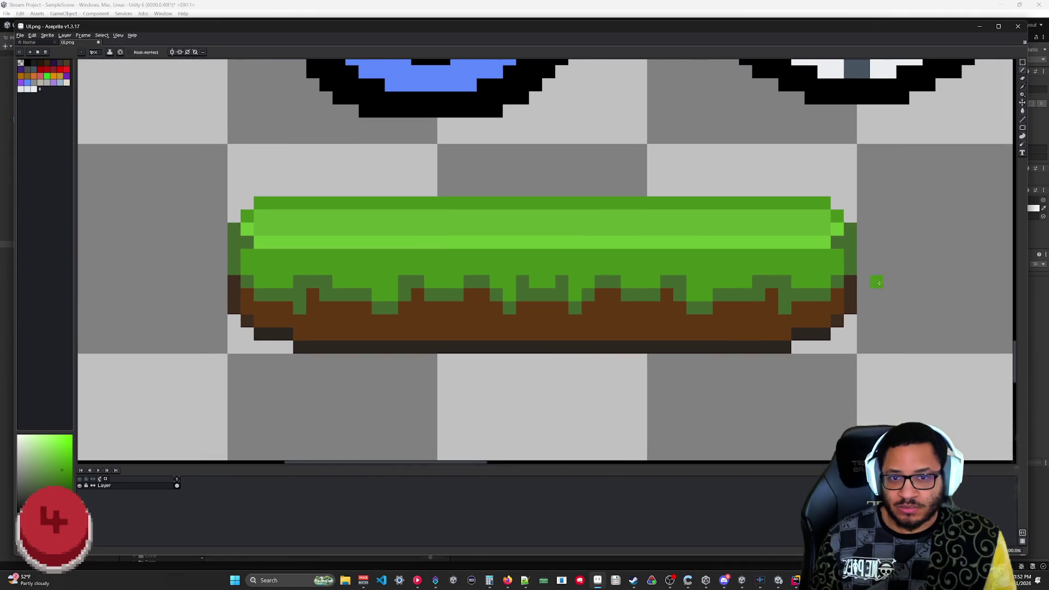
left_click_drag(837, 243, 854, 254)
key("i")
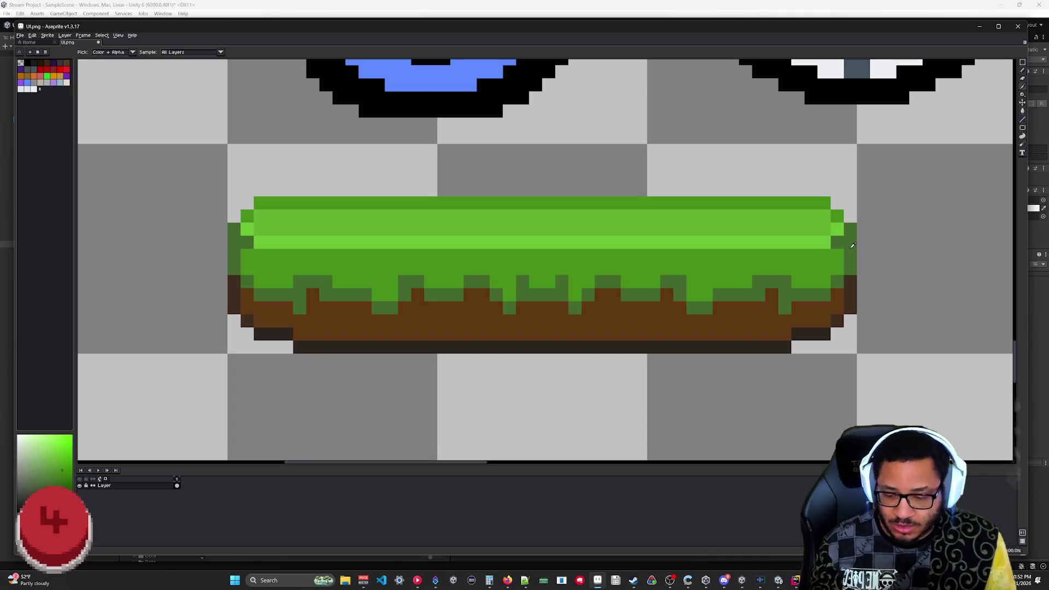
left_click(728, 207)
key("g")
left_click(728, 207)
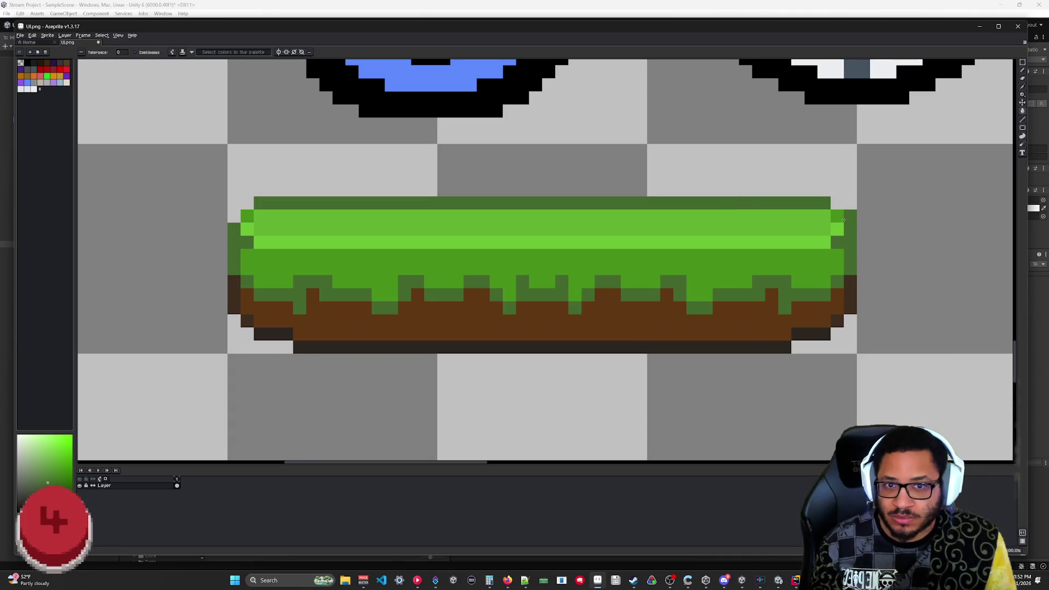
scroll(520, 385, "down", 8)
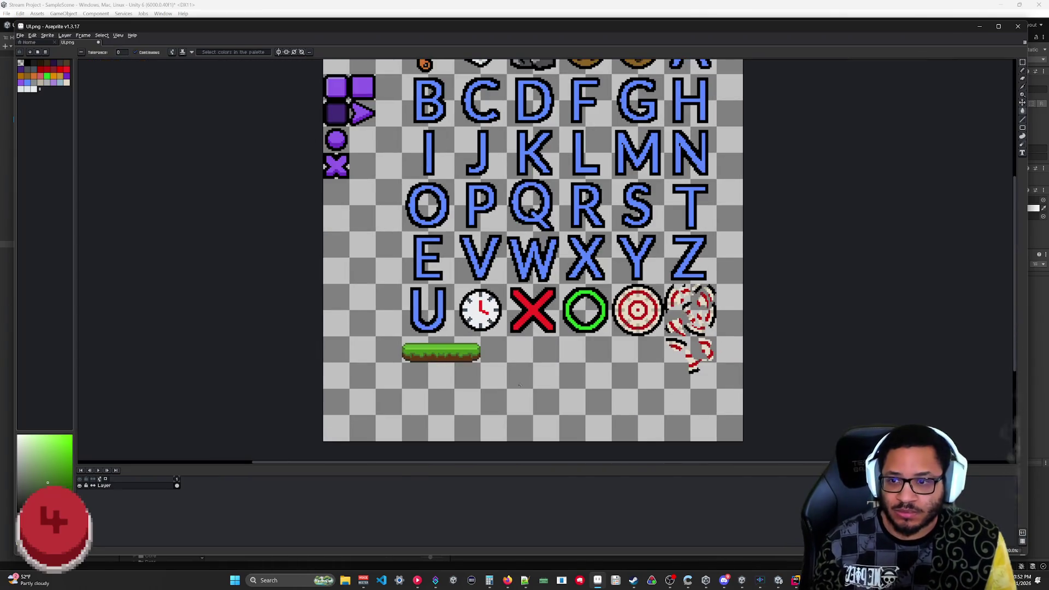
left_click_drag(448, 375, 583, 354)
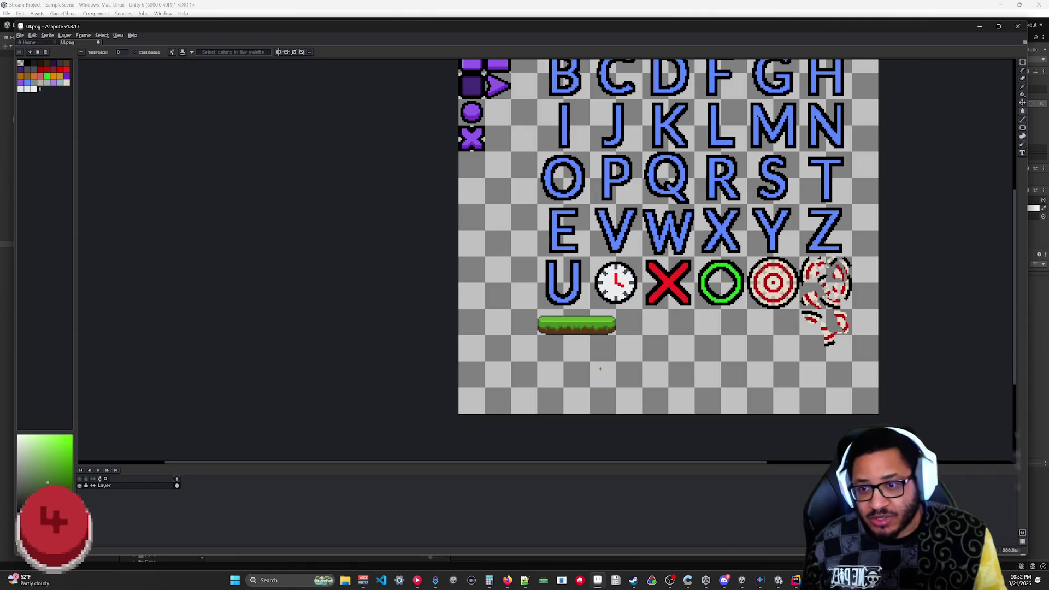
- Sample the light grass green and paint matching highlight pixels at the strip's left and right ends
scroll(492, 295, "up", 9)
mouse_move(758, 325)
left_mouse_down()
mouse_move(583, 201)
mouse_move(430, 146)
left_mouse_up()
scroll(583, 201, "up", 1)
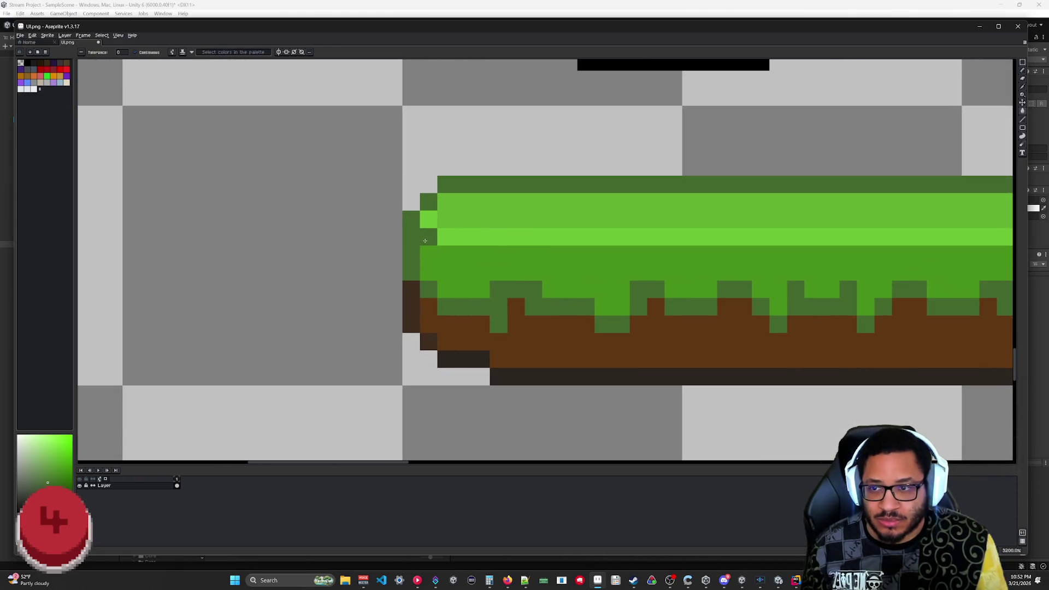
key("i")
left_click(435, 218)
key("b")
left_click(445, 219)
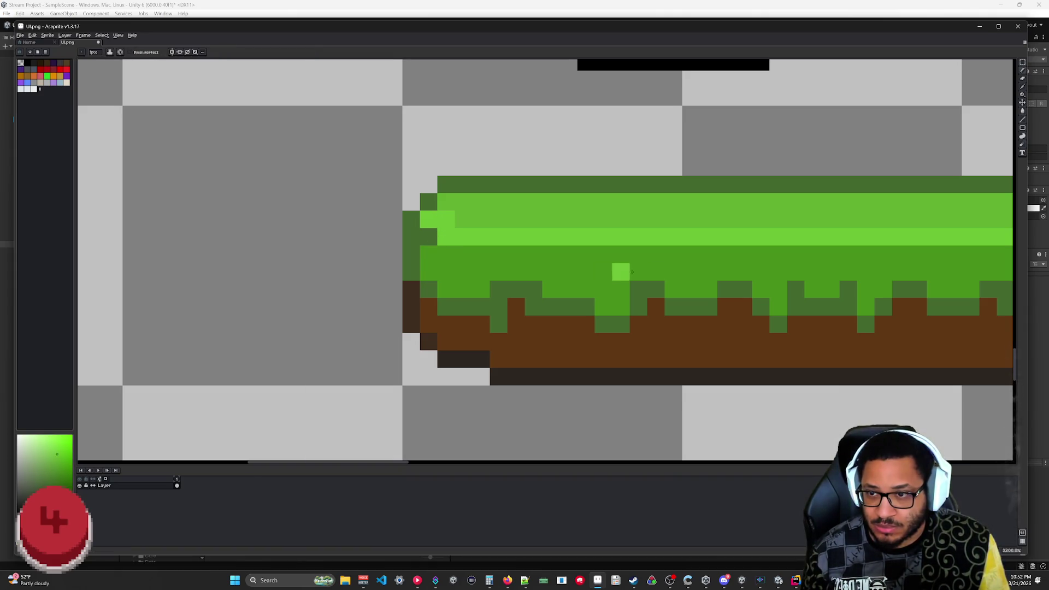
left_click_drag(608, 272, 313, 288)
left_click(904, 235)
left_click(920, 235)
- Sample the dark-green outline colour and paint dark pixels at both ends of the strip
key("i")
left_click(940, 254)
key("b")
left_click(903, 253)
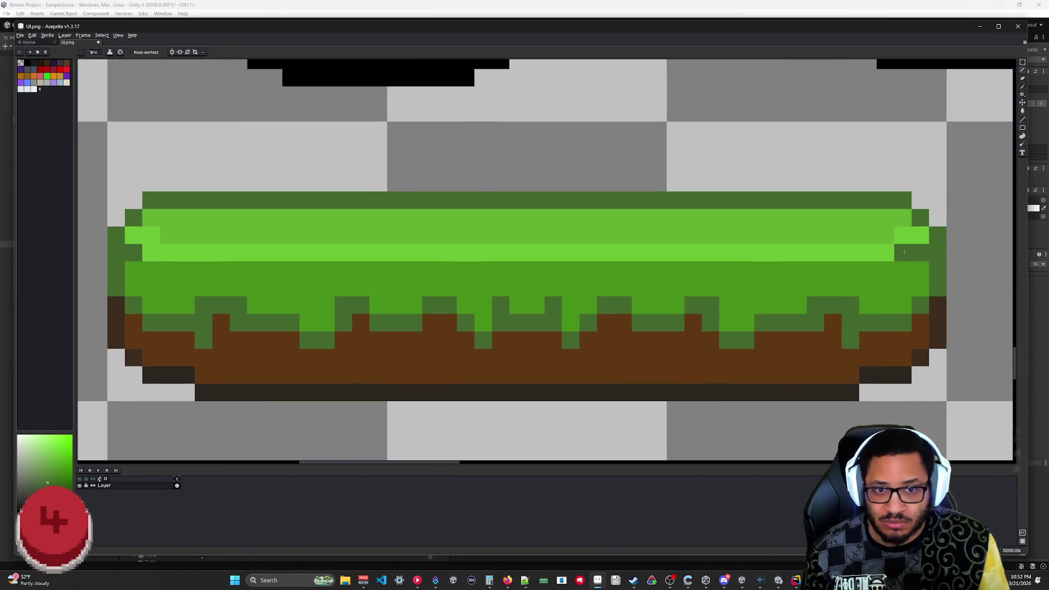
left_click(149, 253)
scroll(156, 330, "down", 6)
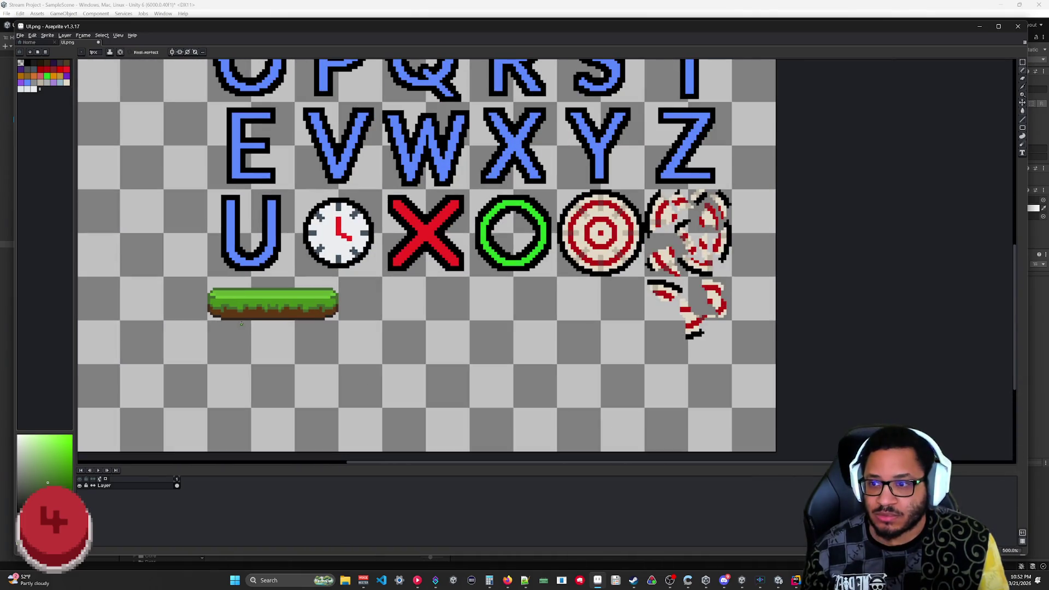
scroll(423, 267, "up", 5)
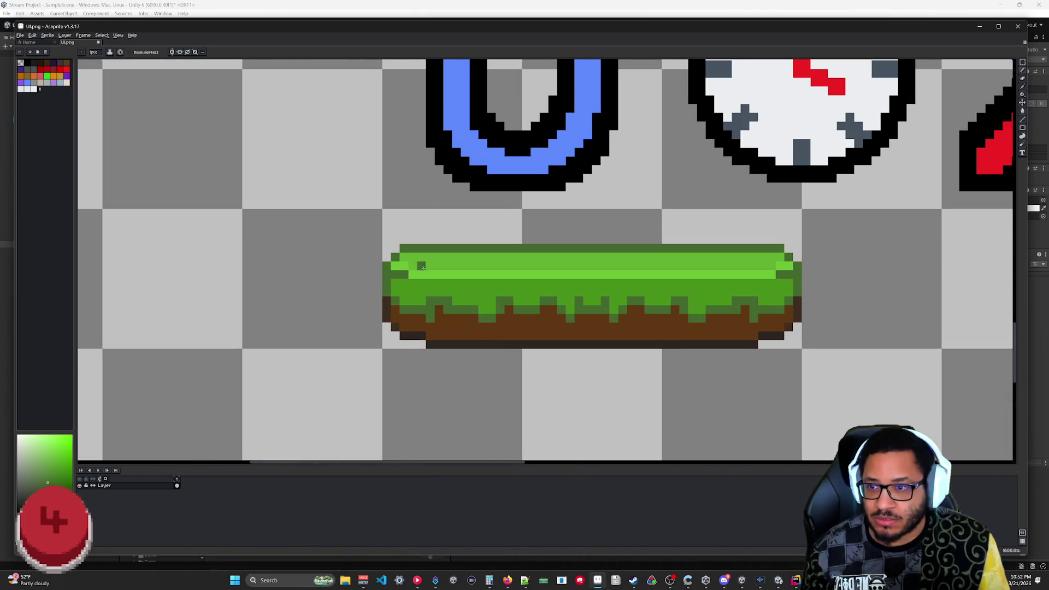
scroll(422, 267, "up", 2)
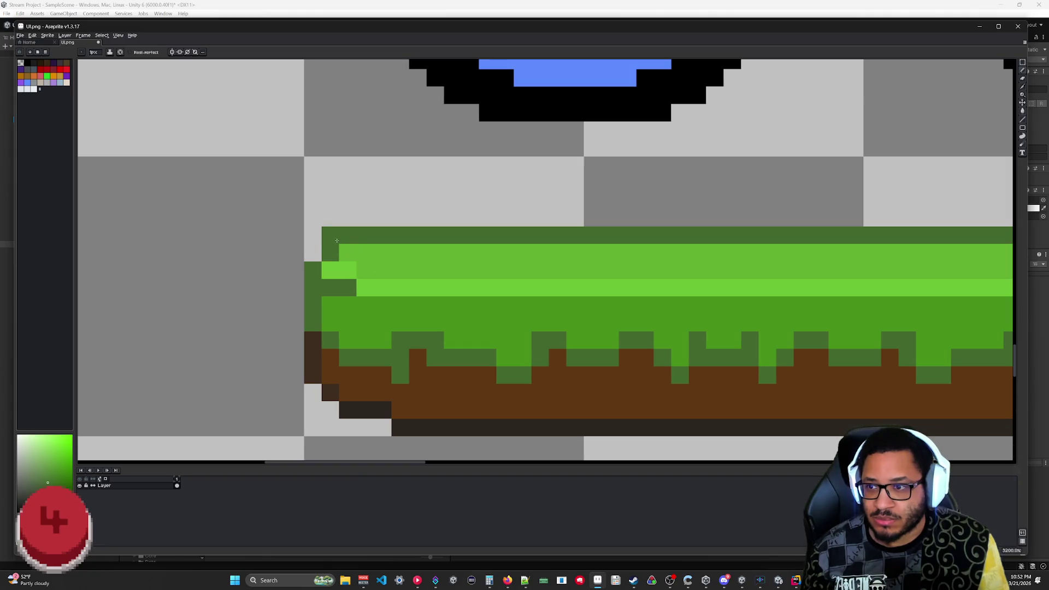
- Erase the grass's top-left corner pixel and paint the inner corner pixel dark green
right_click(337, 240)
left_click(345, 257)
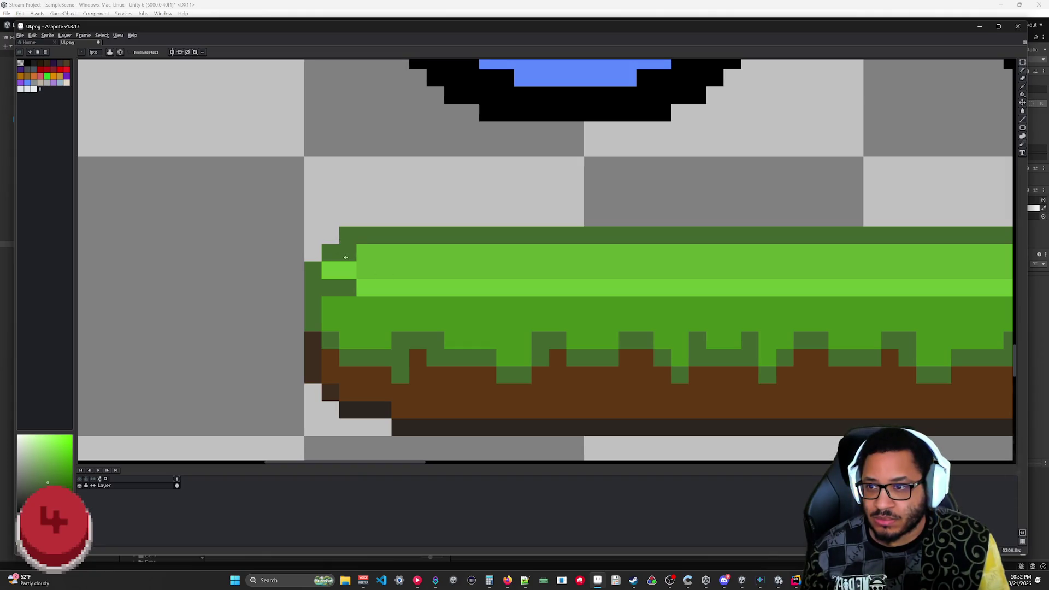
left_click_drag(559, 251, 398, 258)
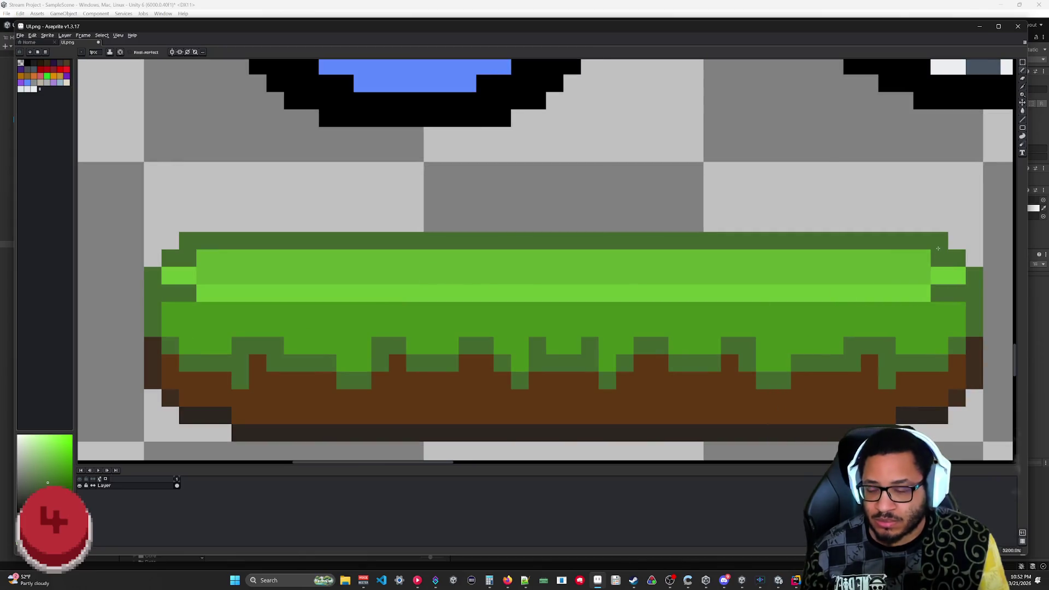
scroll(520, 362, "down", 5)
scroll(678, 398, "down", 1)
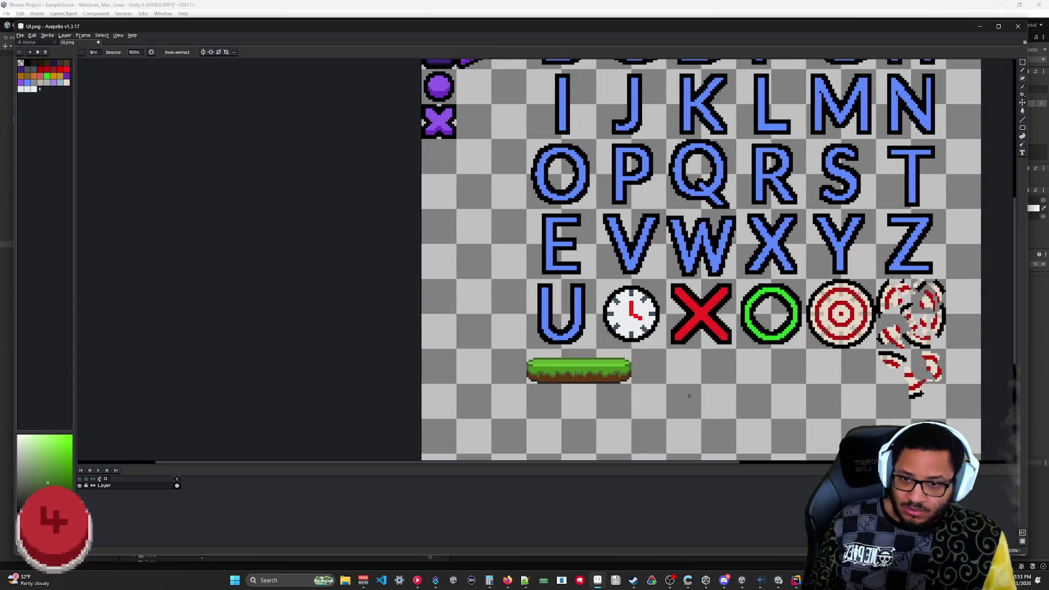
- Sample the mid-green and paint over the dark-green pixels at the strip's left and right ends
scroll(617, 401, "up", 6)
left_click_drag(572, 324, 638, 335)
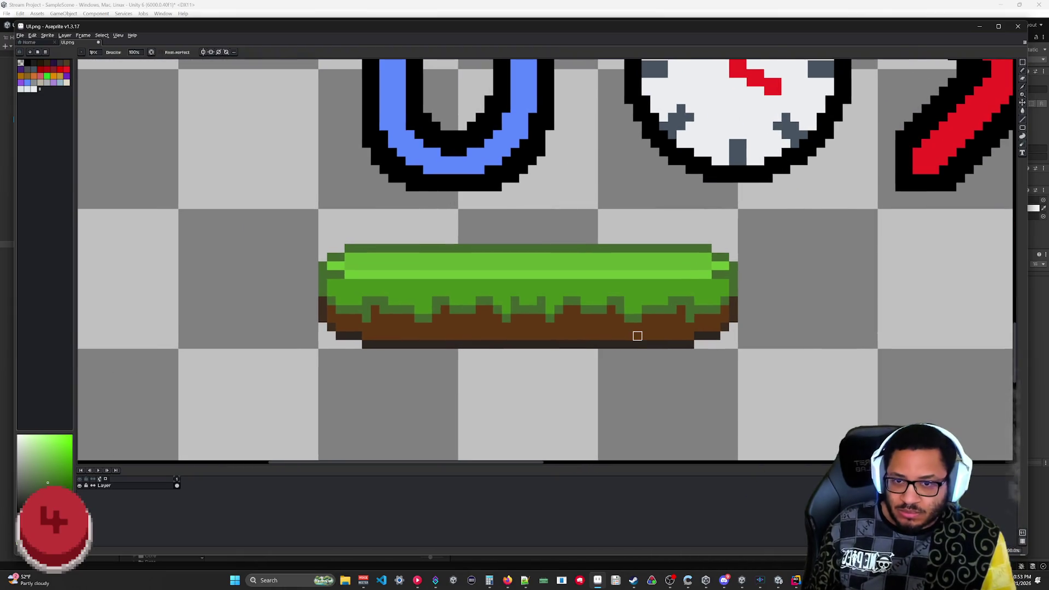
scroll(638, 336, "up", 2)
left_click_drag(695, 294, 811, 324)
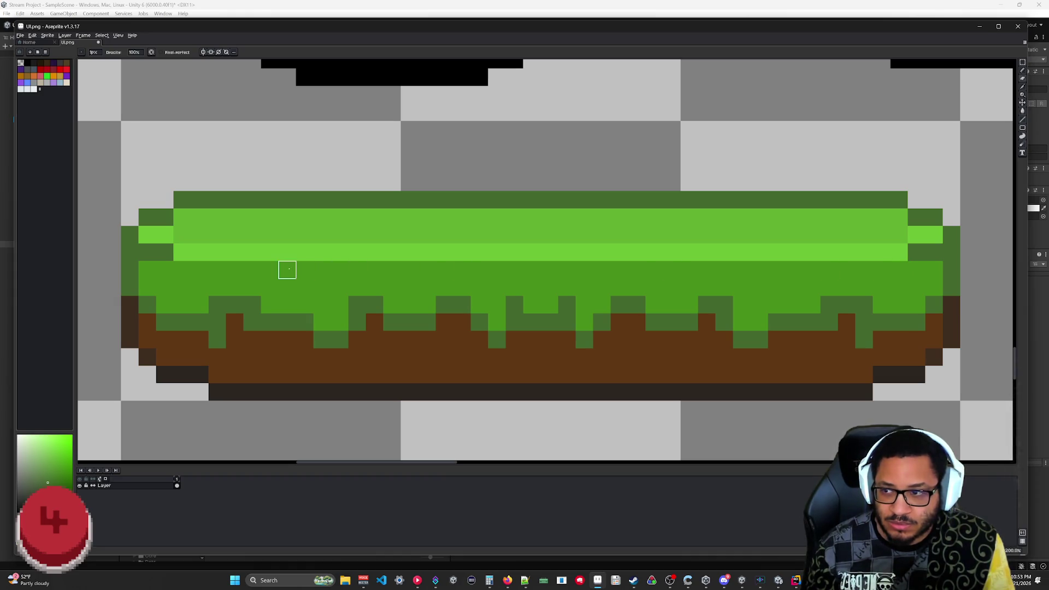
key("i")
left_click(236, 279)
left_click_drag(147, 252, 165, 252)
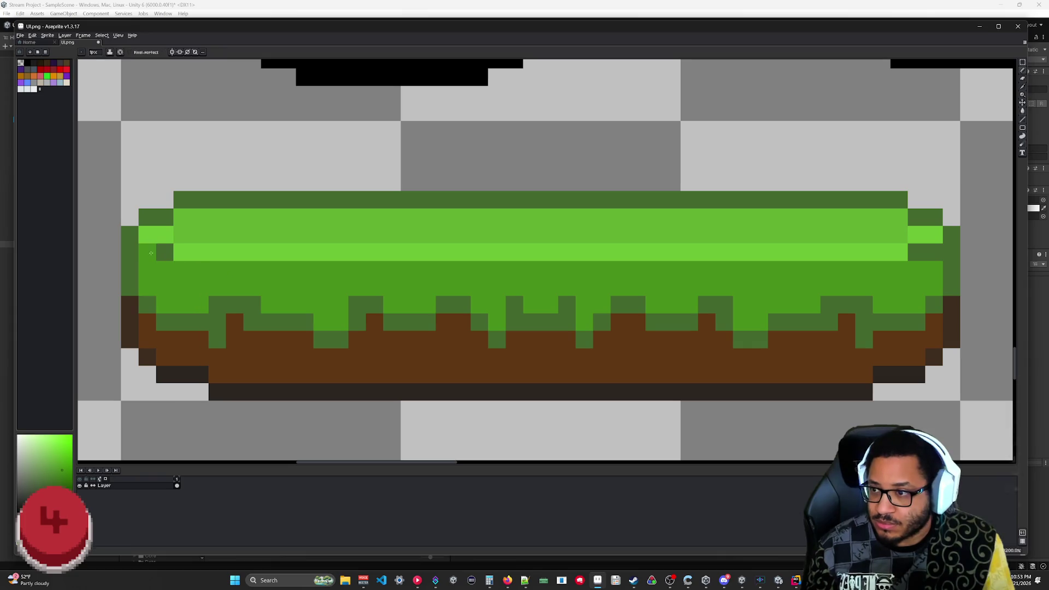
left_click_drag(917, 252, 939, 255)
scroll(938, 255, "down", 4)
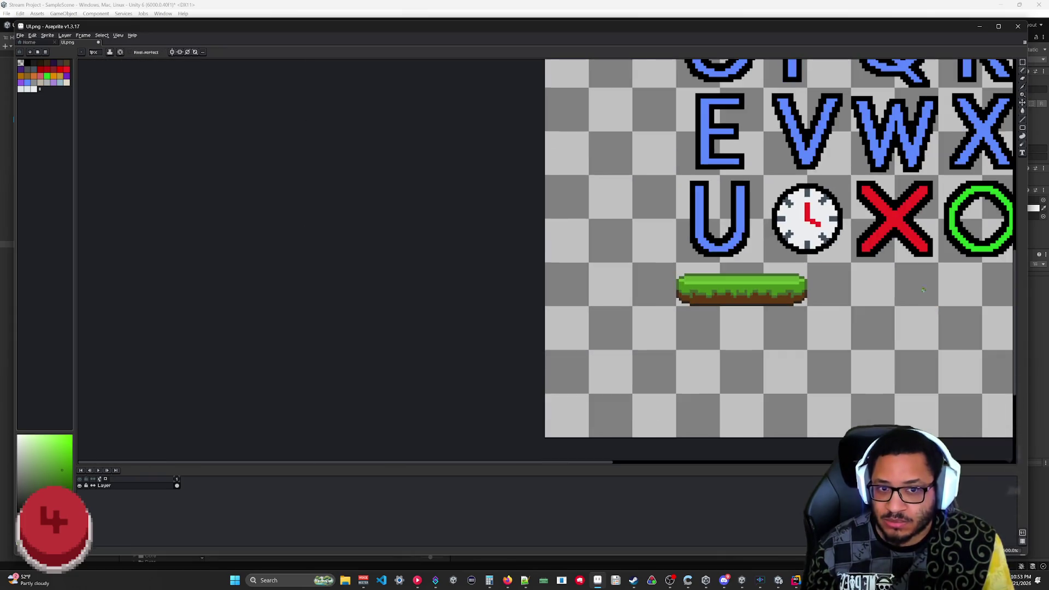
scroll(906, 312, "down", 2)
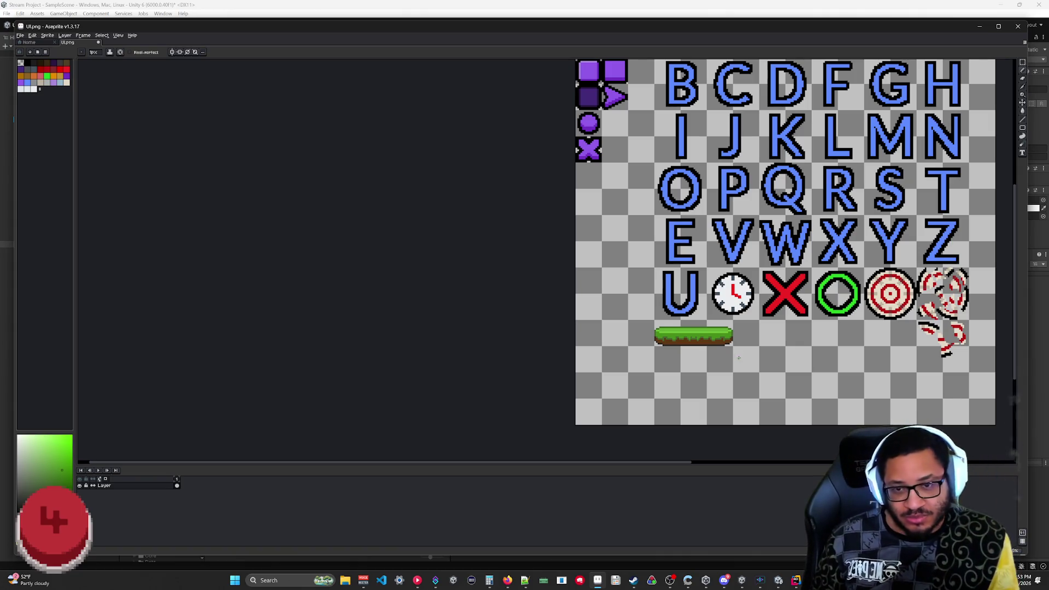
scroll(736, 356, "up", 6)
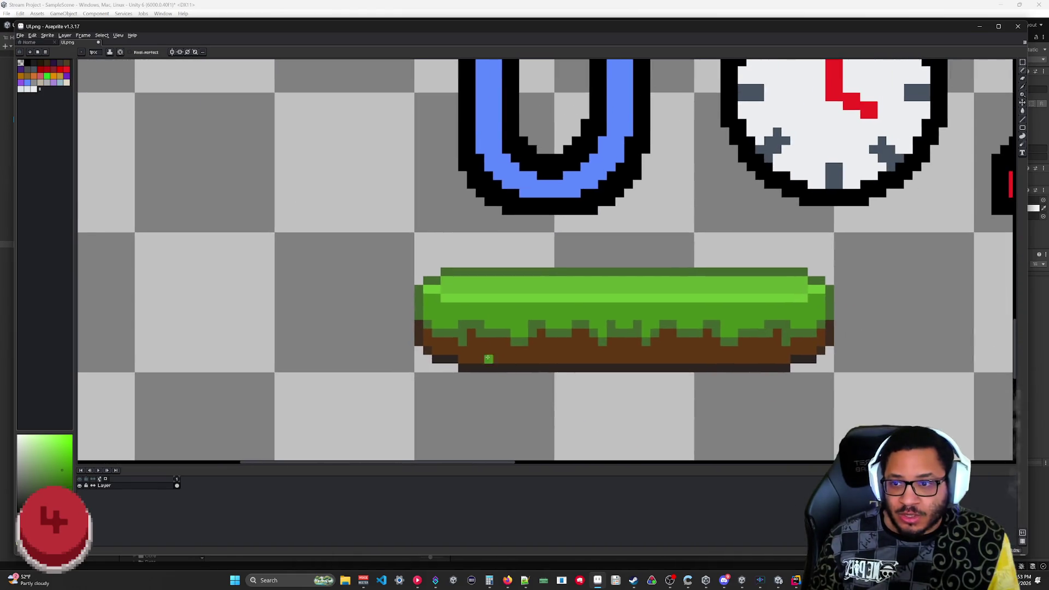
- Marquee-select the grass's top rows, nudge them up one pixel, then deselect
scroll(447, 292, "down", 2)
scroll(544, 229, "down", 1)
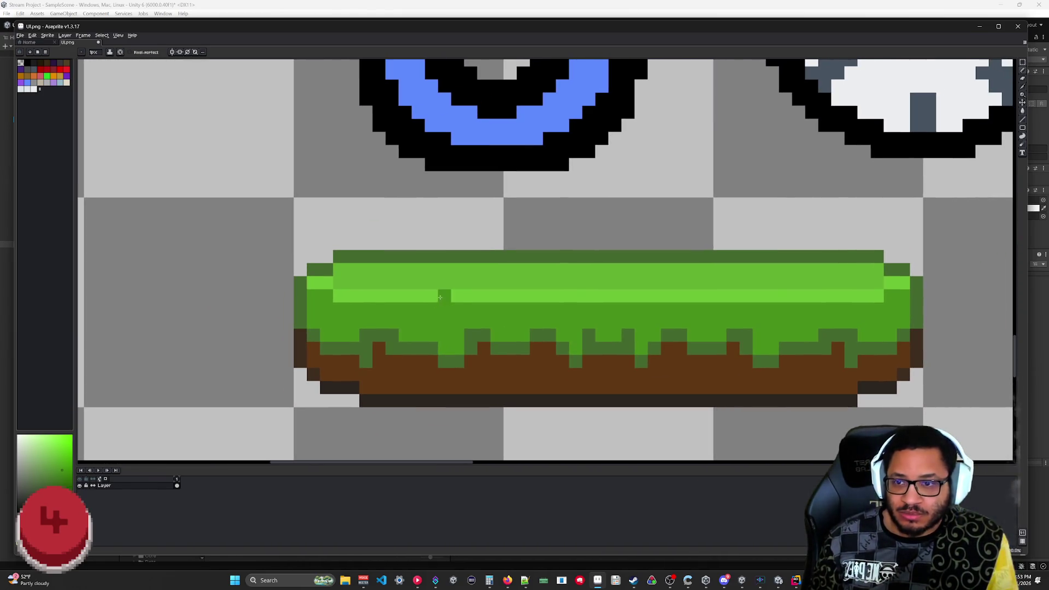
key("m")
mouse_move(254, 197)
left_mouse_down()
mouse_move(983, 304)
mouse_move(963, 304)
left_mouse_up()
key("Down")
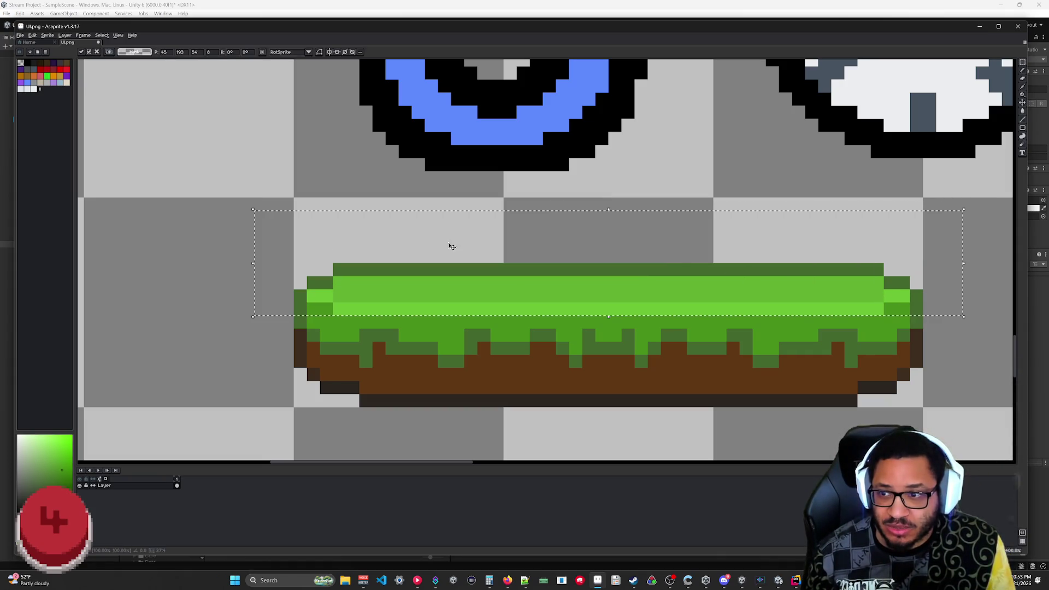
left_click_drag(241, 184, 963, 276)
key("Up")
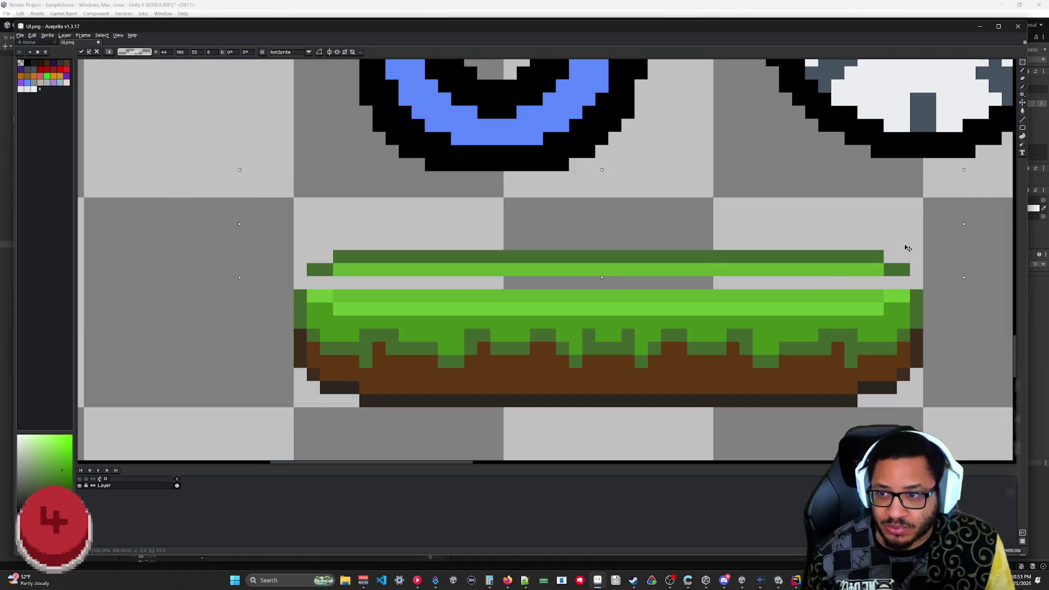
key("Return")
key("ctrl+d")
key("b")
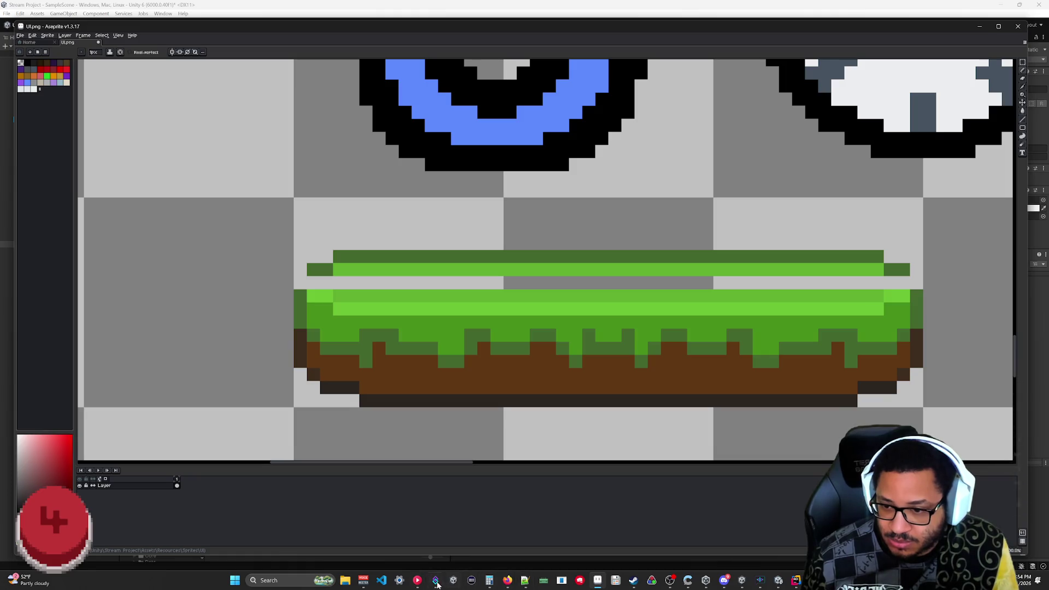
- Remove District of Misery from Community Playlist and skip to the next track
left_click(418, 581)
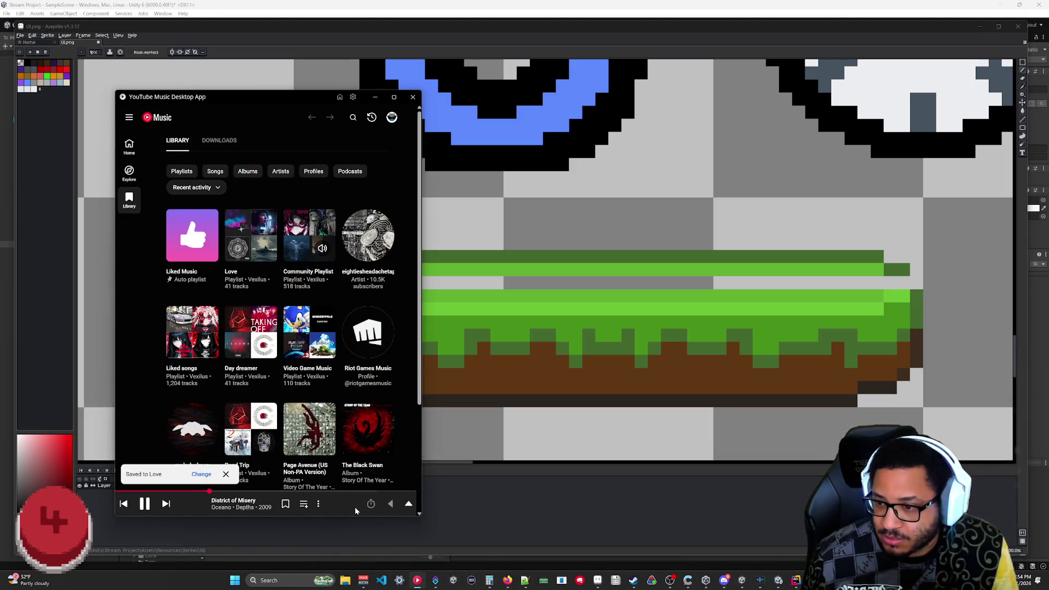
left_click(318, 504)
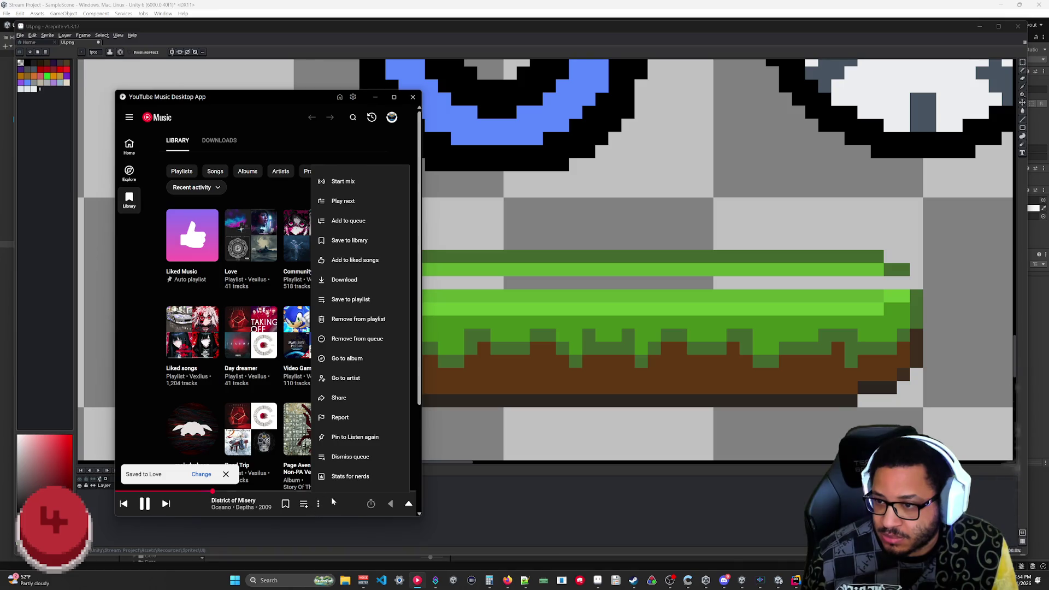
left_click(354, 320)
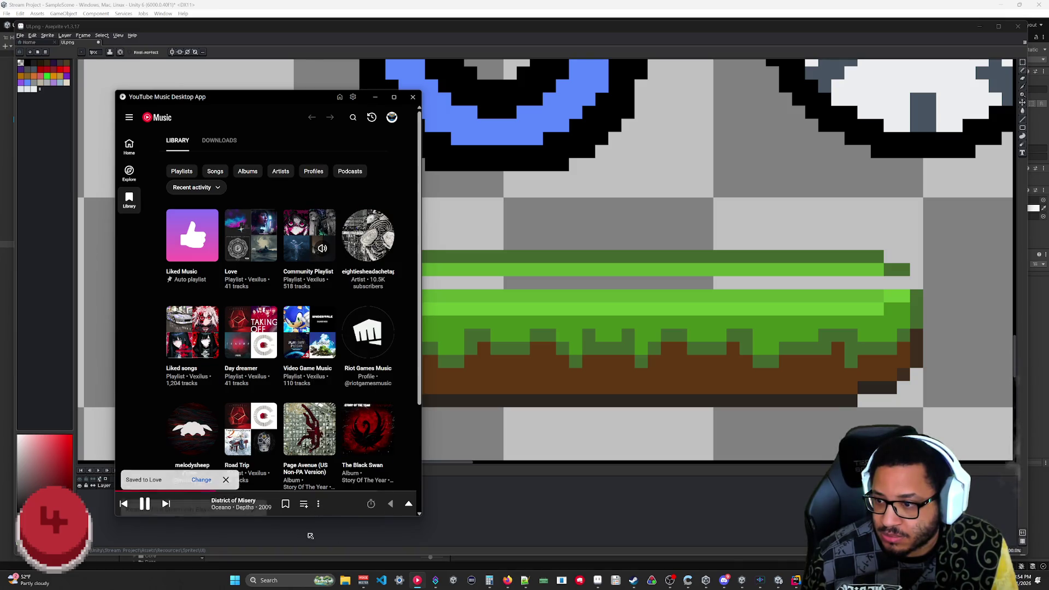
left_click(165, 504)
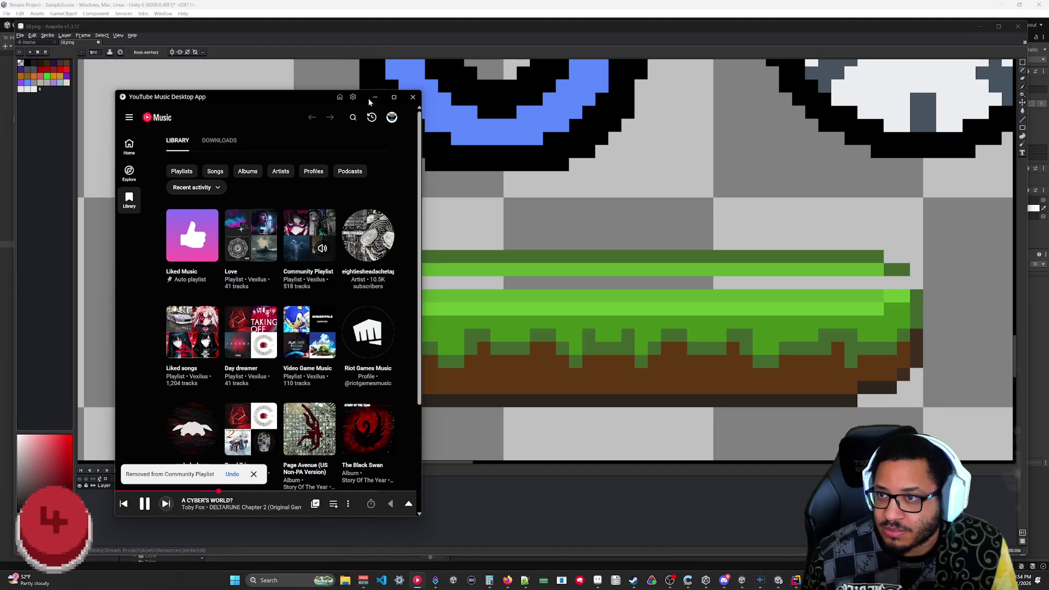
key("alt+Tab")
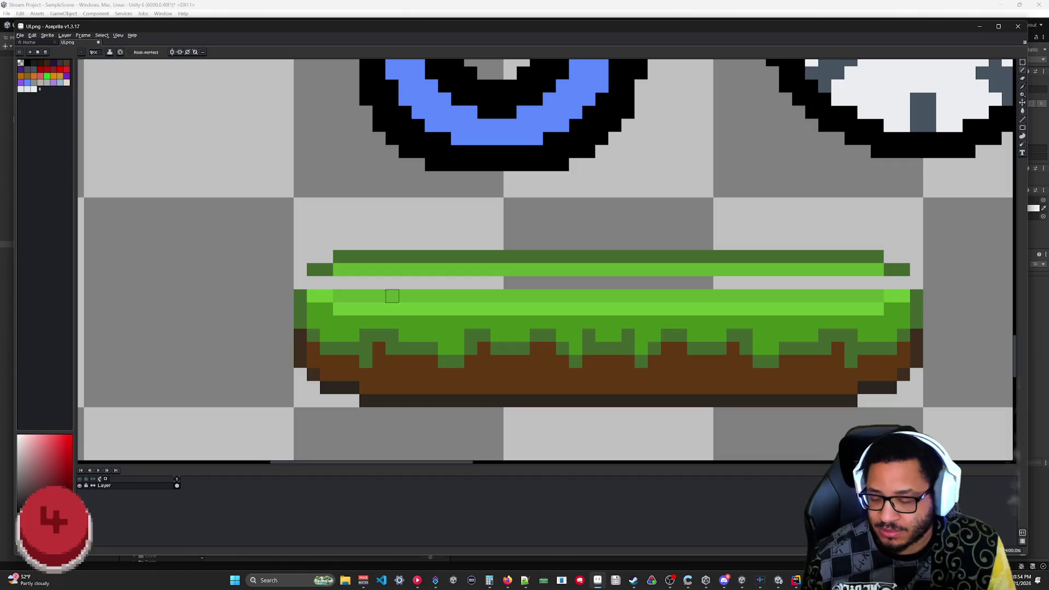
- Pick the light grass green and pencil the missing row across the platform, including its left end
key("x")
left_click(286, 361)
key("ctrl+z")
key("i")
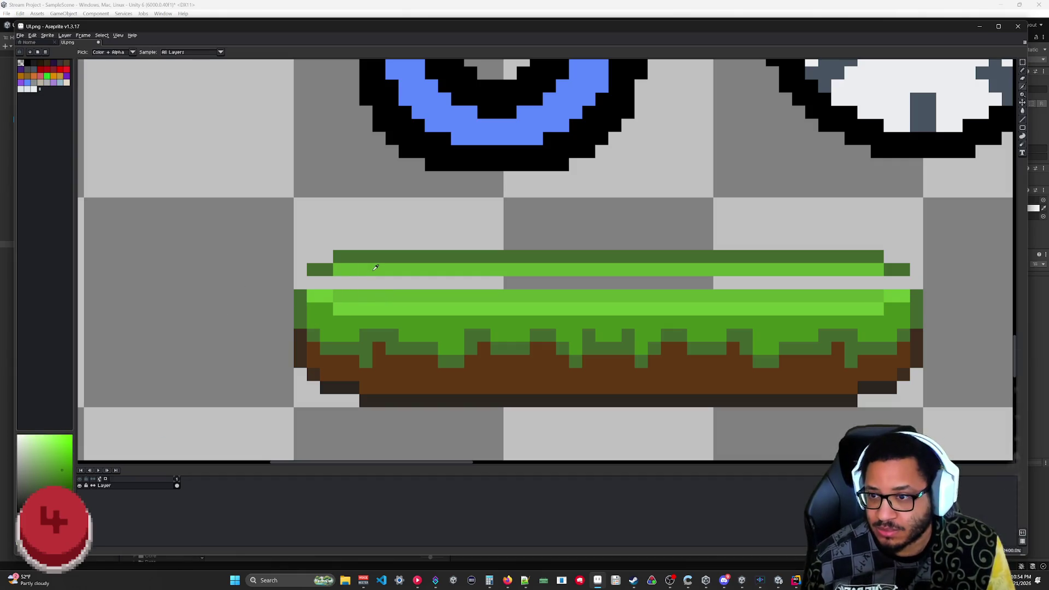
left_click(375, 267)
left_click_drag(336, 283, 888, 281)
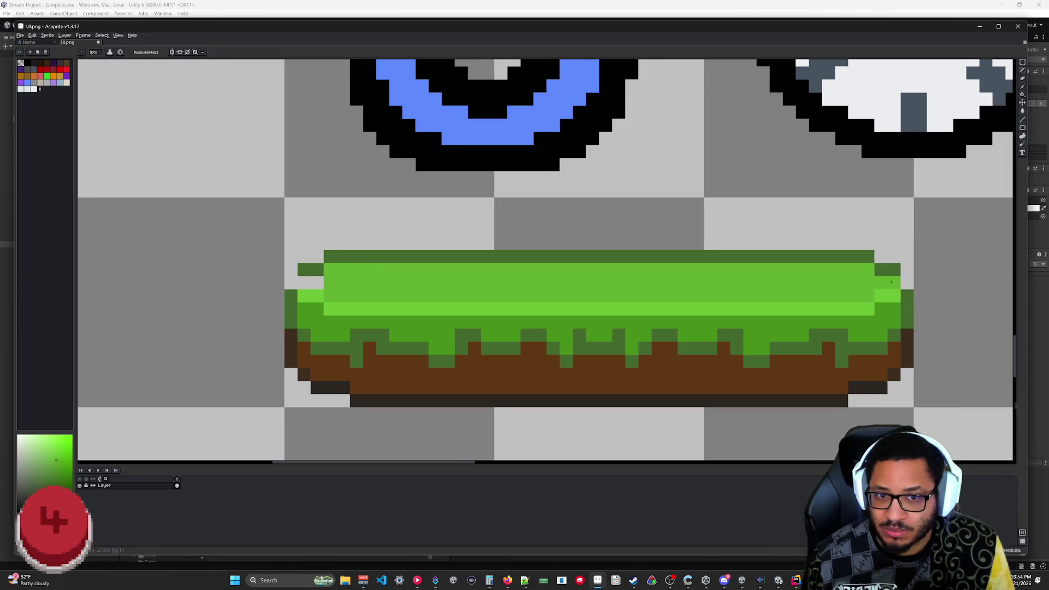
left_click_drag(304, 282, 317, 282)
key("alt")
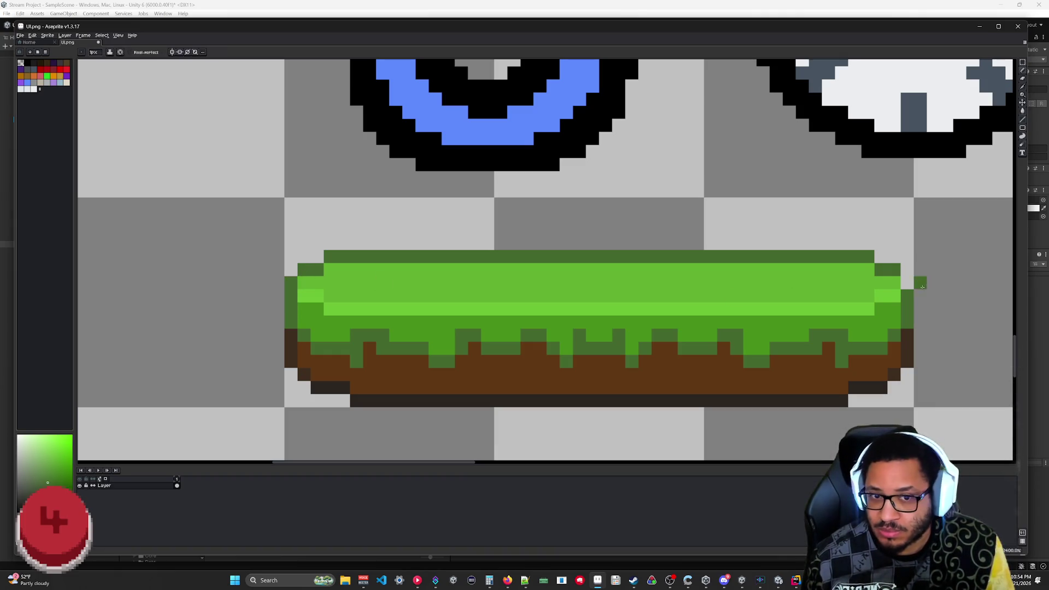
scroll(951, 363, "down", 7)
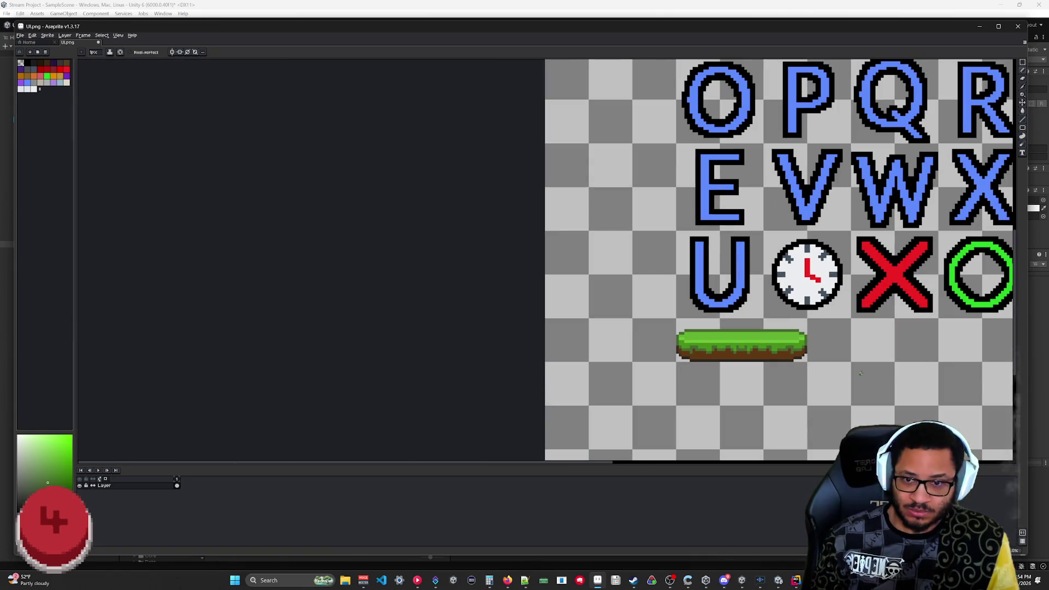
- Recolour the platform's left tip with a light green highlight and a darker outermost pixel
scroll(860, 374, "up", 7)
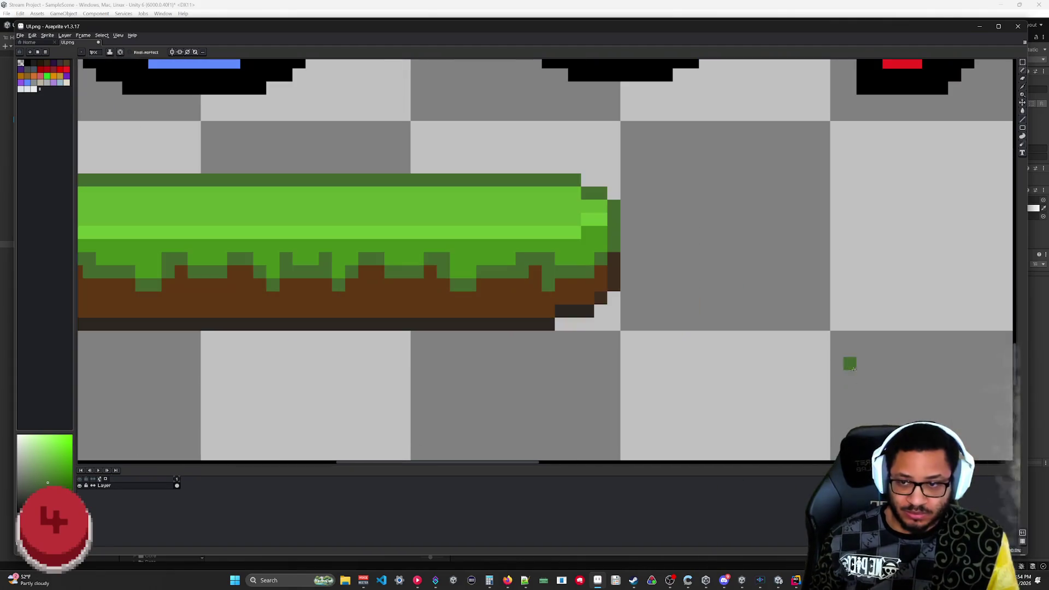
left_click_drag(677, 284, 837, 298)
scroll(837, 298, "up", 1)
scroll(829, 281, "left", 4)
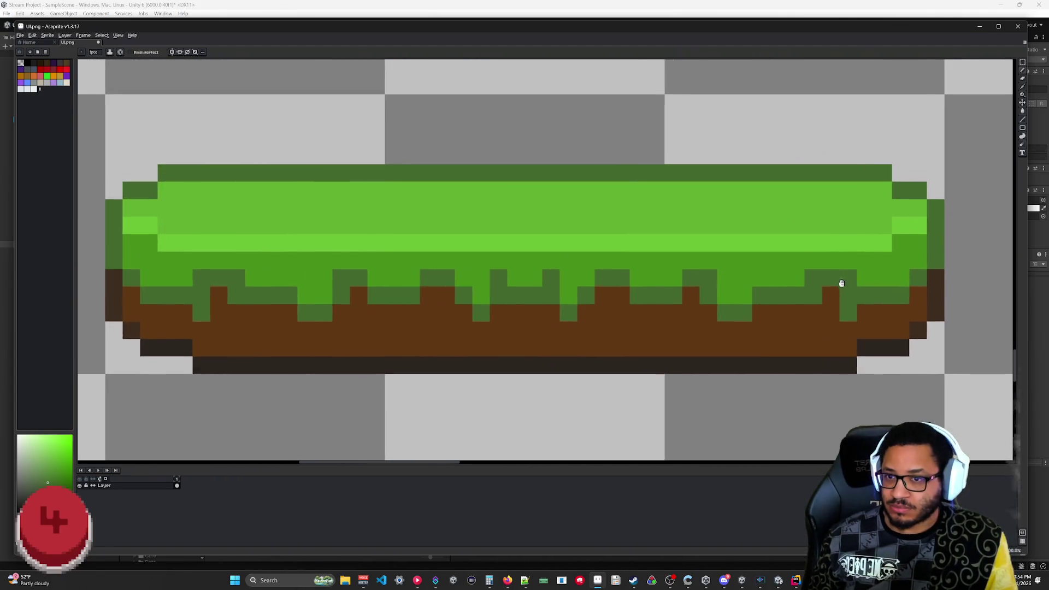
key("i")
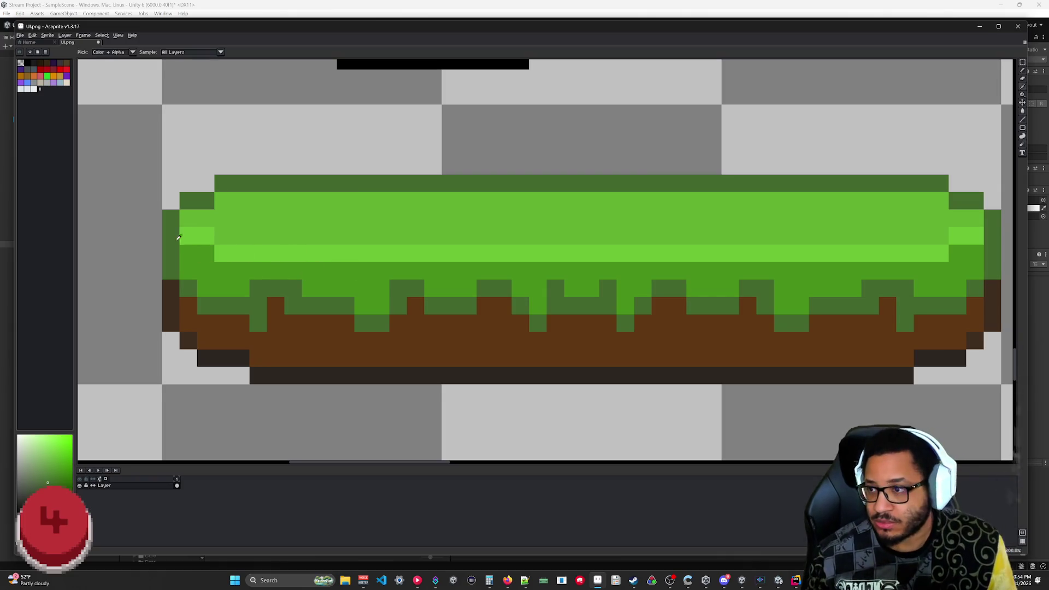
left_click(191, 235, "alt")
left_click(168, 233)
left_click(206, 218)
key("i")
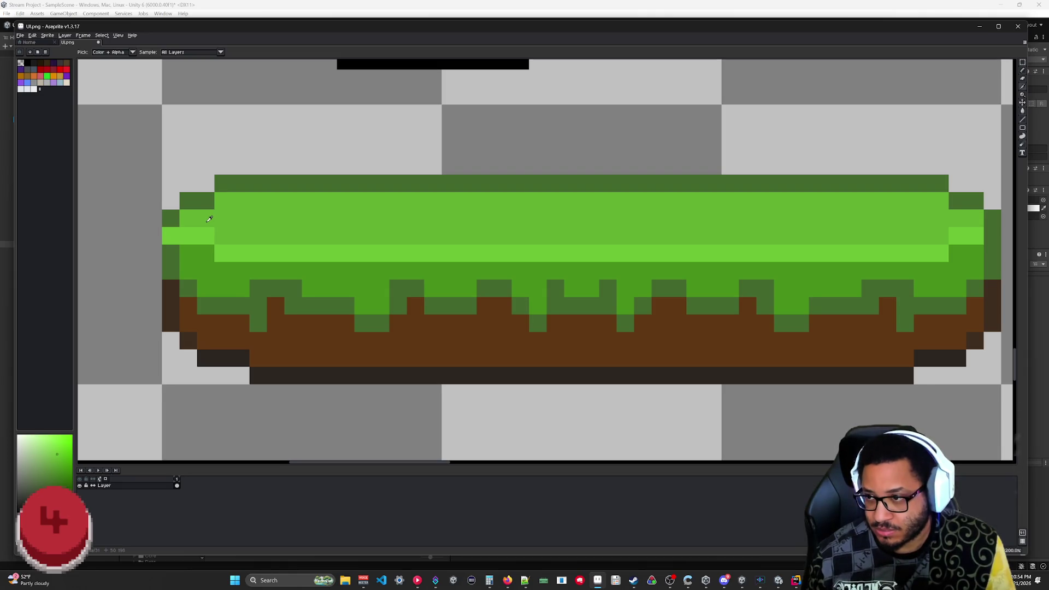
left_click(170, 235)
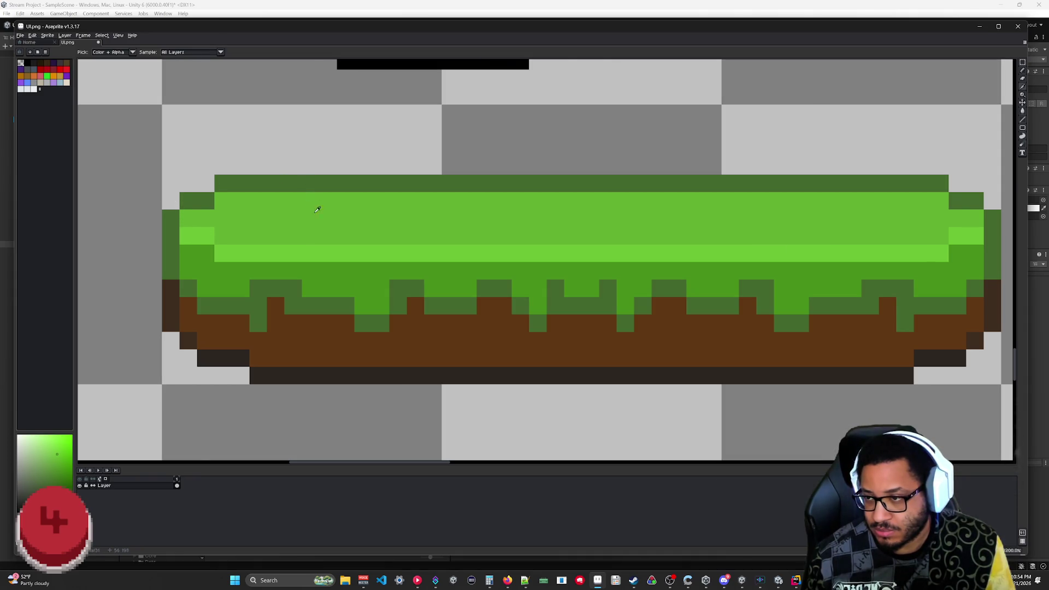
- Brighten the grass platform's top edge with a lighter green
scroll(316, 205, "down", 2)
scroll(313, 220, "up", 4)
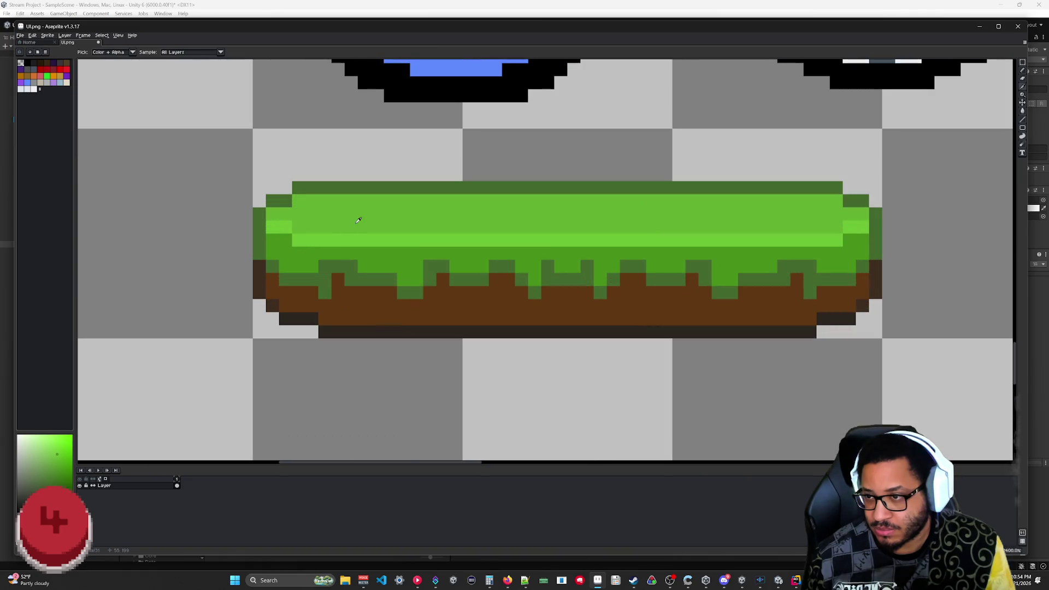
scroll(338, 235, "left", 1)
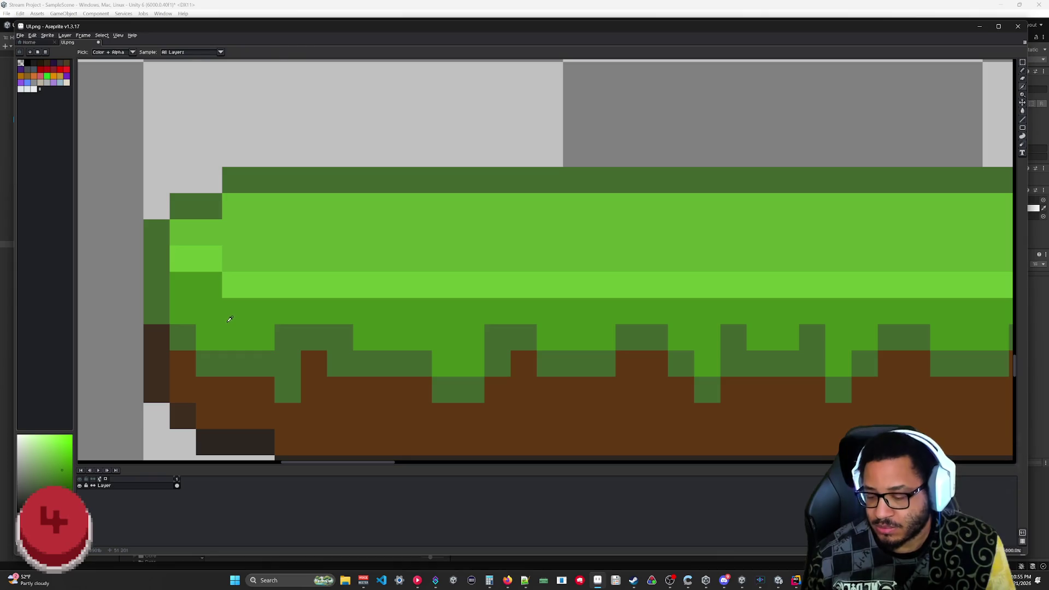
key("g")
left_click(287, 180)
left_click(208, 207)
scroll(849, 232, "down", 2)
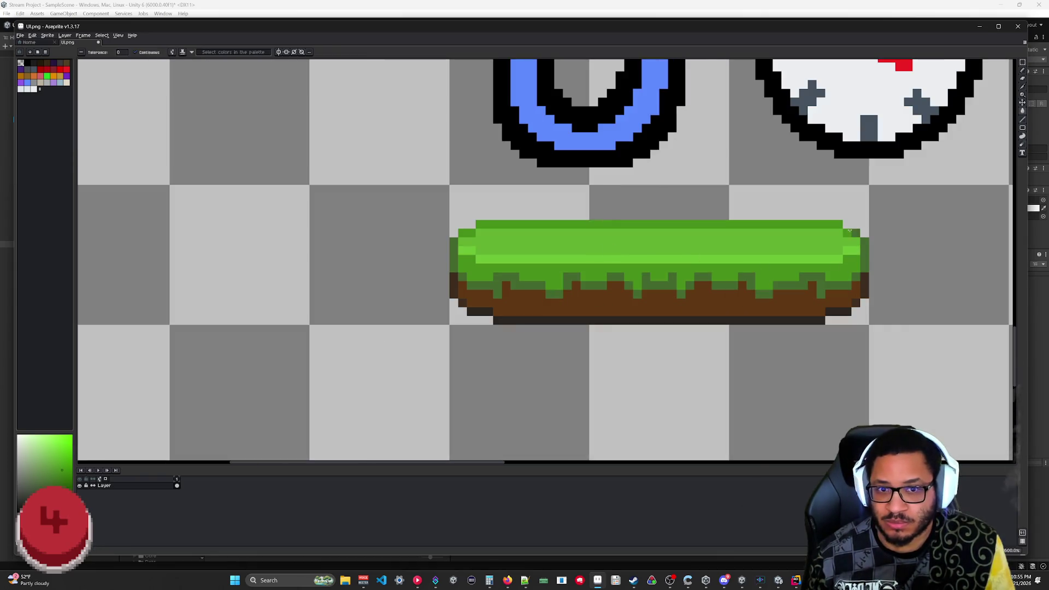
scroll(889, 304, "down", 2)
scroll(891, 318, "down", 2)
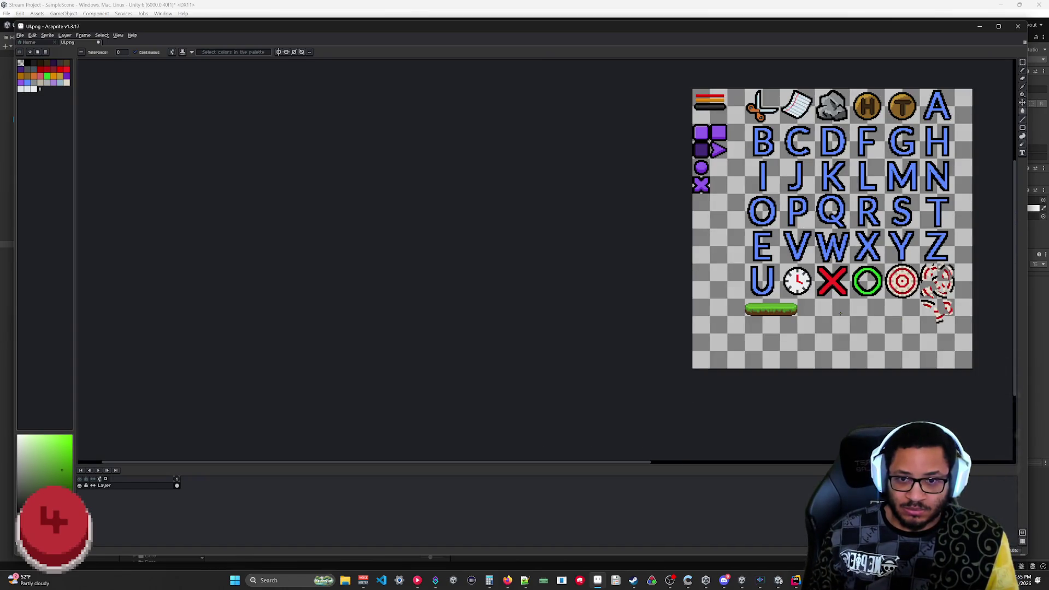
scroll(840, 313, "up", 2)
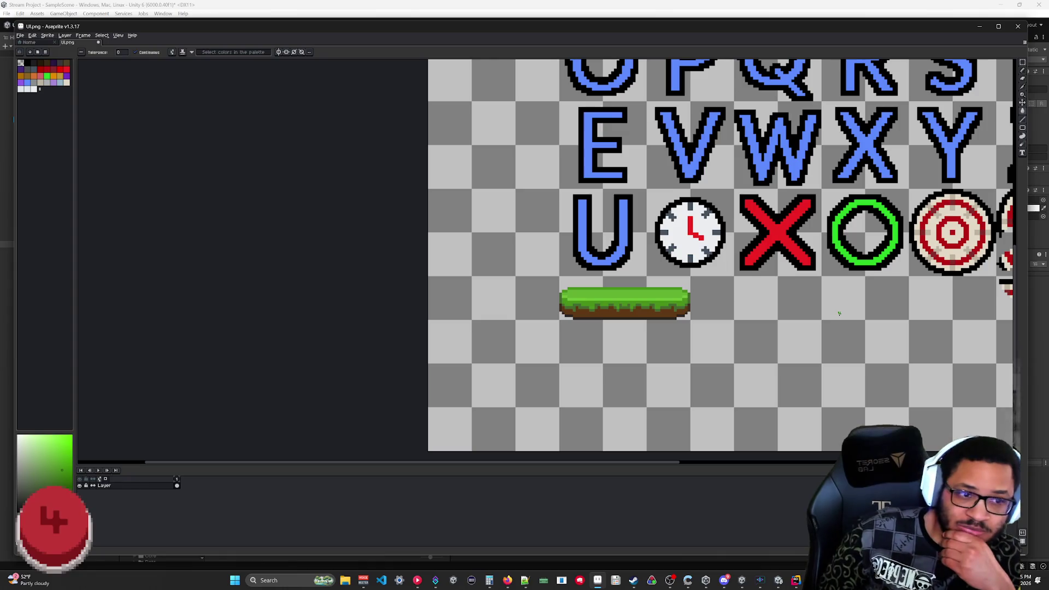
scroll(784, 298, "up", 4)
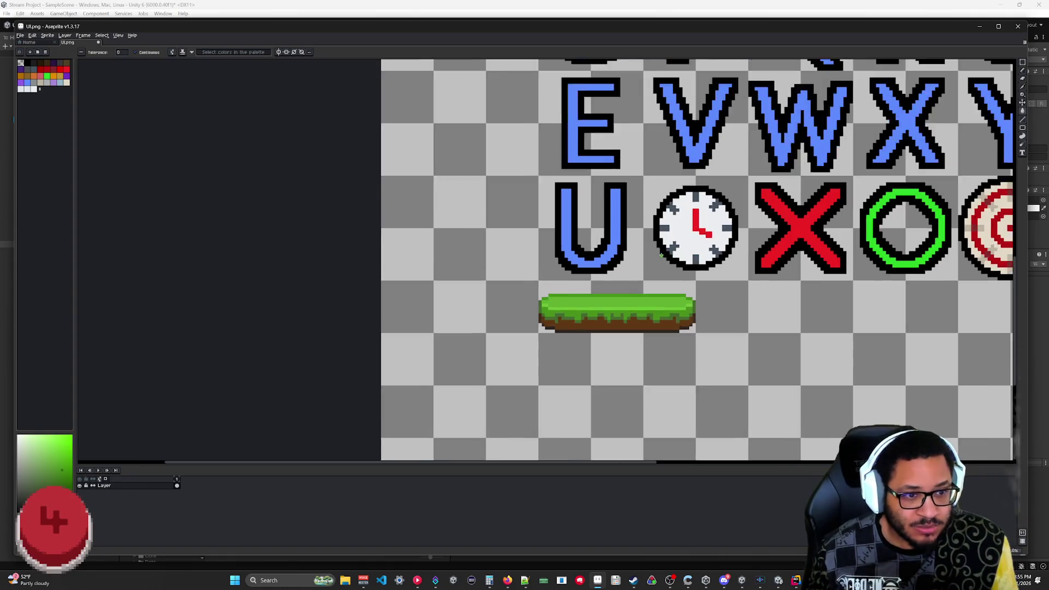
scroll(809, 321, "up", 1)
key("b")
scroll(417, 253, "down", 3)
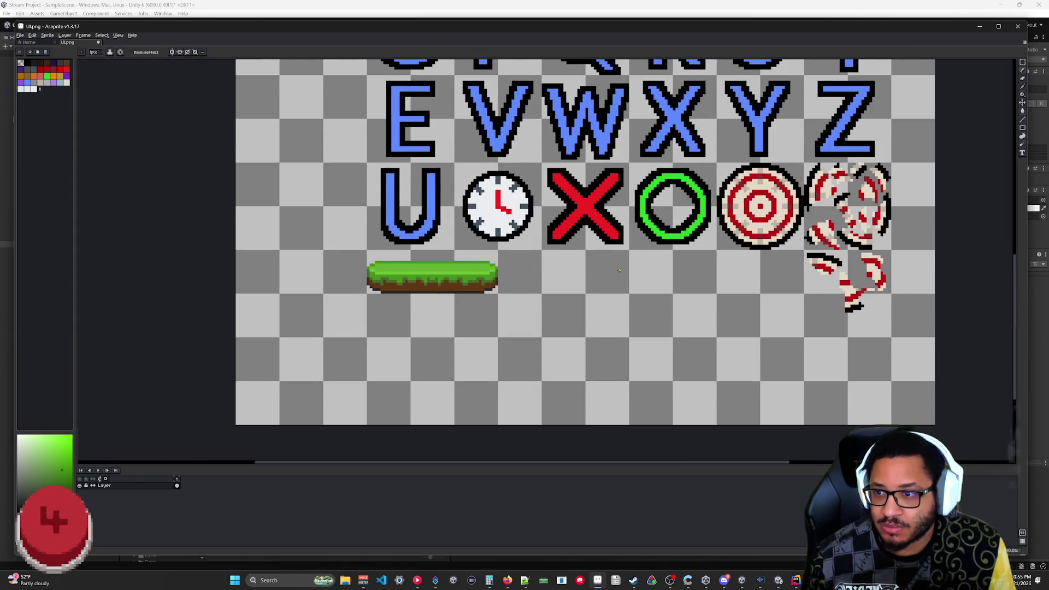
scroll(619, 270, "down", 1)
scroll(580, 285, "left", 4)
scroll(667, 293, "up", 2)
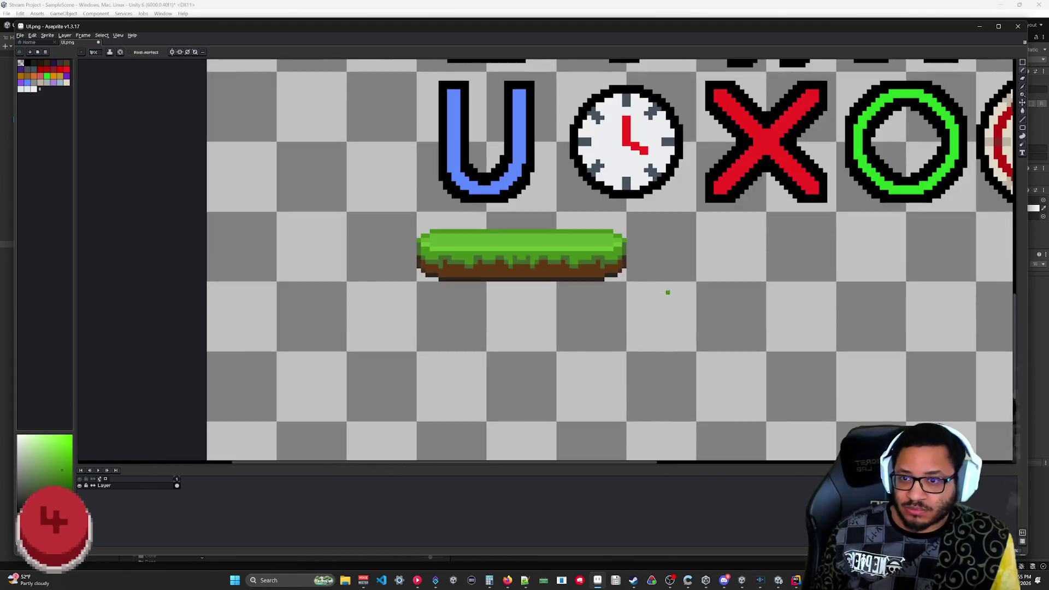
scroll(672, 275, "left", 1)
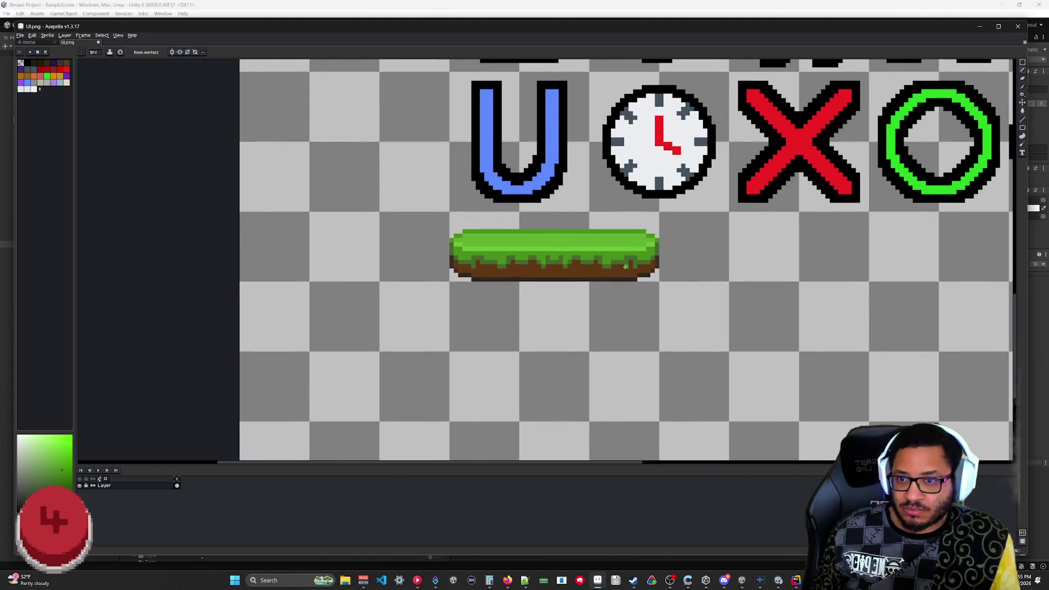
scroll(622, 270, "up", 2)
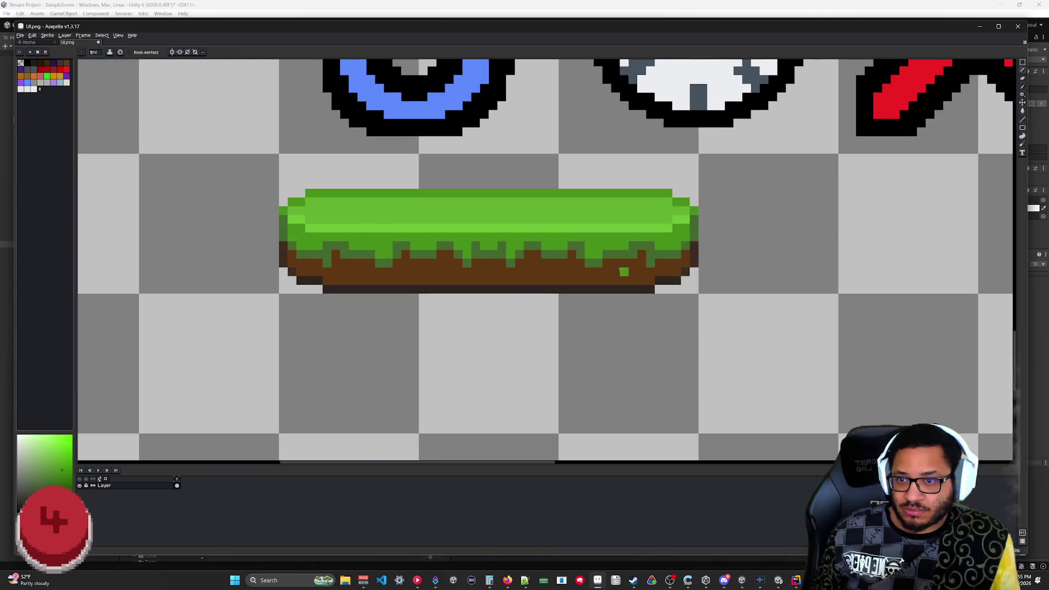
scroll(607, 271, "up", 1)
key("m")
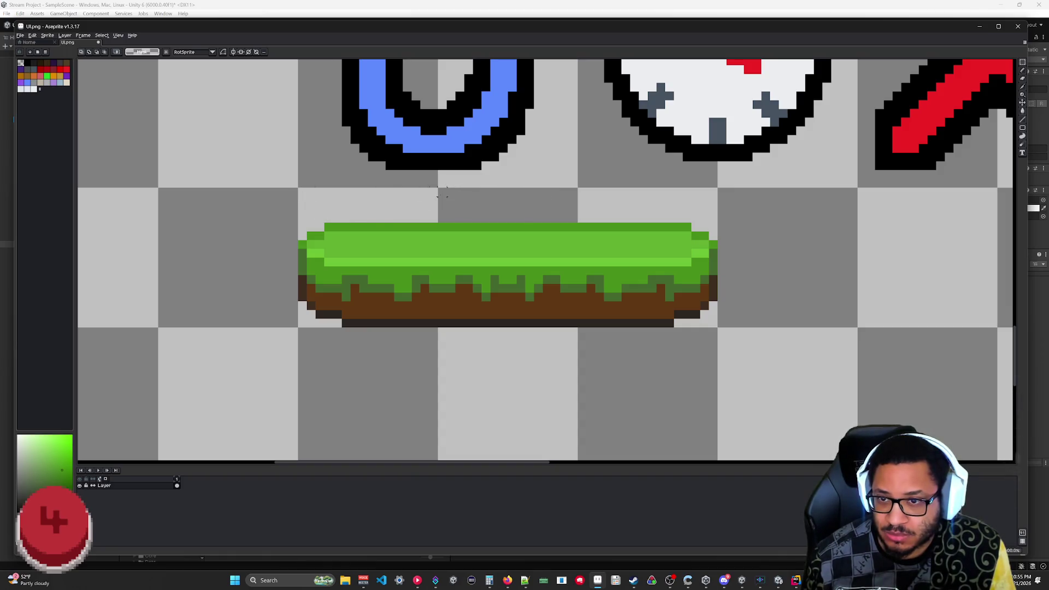
- Select the upper grass strip and raise it to thicken the grass
left_click_drag(302, 209, 738, 261)
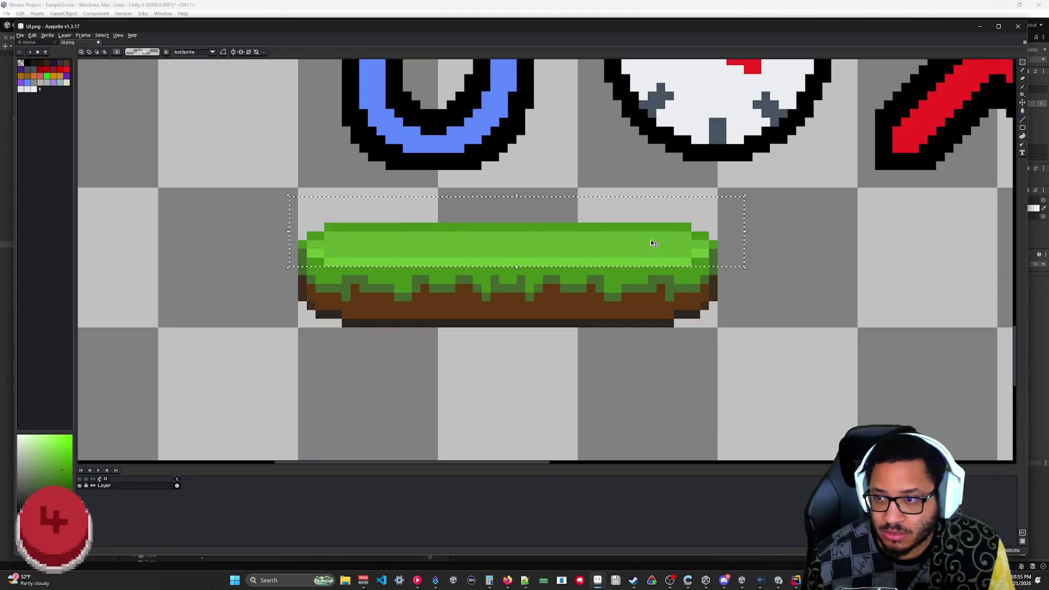
left_click_drag(650, 236, 648, 218)
left_click(765, 305)
- Extend both grass edges down in dark green and bucket-fill the gap between strips
key("i")
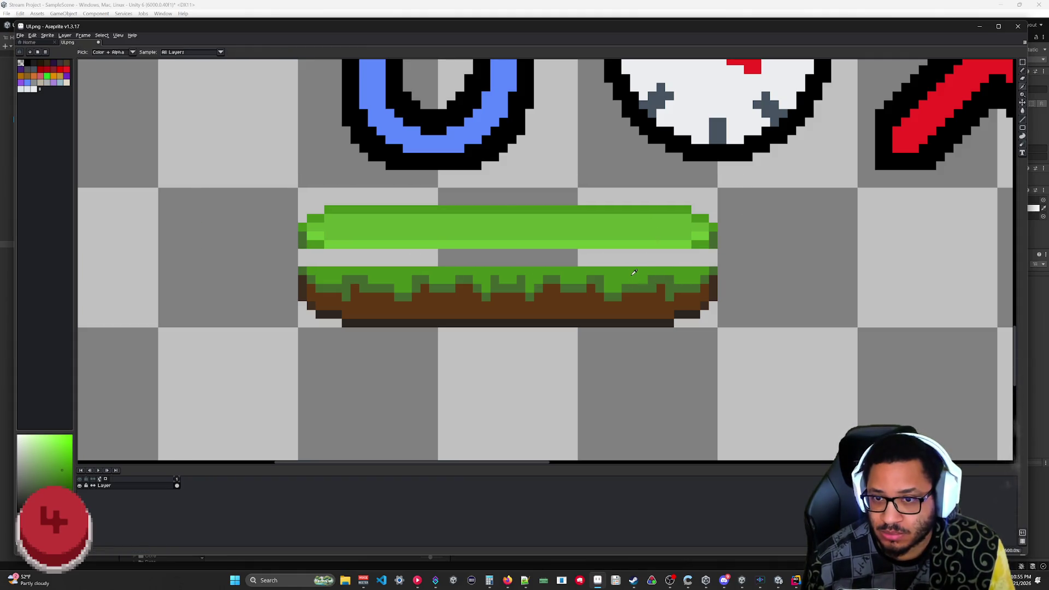
left_click(712, 247)
key("b")
left_click(713, 262)
left_click(303, 262)
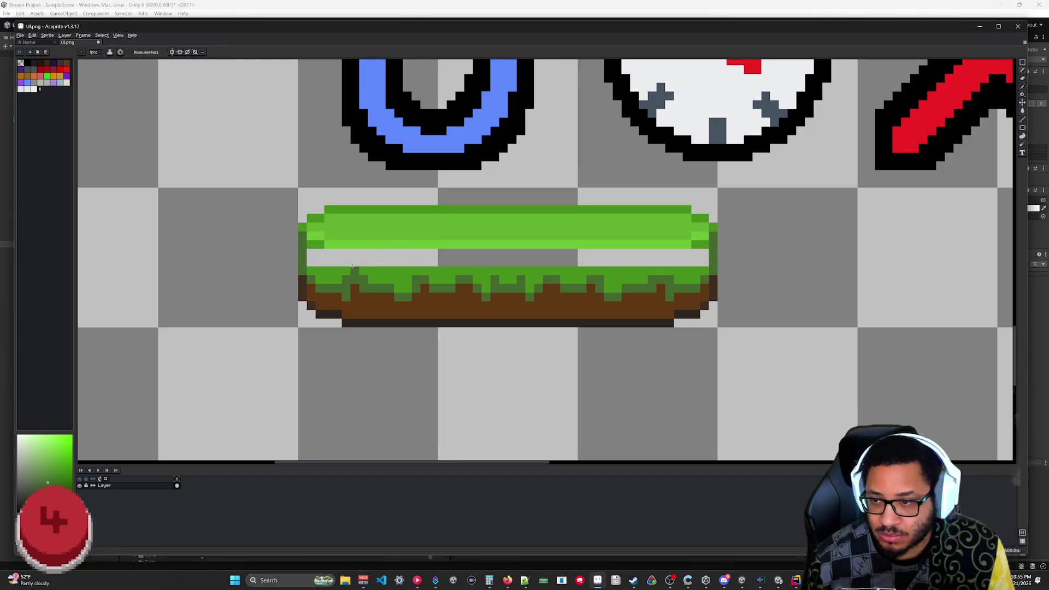
key("g")
key("g")
left_click(492, 257)
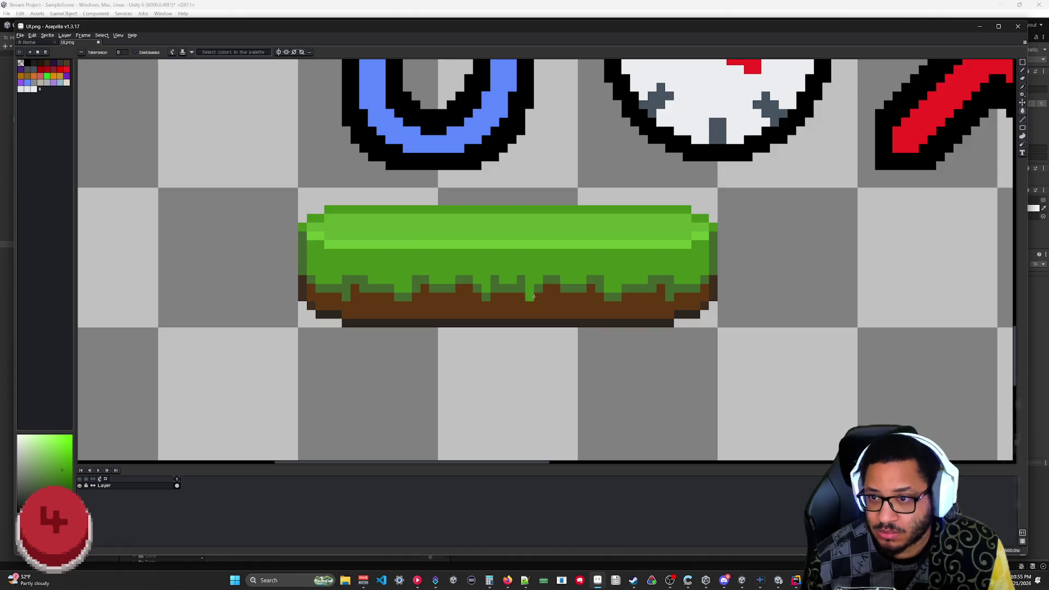
scroll(581, 340, "down", 4)
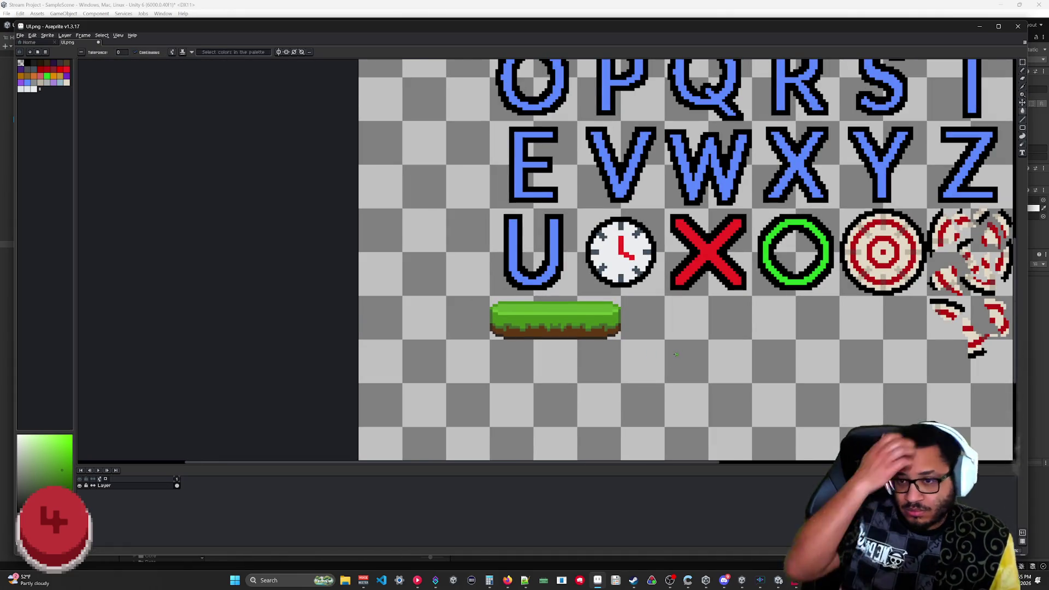
scroll(738, 371, "down", 2)
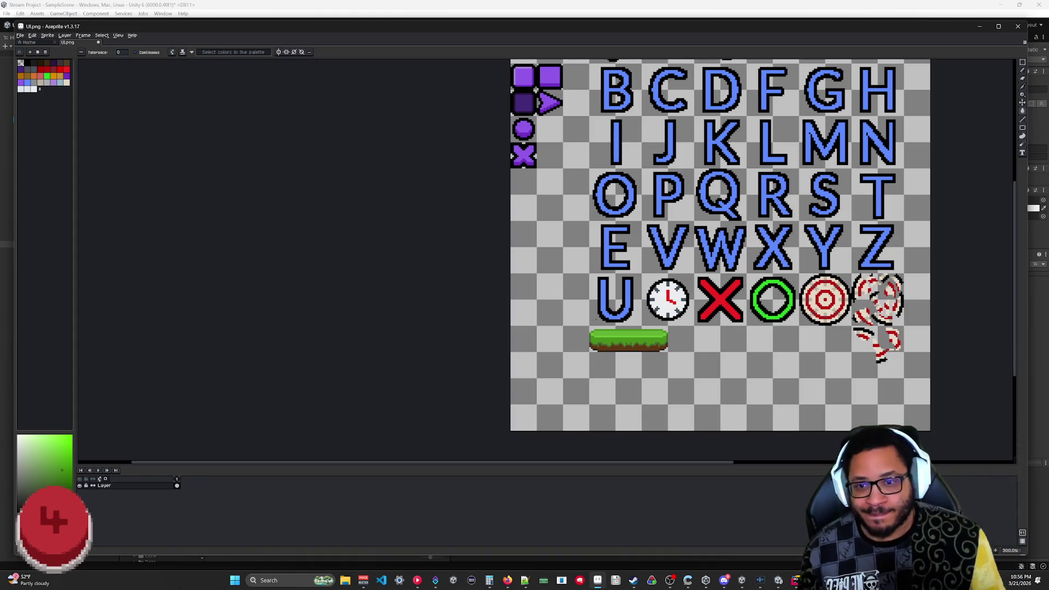
scroll(738, 372, "up", 4)
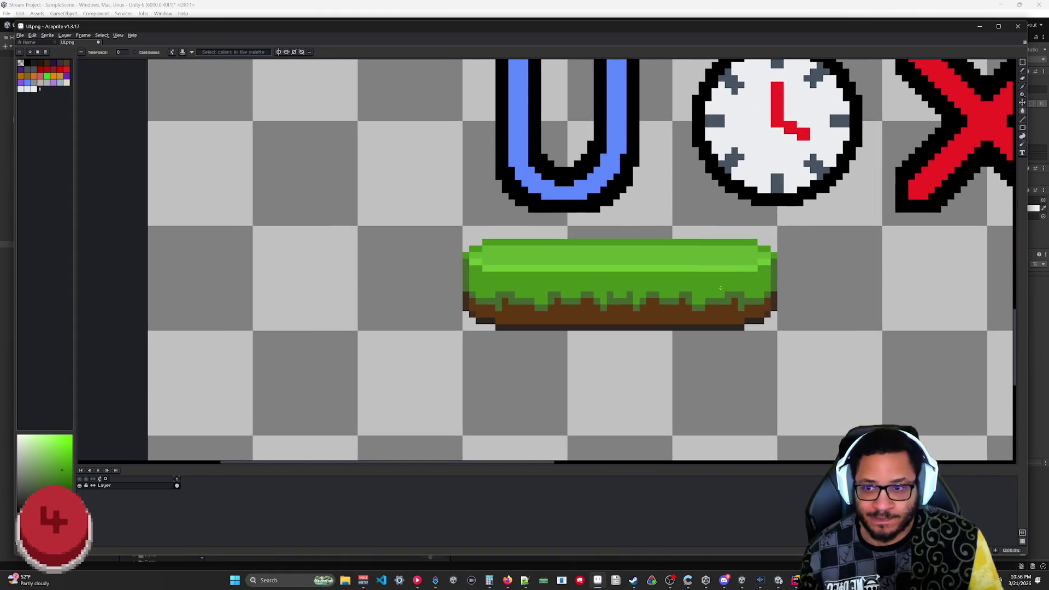
scroll(710, 301, "up", 3)
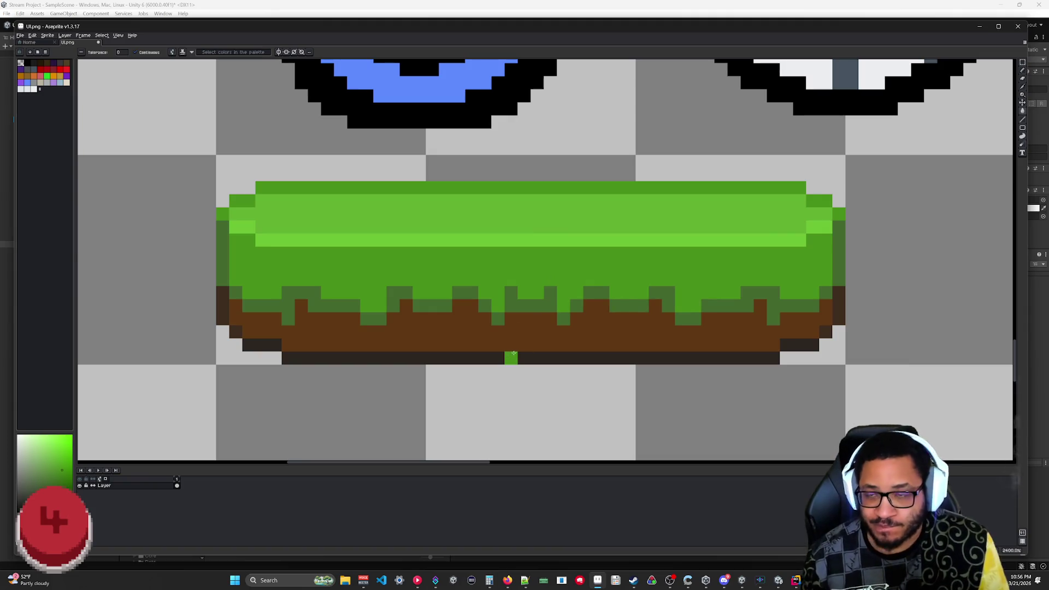
scroll(509, 356, "down", 5)
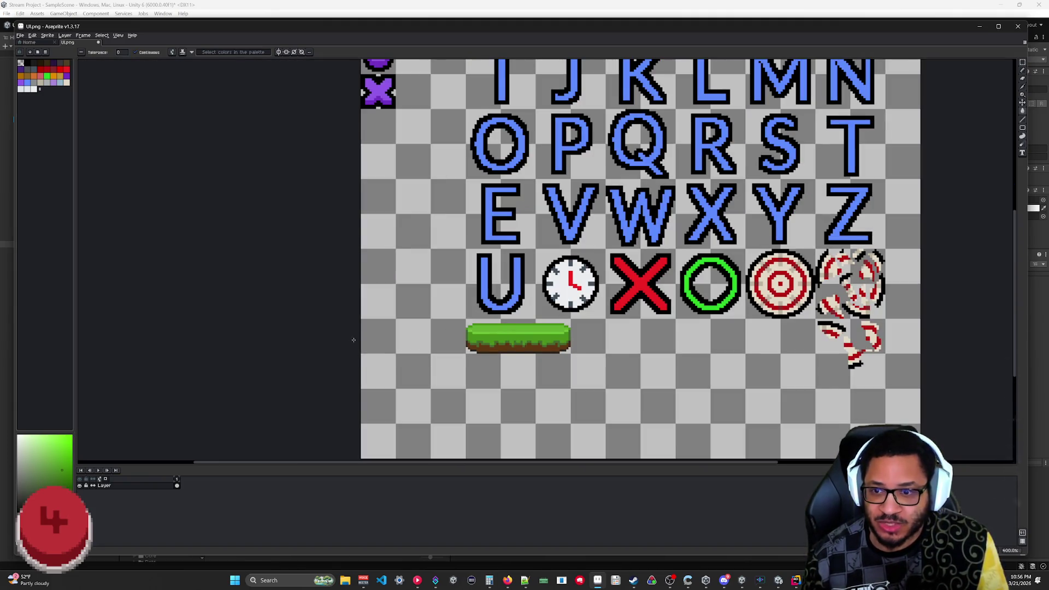
scroll(492, 350, "down", 5)
scroll(490, 340, "up", 4)
scroll(490, 341, "left", 2)
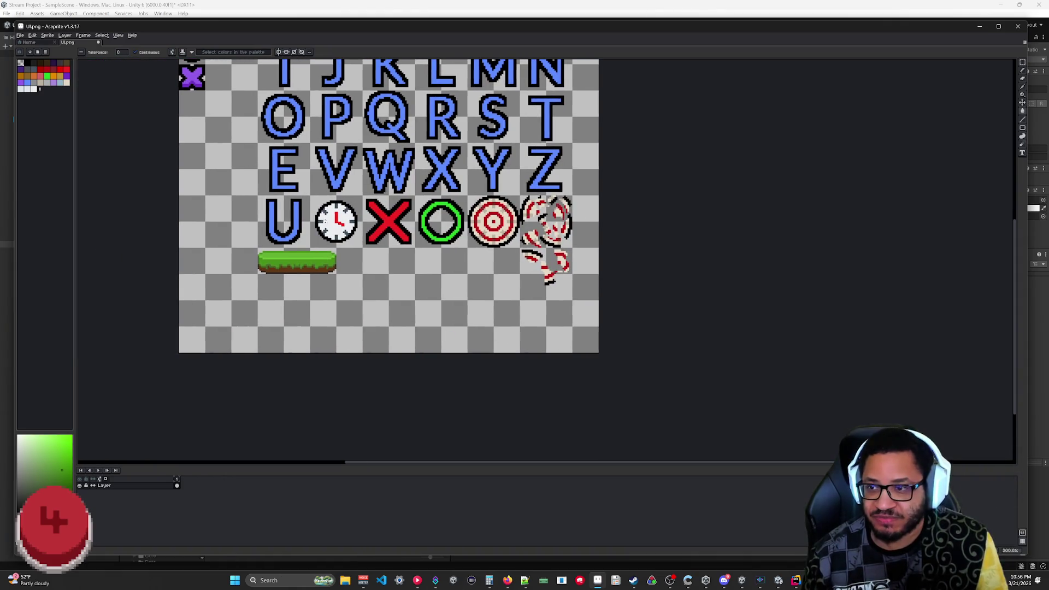
left_click_drag(387, 232, 611, 304)
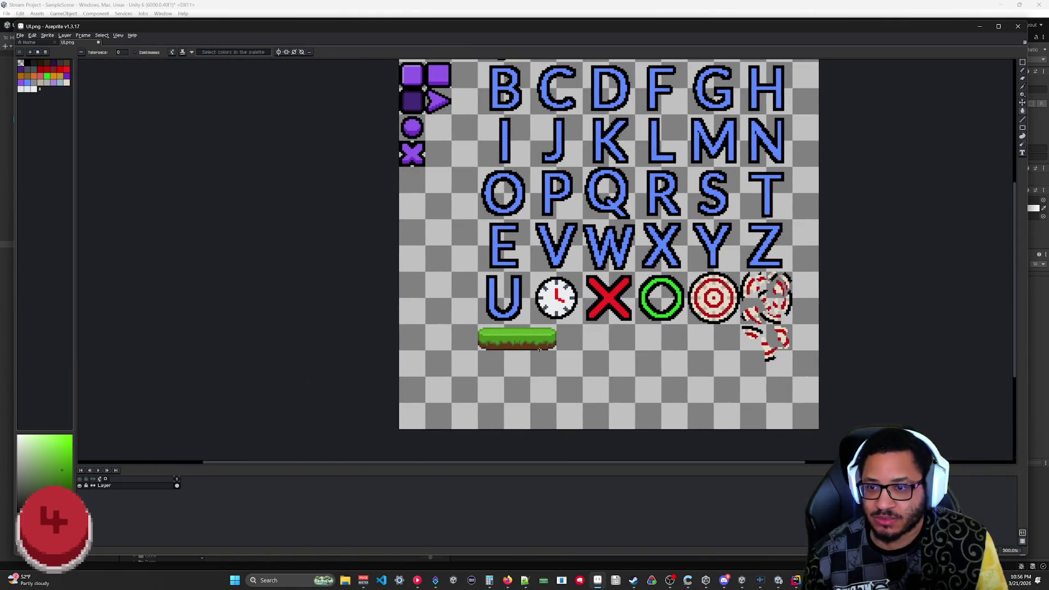
- Sample the brown dirt and paint a row of darker mud pixels beneath the grass tufts
scroll(540, 348, "up", 4)
scroll(503, 342, "up", 3)
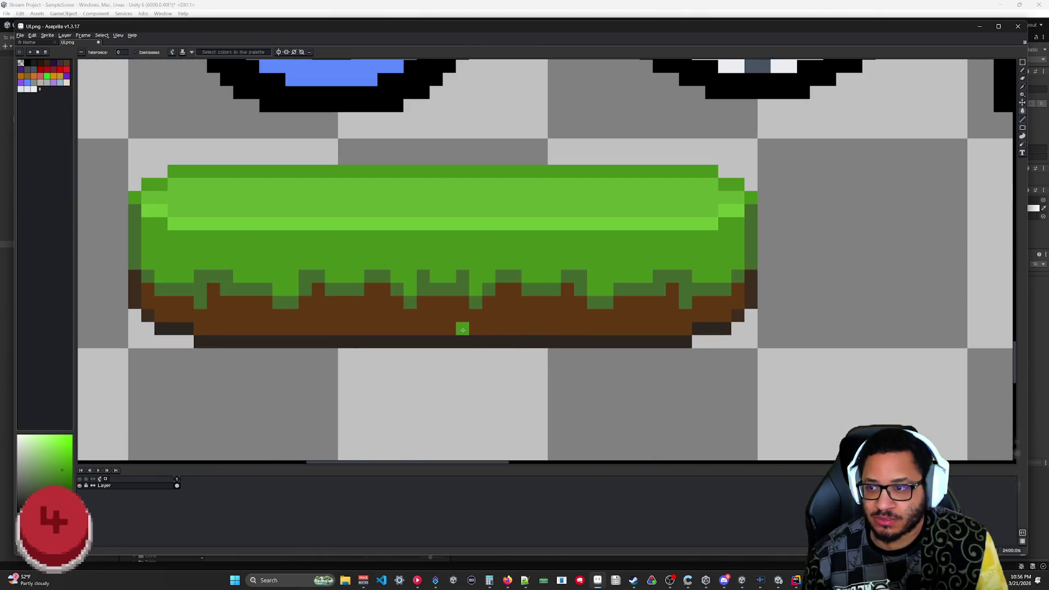
key("i")
left_click(398, 339)
key("b")
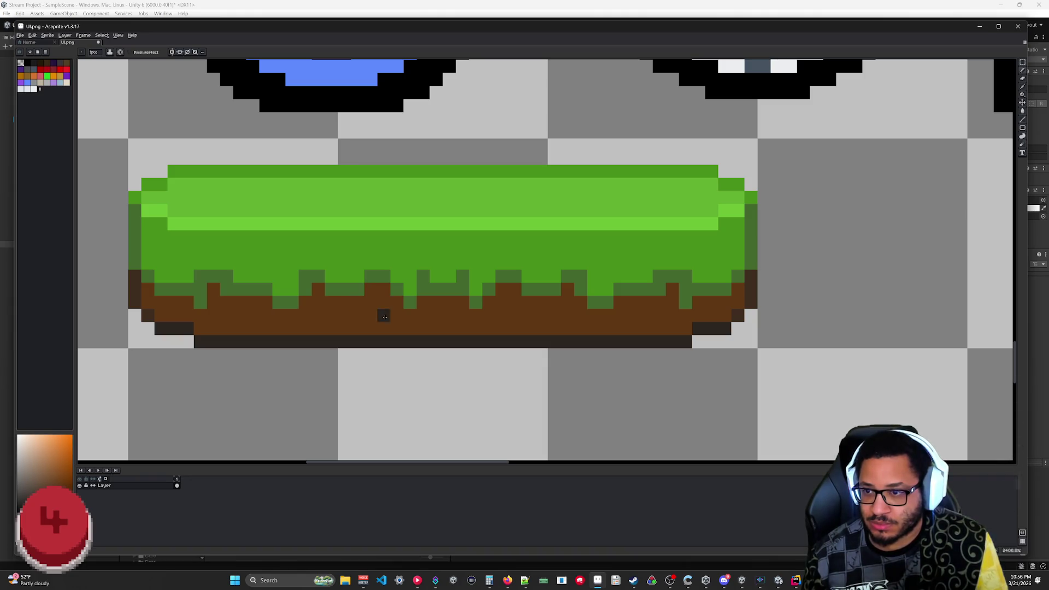
key("i")
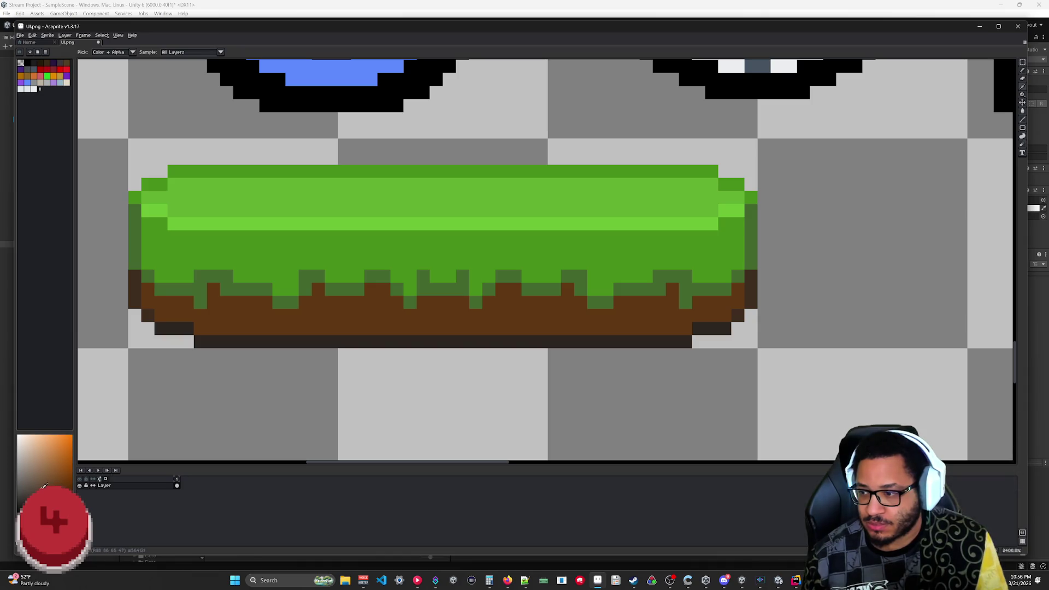
key("b")
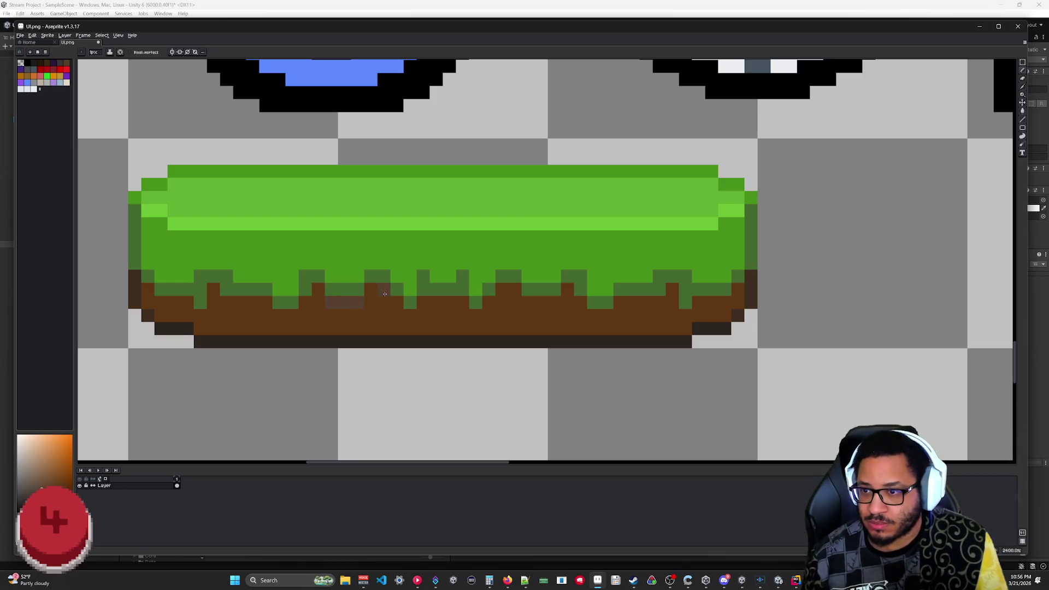
left_click_drag(395, 300, 486, 302)
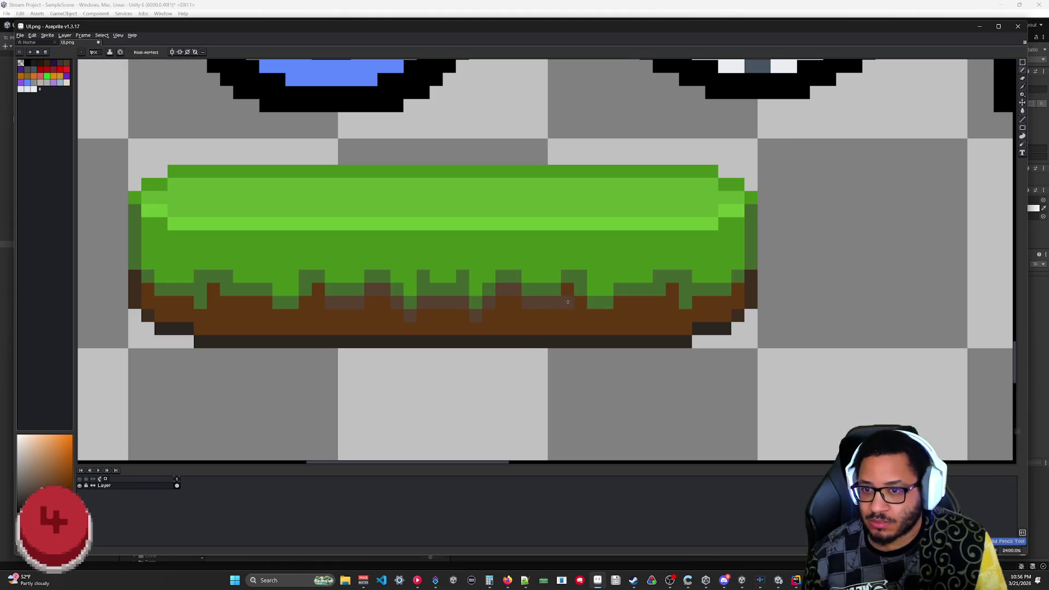
scroll(606, 342, "down", 7)
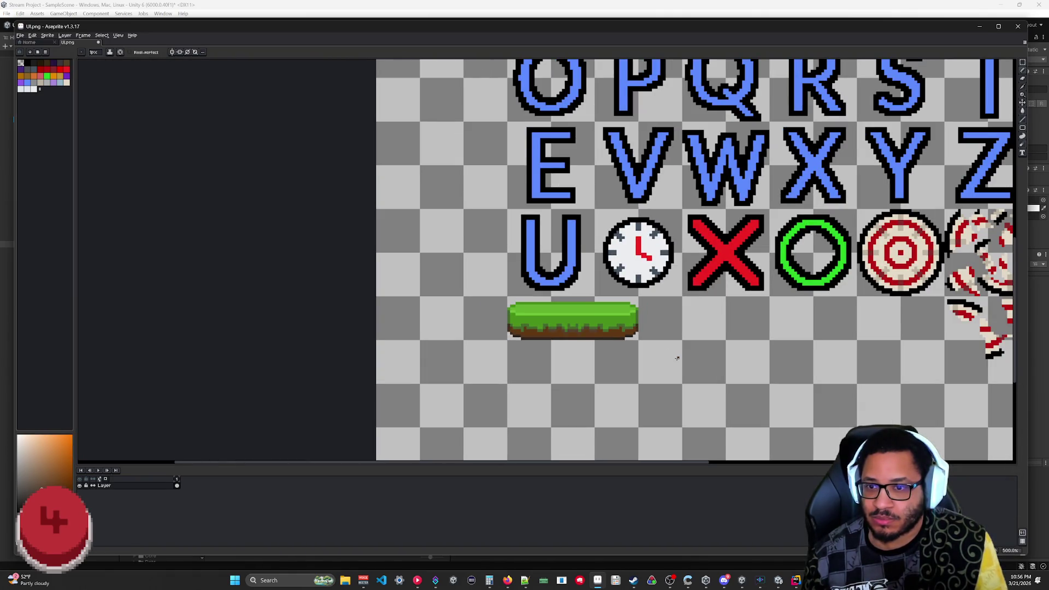
- Marquee-select the left end of the grass platform and bring up File > Export
key("ctrl")
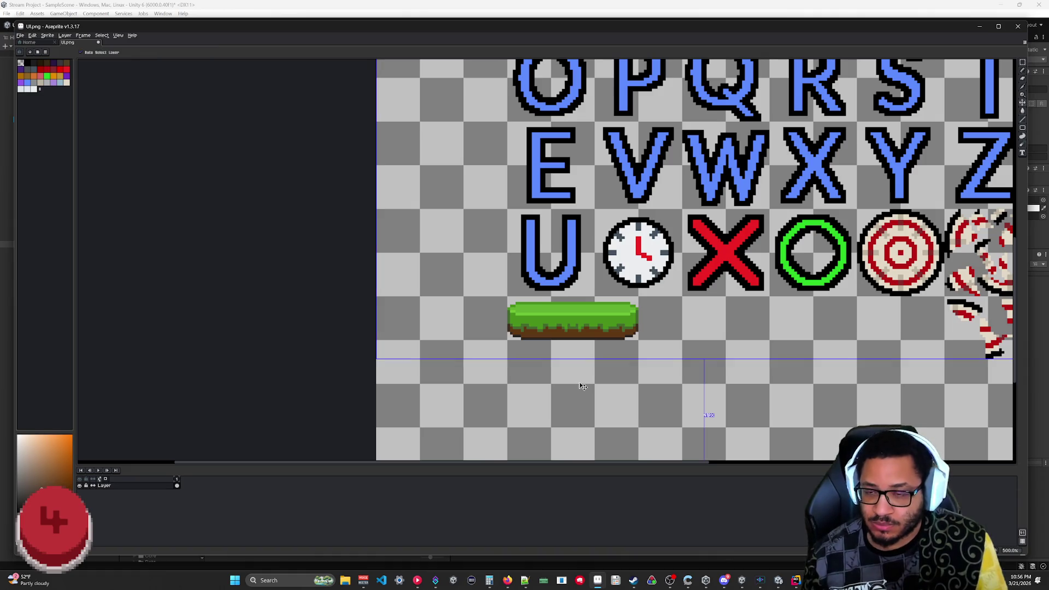
scroll(622, 319, "up", 4)
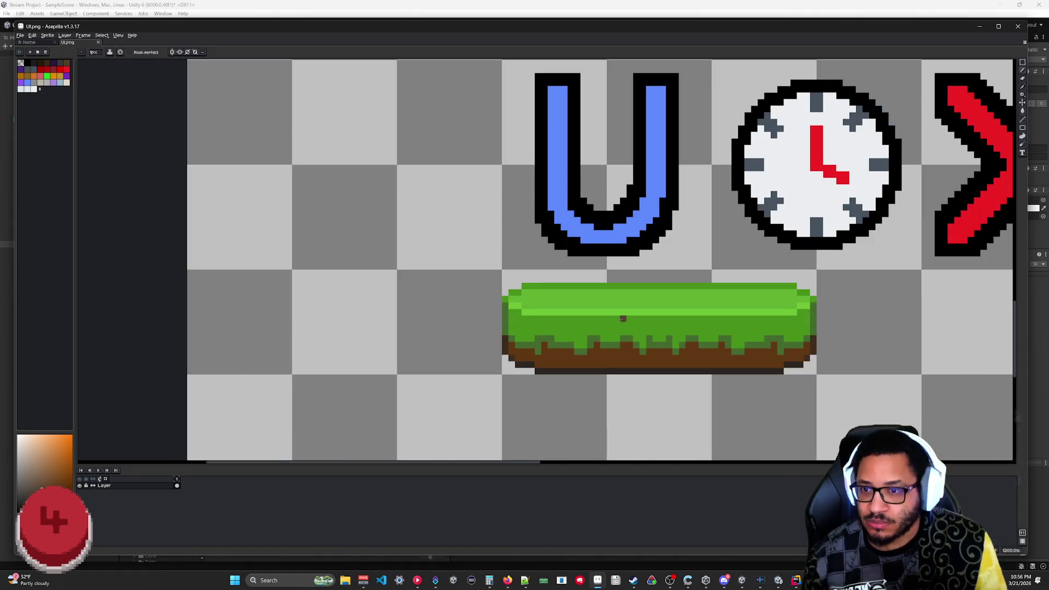
left_click_drag(622, 319, 544, 302)
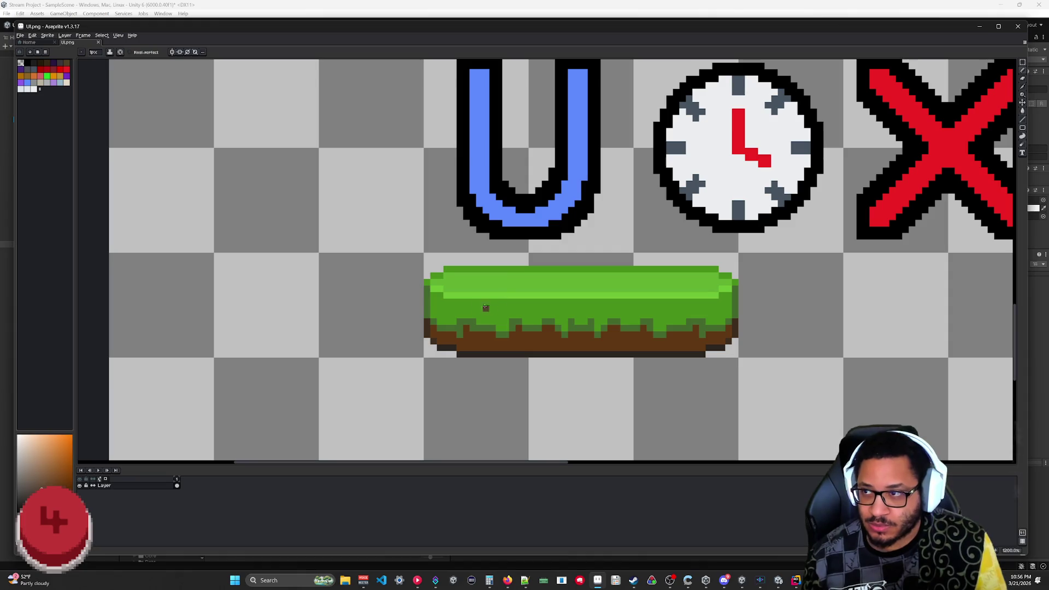
key("m")
left_click_drag(424, 254, 534, 354)
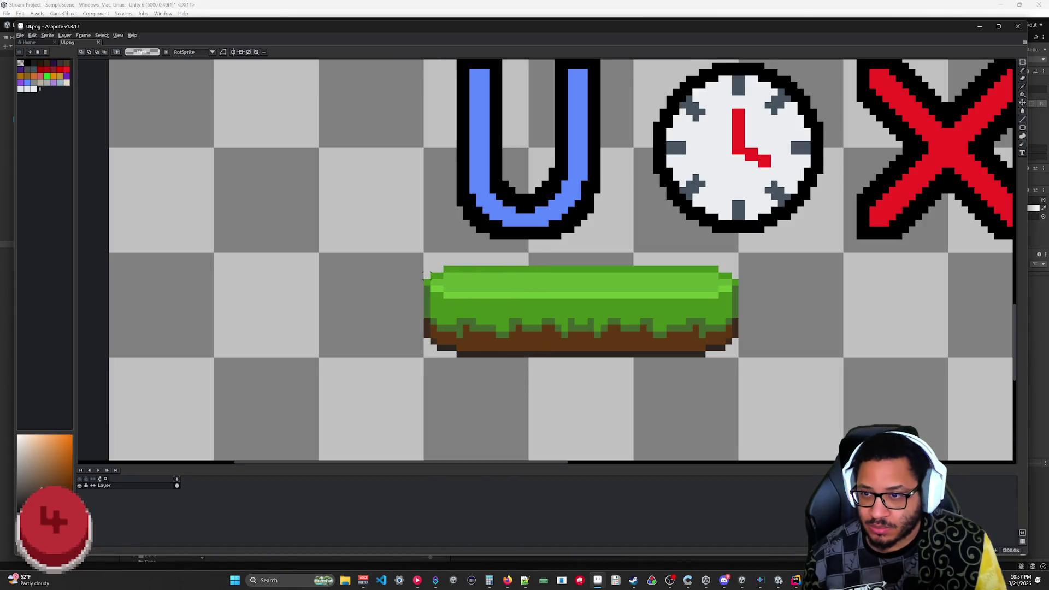
left_click_drag(528, 354, 529, 357)
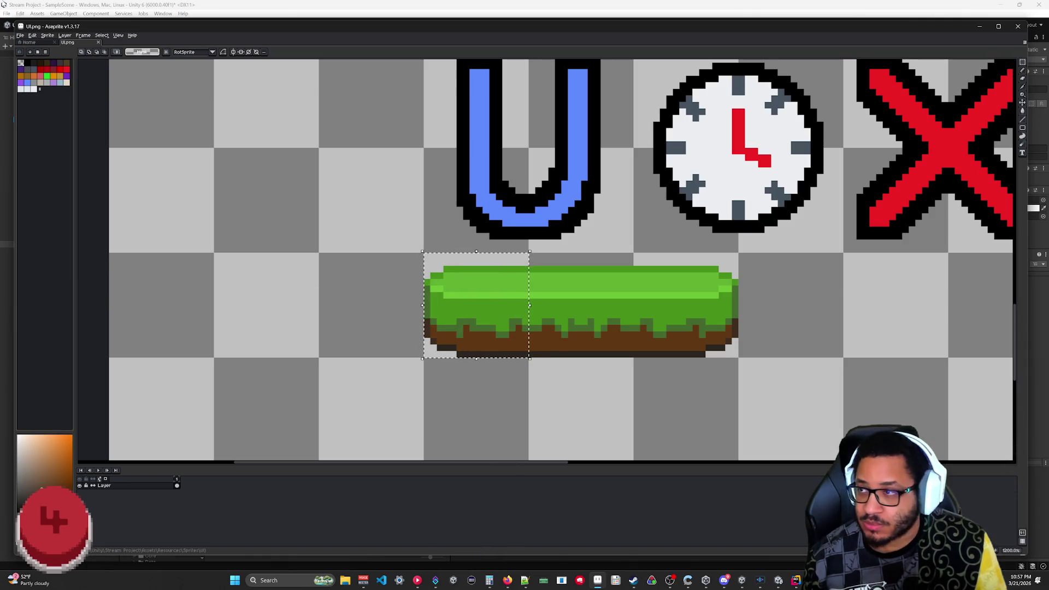
left_click(20, 35)
mouse_move(52, 90)
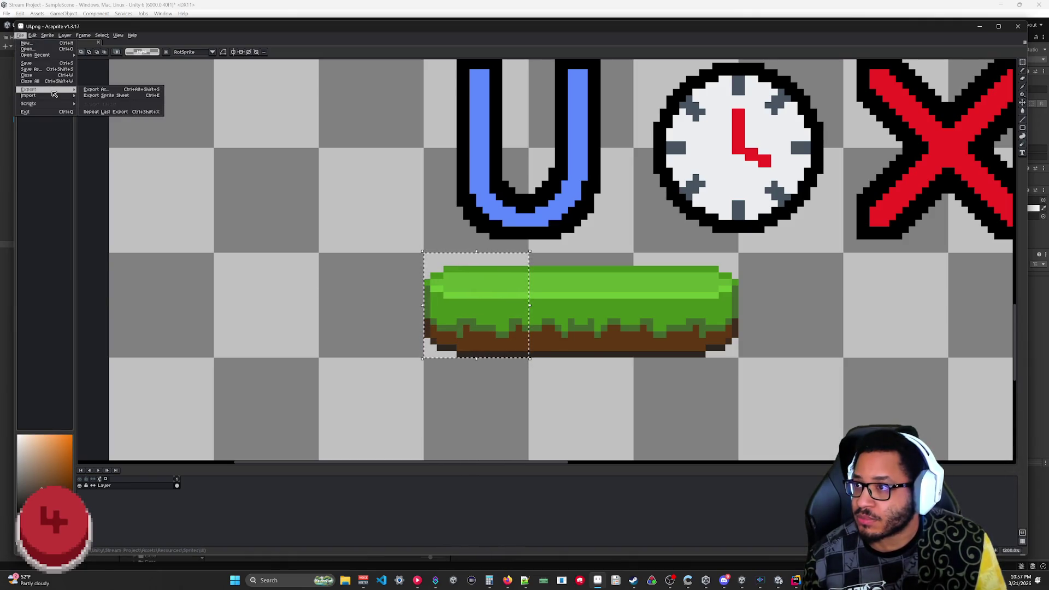
- In Export As, keep visible layers and all frames, set Area to Selection, then cancel
left_click(117, 90)
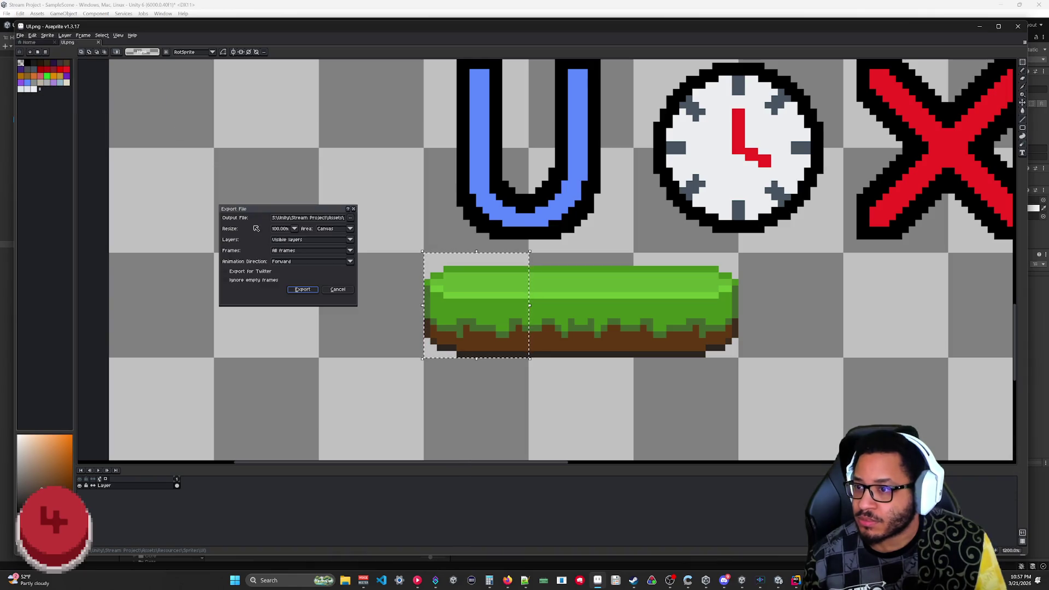
left_click(350, 240)
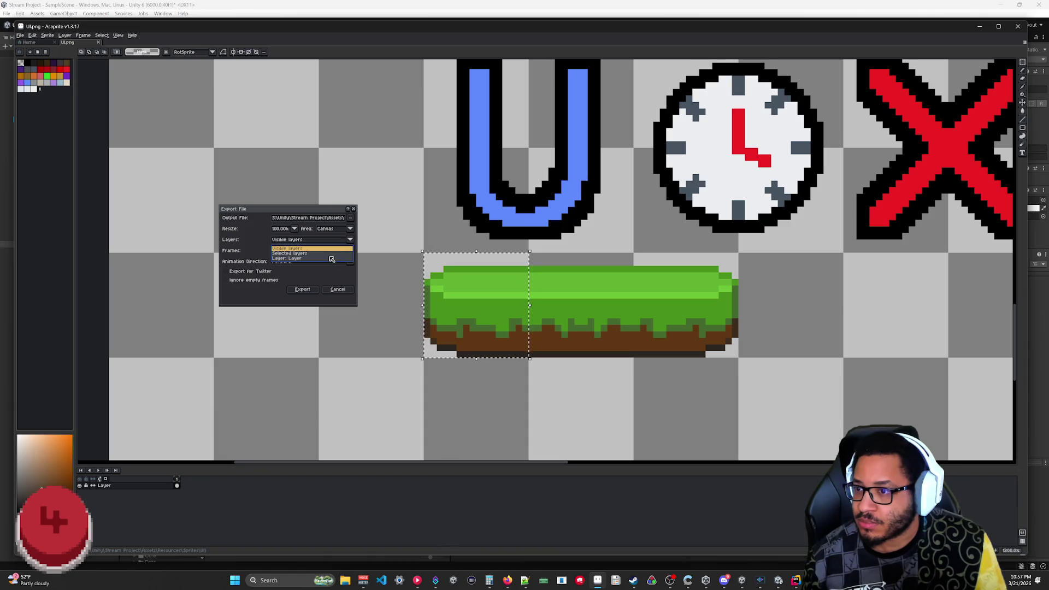
left_click(251, 242)
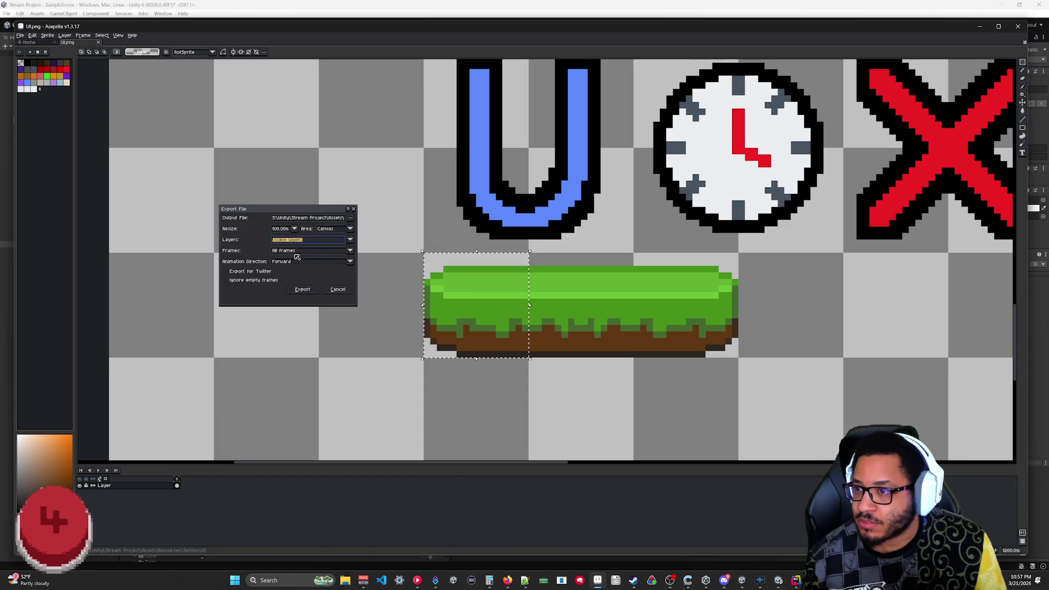
left_click(351, 251)
left_click(244, 249)
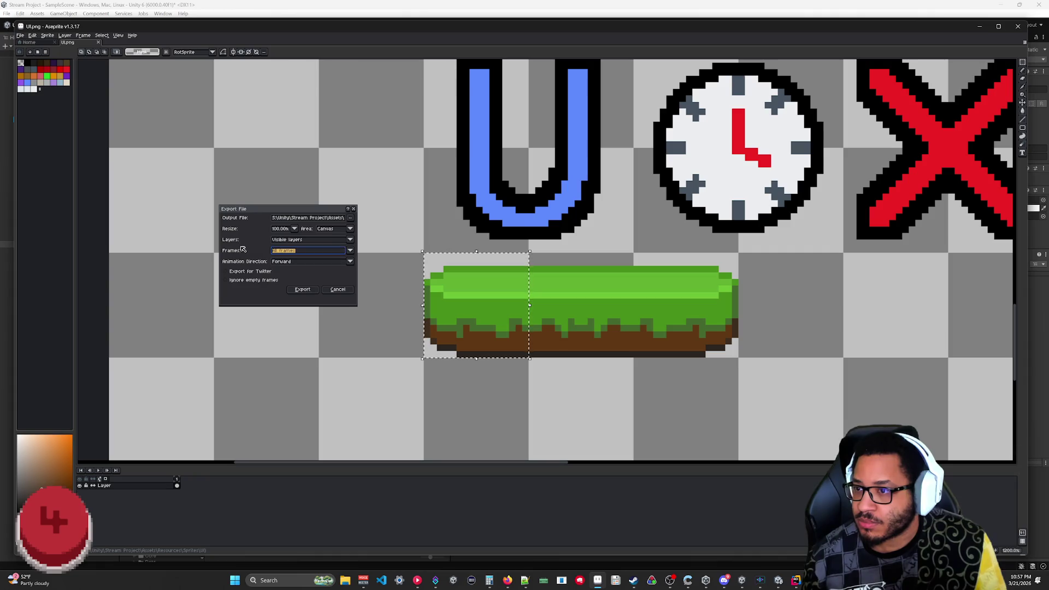
left_click(351, 230)
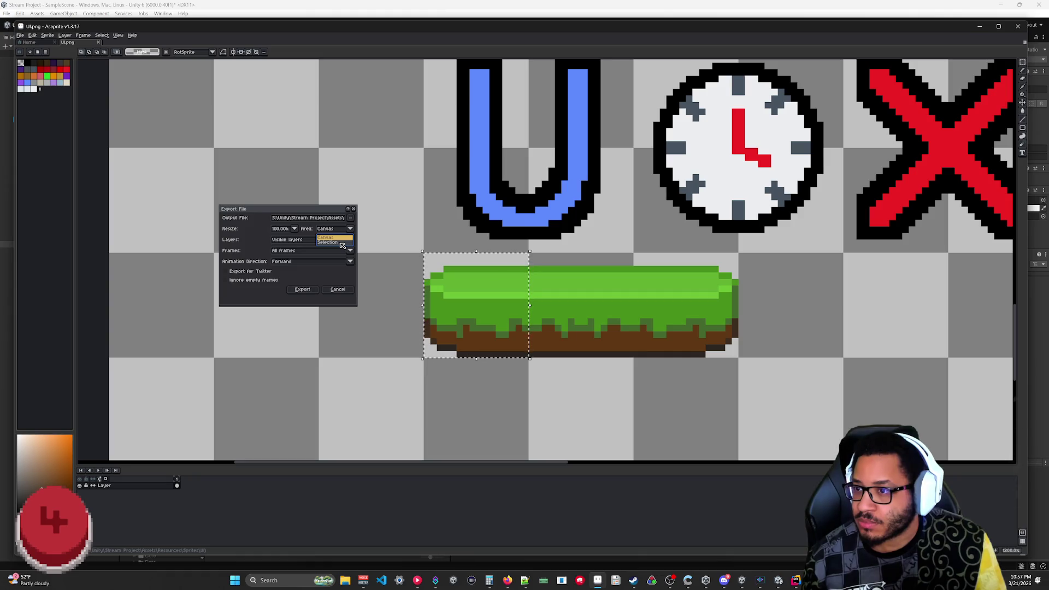
left_click(339, 242)
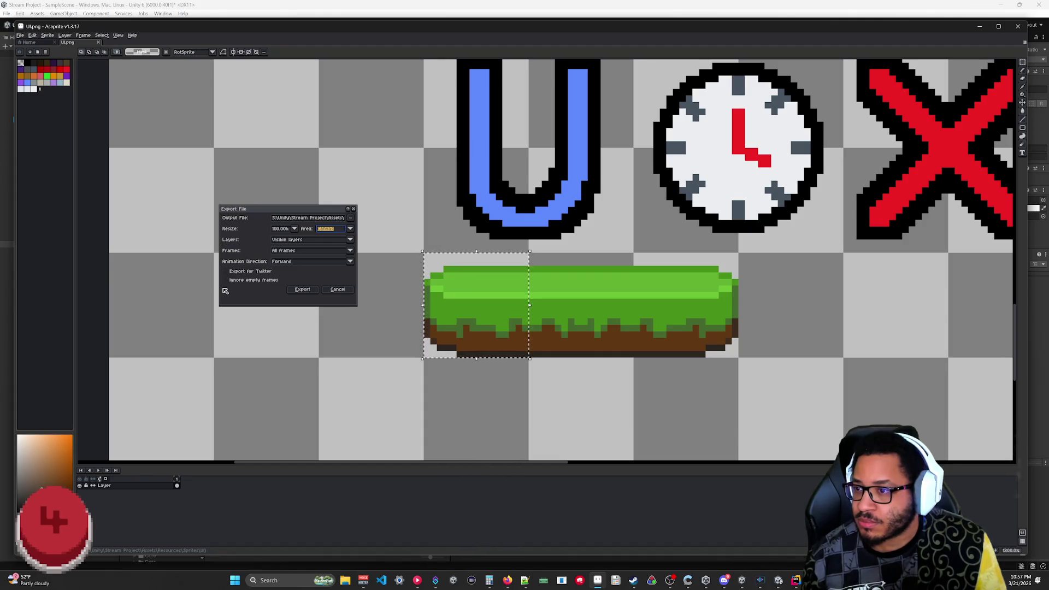
left_click(342, 290)
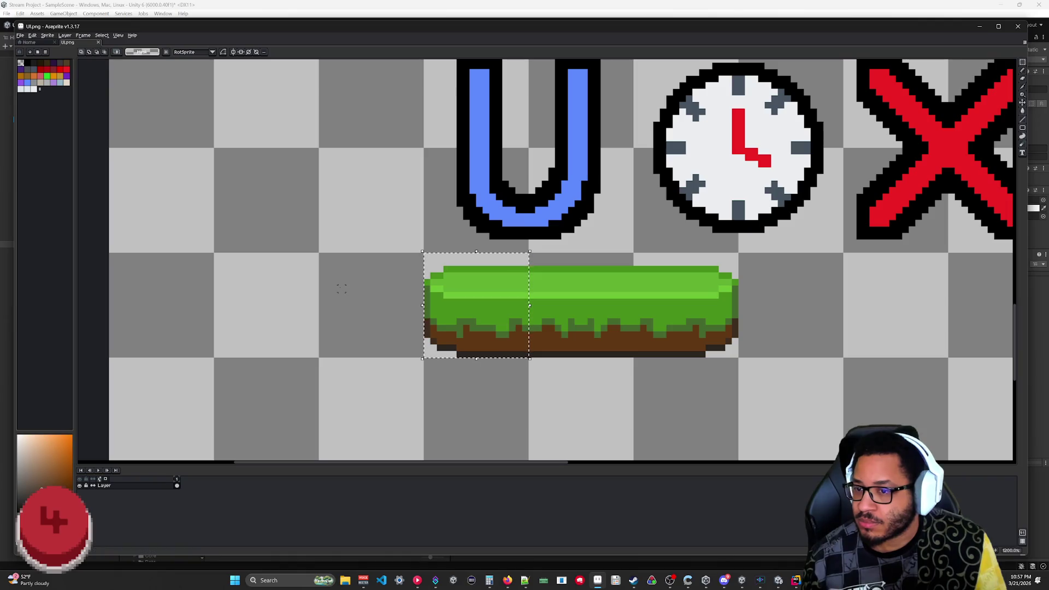
- Paste the platform's left section into a new frame 2
left_click(394, 381)
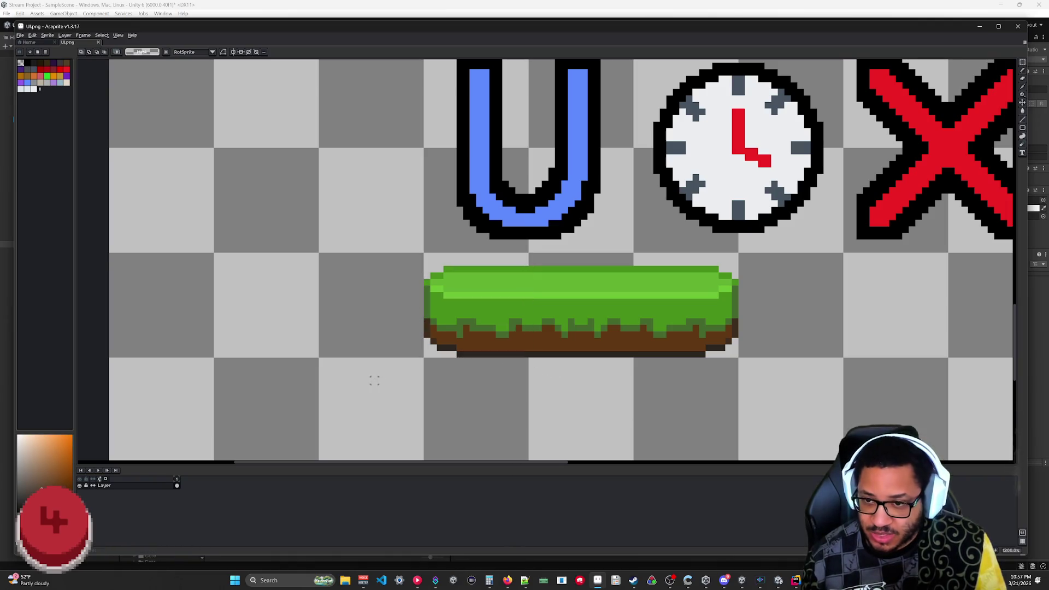
key("b")
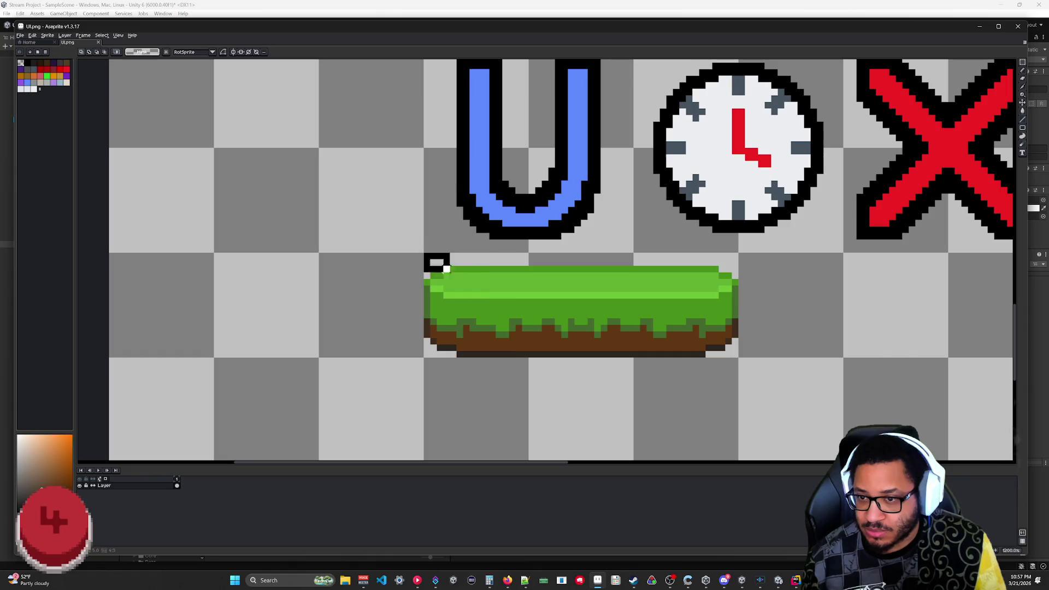
left_click_drag(528, 354, 529, 359)
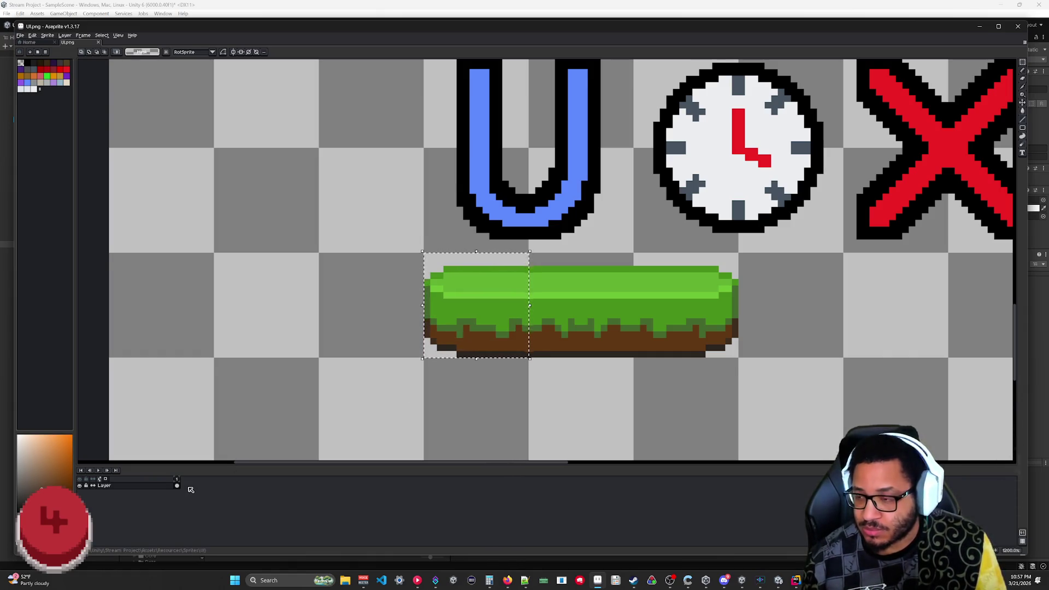
key("alt+n")
key("ctrl+v")
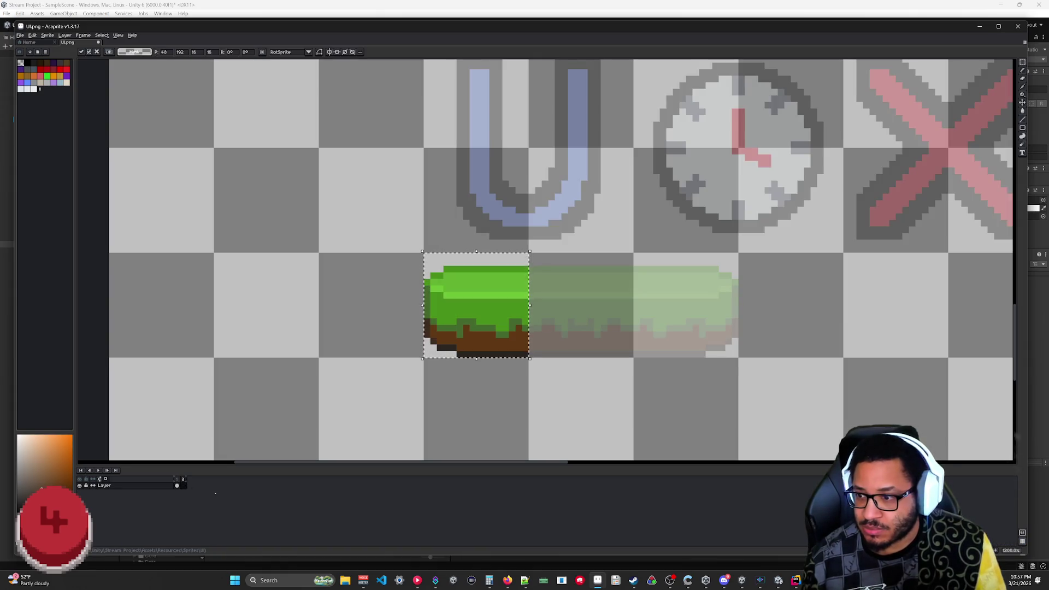
left_click(176, 485)
- Select the middle section of the platform and paste it into a new frame 3
left_click_drag(531, 272, 633, 358)
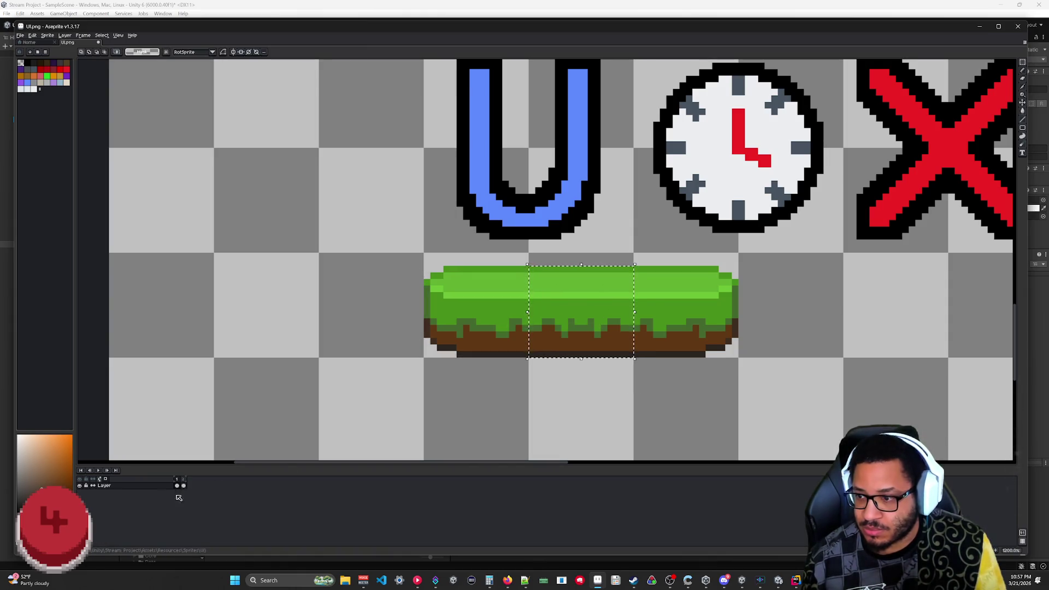
key("Right")
key("alt+n")
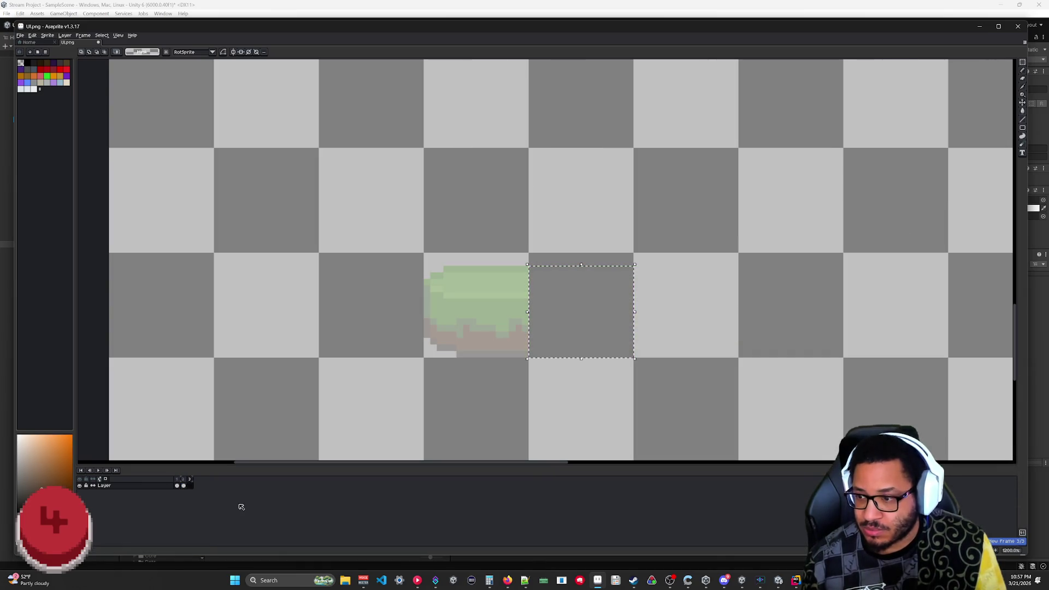
key("ctrl+v")
left_click(177, 485)
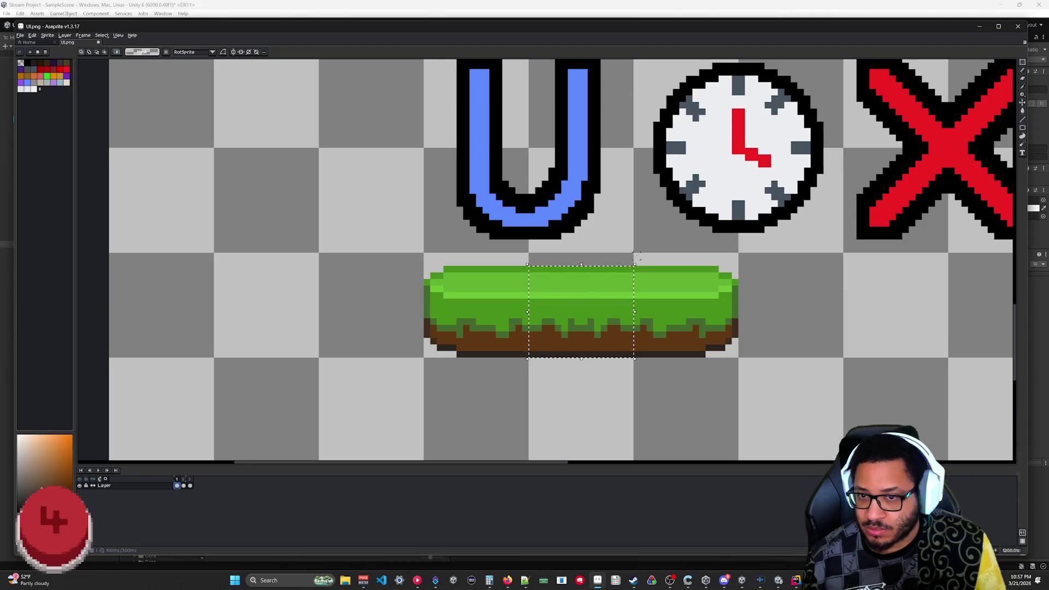
- Paste the right end piece into frame 4, then select frames 2 through 4
key("ctrl+v")
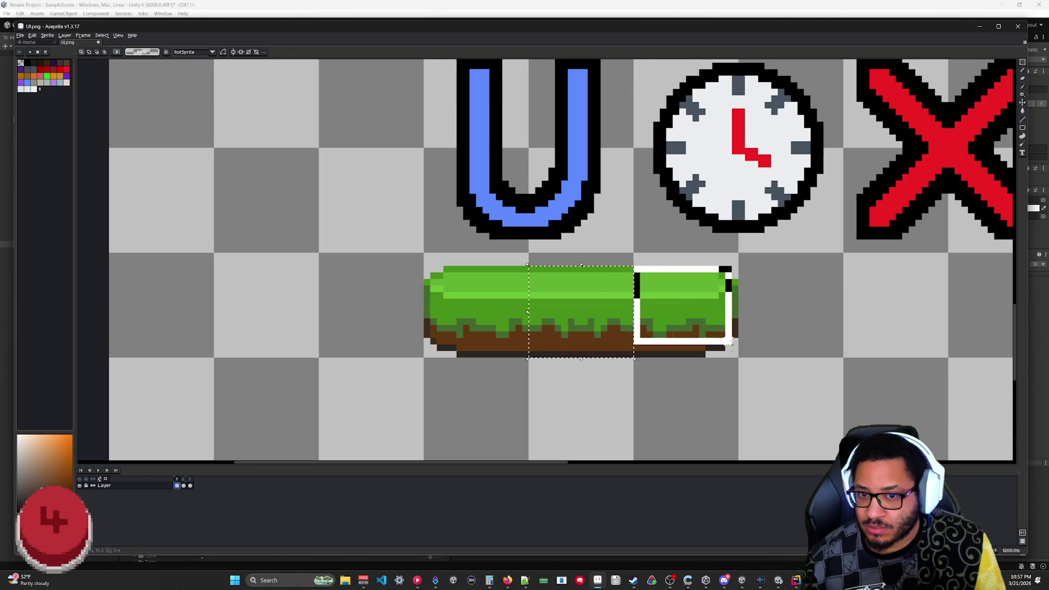
key("Return")
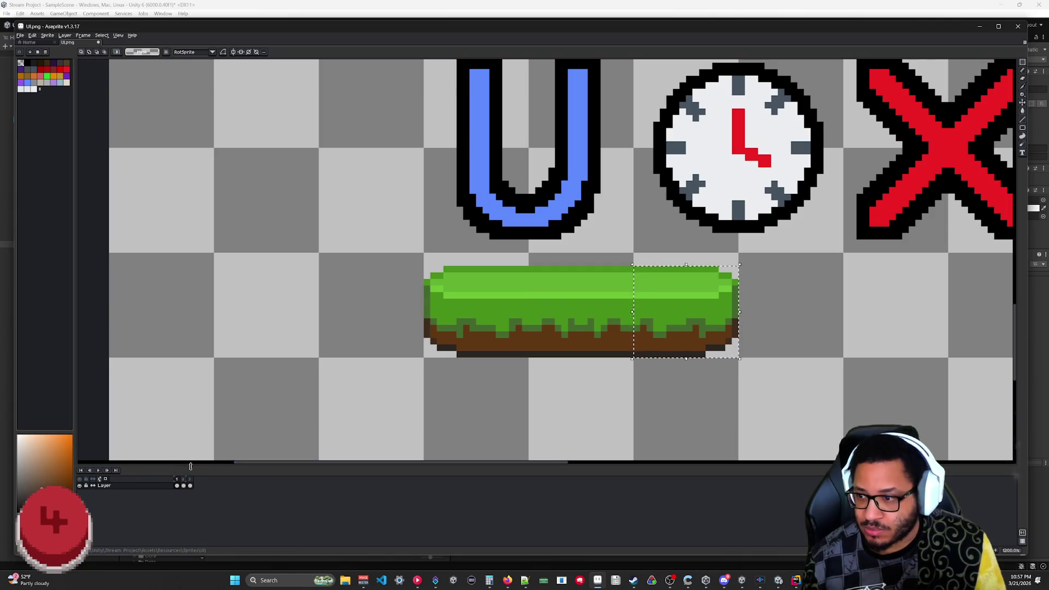
left_click(190, 485)
left_click(196, 484)
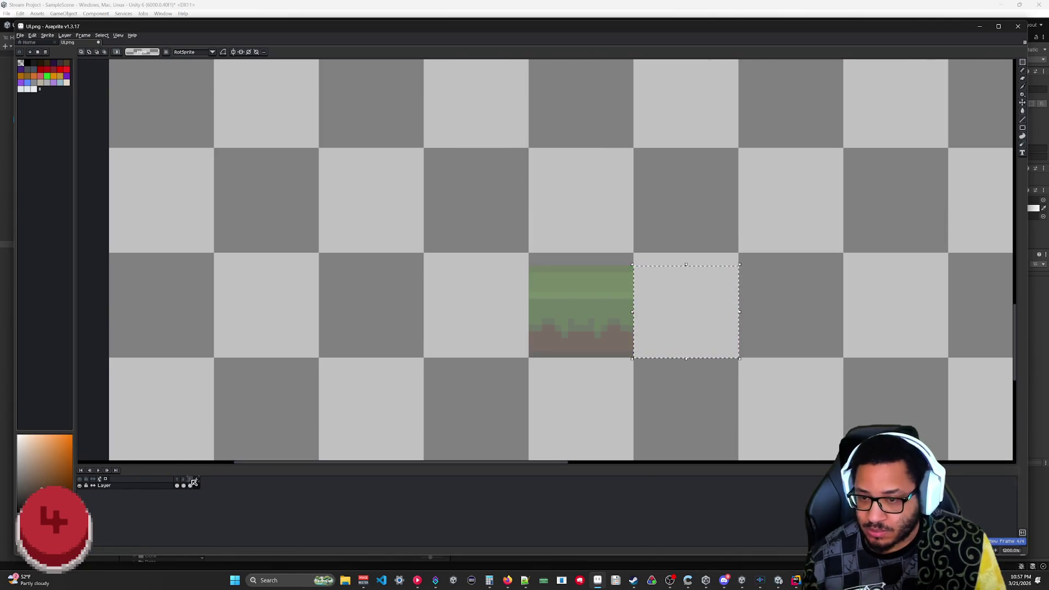
key("ctrl+v")
key("Return")
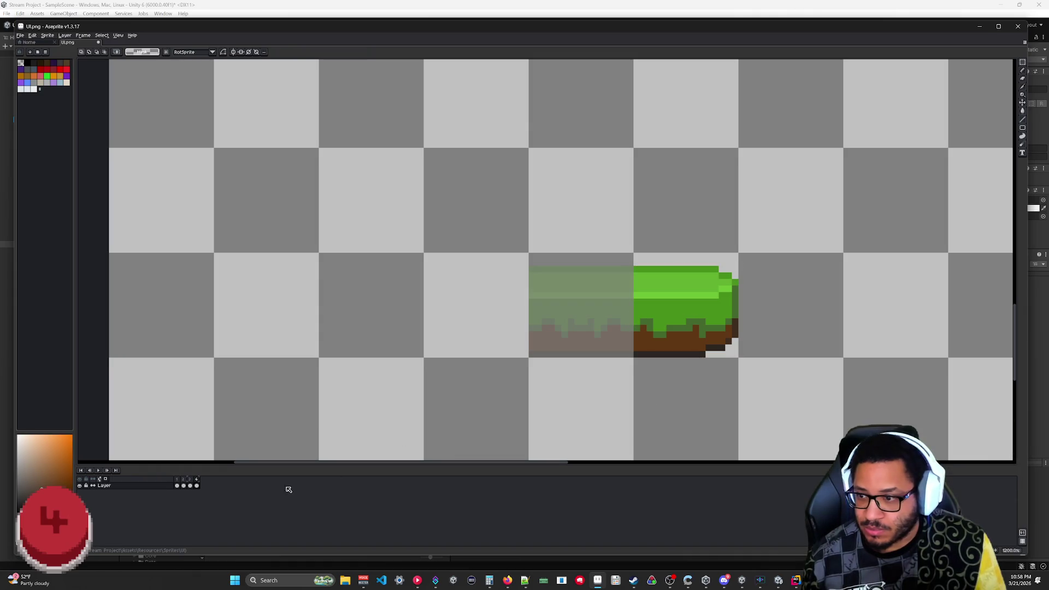
left_click(106, 478)
left_click_drag(183, 479, 198, 479)
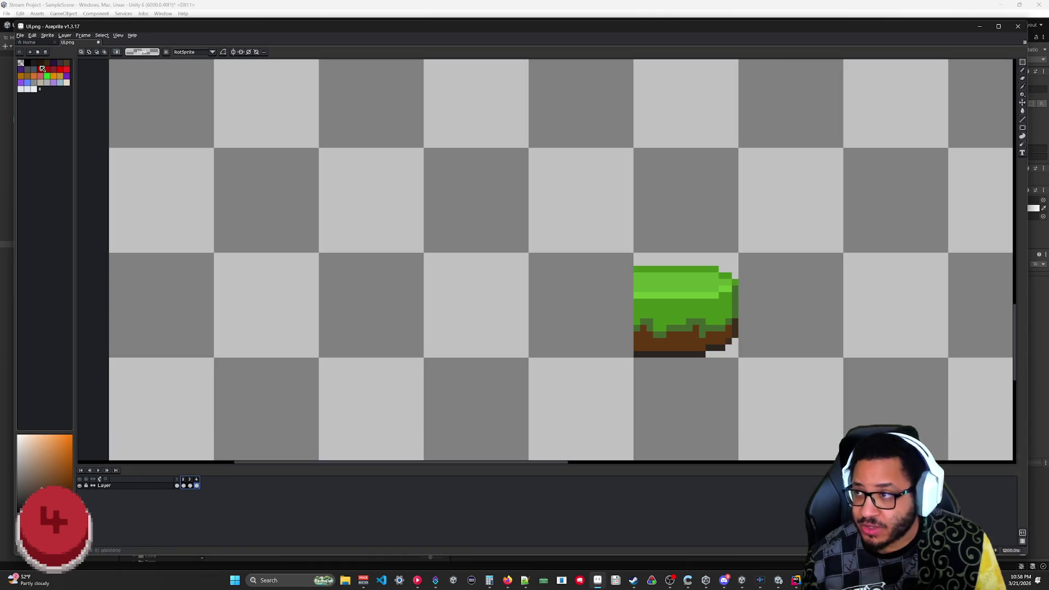
left_click(20, 35)
- Start an Export Sprite Sheet limited to the selected frames
mouse_move(48, 89)
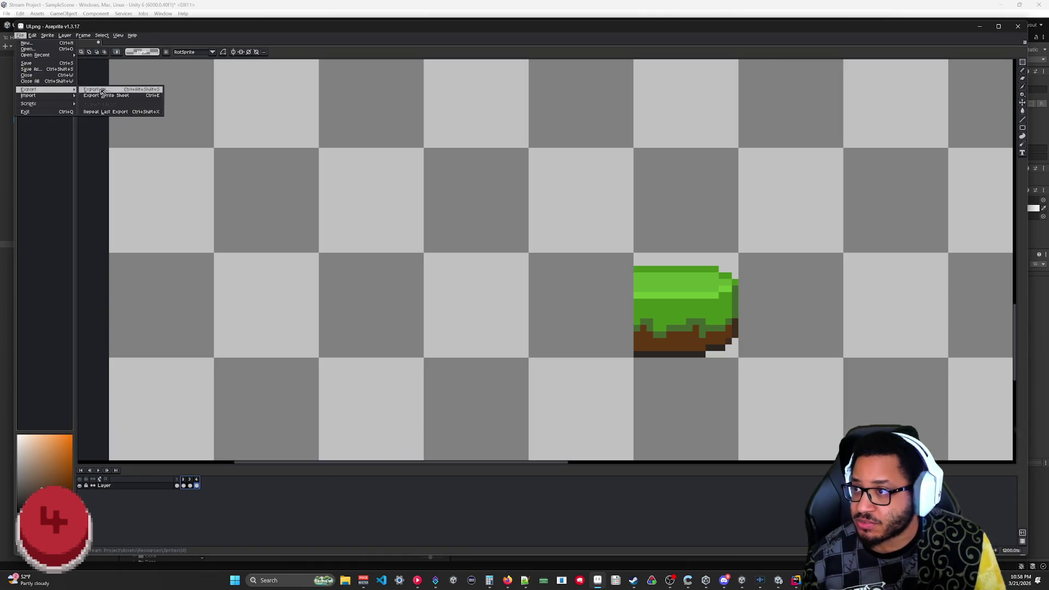
left_click(120, 95)
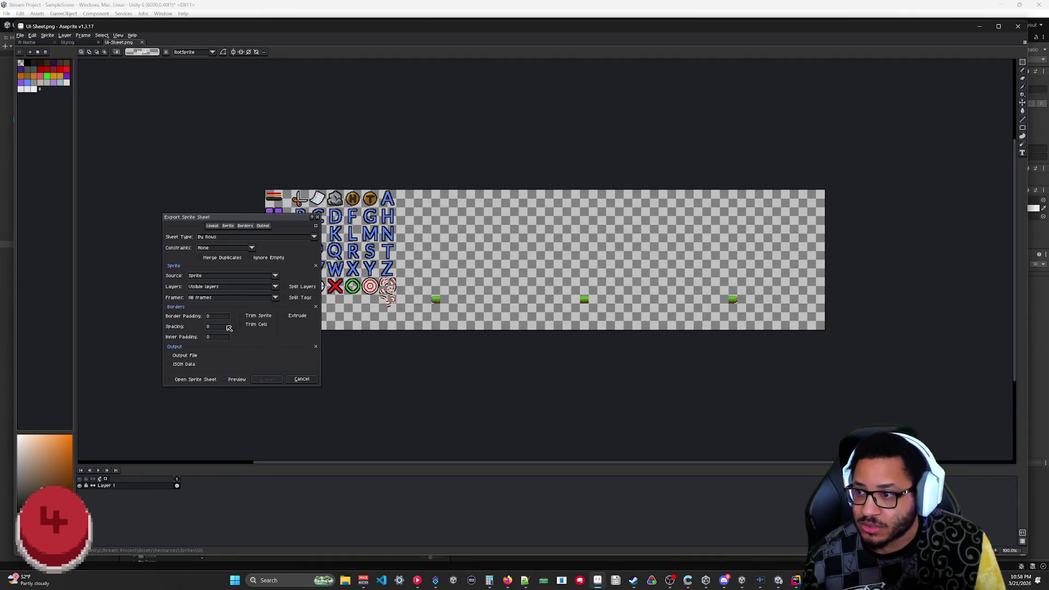
left_click(276, 298)
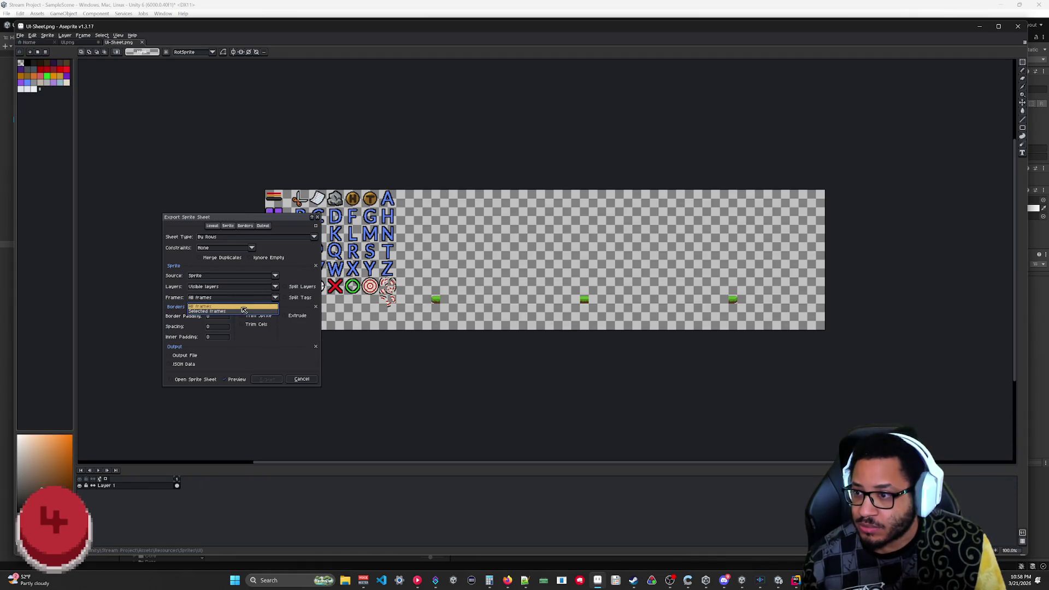
left_click(219, 312)
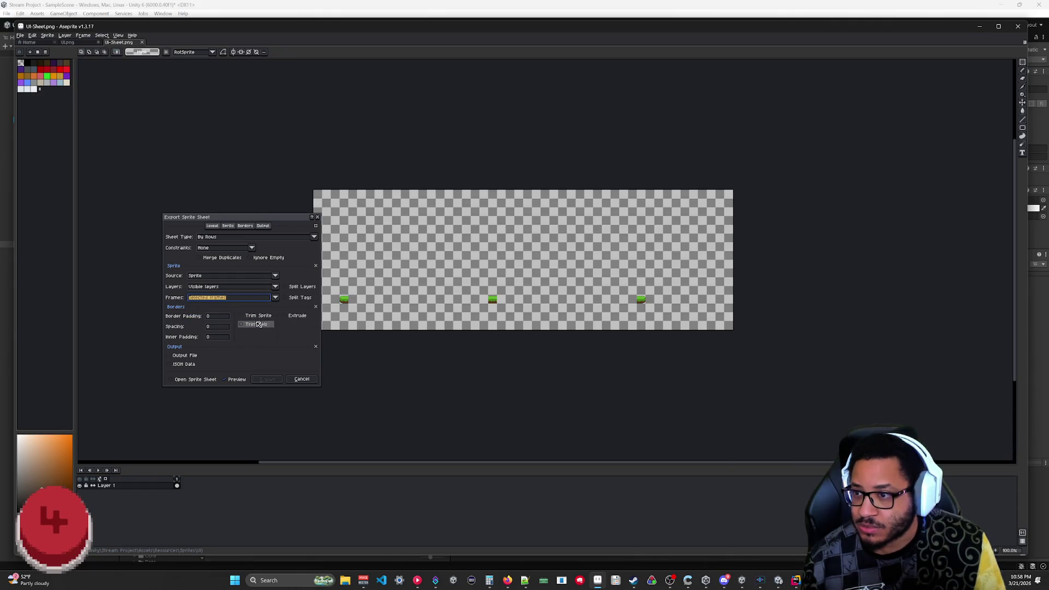
- Enable Ignore Empty and the trim options, and turn on Output File
left_click(259, 258)
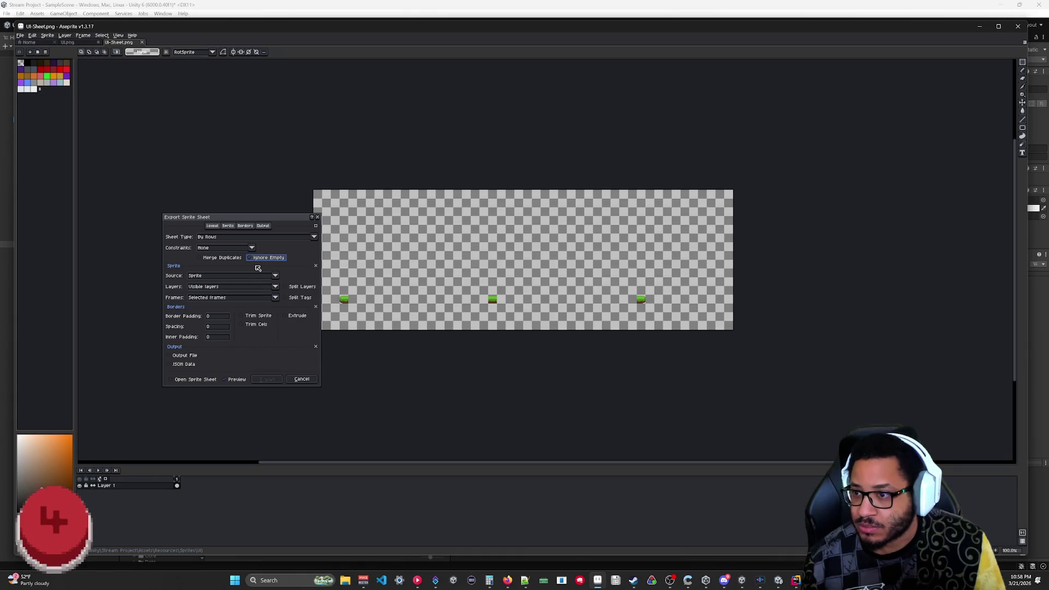
left_click(263, 319)
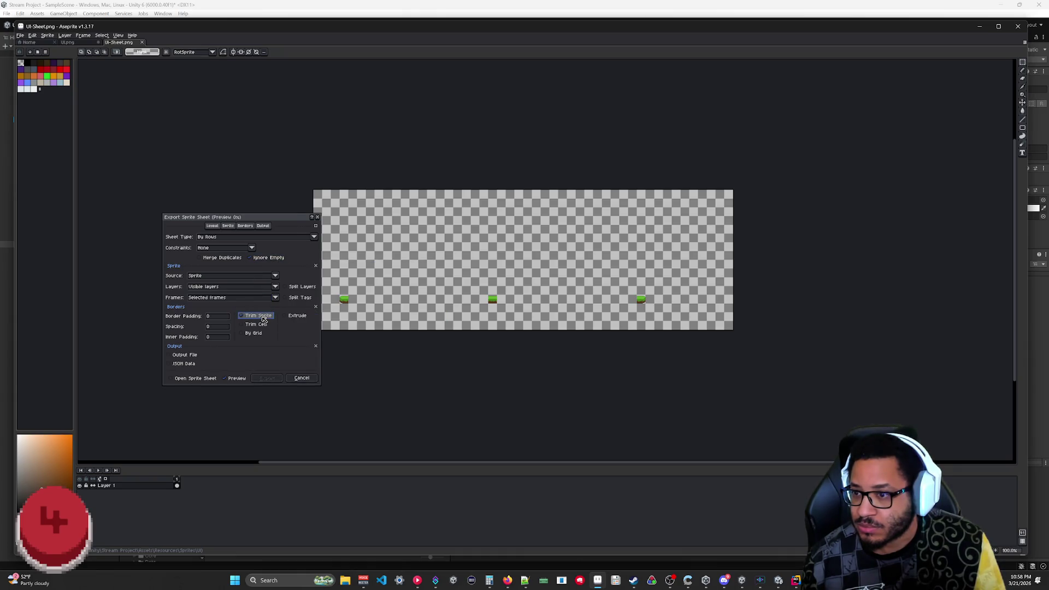
left_click(265, 334)
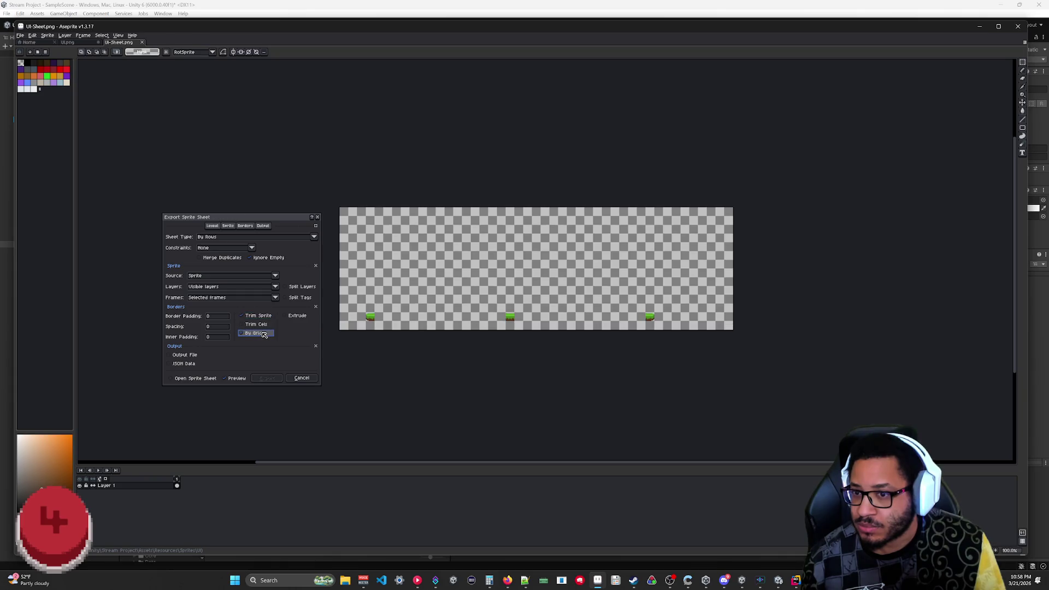
left_click(264, 326)
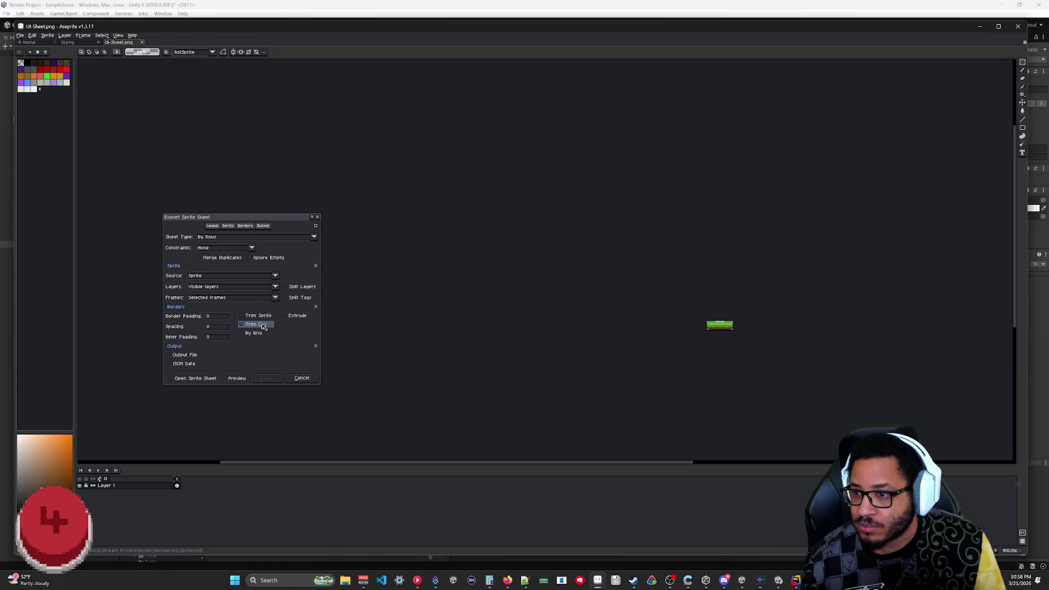
left_click(263, 326)
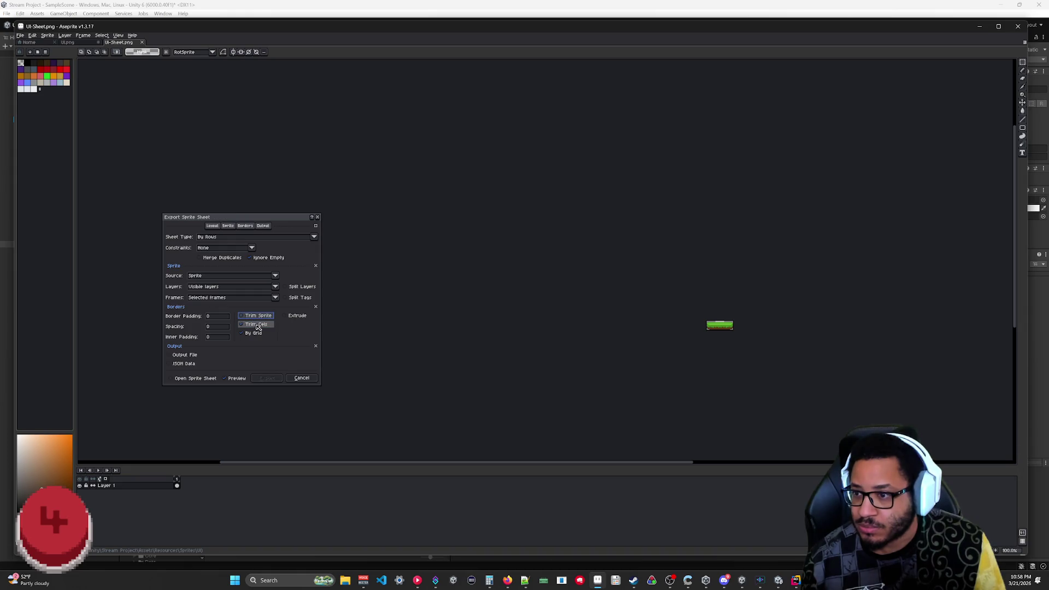
scroll(732, 328, "up", 8)
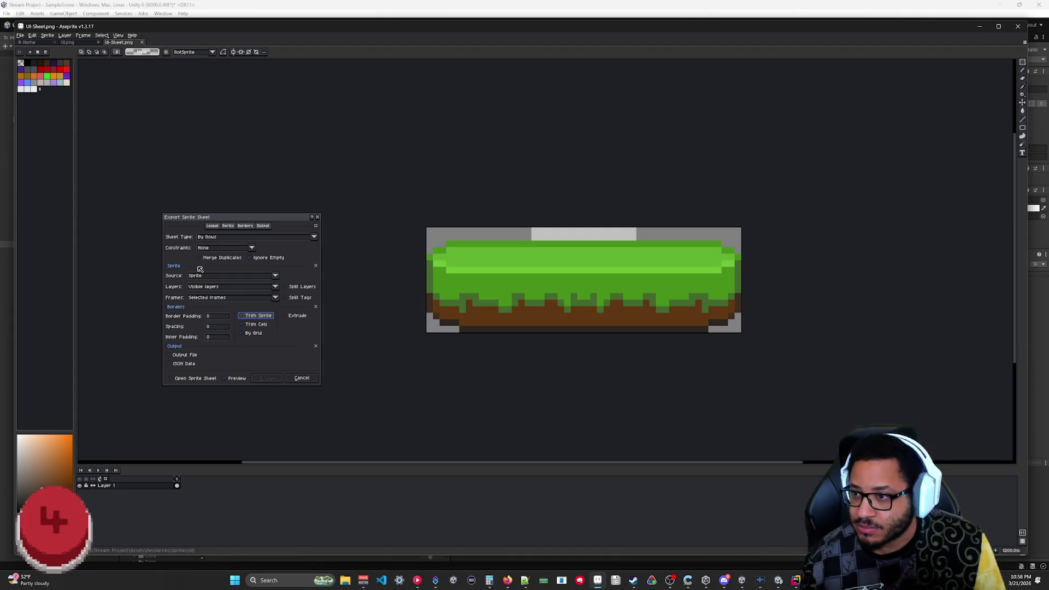
left_click(185, 355)
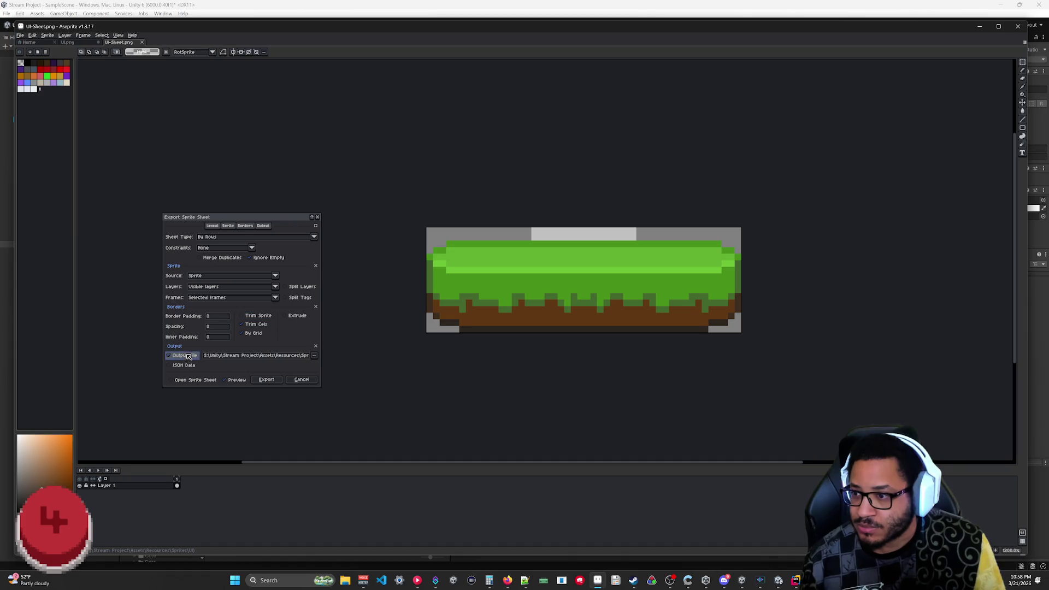
left_click(314, 356)
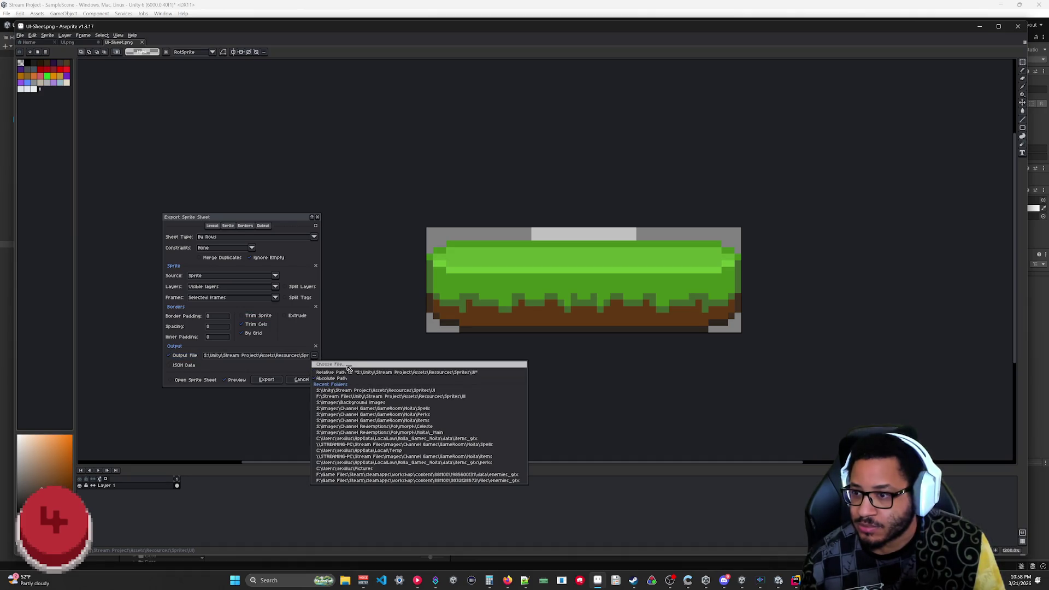
- Save the sheet as a PNG in the project's Sprites/UI folder, then switch to Unity
left_click(350, 365)
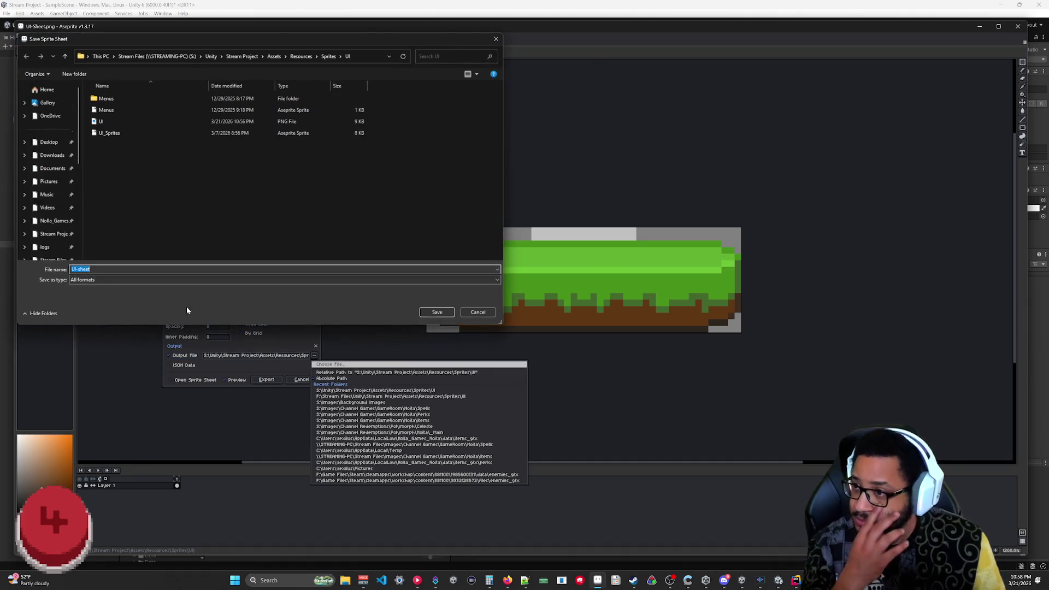
left_click(96, 281)
left_click(105, 369)
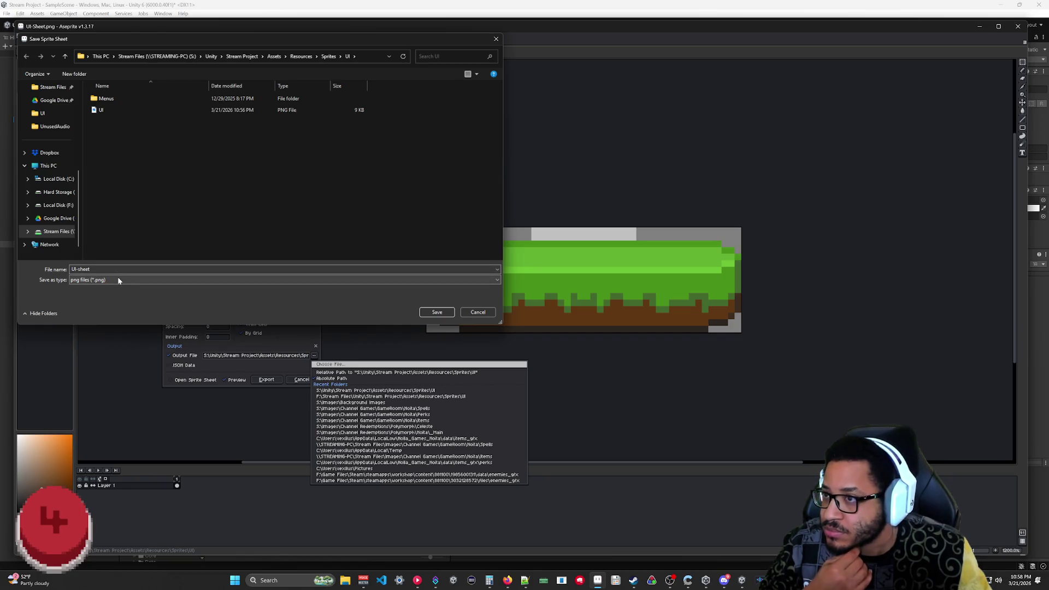
left_click(328, 56)
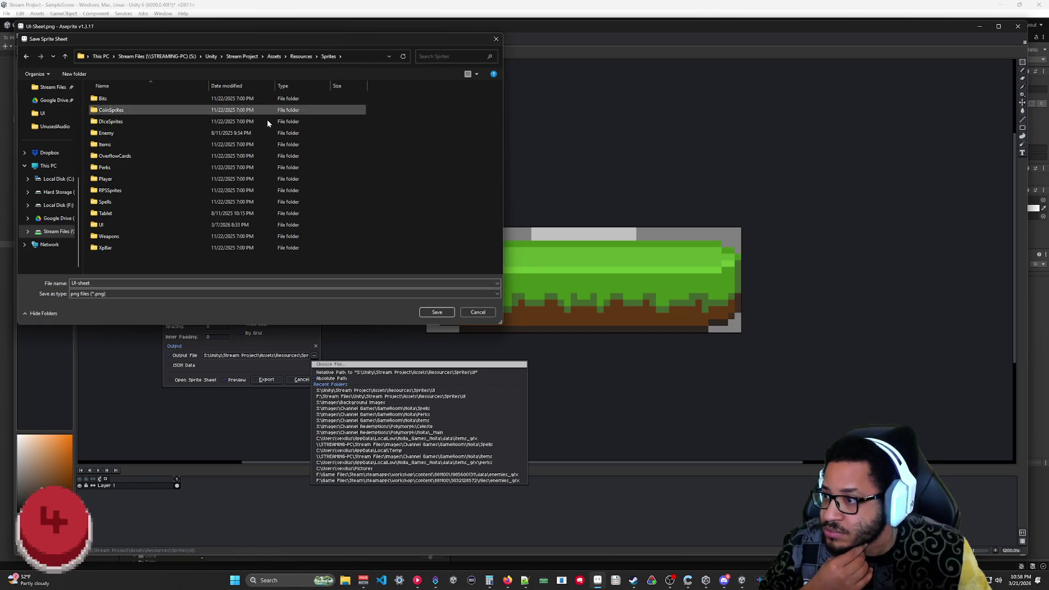
double_click(133, 226)
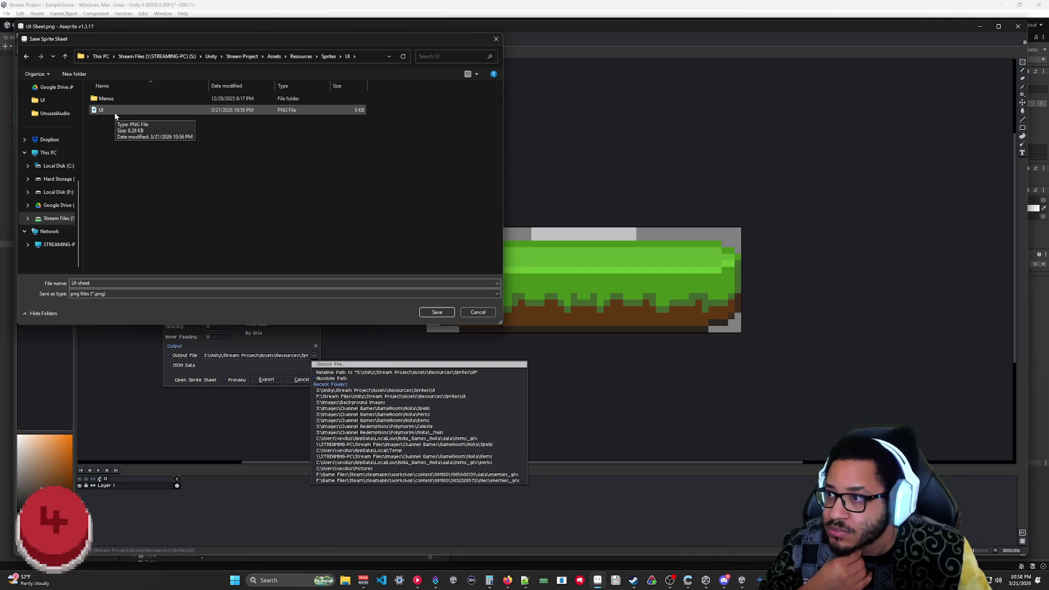
key("alt+Tab")
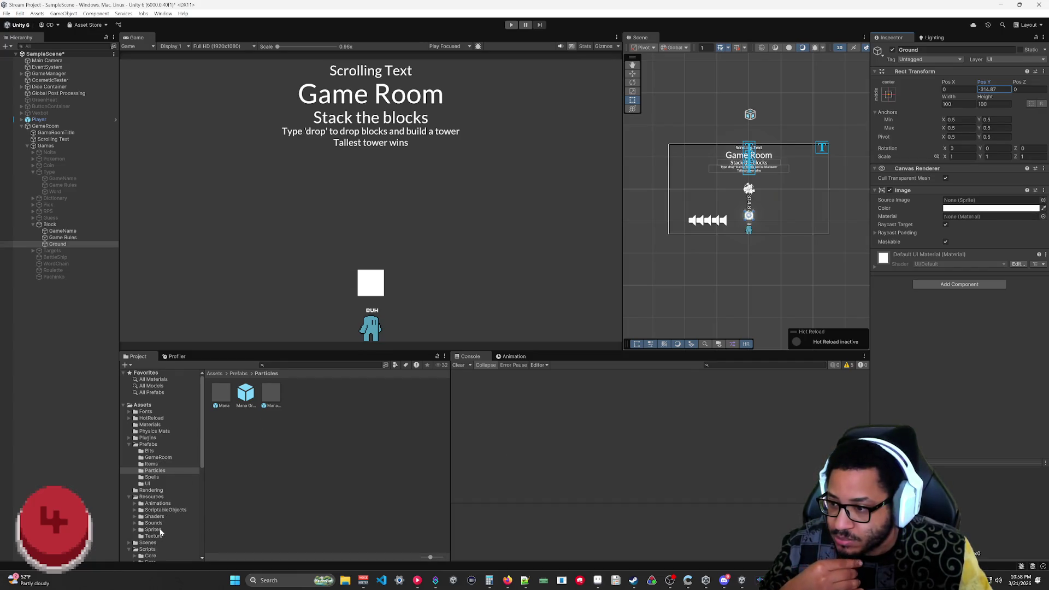
- Browse Sprites/UI in Unity, inspect UI_Timer's import settings, then return to Aseprite
scroll(160, 531, "down", 3)
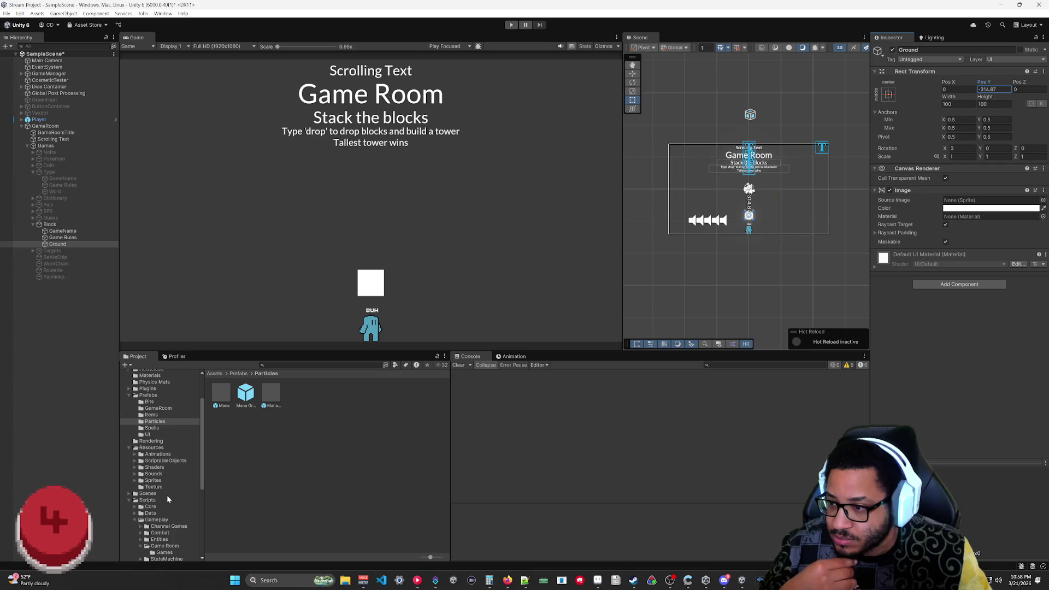
left_click(135, 481)
scroll(159, 503, "down", 3)
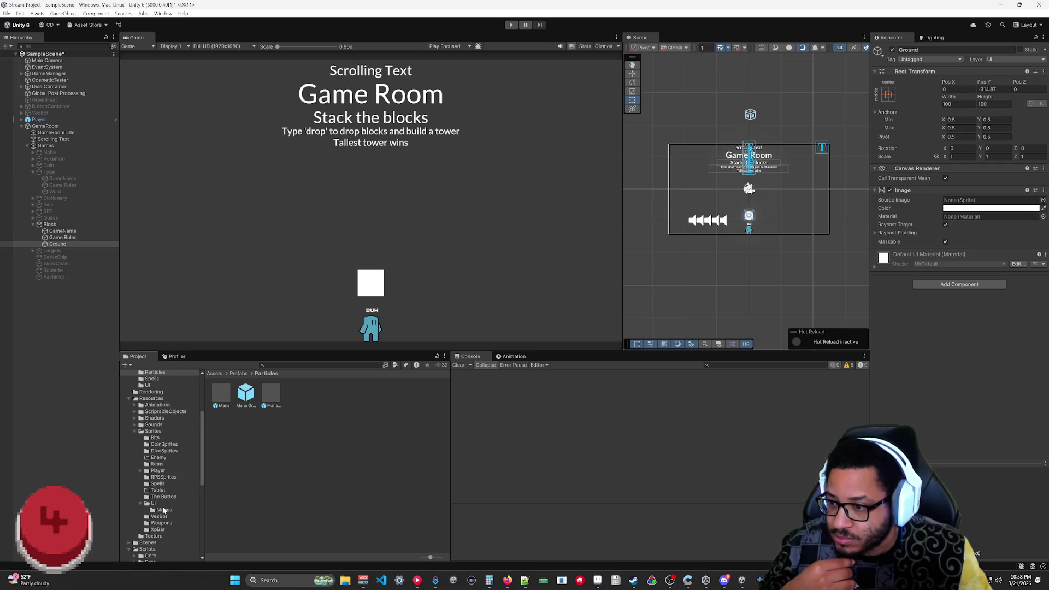
left_click(148, 504)
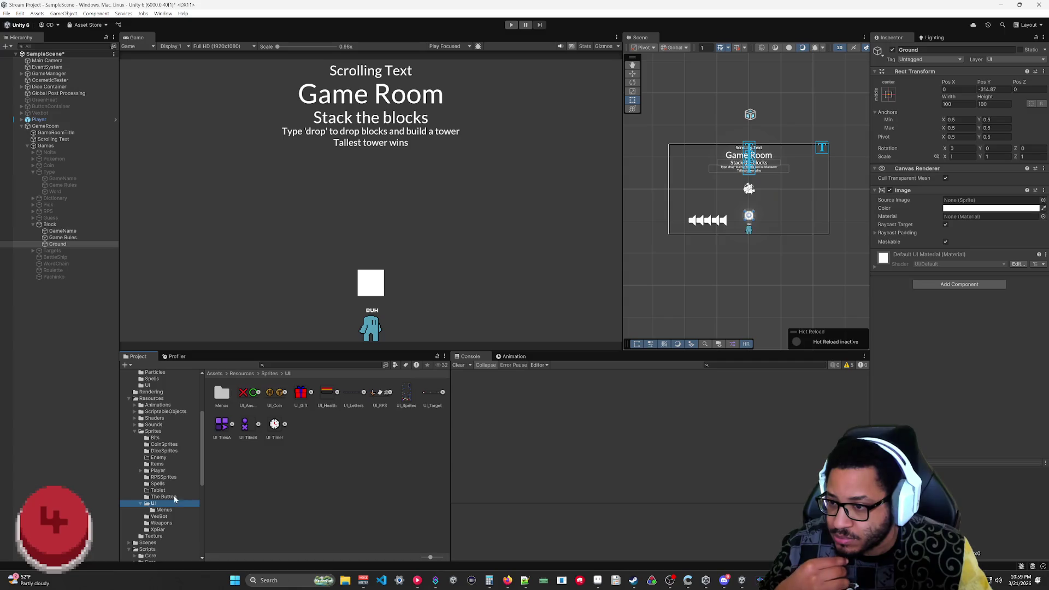
left_click(276, 429)
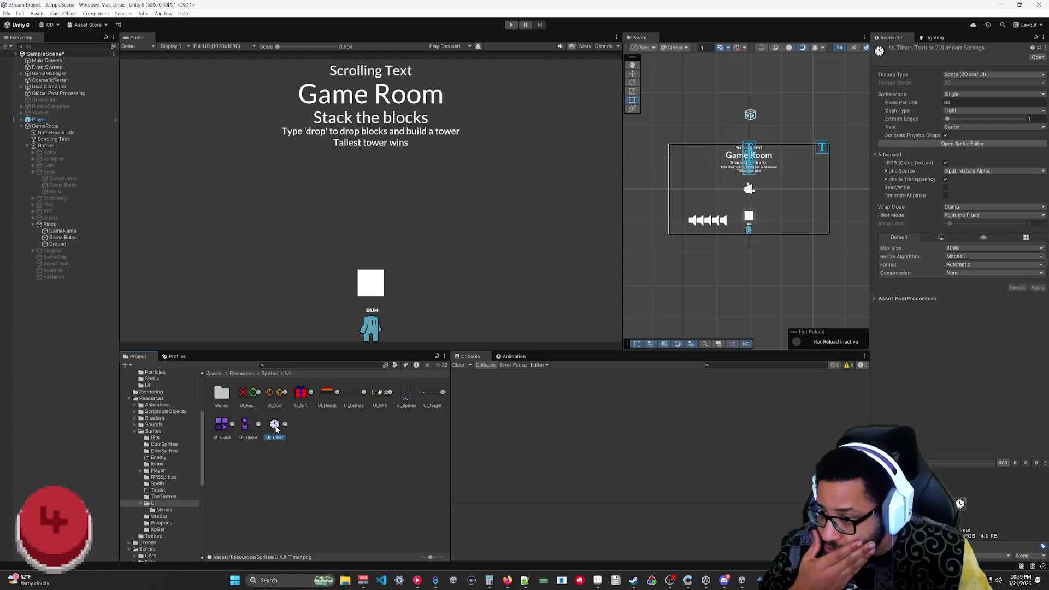
key("alt+Tab")
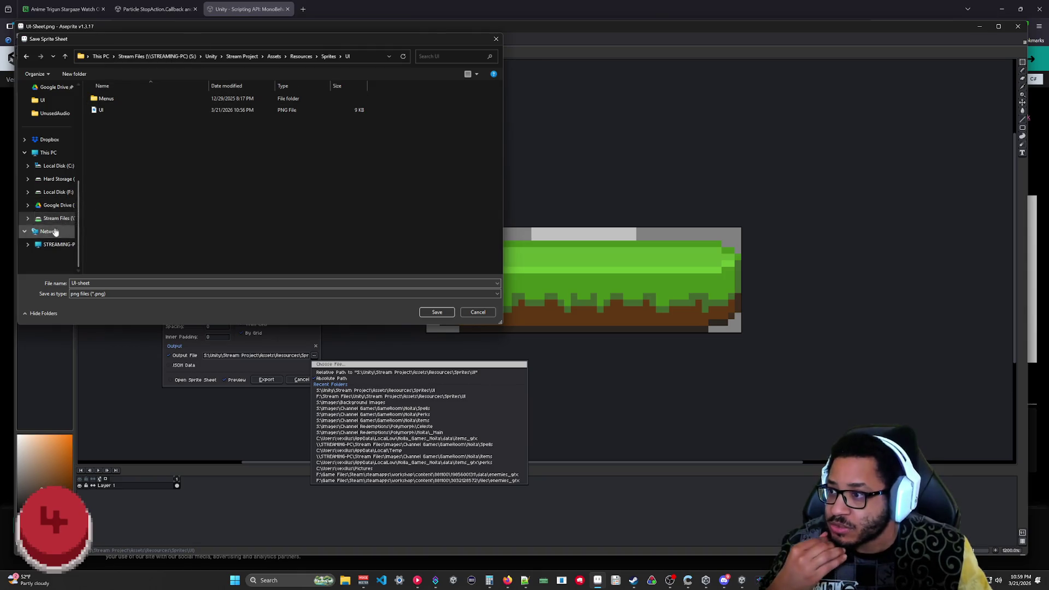
- Browse from Local Disk (F:) to Stream Files/Unity/Stream Project/Assets/Resources/Sprites/UI
left_click(57, 192)
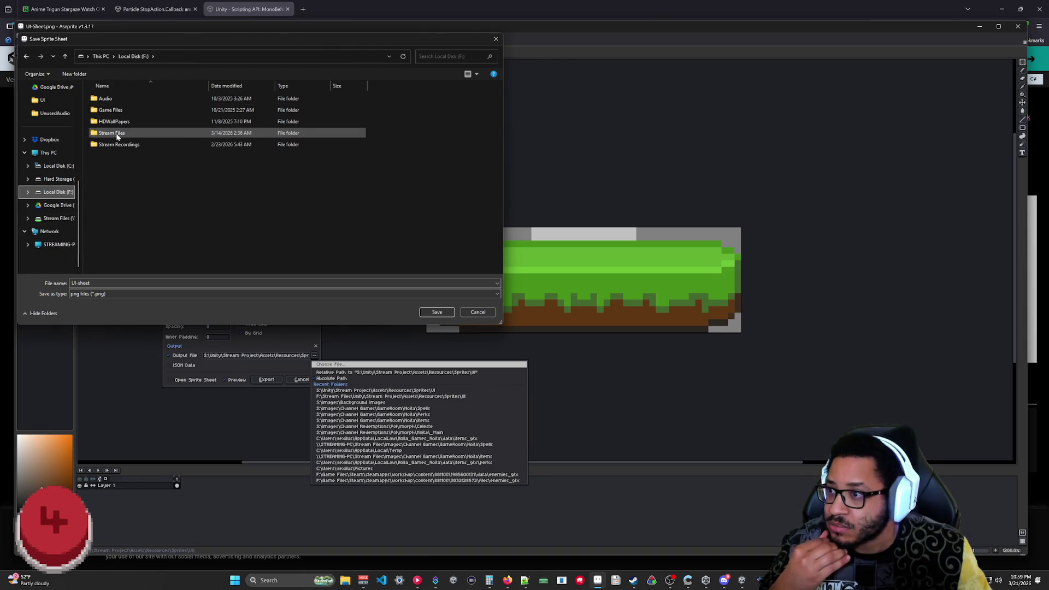
double_click(109, 134)
double_click(111, 169)
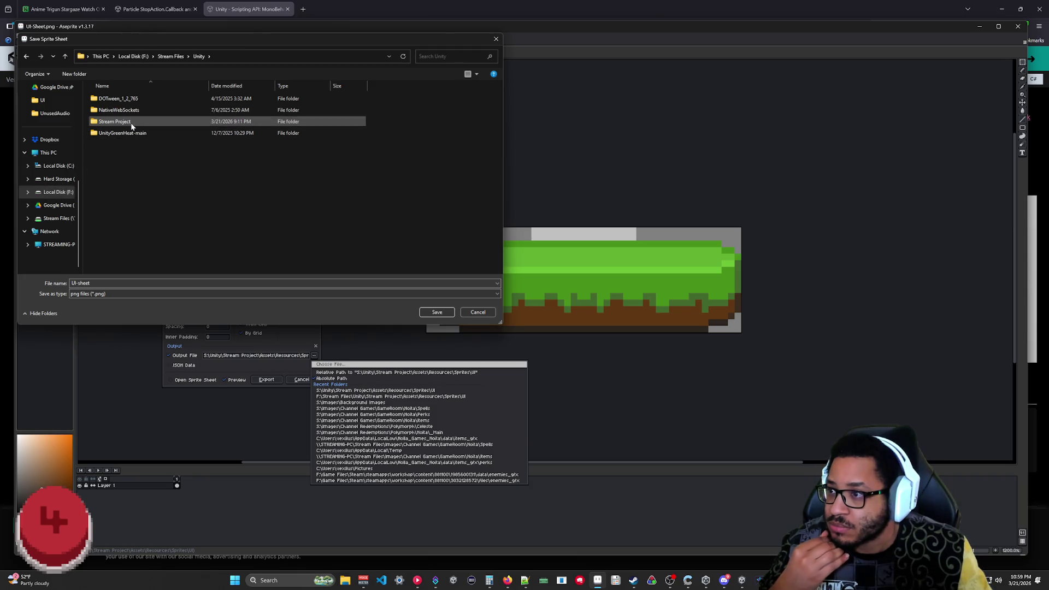
double_click(130, 123)
double_click(112, 156)
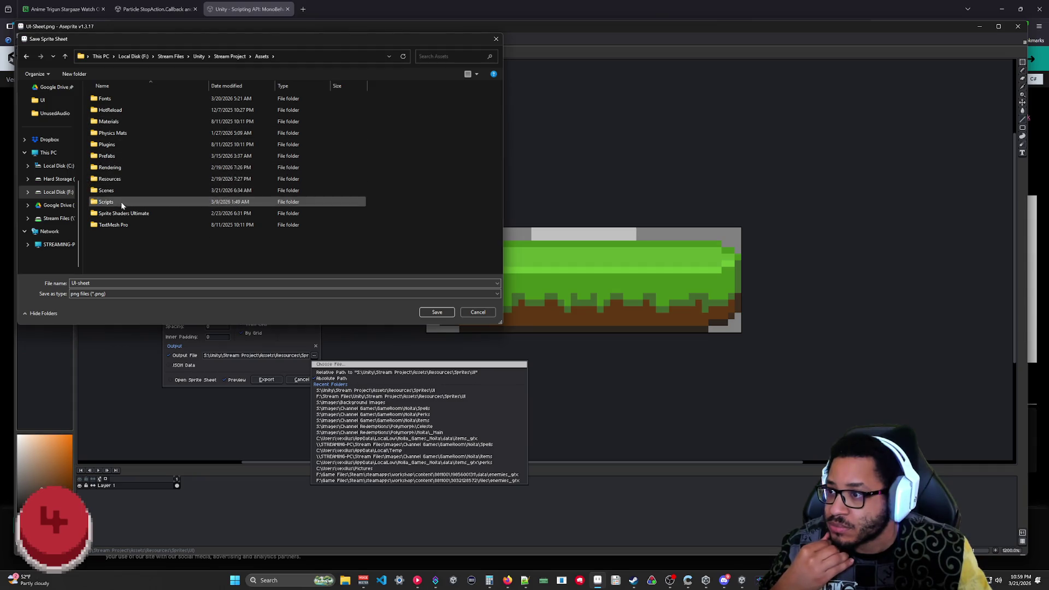
double_click(117, 180)
double_click(116, 146)
double_click(114, 215)
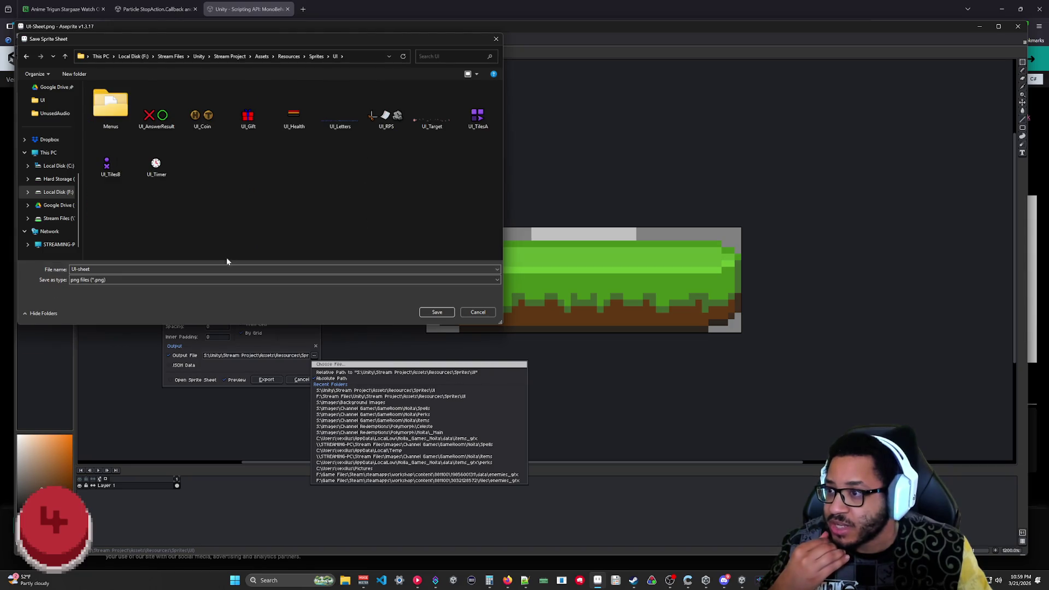
- Name the output file UI_GR_Platform and confirm it
double_click(112, 267)
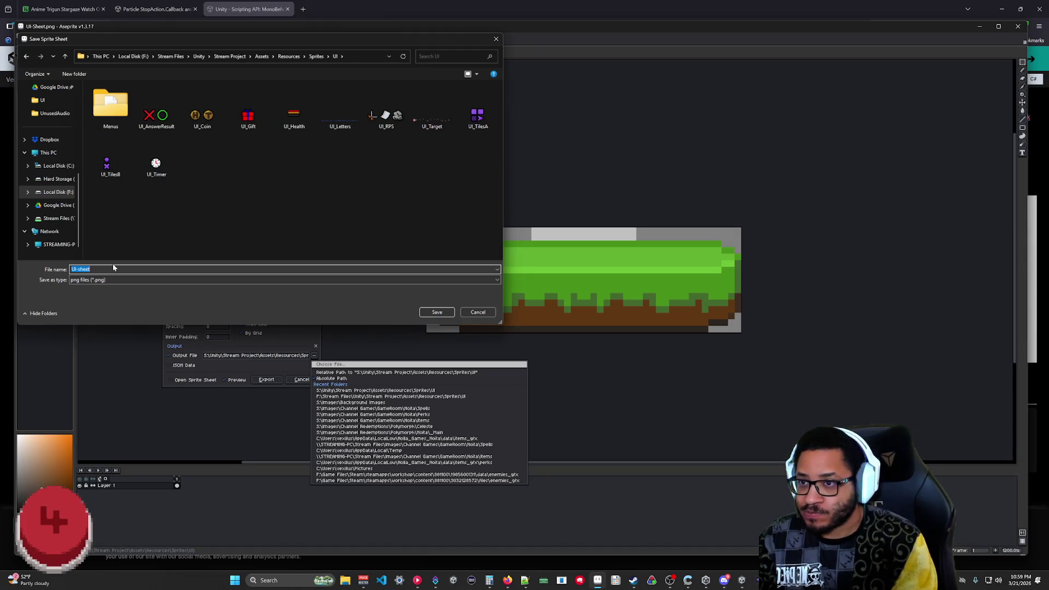
type("G")
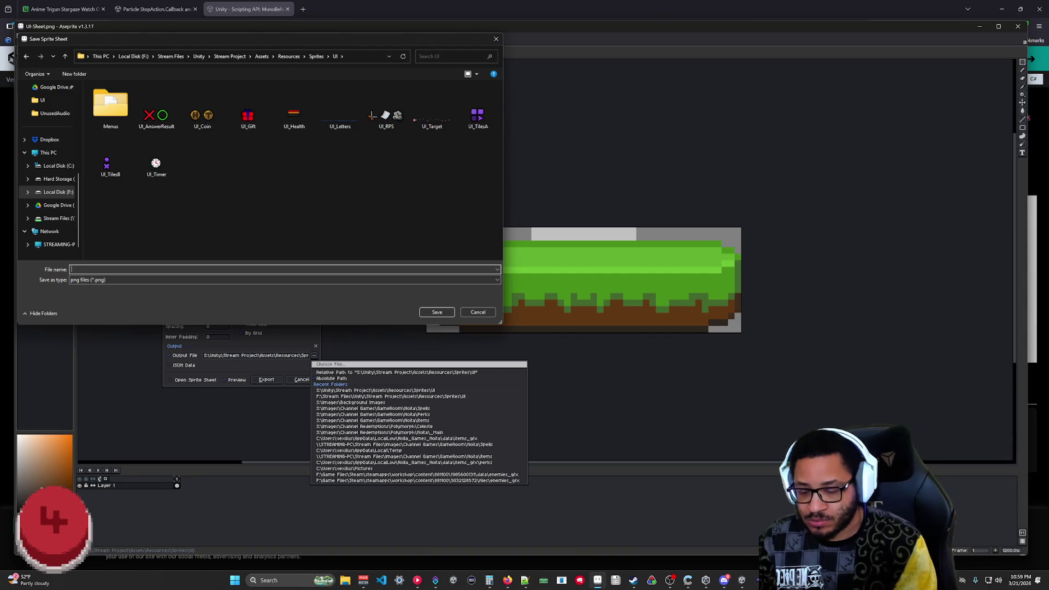
type("UI_GR_Platform")
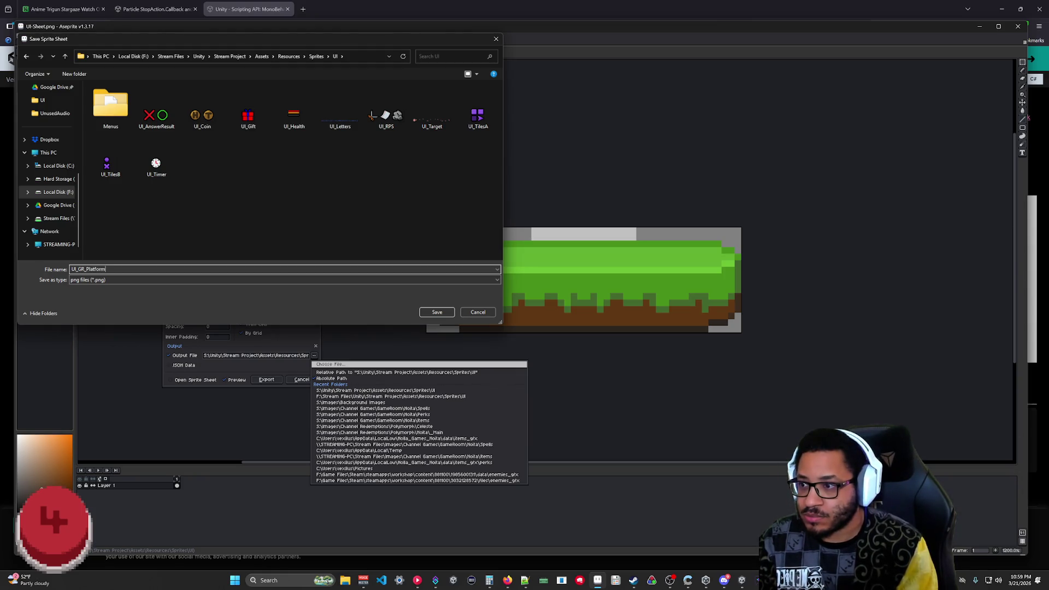
key("Return")
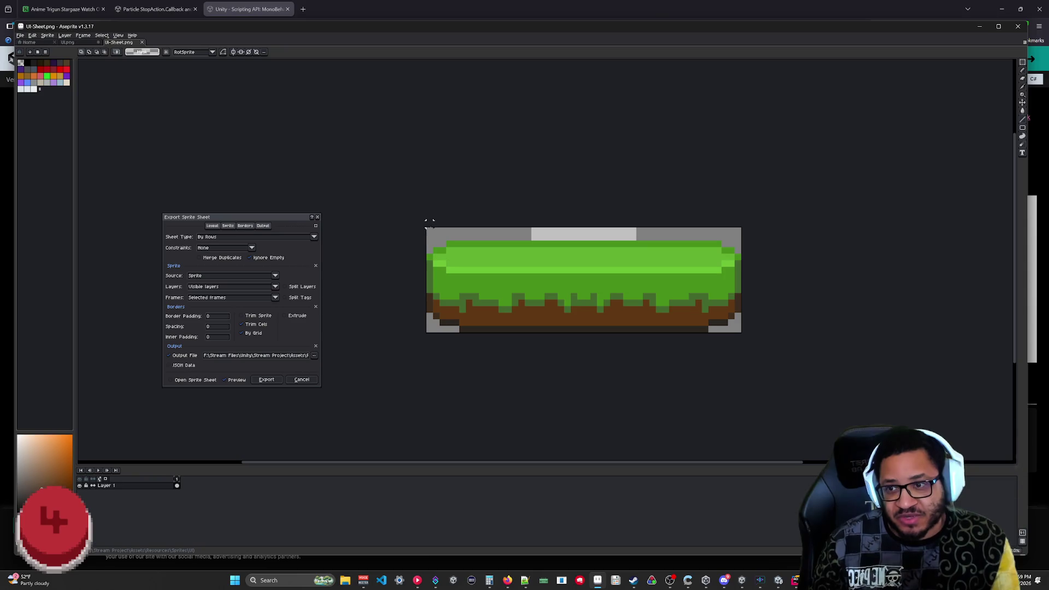
- Export the platform sprite sheet, then delete the extra frame 2 from UI.png
left_click(267, 381)
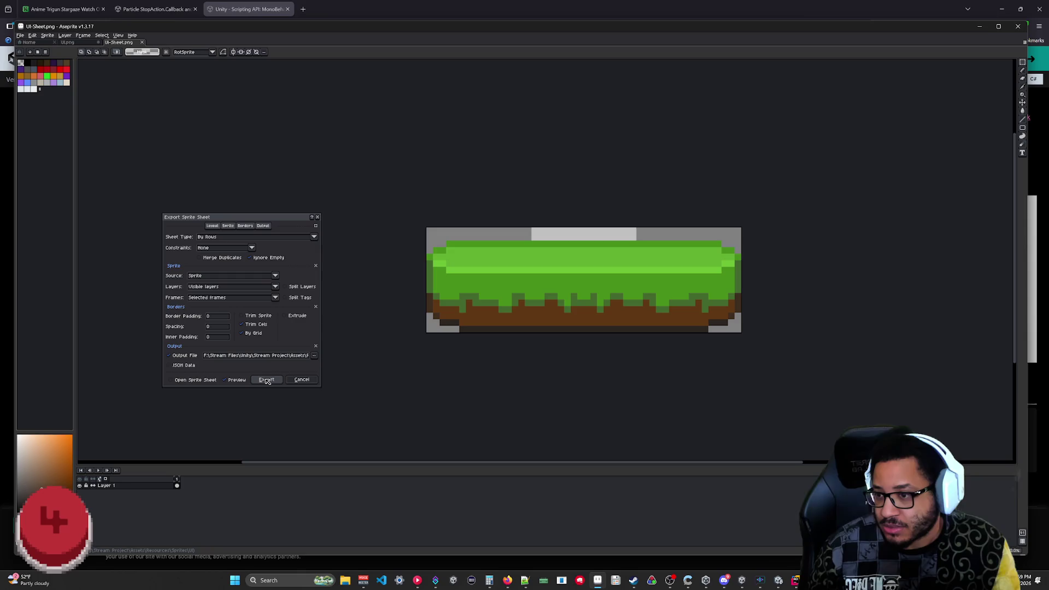
left_click(266, 381)
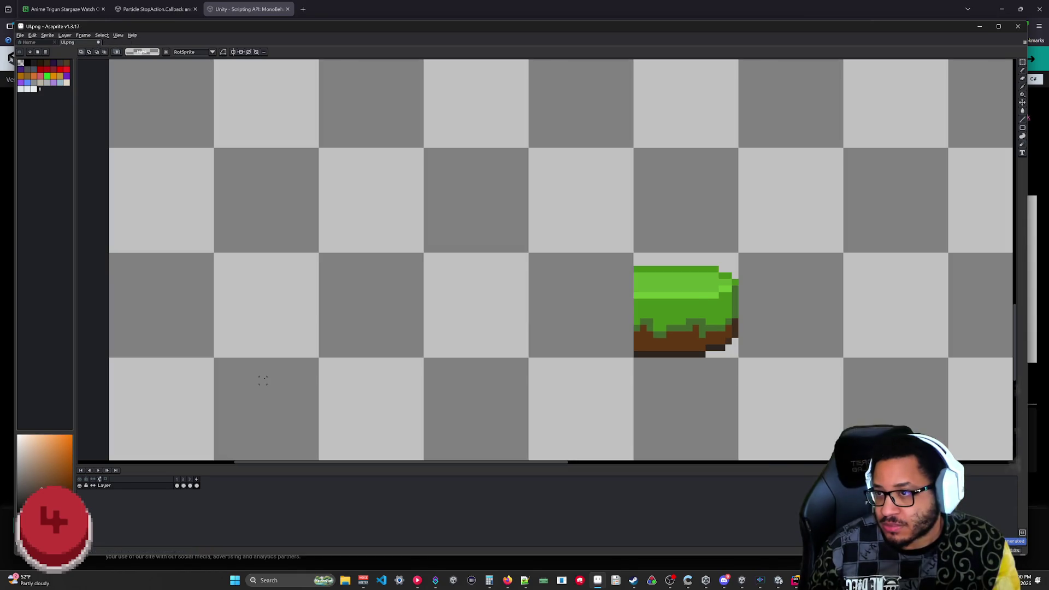
left_click(187, 481)
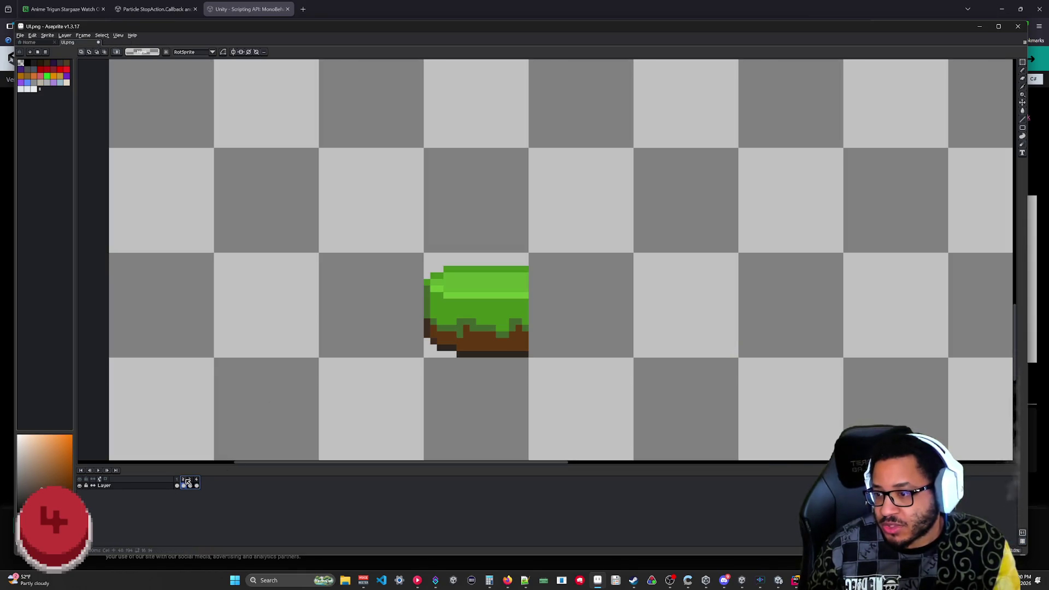
right_click(190, 483)
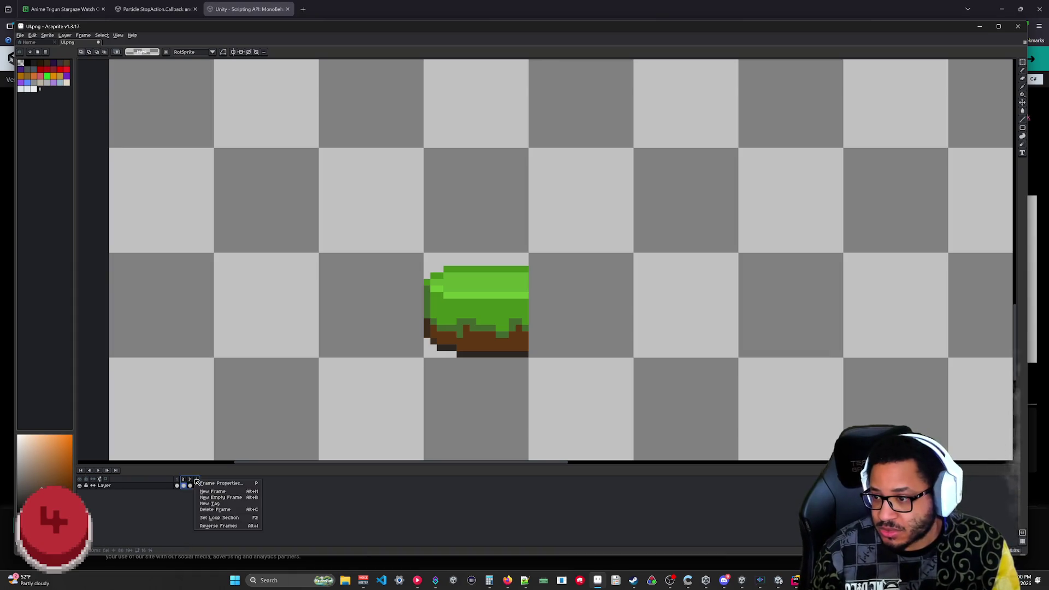
left_click(229, 510)
- Minimize Aseprite and switch over to the Unity editor
scroll(592, 361, "down", 2)
scroll(592, 361, "down", 3)
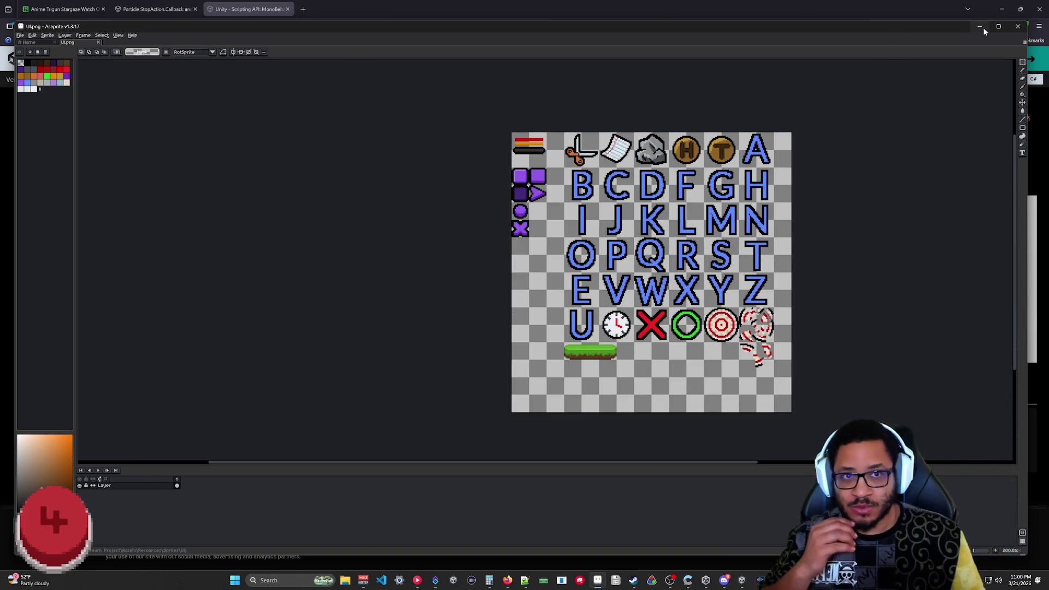
left_click(981, 27)
key("alt+Tab")
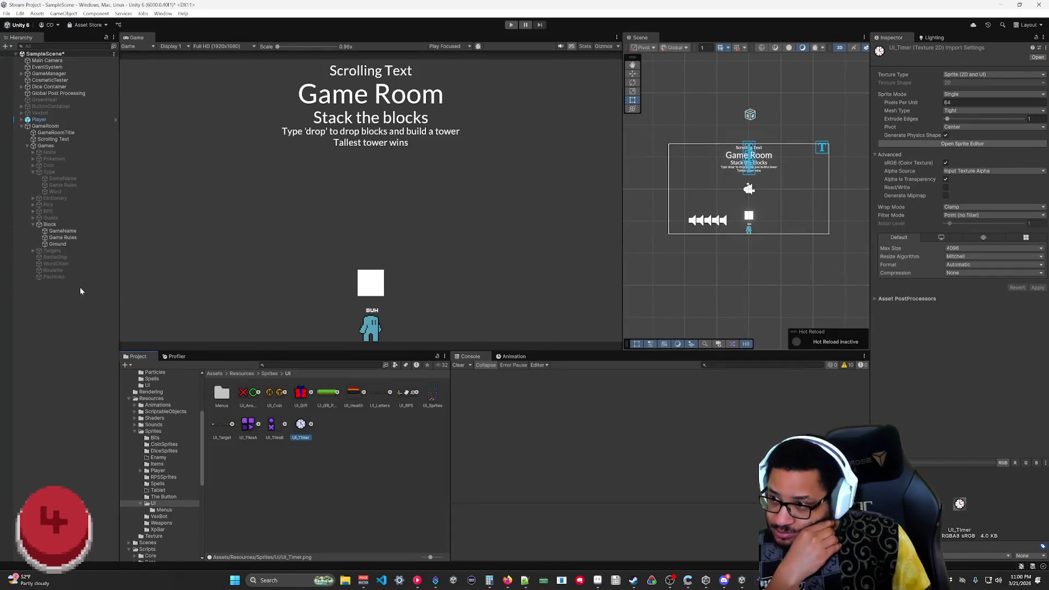
- Select the UI_GR_Platform texture and set Pixels Per Unit to 64
left_click(331, 485)
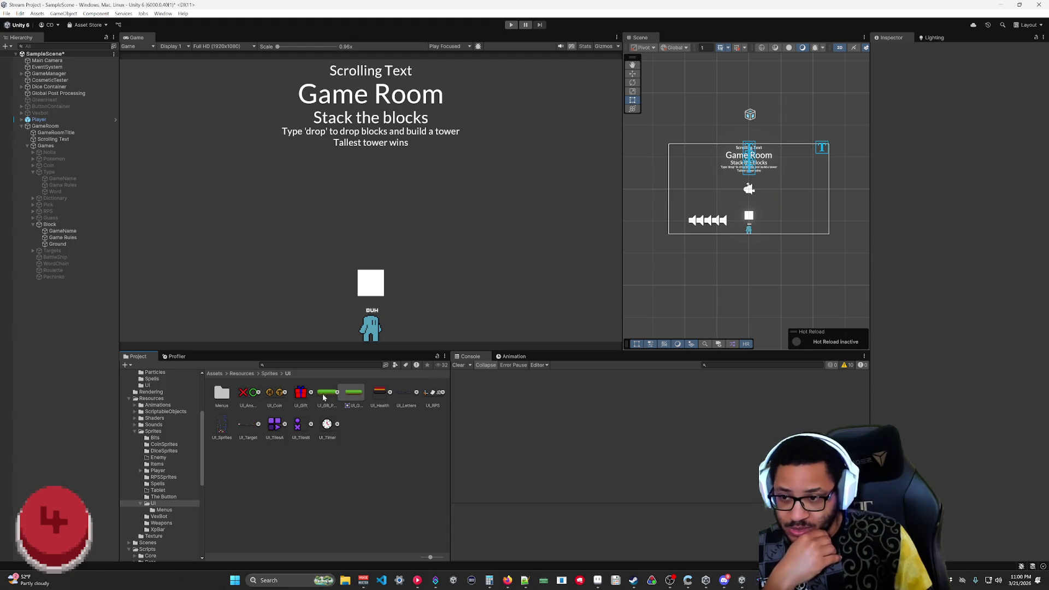
left_click(300, 395)
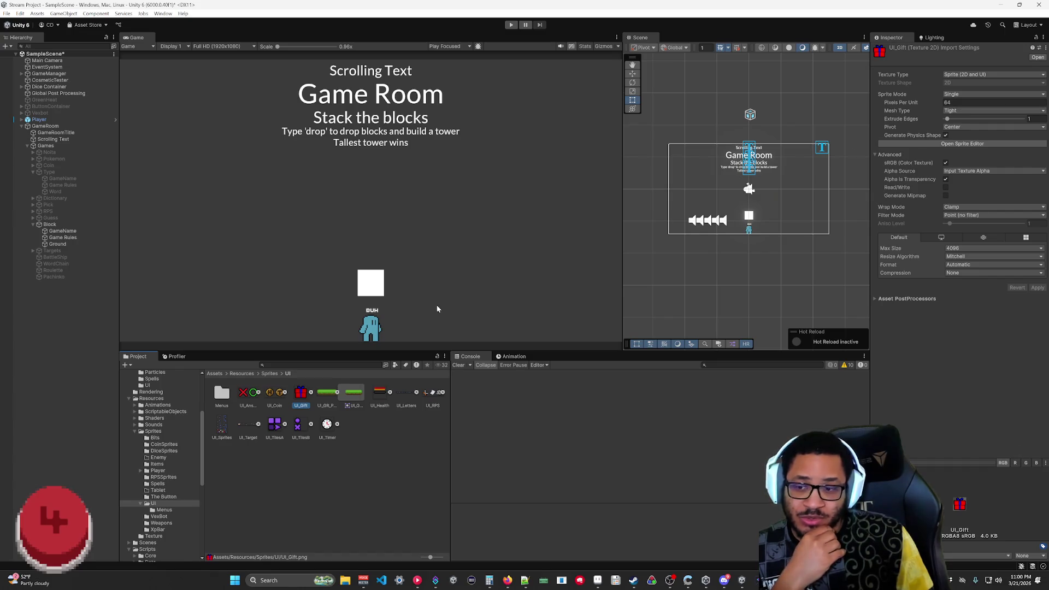
left_click(328, 395)
left_click(902, 102)
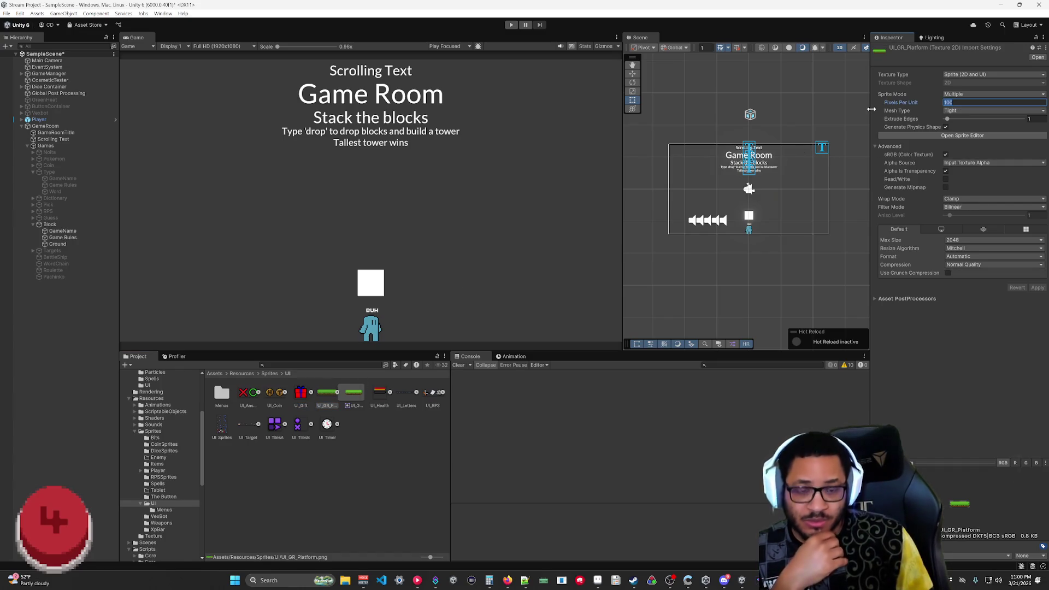
type("64")
- Set Compression None, Max Size 4096, Point filter, apply, and open the Sprite Editor
left_click(967, 265)
left_click(967, 275)
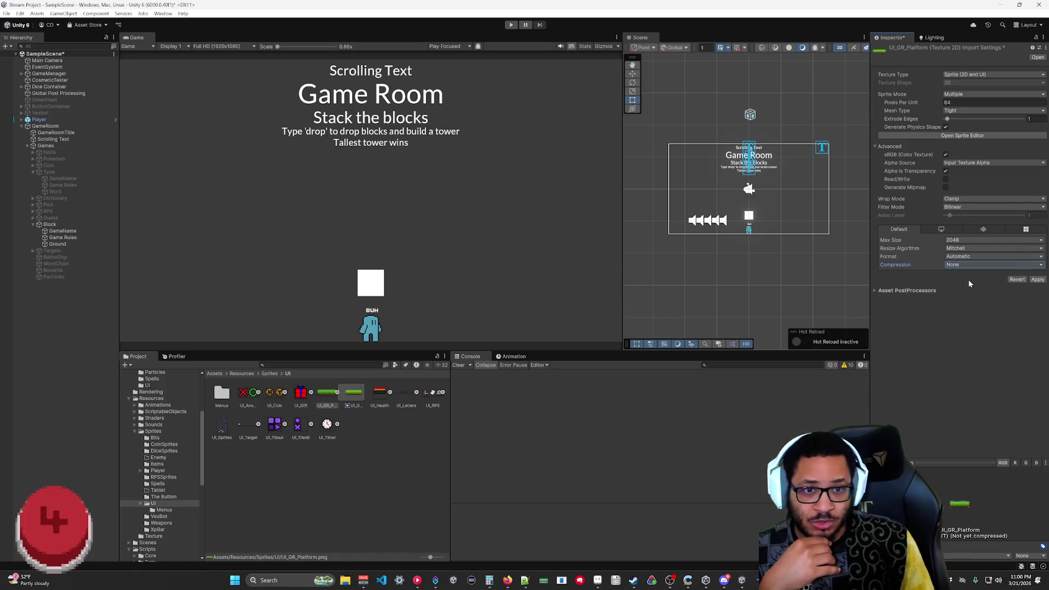
left_click(960, 243)
left_click(971, 315)
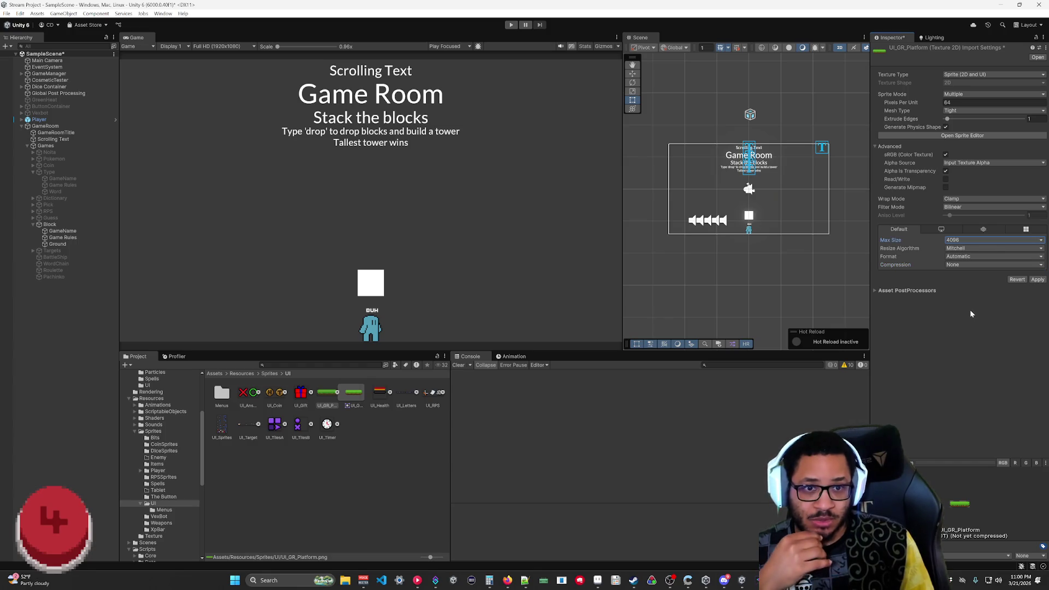
left_click(951, 208)
left_click(962, 216)
left_click(1036, 279)
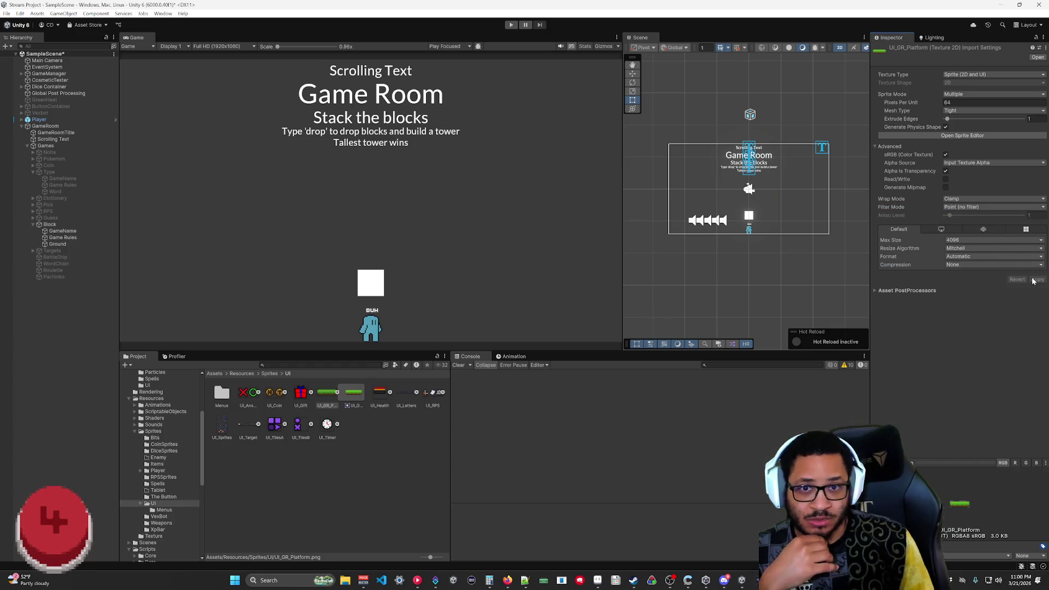
left_click(337, 392)
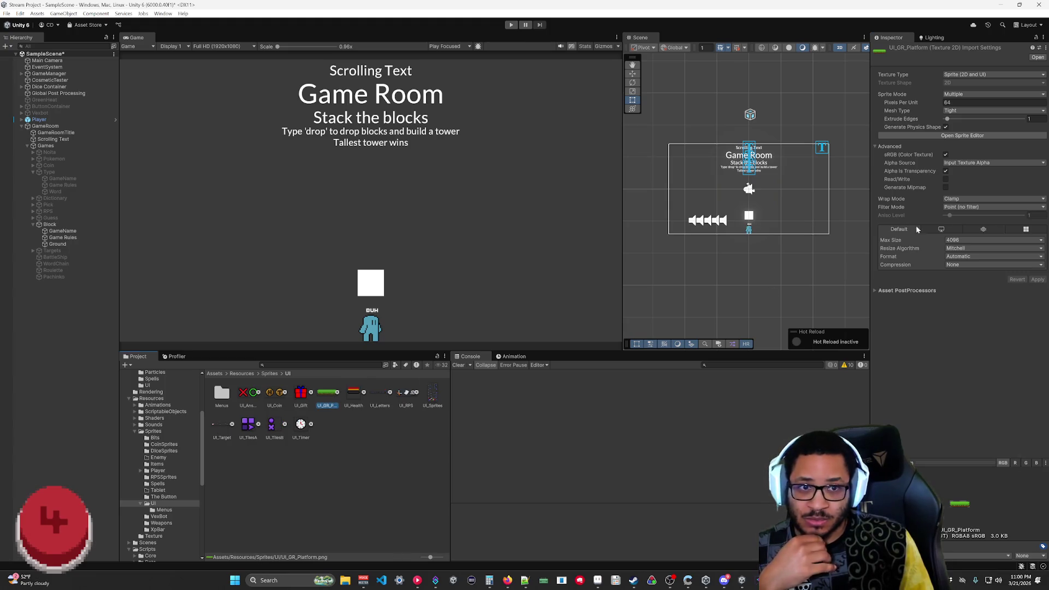
left_click(979, 137)
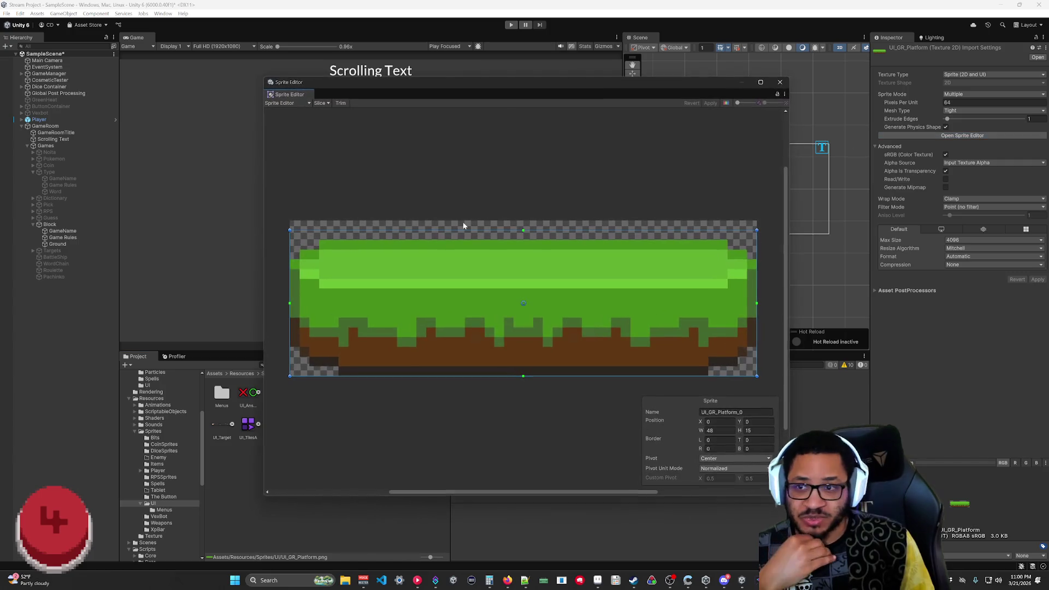
- Resize the first slice to a 16-wide full-height left end named UI_GR_Platform_Left
left_click_drag(757, 348, 434, 349)
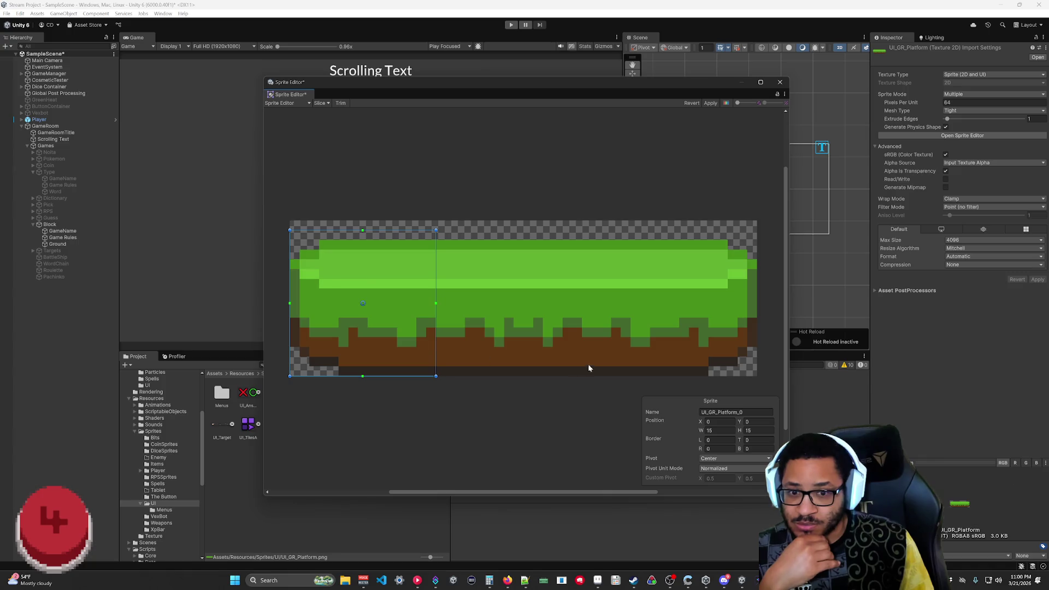
left_click_drag(413, 230, 416, 220)
left_click(716, 431)
type("16")
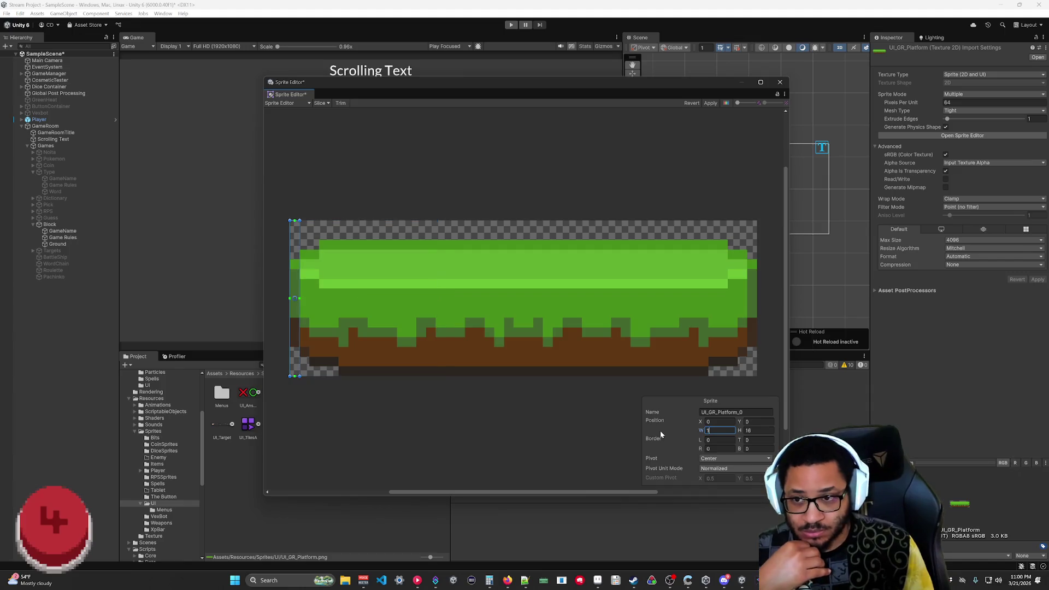
double_click(740, 414)
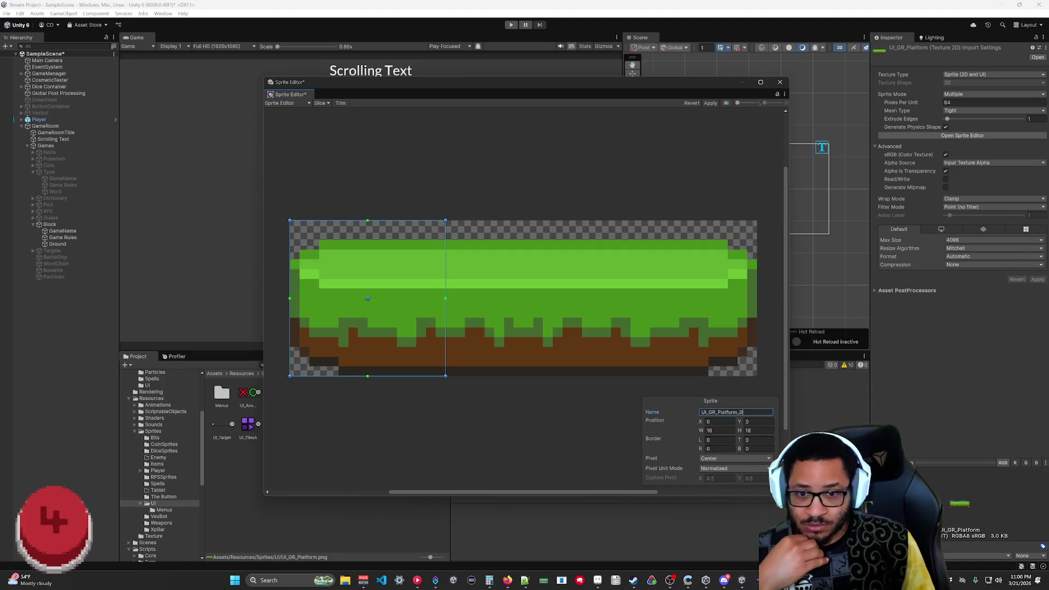
type("Left")
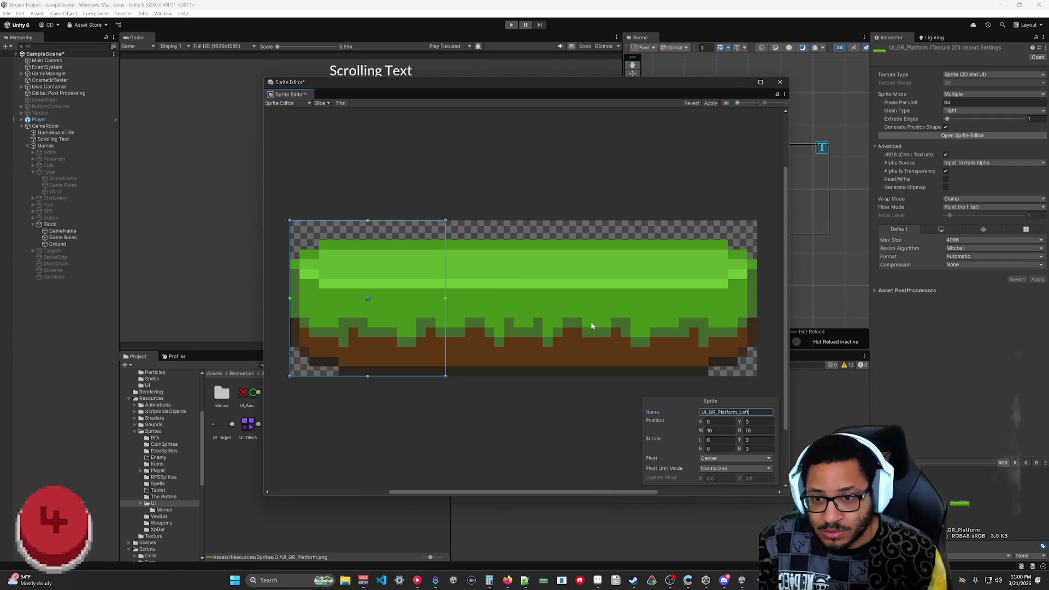
- Draw a 16-wide middle slice and name it UI_GR_Platform_Middle
mouse_move(448, 377)
left_mouse_down()
mouse_move(619, 222)
mouse_move(610, 227)
left_mouse_up()
left_click(718, 431)
type("6")
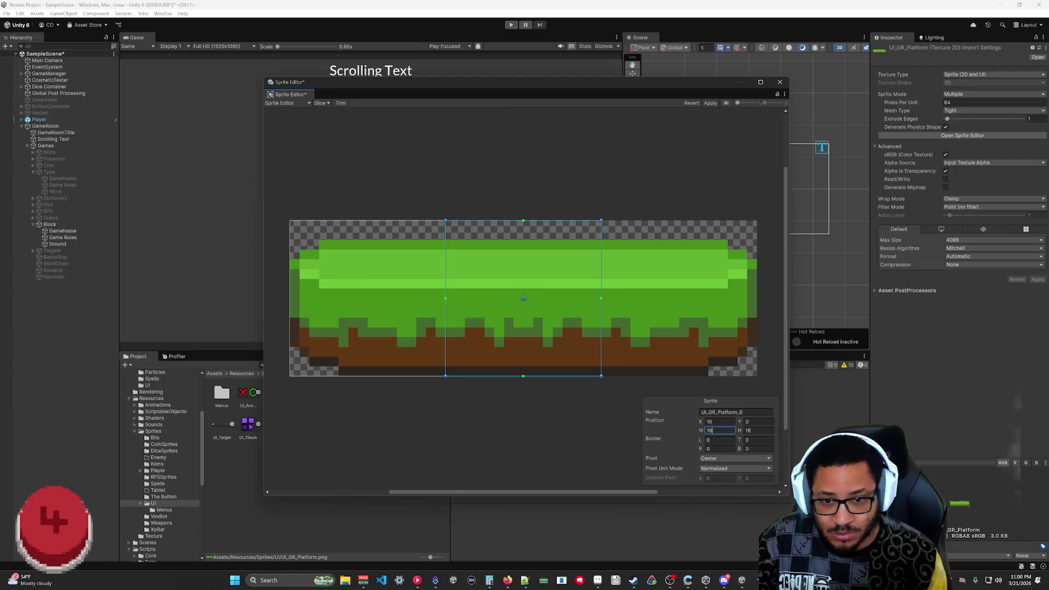
left_click(741, 412)
type("Middle")
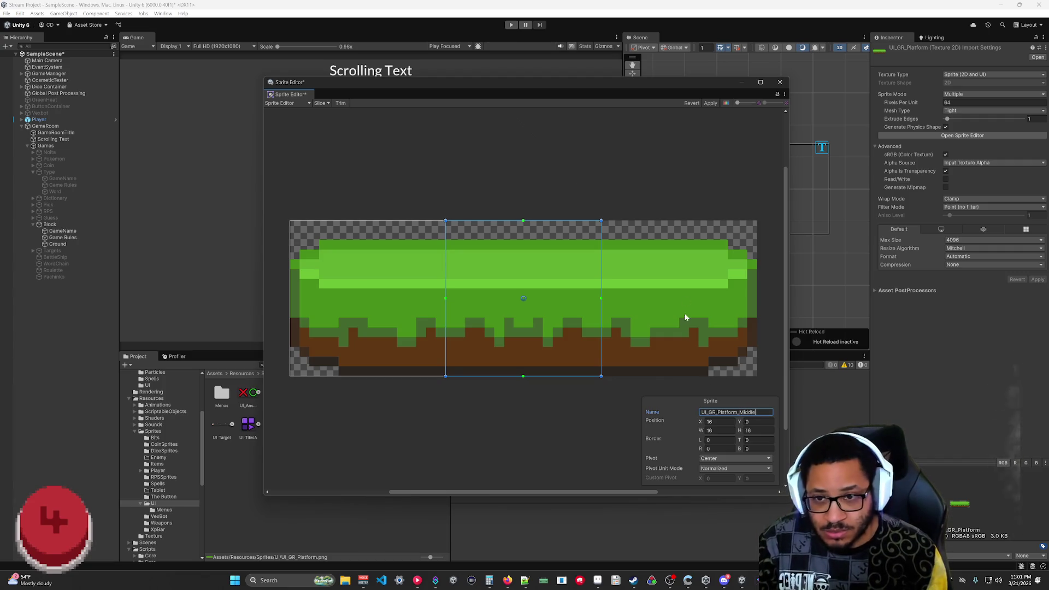
- Draw the right-end slice, name it UI_GR_Platform_Right, and recheck the left slice
left_click_drag(757, 379, 605, 218)
left_click(721, 412)
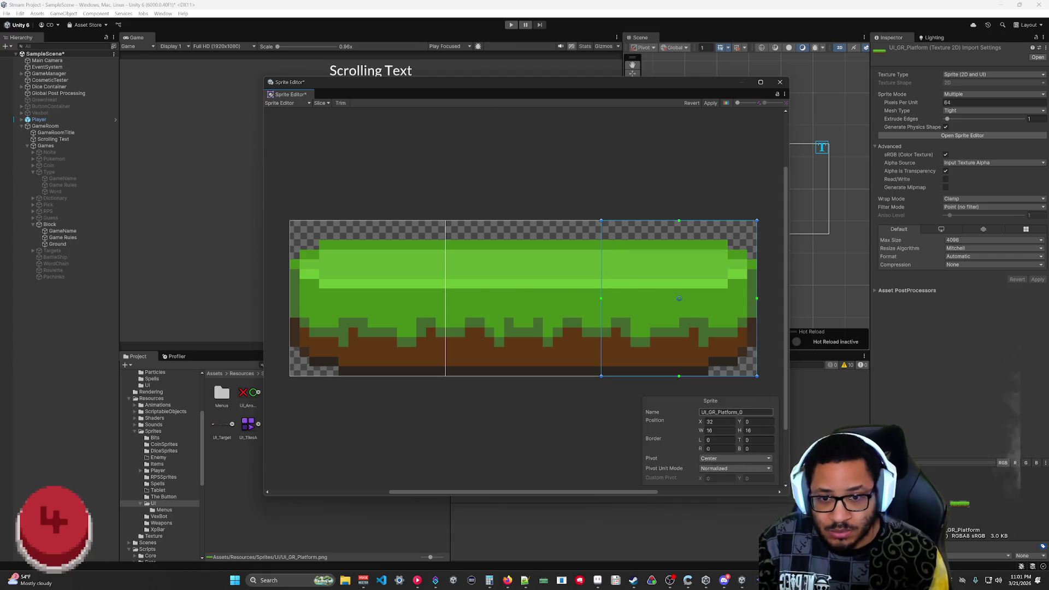
key("BackSpace")
type("Right")
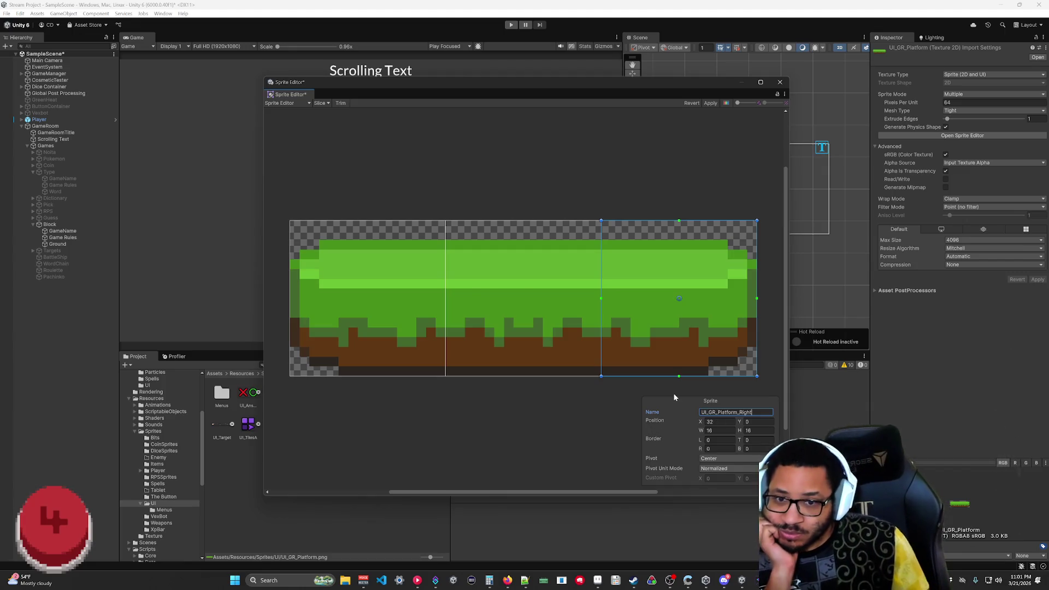
left_click(408, 339)
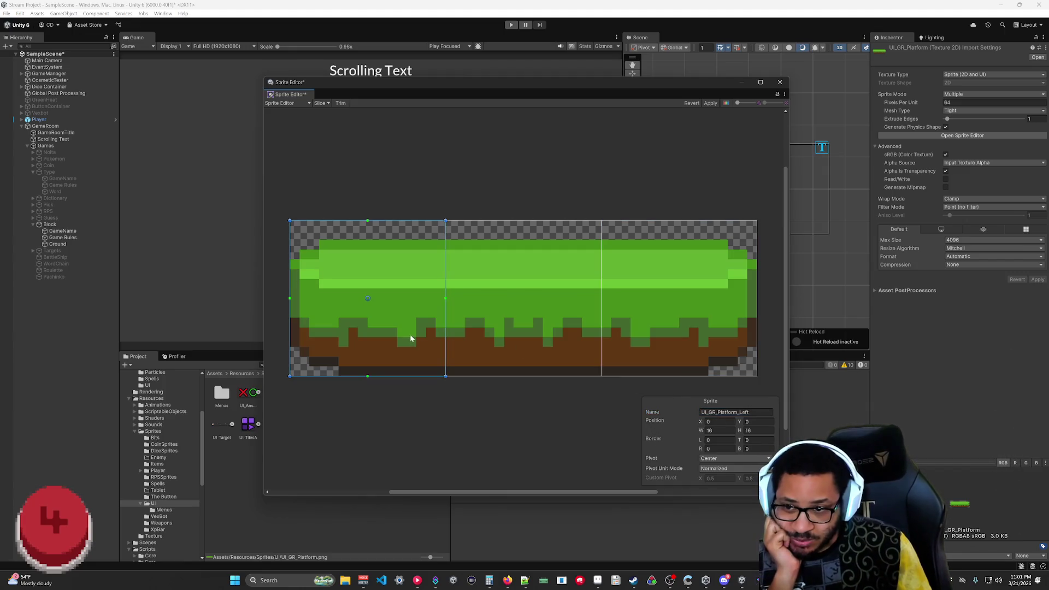
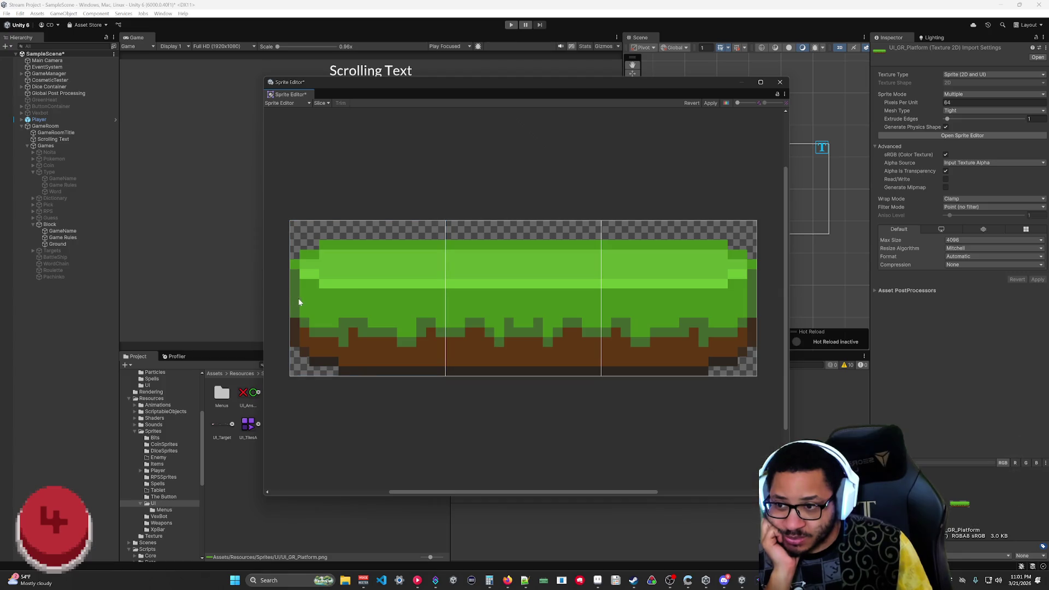
- Try trial borders on the left platform slice: left 6, bottom 2, top 4
mouse_move(290, 298)
left_mouse_down()
mouse_move(346, 301)
mouse_move(336, 299)
left_mouse_up()
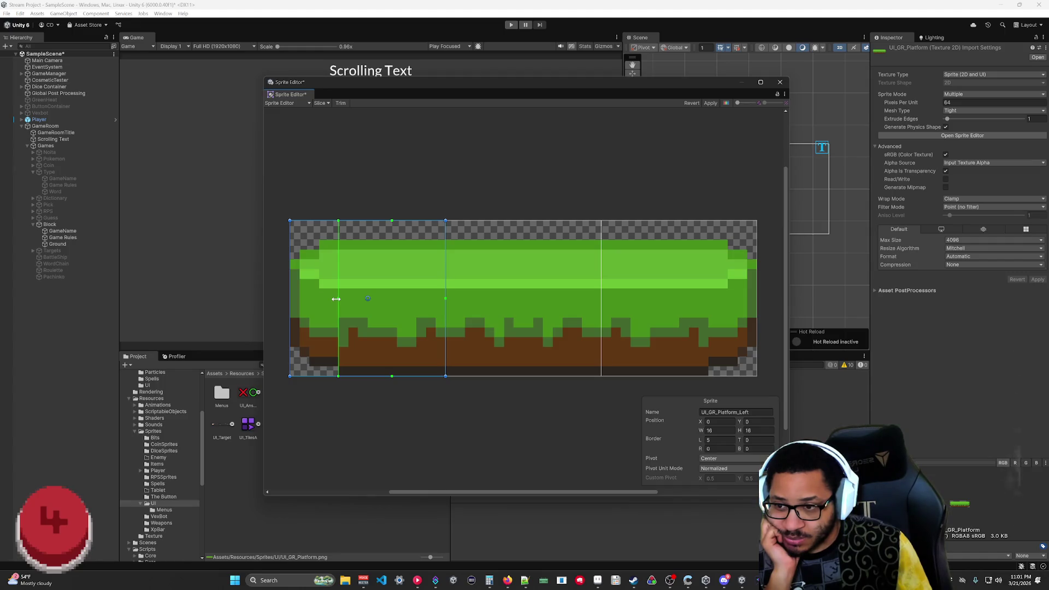
left_click_drag(336, 299, 345, 299)
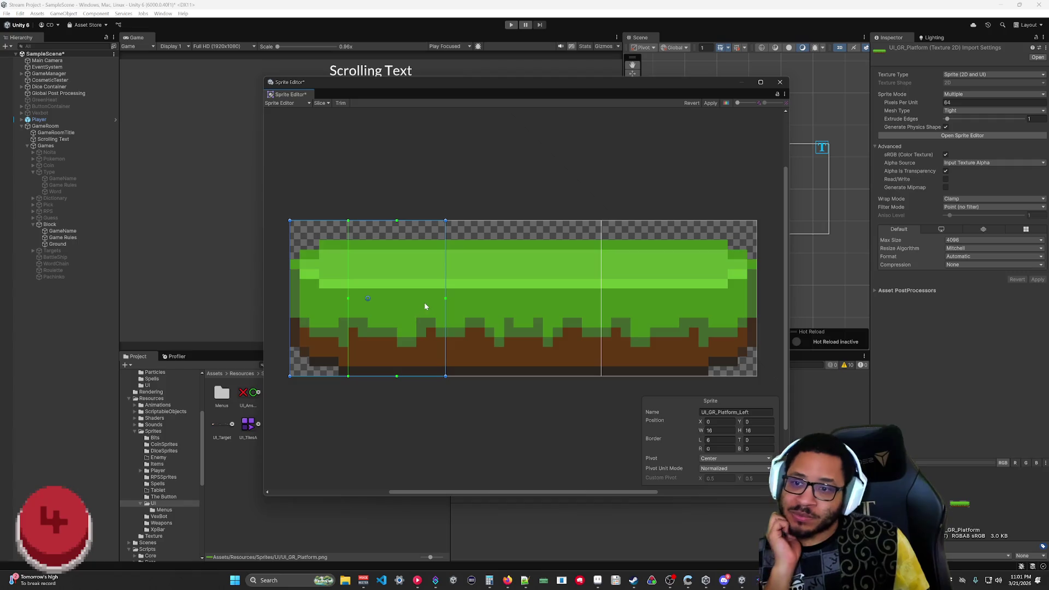
left_click_drag(399, 377, 394, 361)
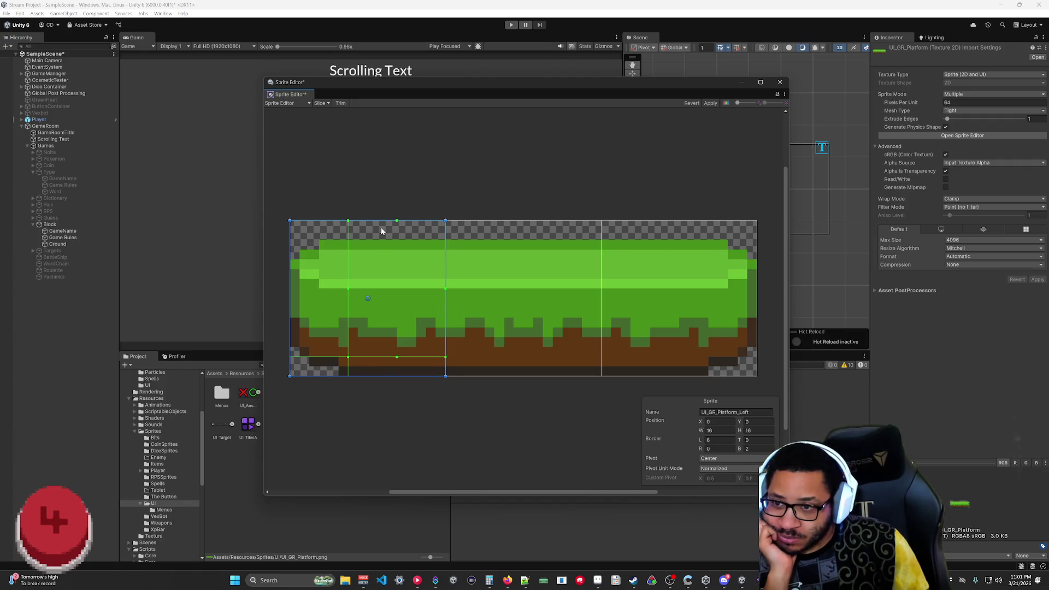
left_click_drag(397, 220, 401, 256)
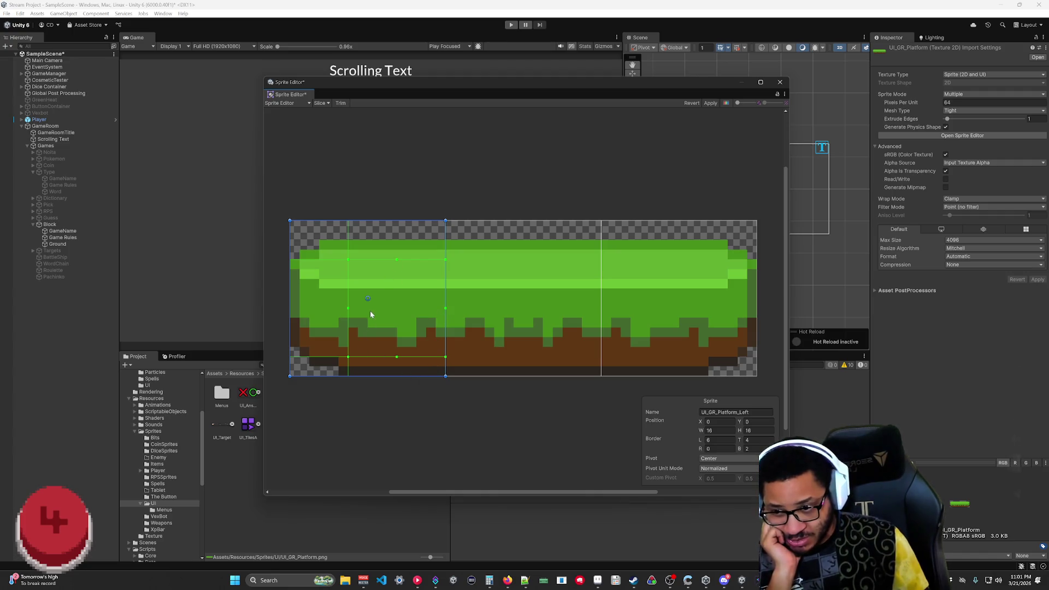
left_click(415, 423)
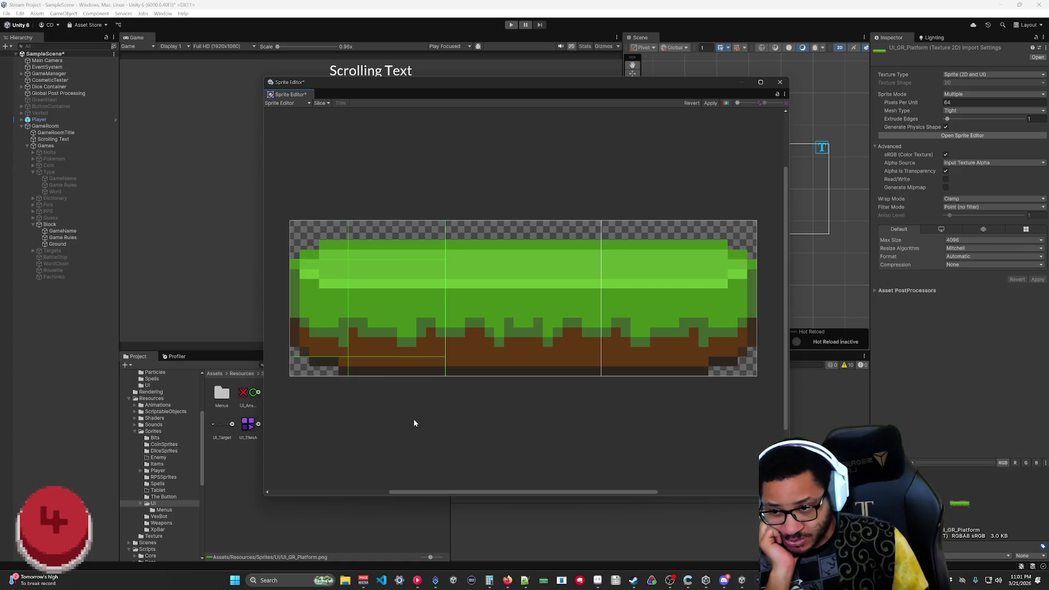
left_click(382, 333)
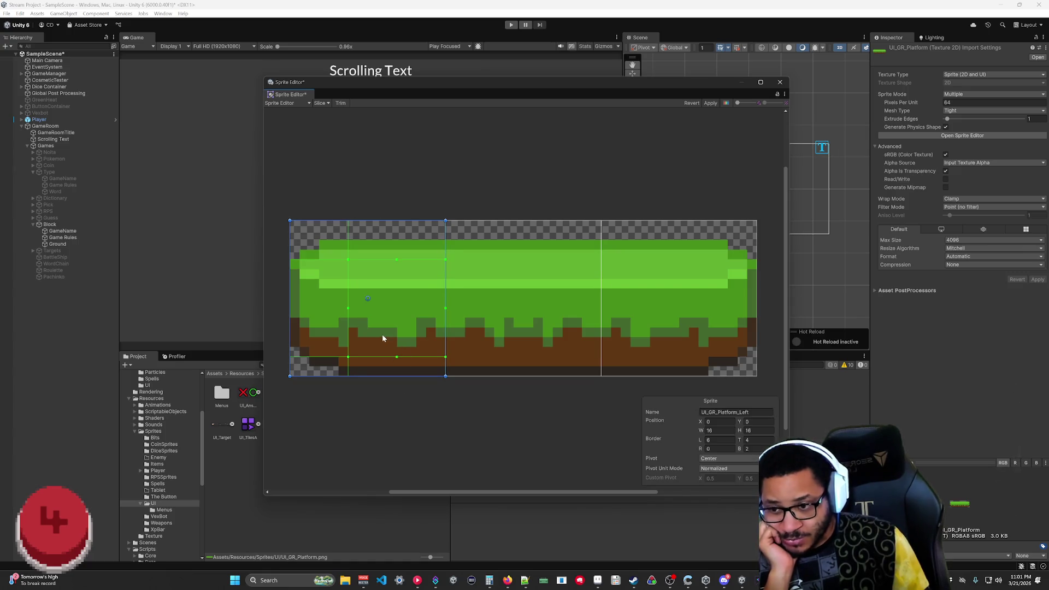
- Reset the slice's left, bottom and top borders to 0, close without applying, and return to Aseprite
left_click_drag(348, 309, 291, 310)
left_click_drag(367, 356, 368, 371)
left_click_drag(366, 260, 368, 222)
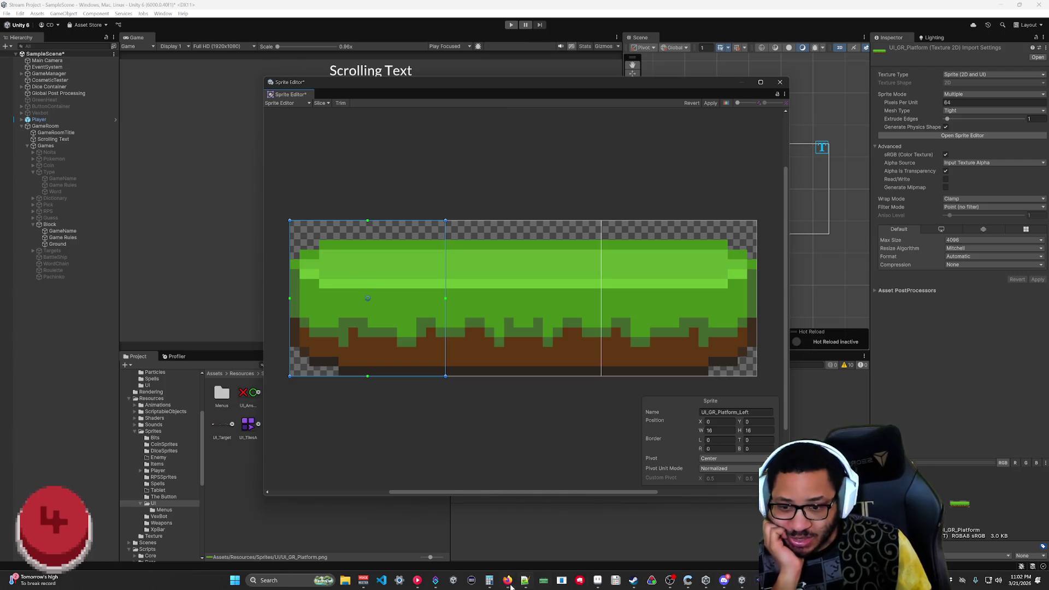
mouse_move(759, 581)
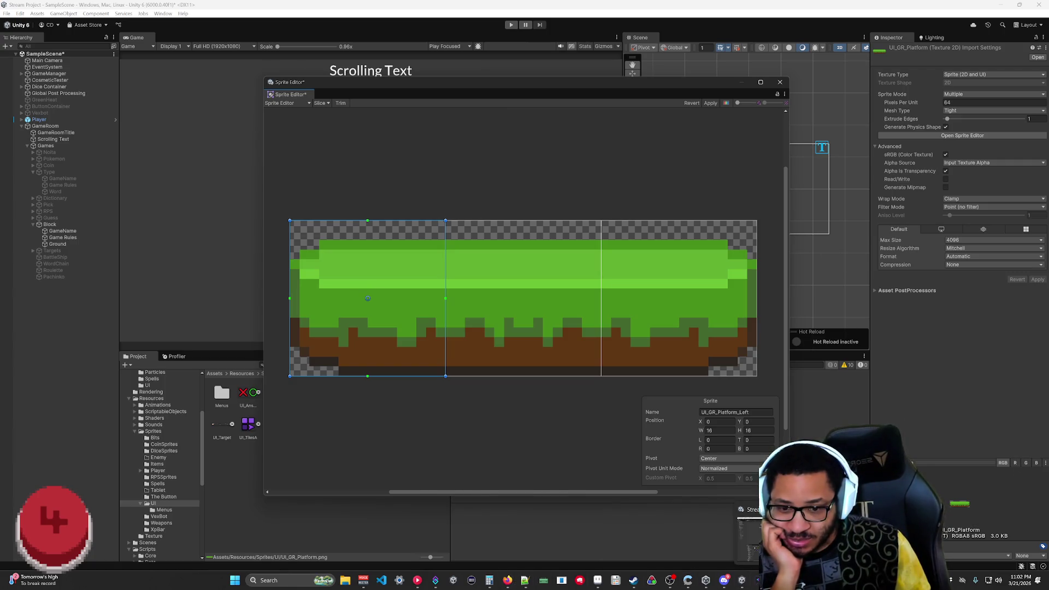
left_click(781, 83)
left_click(557, 302)
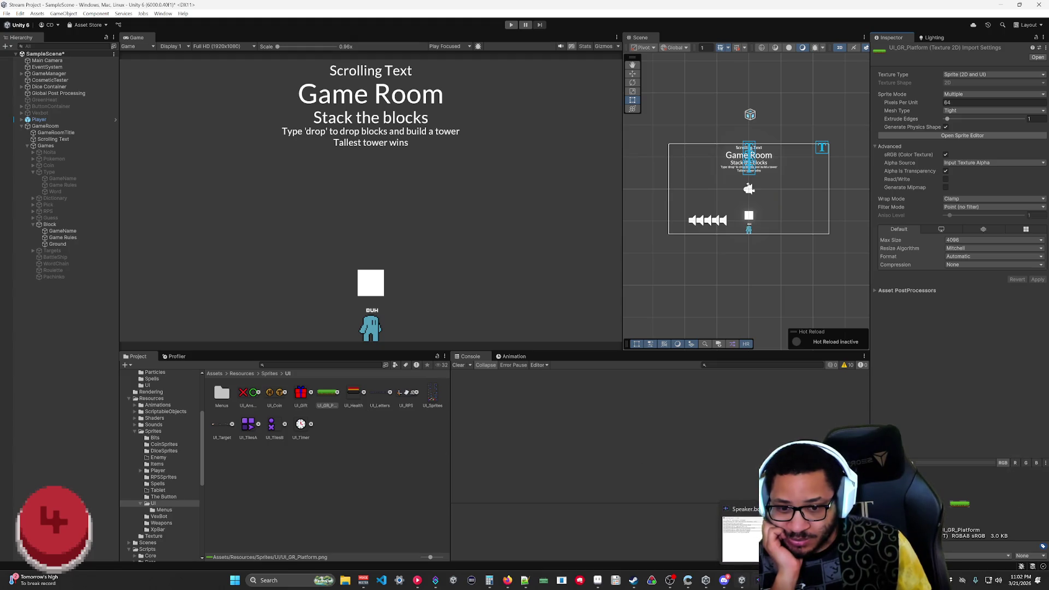
left_click(598, 580)
scroll(443, 283, "up", 5)
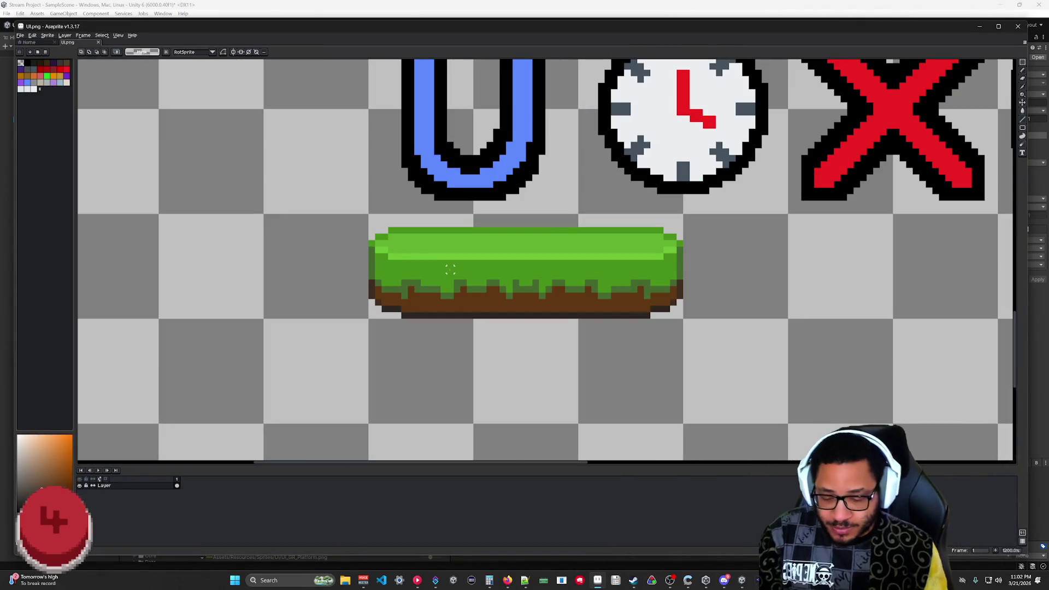
- Copy the grass platform and paste it into a new frame in Aseprite
mouse_move(369, 216)
left_mouse_down()
mouse_move(441, 230)
mouse_move(684, 320)
left_mouse_up()
key("ctrl+c")
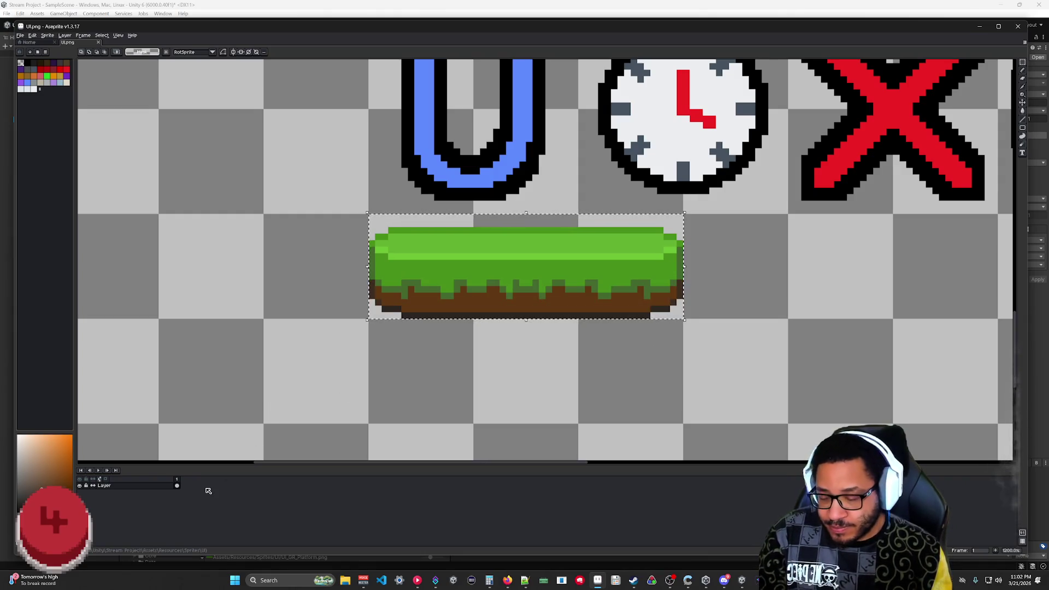
key("alt+shift+n")
key("ctrl+v")
left_click(253, 428)
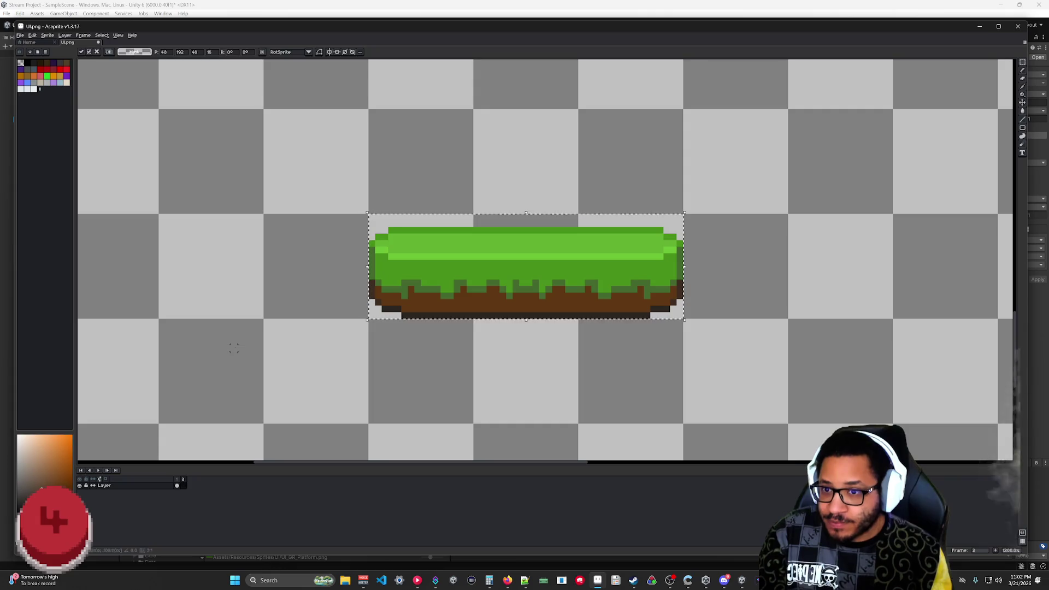
- Export the platform as a standalone sprite sheet image and return to Unity
left_click(21, 35)
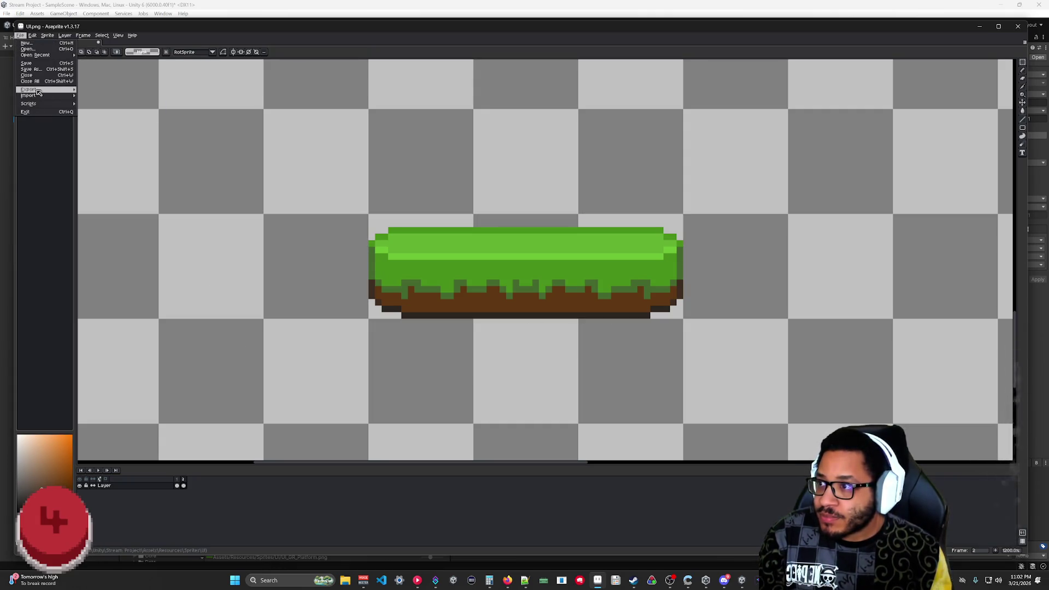
mouse_move(33, 89)
left_click(106, 90)
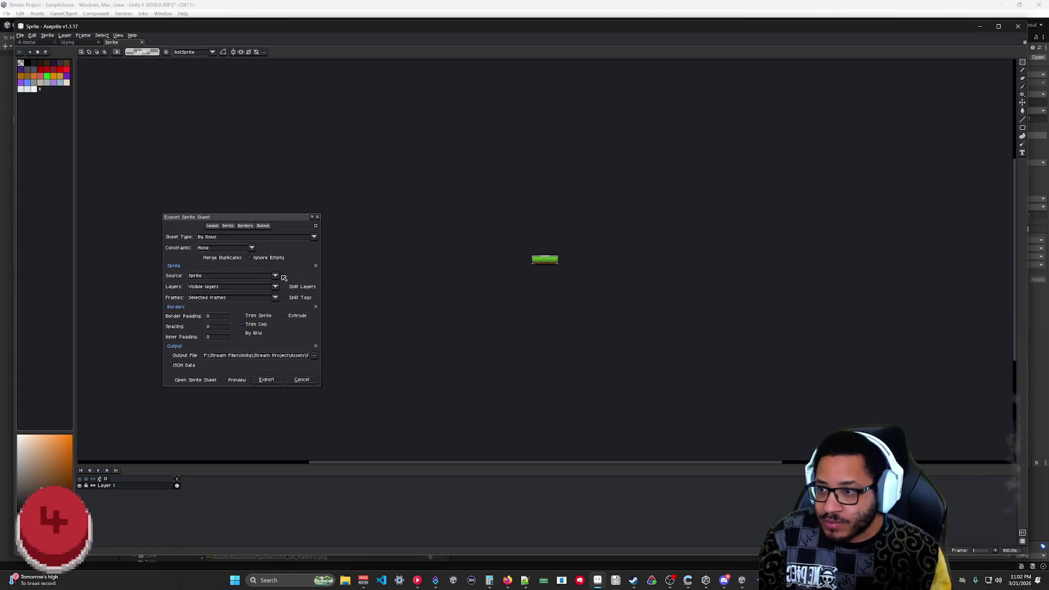
scroll(562, 271, "up", 7)
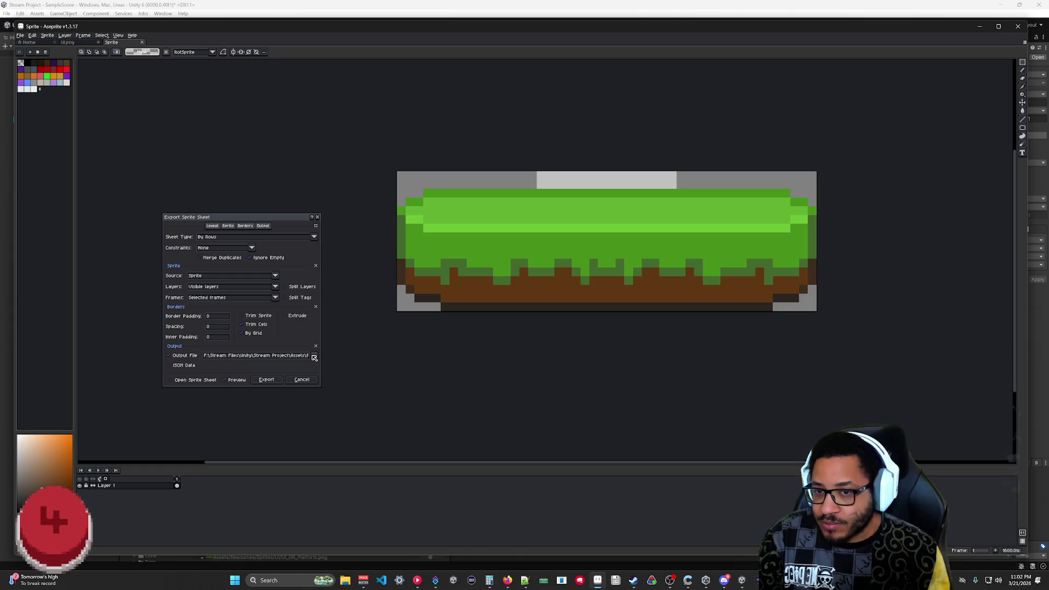
left_click(301, 379)
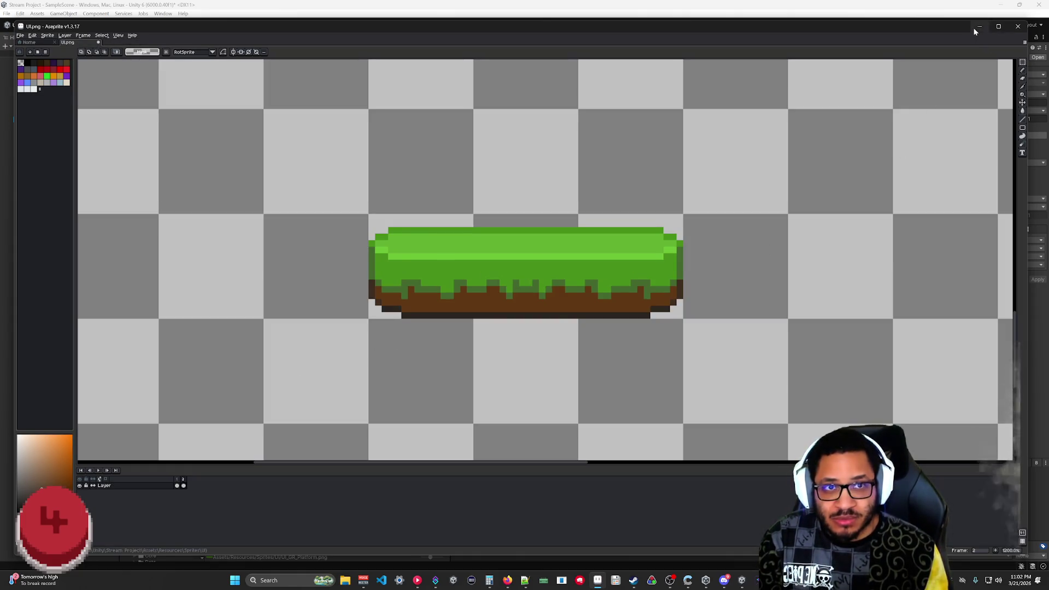
left_click(978, 28)
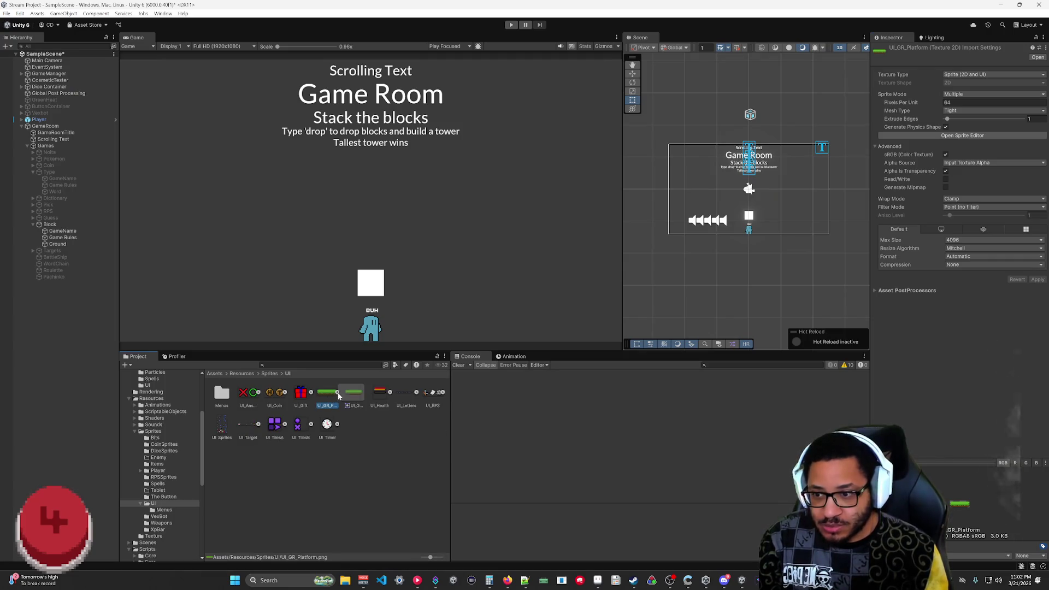
- Name the new sprite UI_GR_Platform and make its rectangle 16 pixels tall
left_click(965, 136)
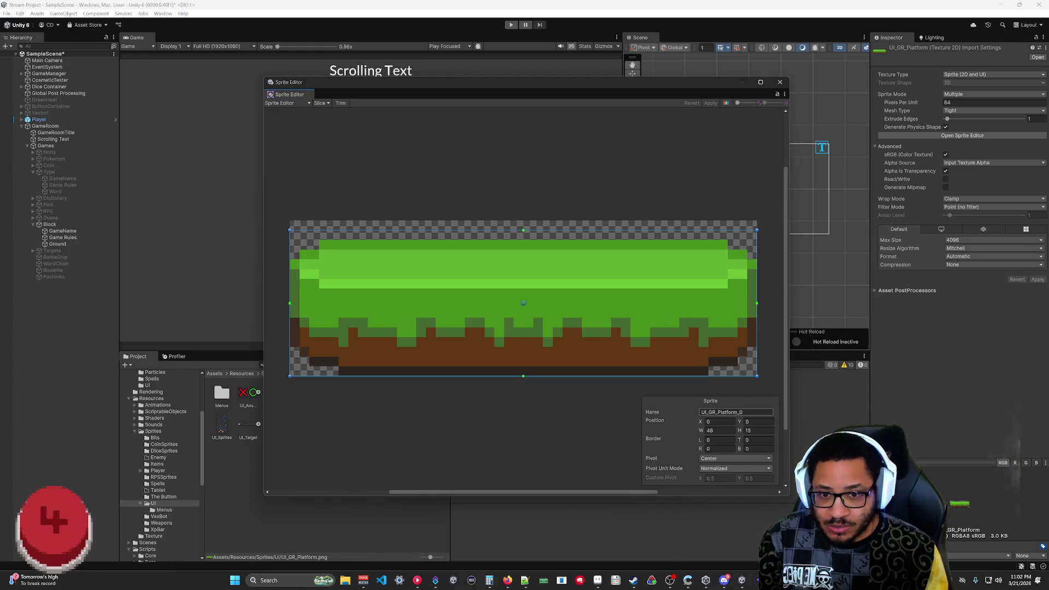
left_click(736, 412)
key("BackSpace")
key("BackSpace")
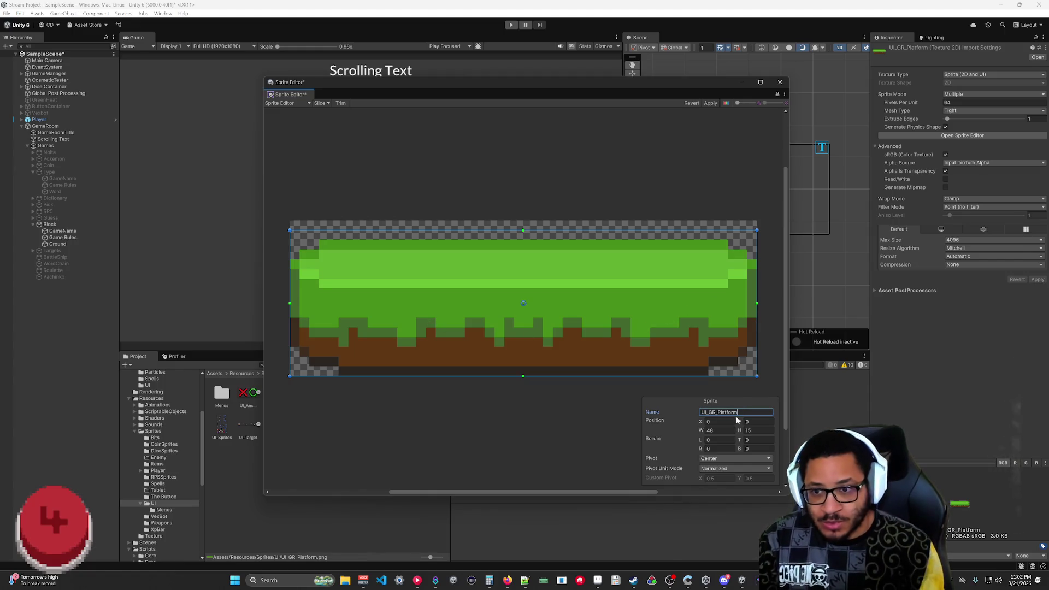
left_click(579, 429)
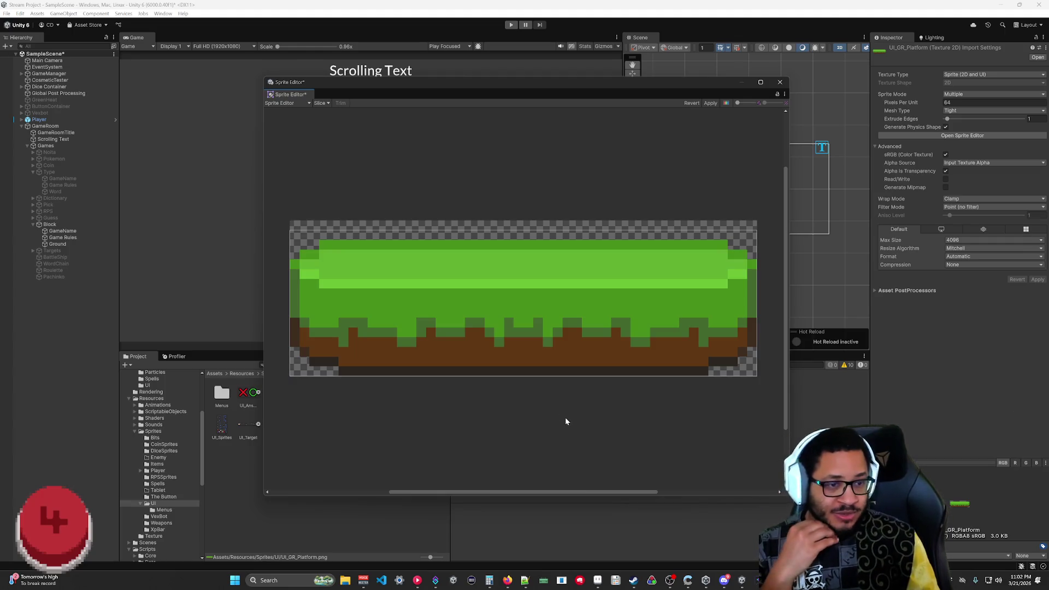
left_click(457, 276)
left_click_drag(501, 228, 501, 218)
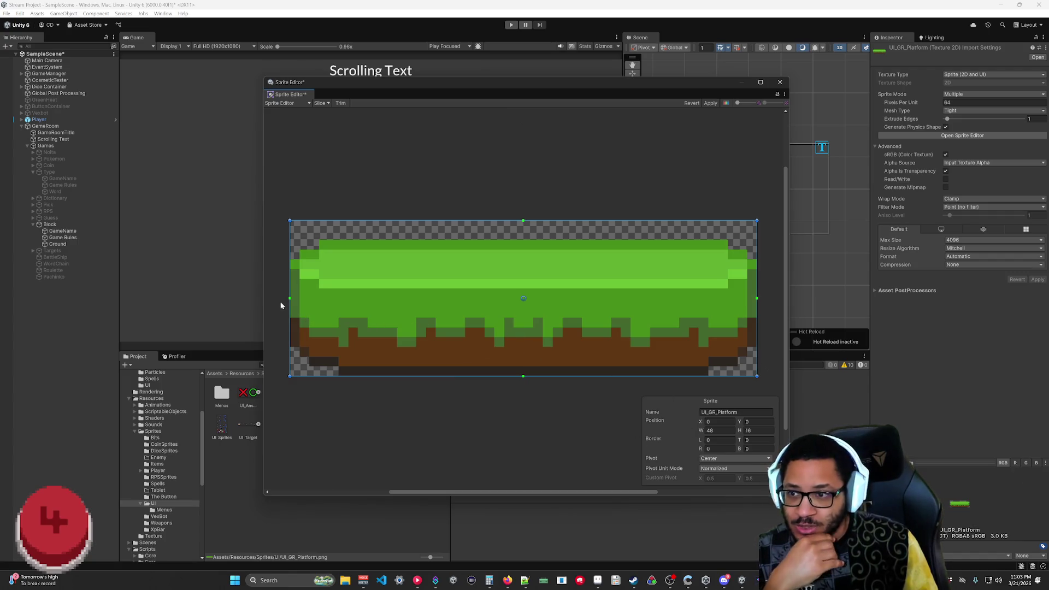
- Set UI_GR_Platform's borders to left 6, right 6, top 4, bottom 2, apply, and close the Sprite Editor
left_click_drag(289, 300, 348, 303)
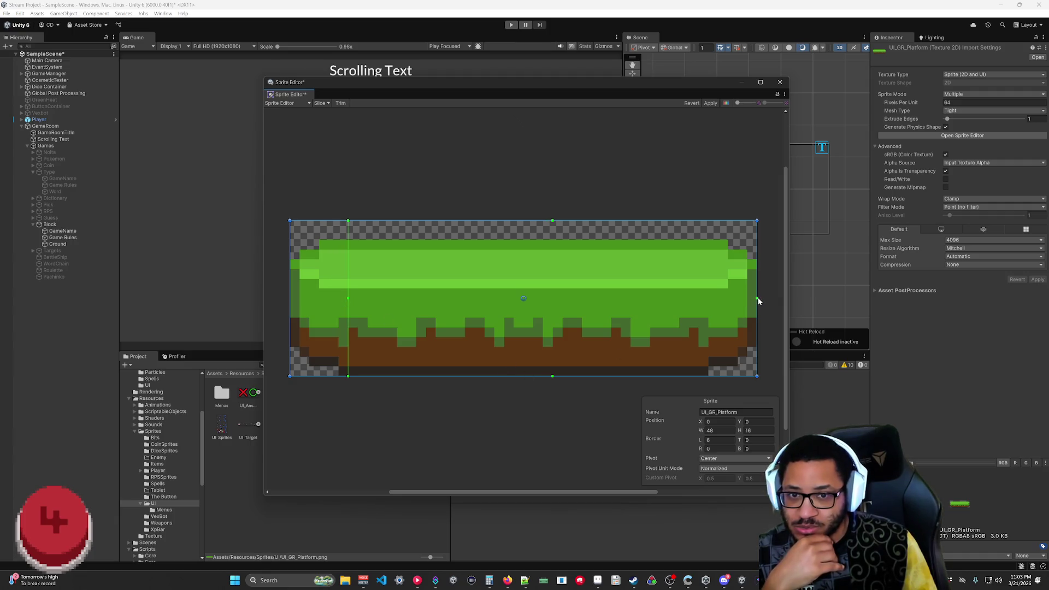
left_click_drag(757, 301, 699, 299)
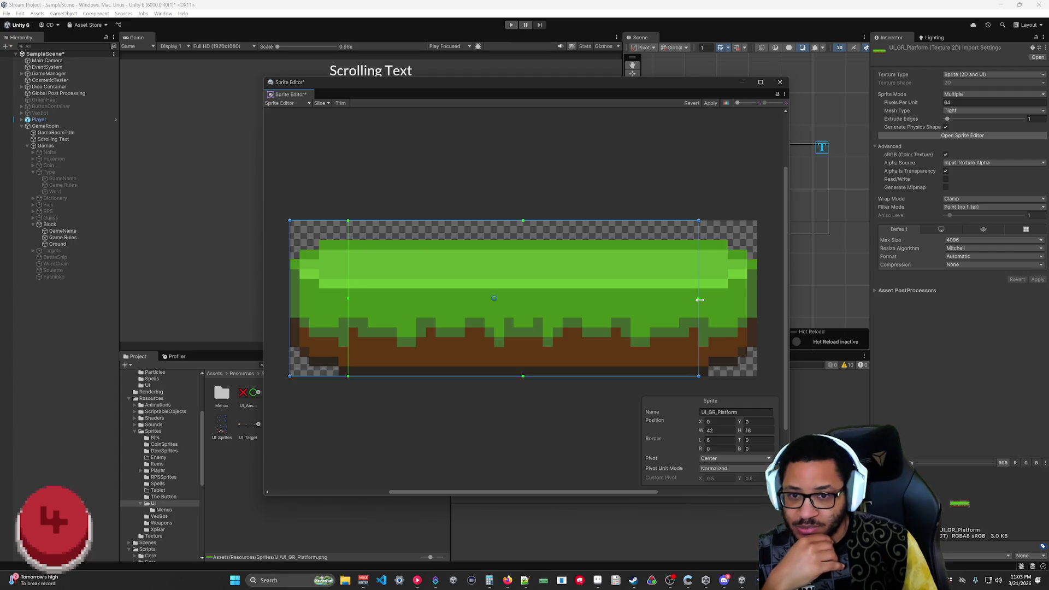
left_click_drag(523, 377, 522, 360)
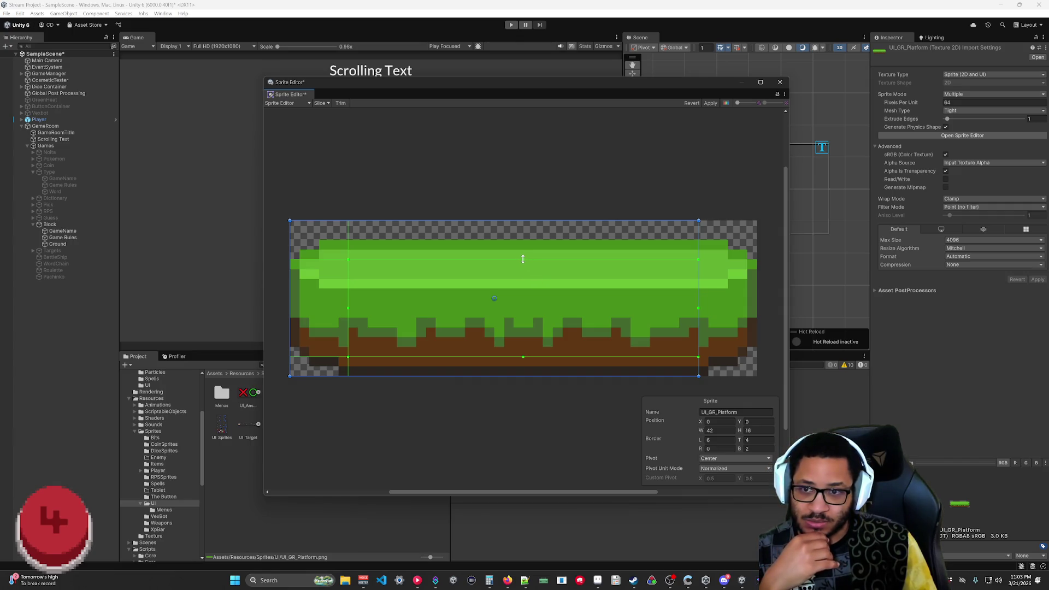
left_click_drag(523, 259, 522, 257)
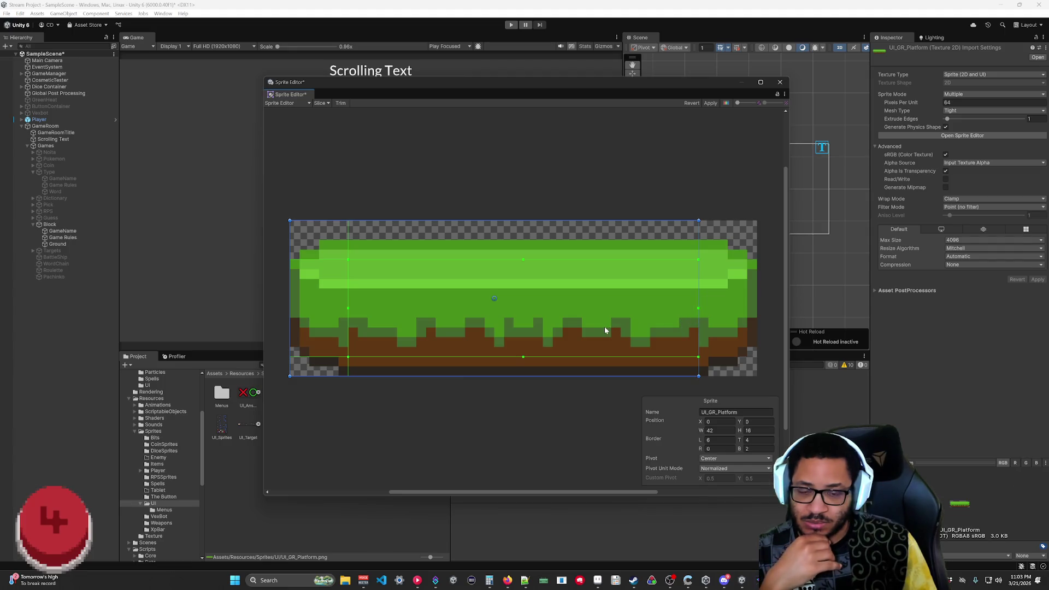
left_click(494, 411)
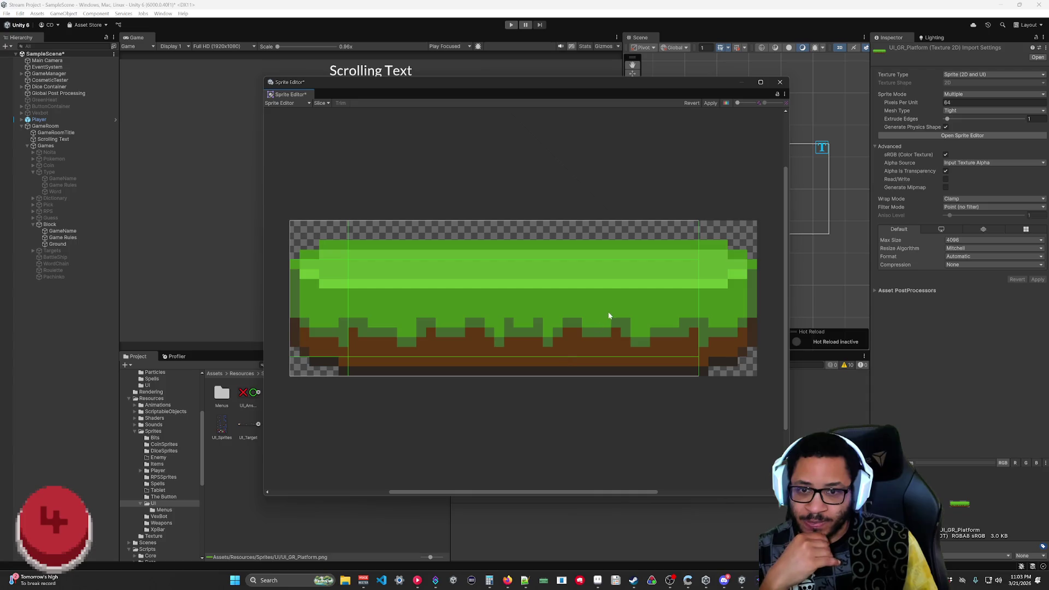
left_click(688, 283)
mouse_move(699, 280)
left_mouse_down()
mouse_move(757, 280)
mouse_move(699, 312)
left_mouse_up()
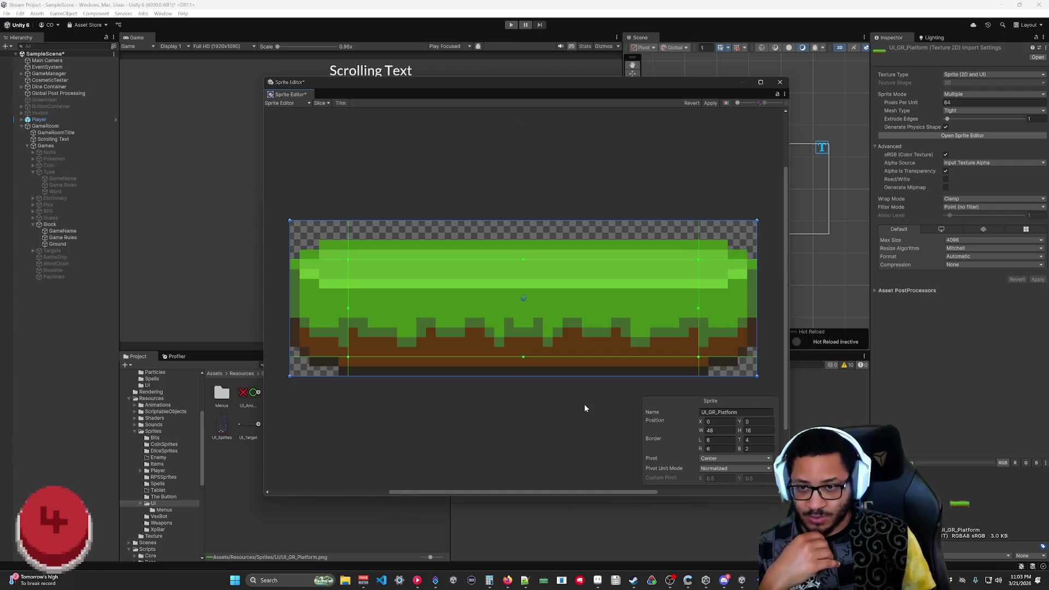
left_click(571, 411)
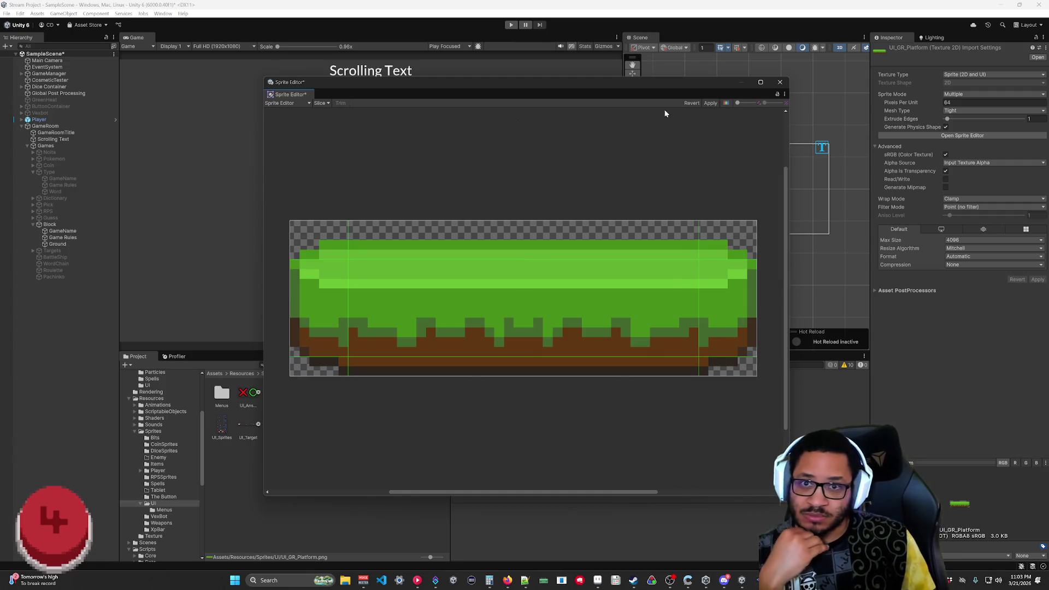
left_click(710, 103)
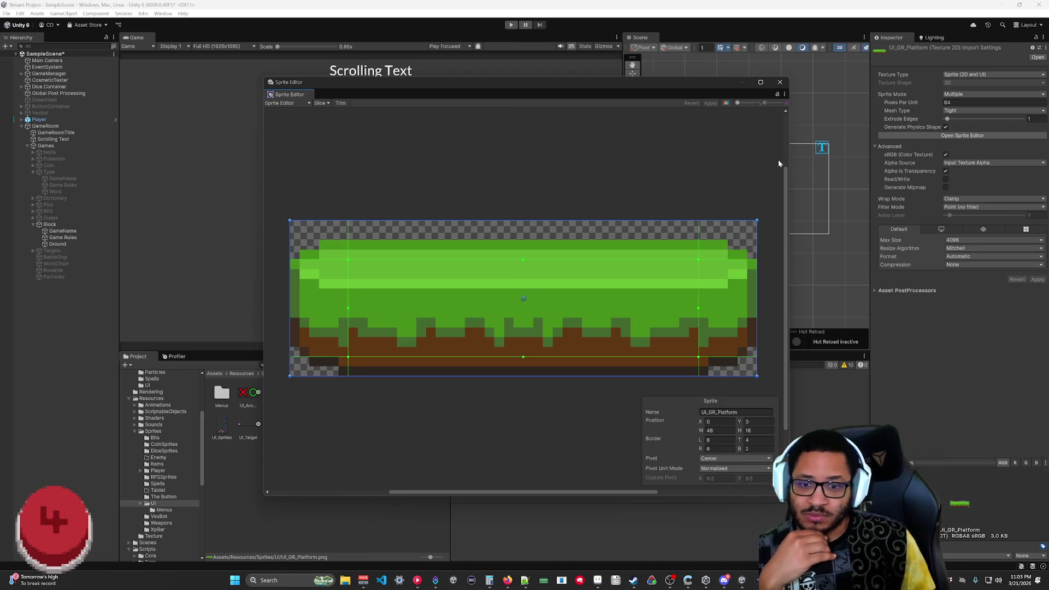
left_click(779, 82)
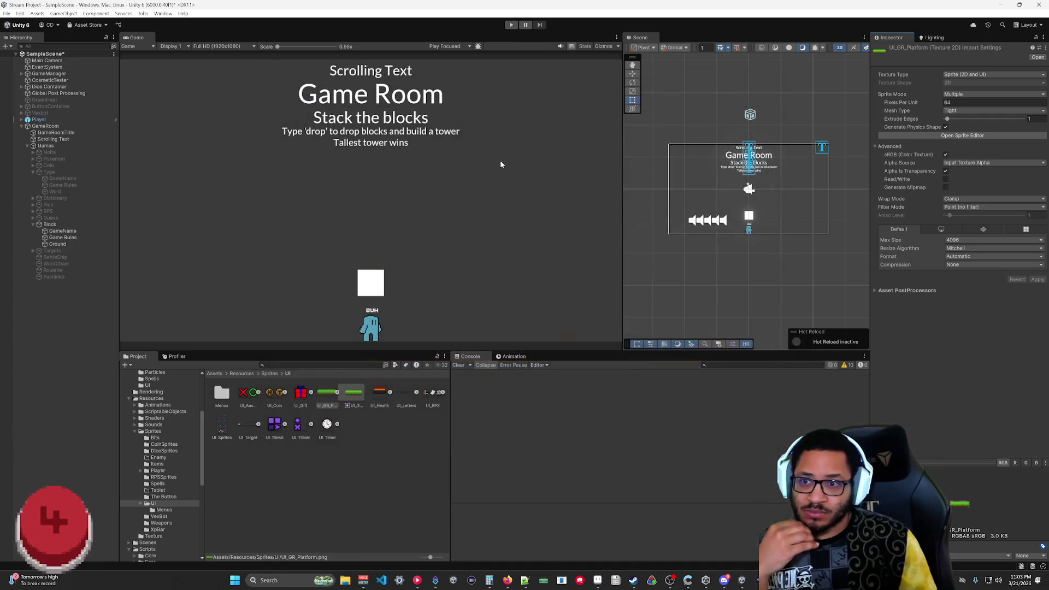
- Assign the UI_GR_Platform sprite as the Ground image's Source Image
left_click(62, 246)
mouse_move(353, 396)
left_mouse_down()
mouse_move(710, 274)
mouse_move(972, 200)
left_mouse_up()
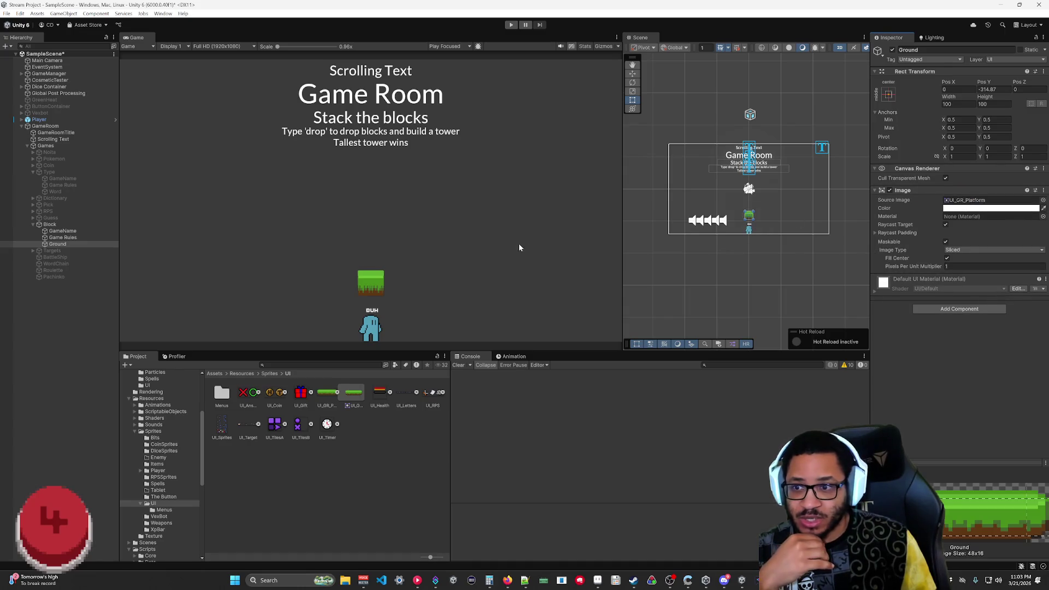
scroll(385, 275, "up", 4)
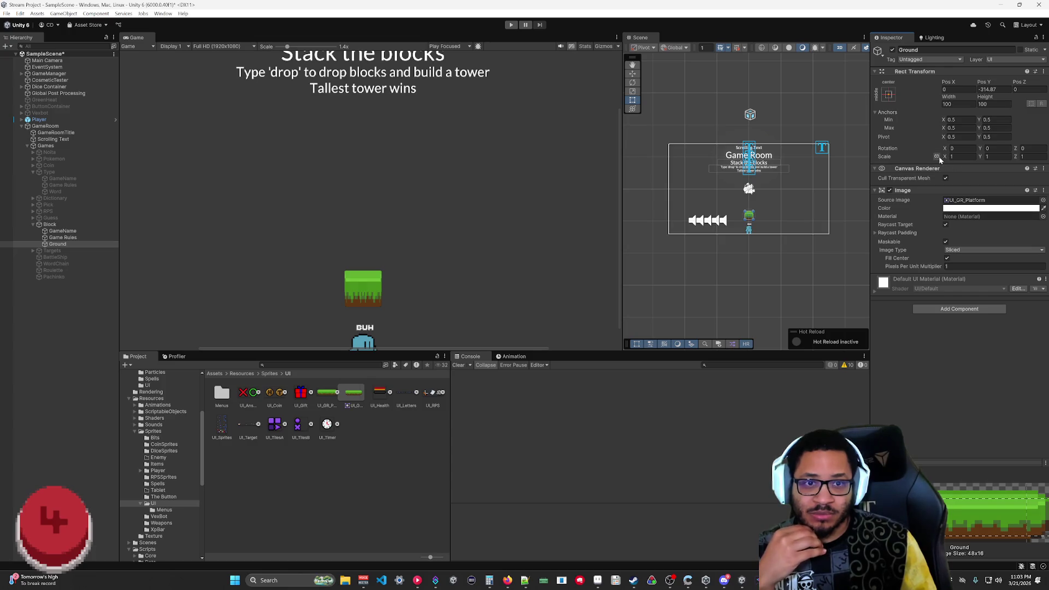
- Scale the Ground block to -5.5 by 2.57 with Z scale 0
mouse_move(947, 159)
left_mouse_down()
mouse_move(933, 157)
mouse_move(1011, 163)
left_mouse_up()
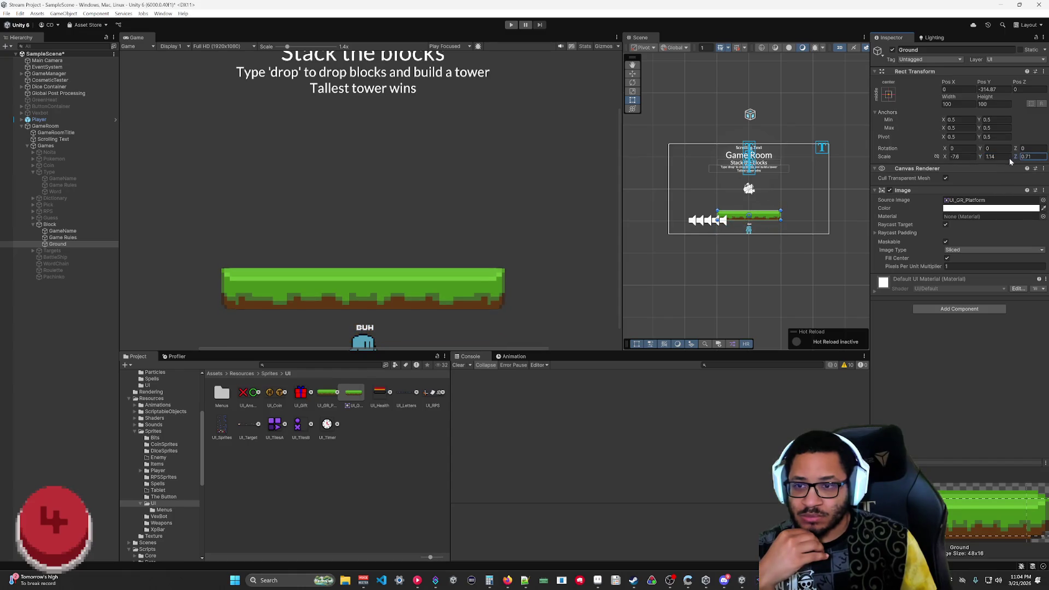
type("0")
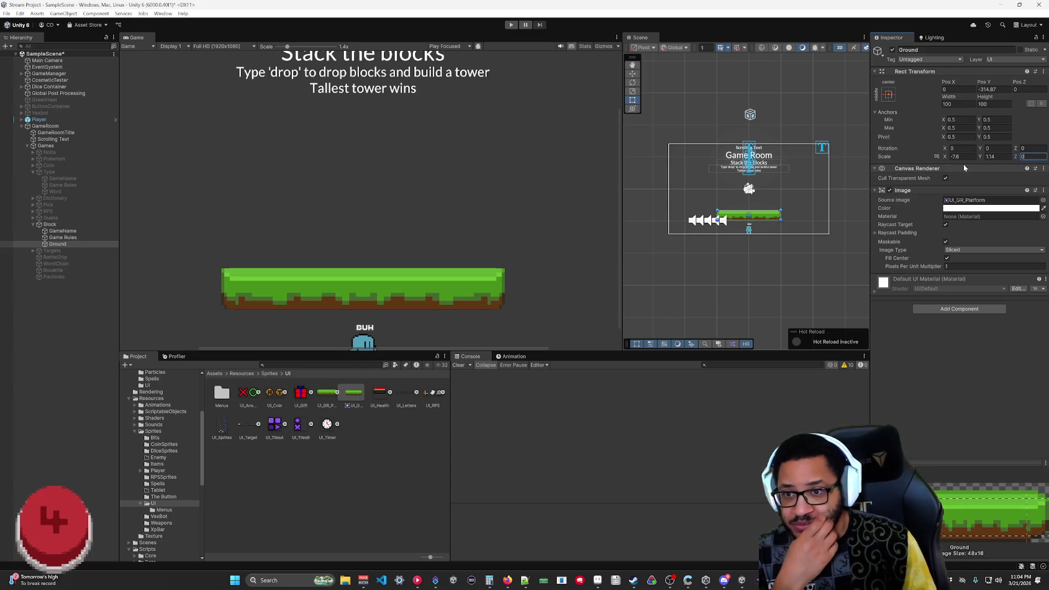
mouse_move(945, 157)
left_mouse_down()
mouse_move(864, 163)
mouse_move(973, 157)
left_mouse_up()
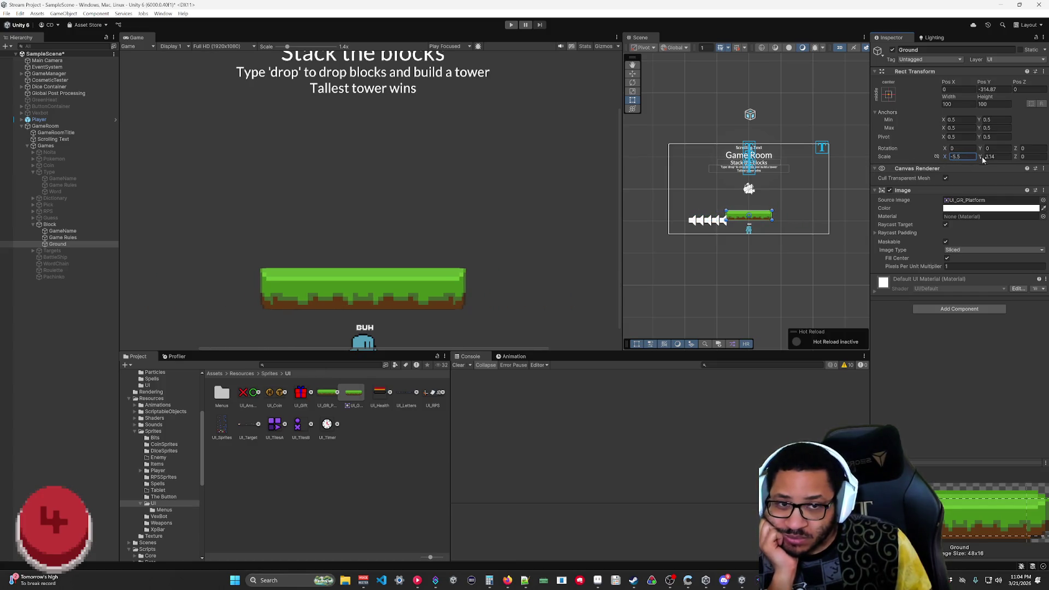
left_click_drag(982, 158, 995, 157)
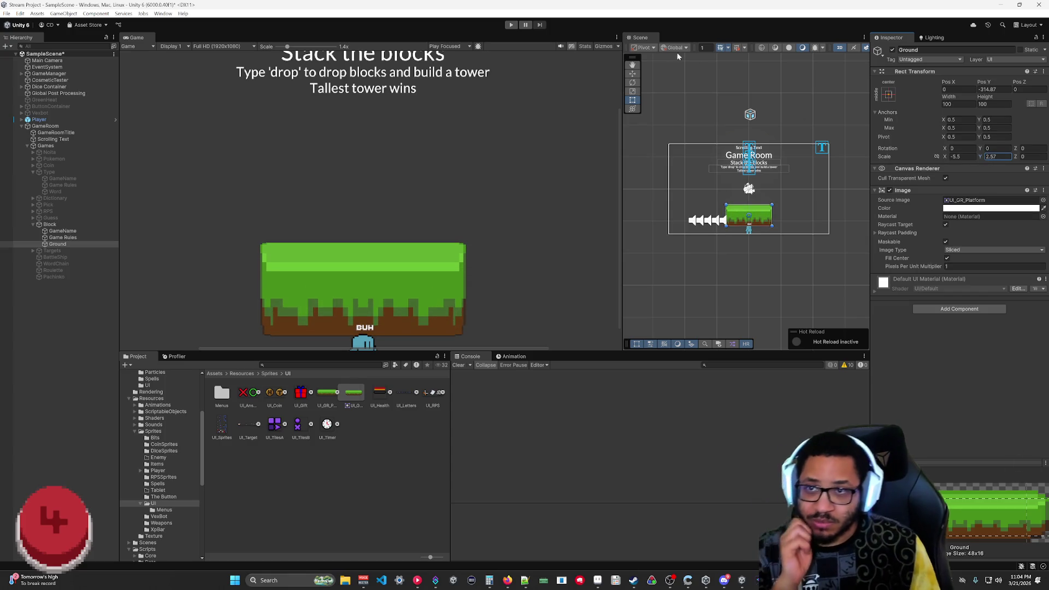
left_click(354, 394)
key("Left")
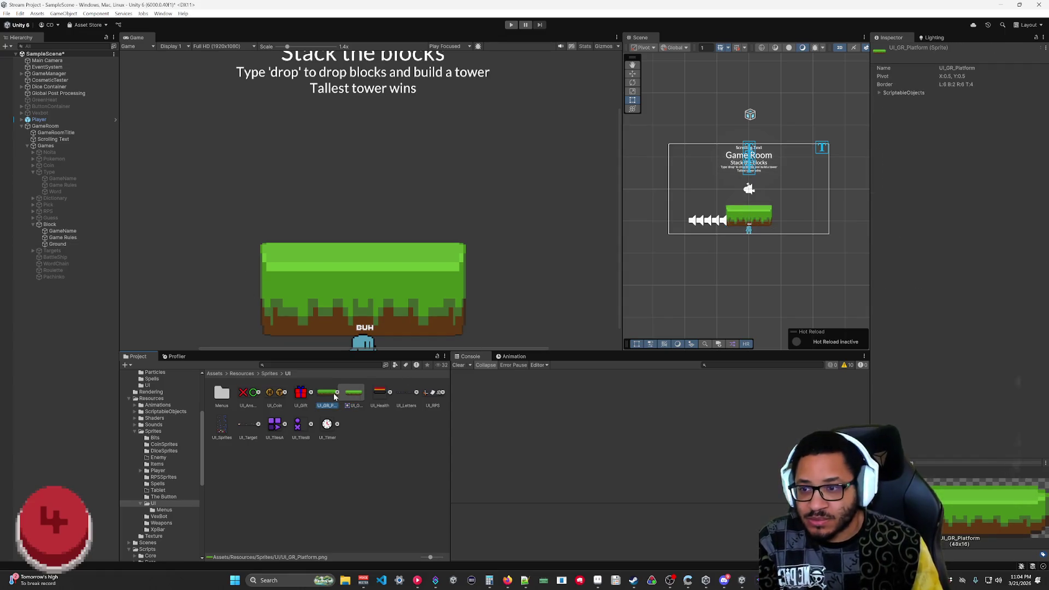
- Lower the platform sprite's top border and raise its bottom border, then apply
left_click(962, 135)
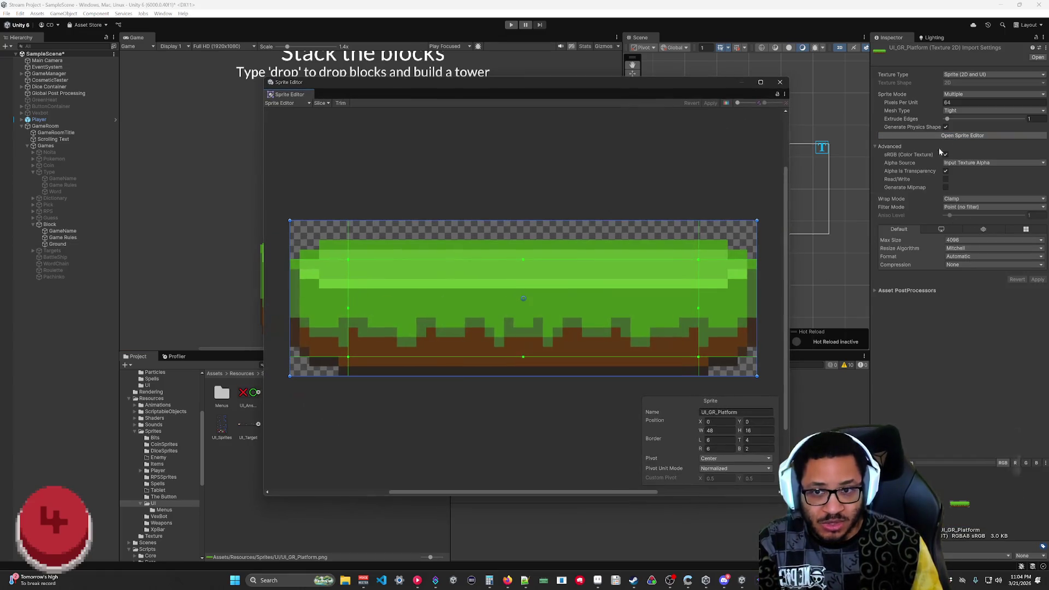
mouse_move(625, 92)
left_mouse_down()
mouse_move(873, 97)
mouse_move(883, 86)
left_mouse_up()
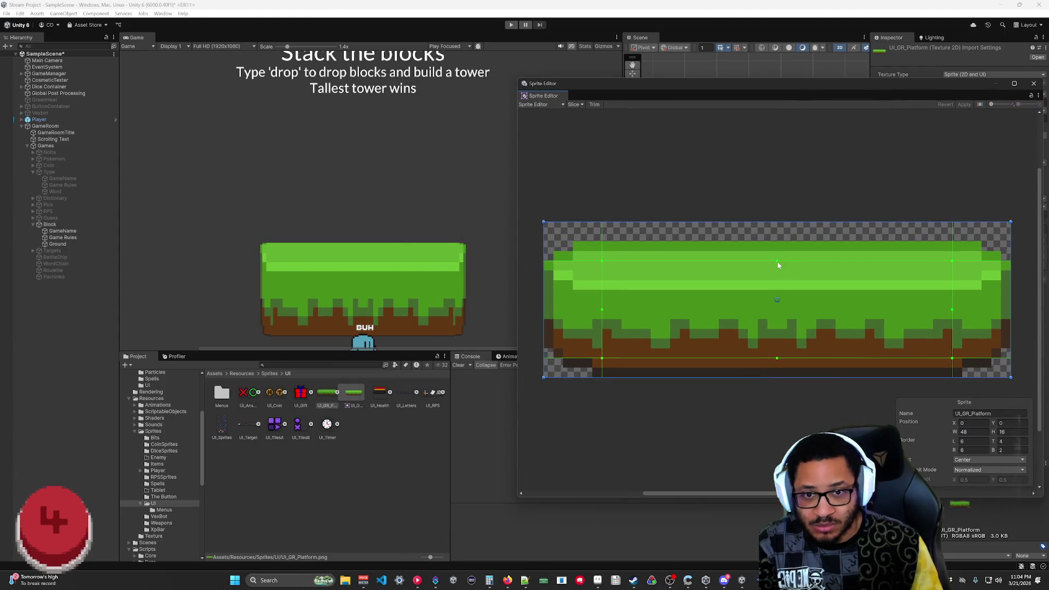
left_click_drag(777, 261, 775, 297)
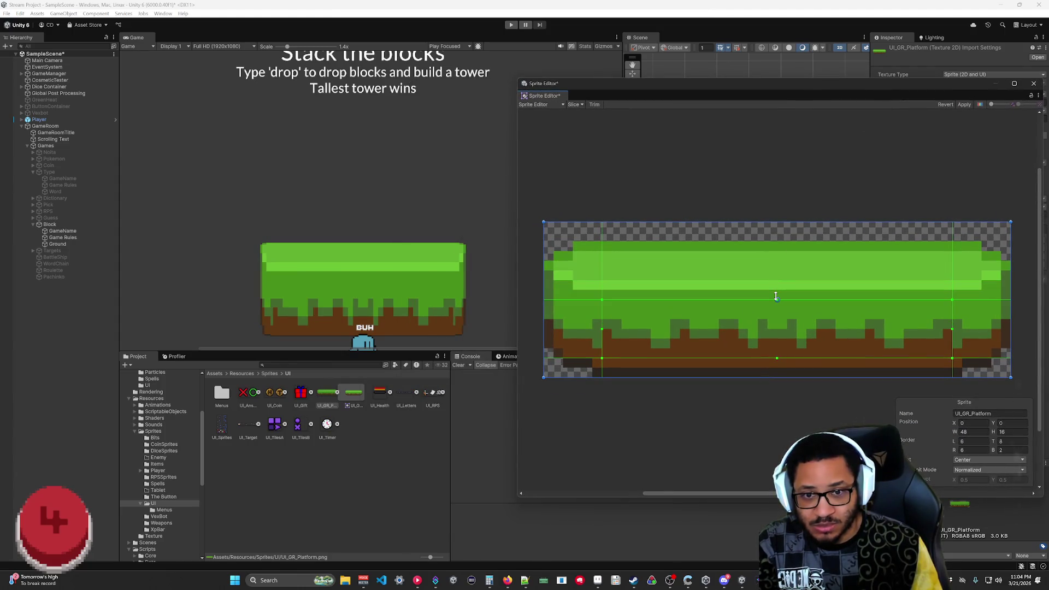
left_click_drag(777, 358, 775, 309)
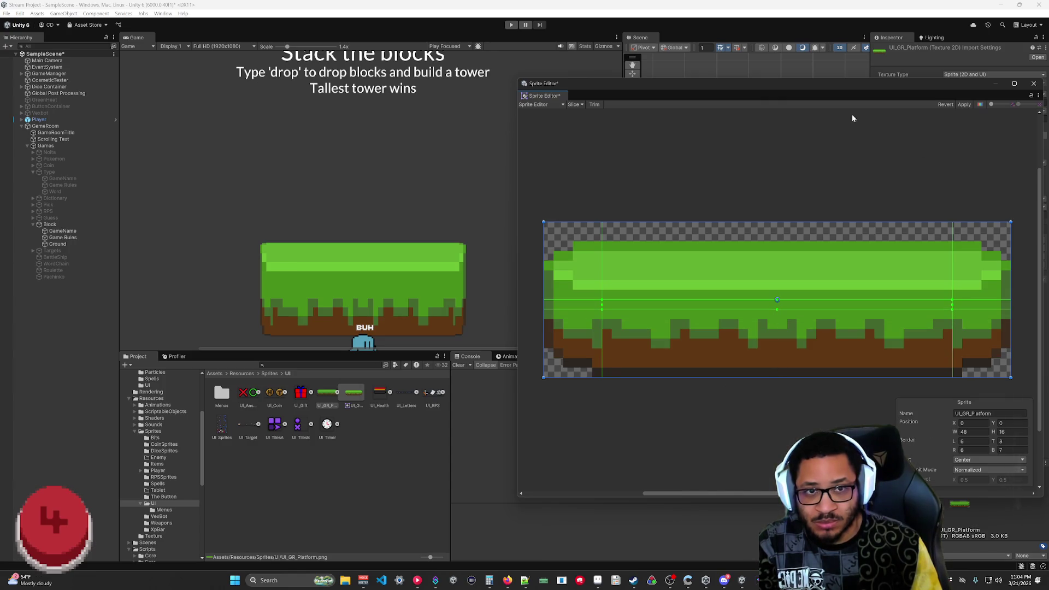
left_click(964, 105)
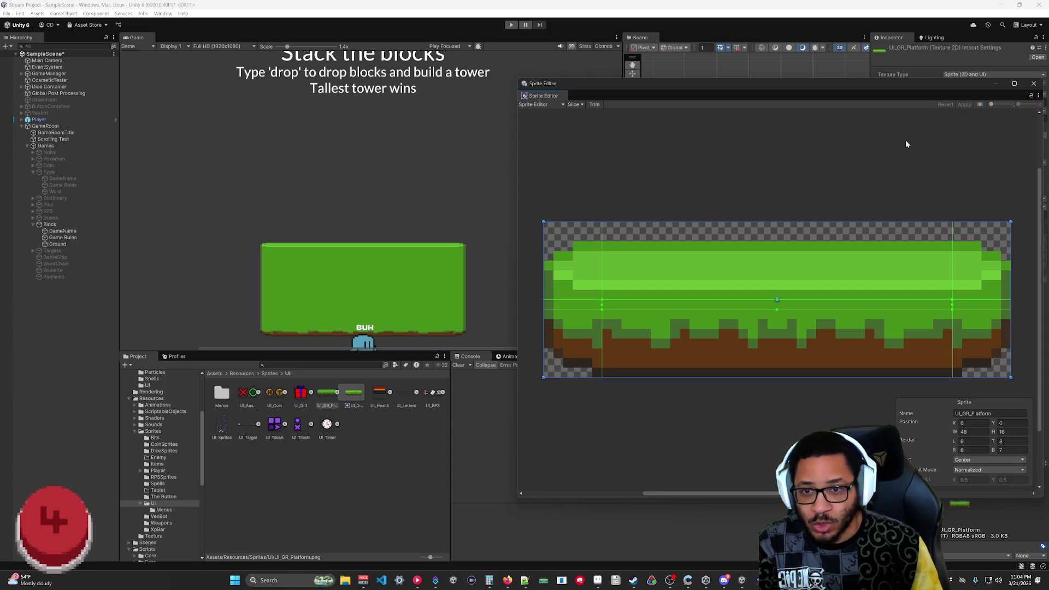
- Fine-tune the borders to top 7, bottom 6, left 6, apply, and close the Sprite Editor
left_click_drag(778, 300, 769, 251)
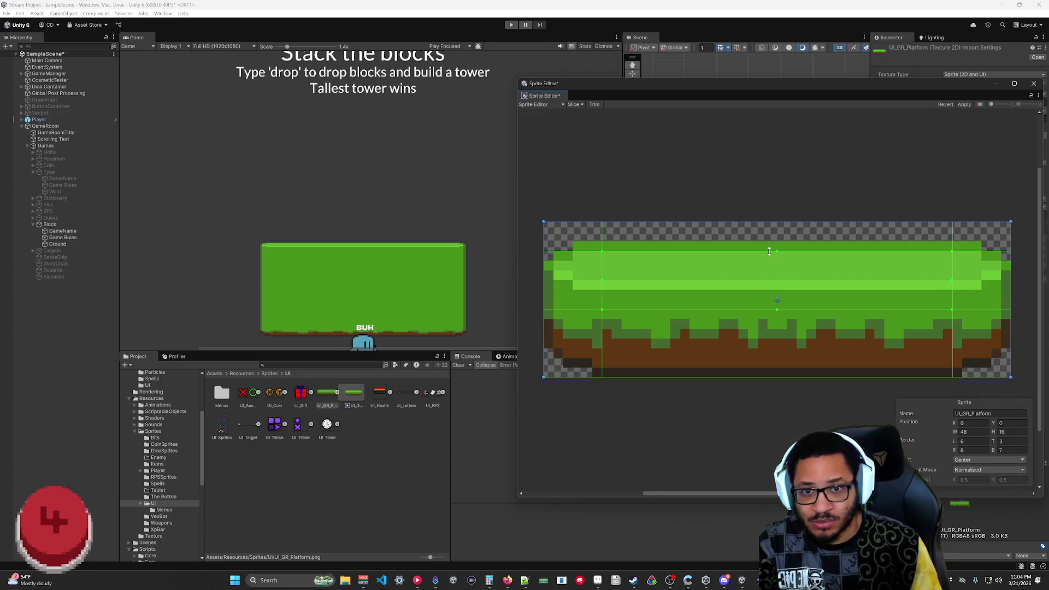
left_click(965, 105)
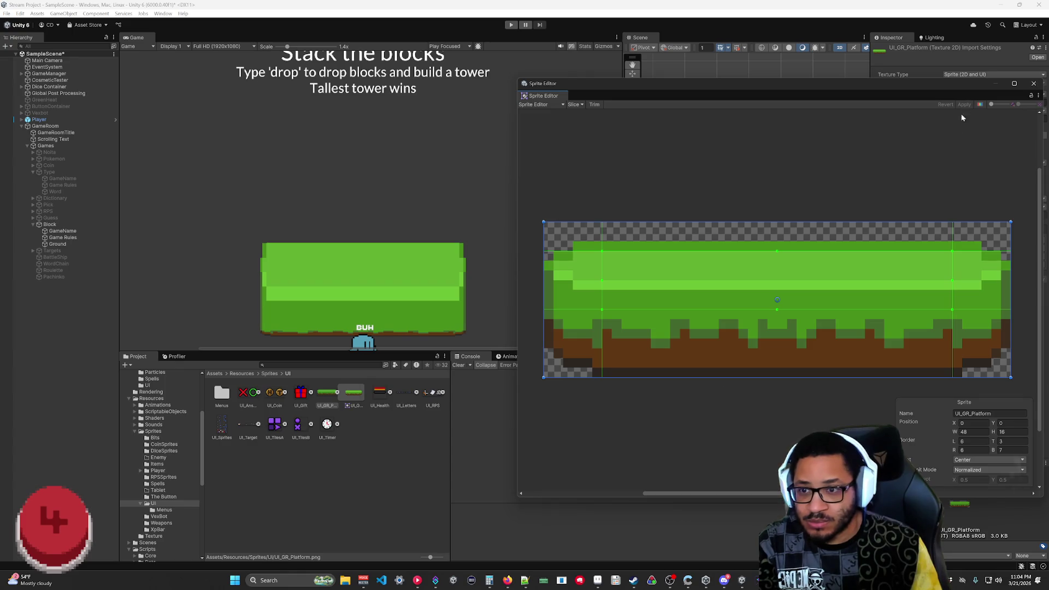
left_click_drag(778, 251, 778, 288)
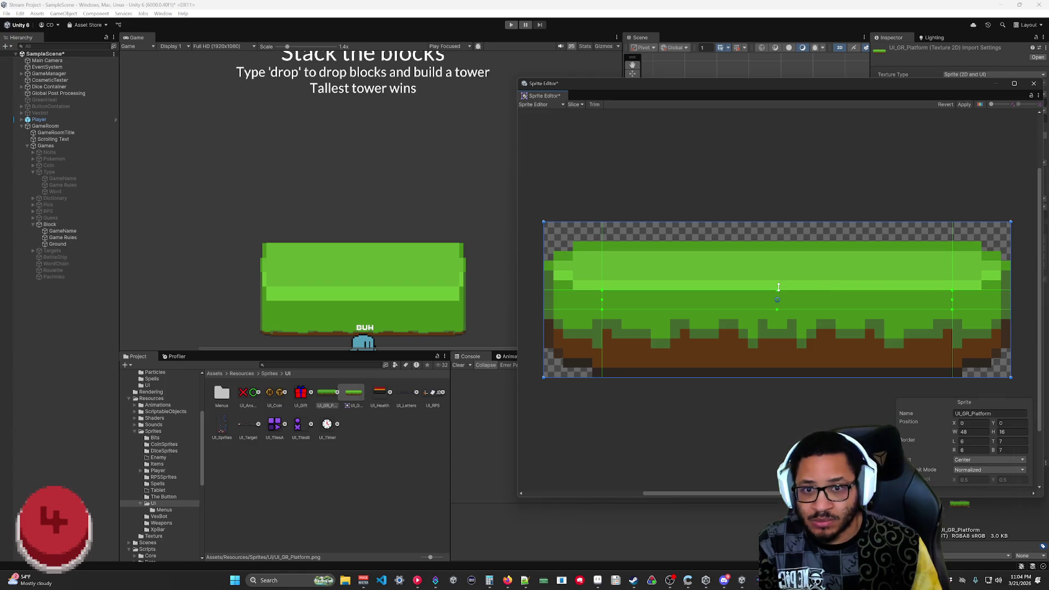
left_click(965, 105)
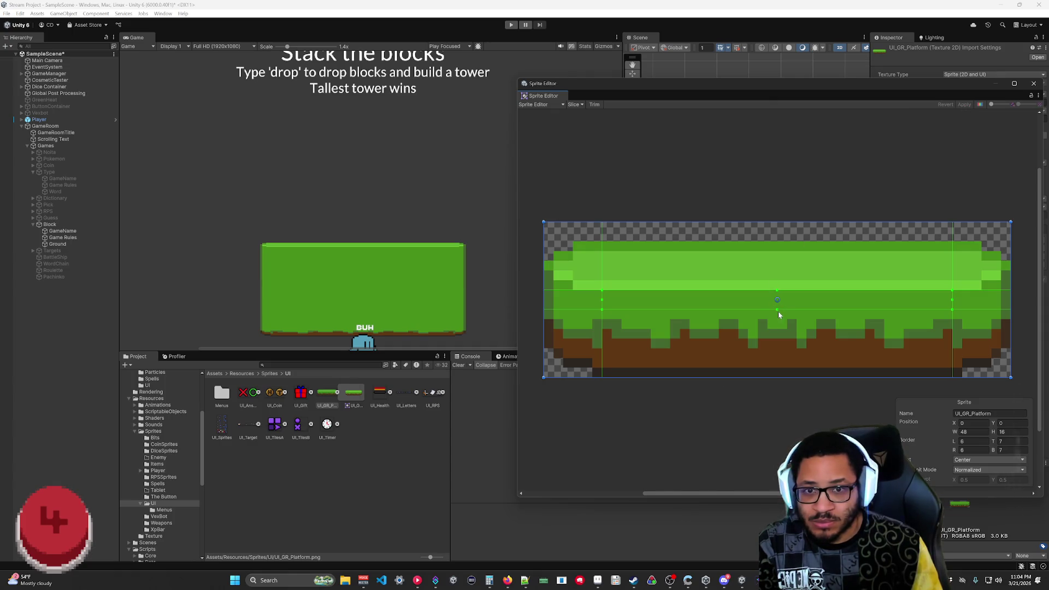
left_click_drag(778, 309, 778, 316)
left_click(964, 105)
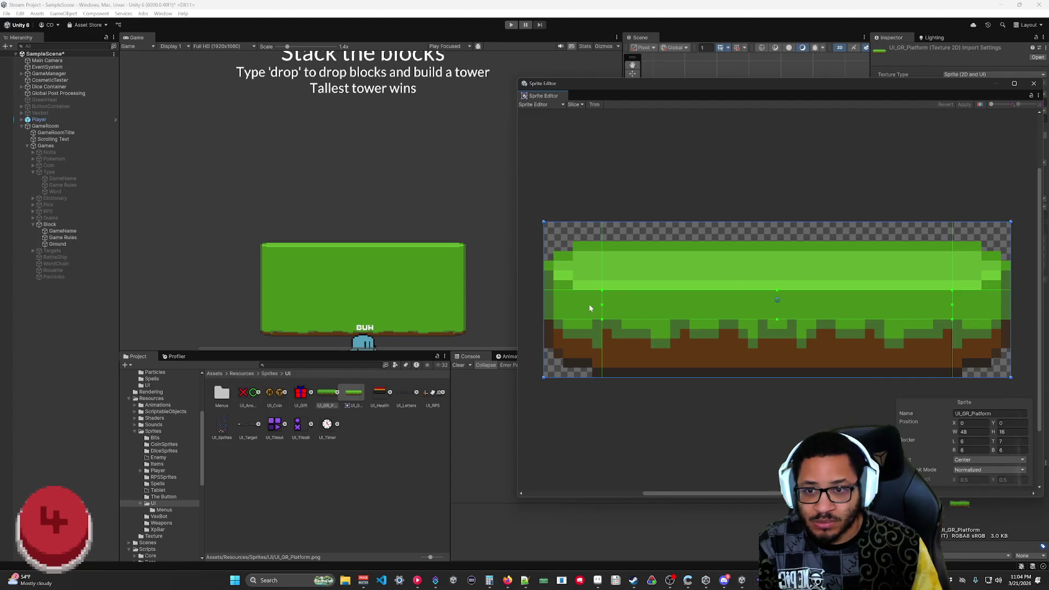
mouse_move(601, 306)
left_mouse_down()
mouse_move(585, 306)
mouse_move(601, 306)
left_mouse_up()
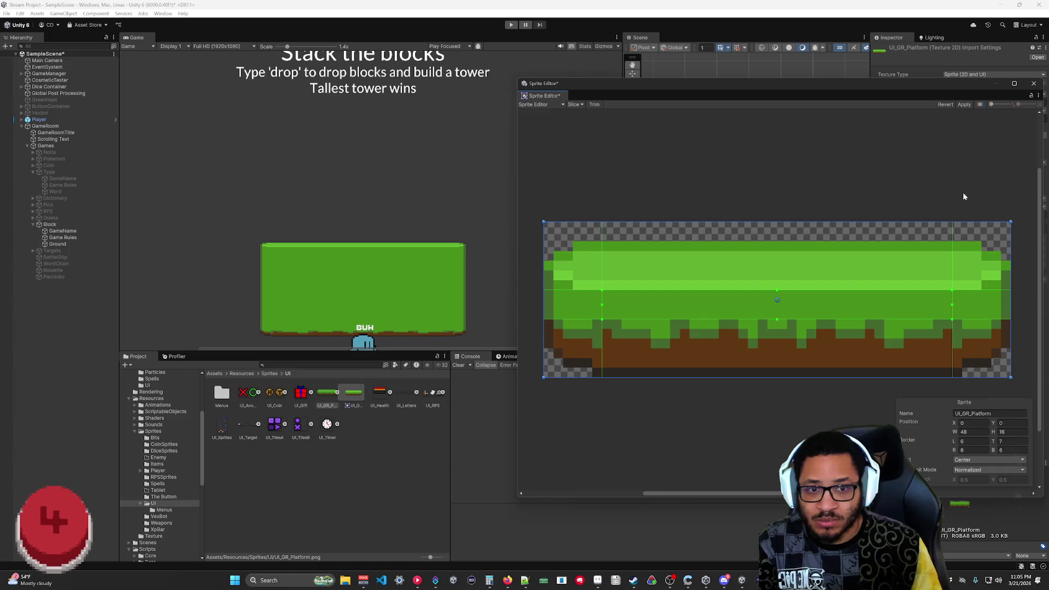
left_click(965, 104)
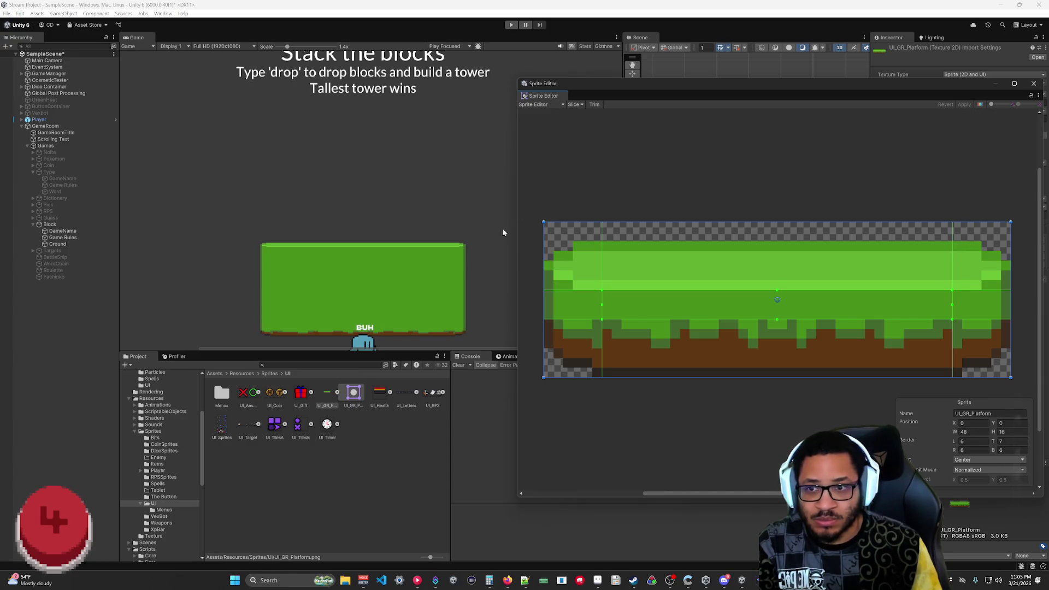
left_click(1033, 83)
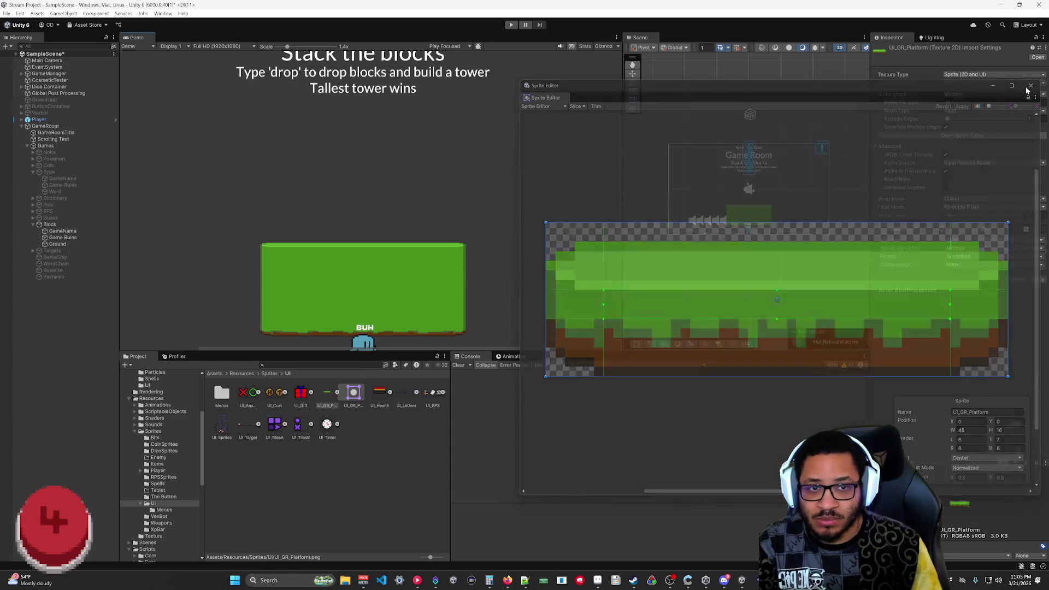
- Flatten the Ground block to a scale of -6.29 by 0.58
left_click(58, 244)
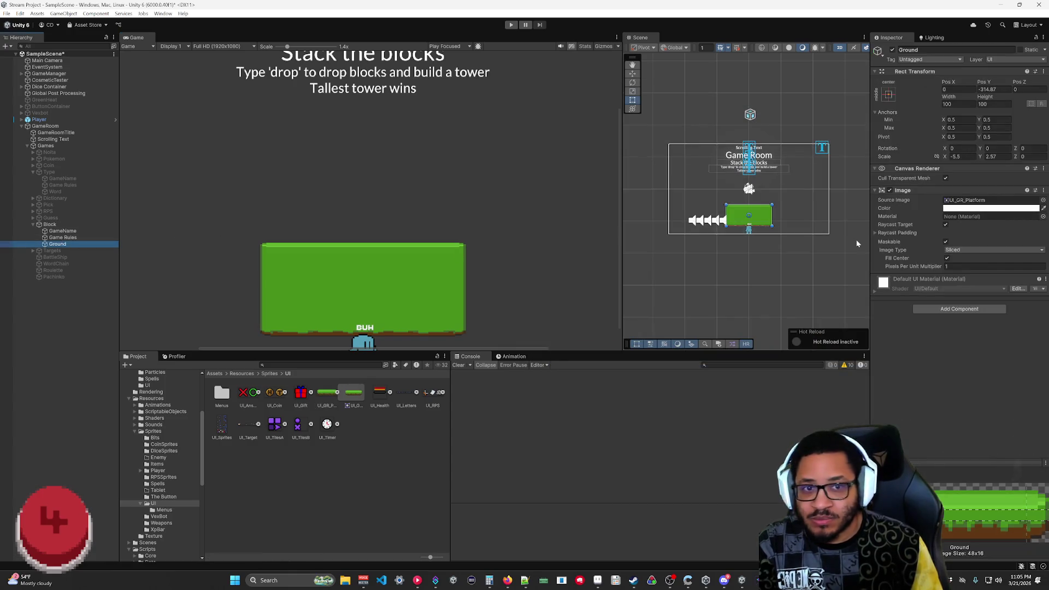
mouse_move(981, 158)
left_mouse_down()
mouse_move(952, 167)
mouse_move(960, 170)
mouse_move(959, 158)
mouse_move(991, 159)
mouse_move(918, 164)
mouse_move(952, 171)
left_mouse_up()
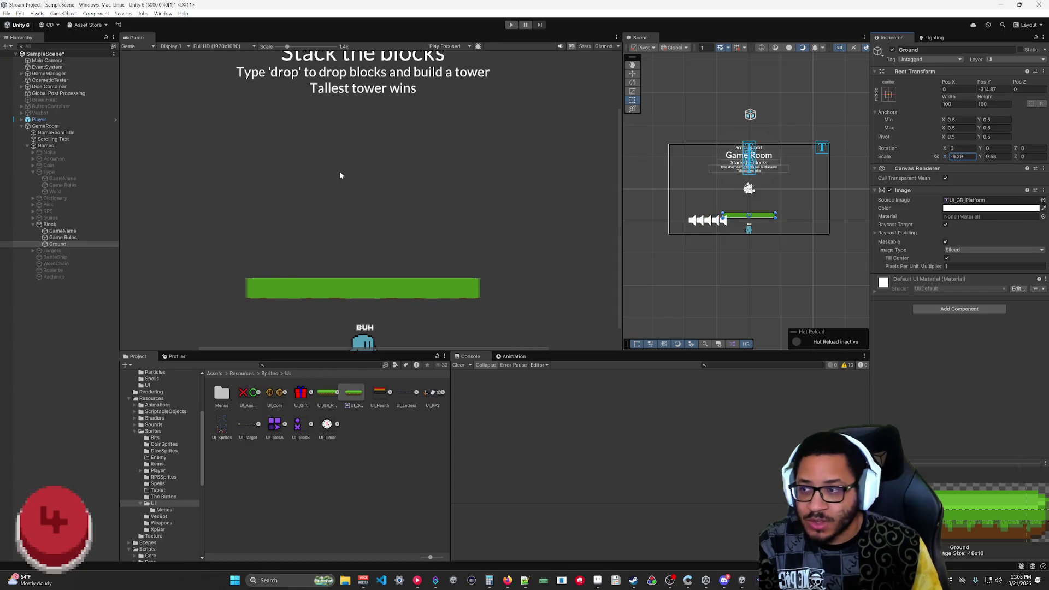
double_click(964, 200)
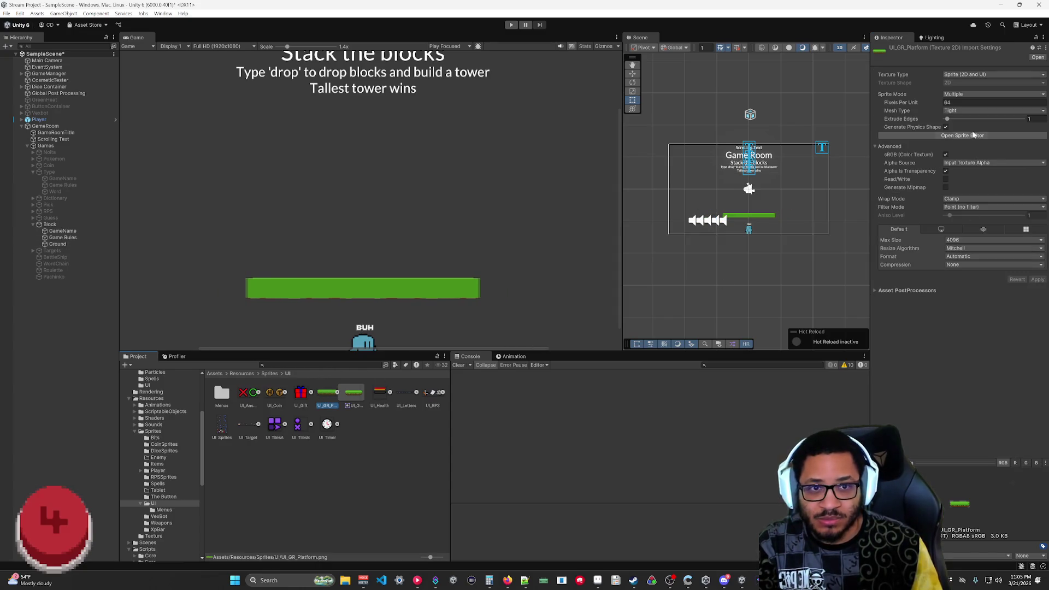
- Set the platform sprite's bottom border to 1 and top border to 5, applying each
left_click(972, 135)
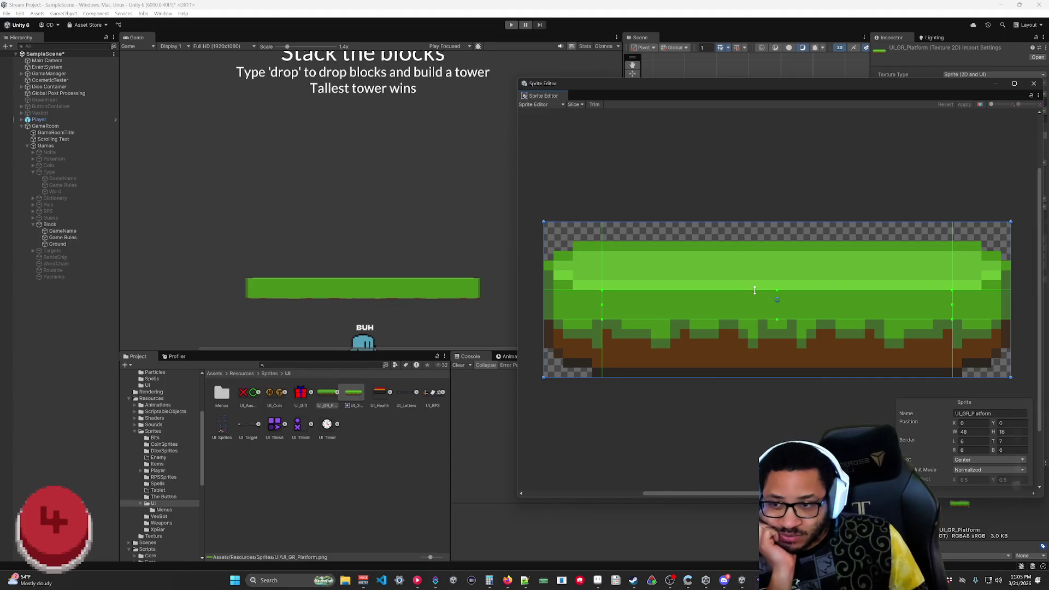
left_click_drag(770, 320, 768, 365)
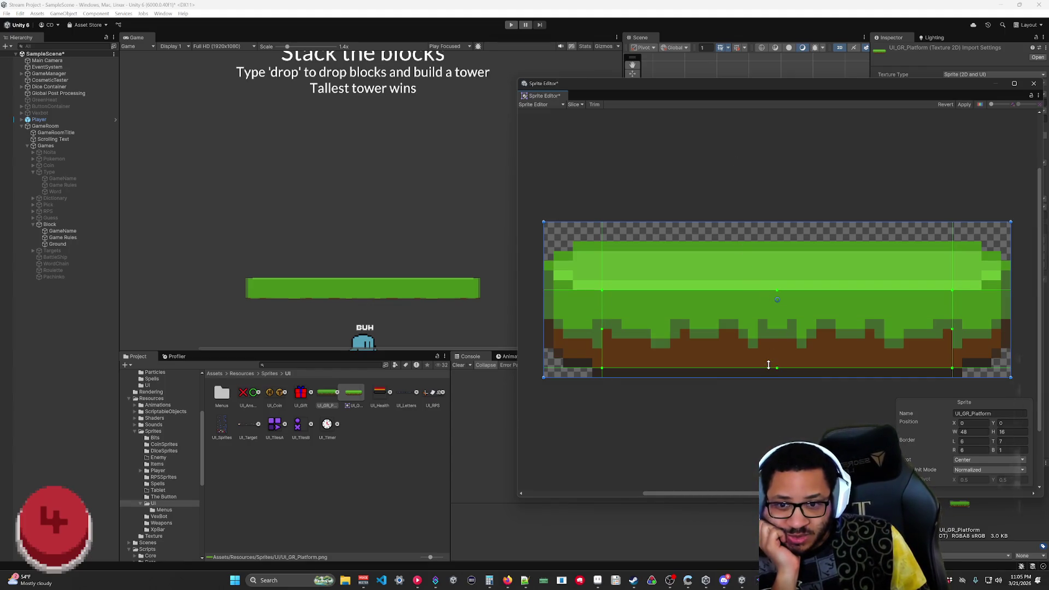
left_click(965, 104)
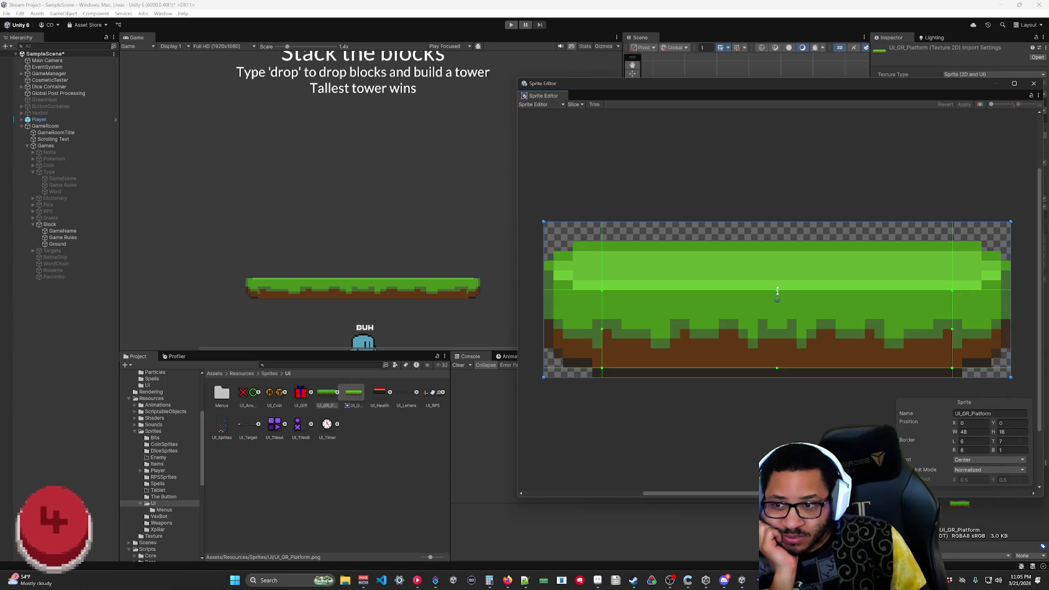
left_click_drag(778, 291, 778, 245)
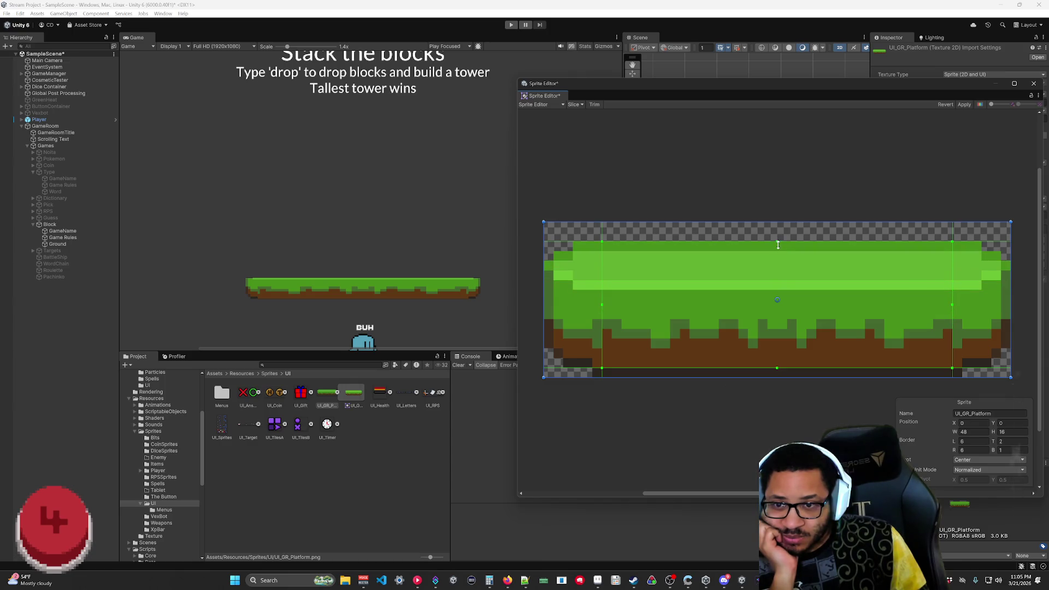
left_click(964, 106)
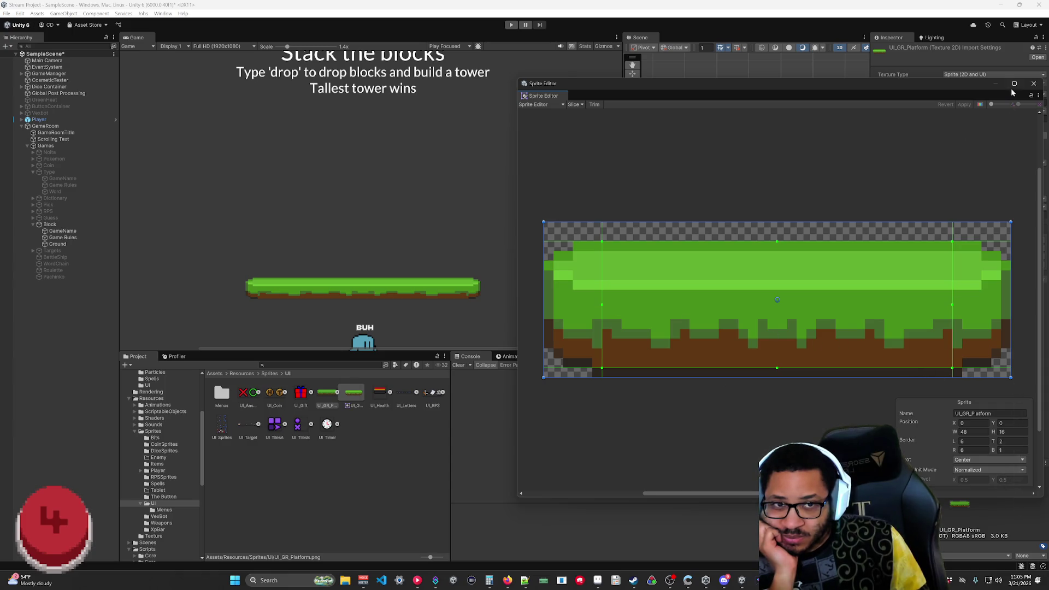
left_click(1034, 83)
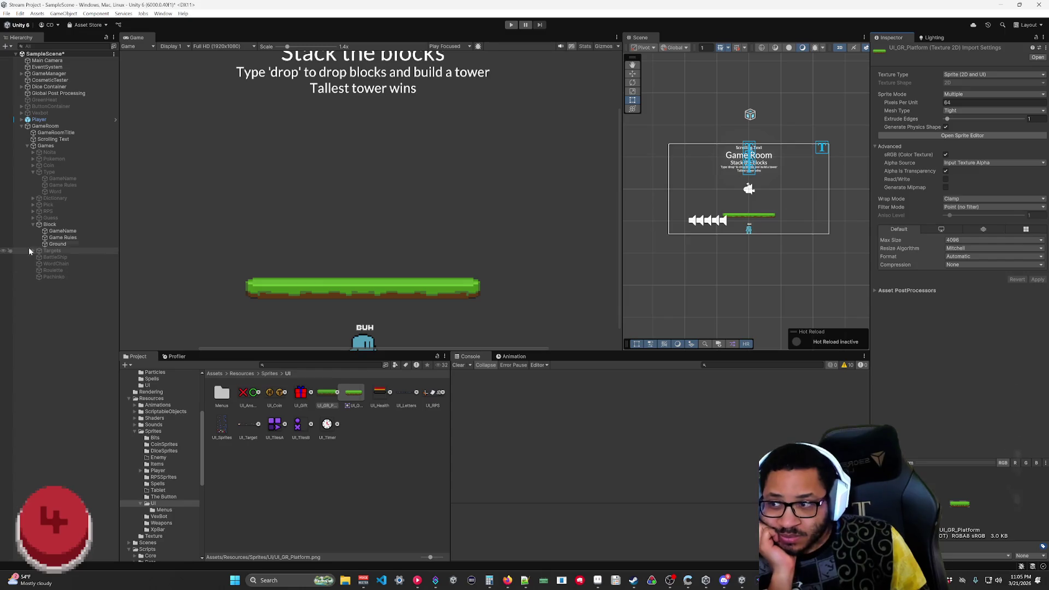
left_click(57, 244)
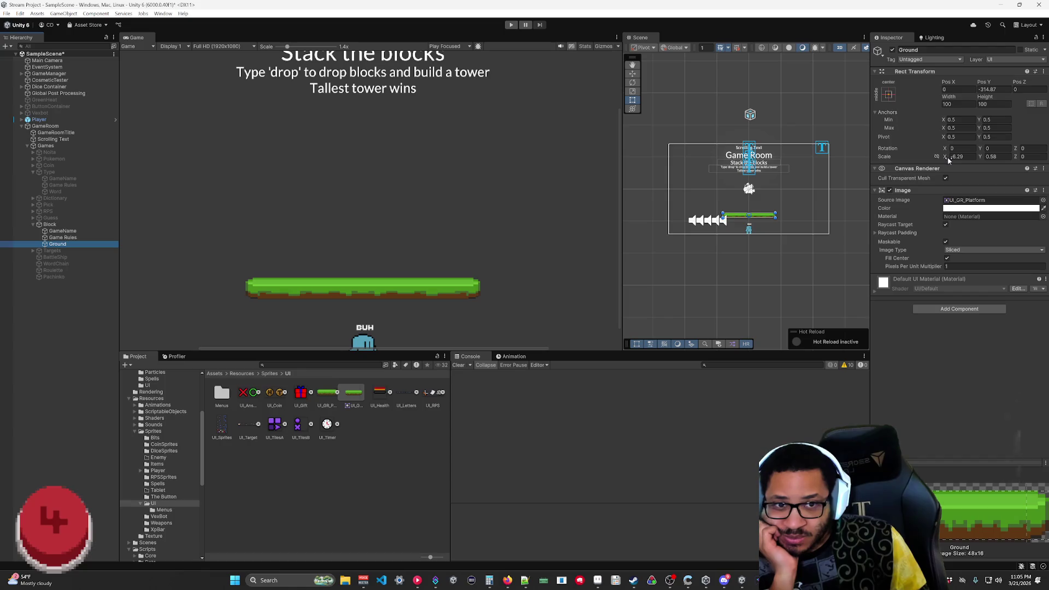
- Widen the Ground platform and set UI_GR_Platform's Wrap Mode to Repeat, applying it
mouse_move(945, 158)
left_mouse_down()
mouse_move(910, 165)
mouse_move(959, 157)
mouse_move(905, 167)
mouse_move(1038, 164)
mouse_move(230, 159)
left_mouse_up()
left_click(334, 396)
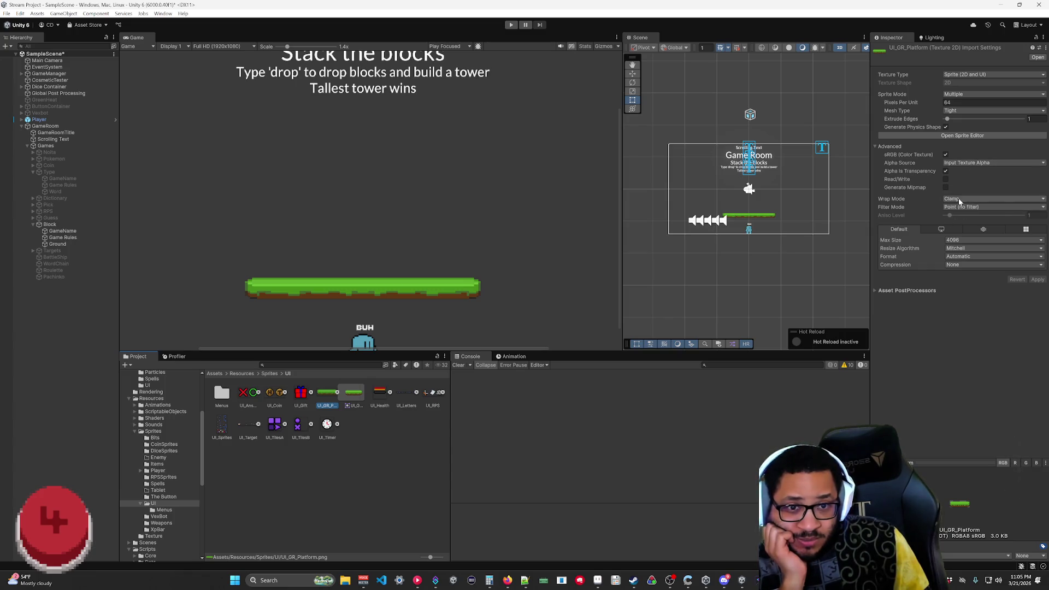
left_click(959, 200)
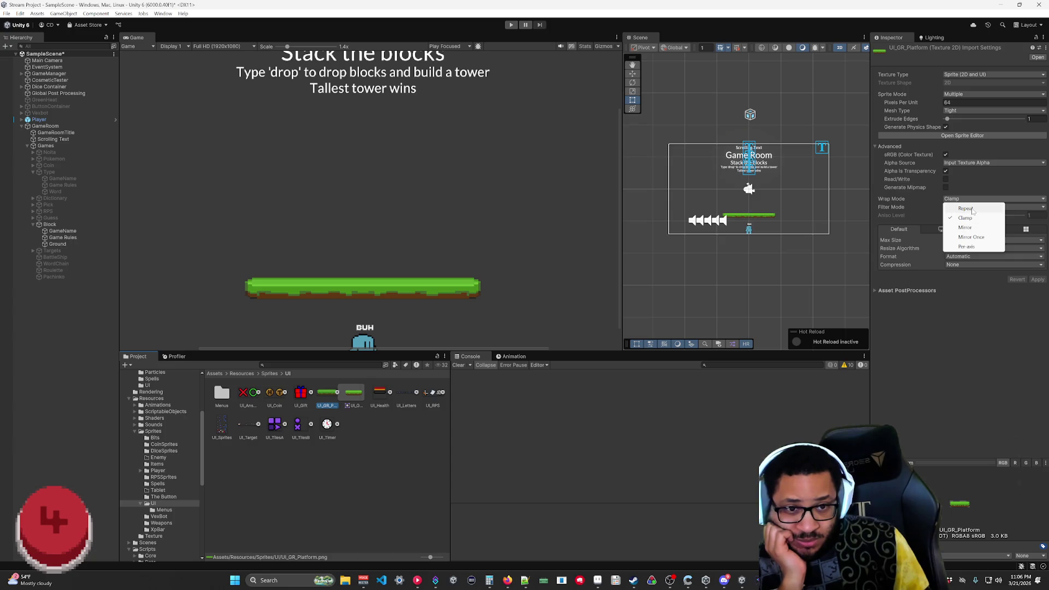
left_click(972, 210)
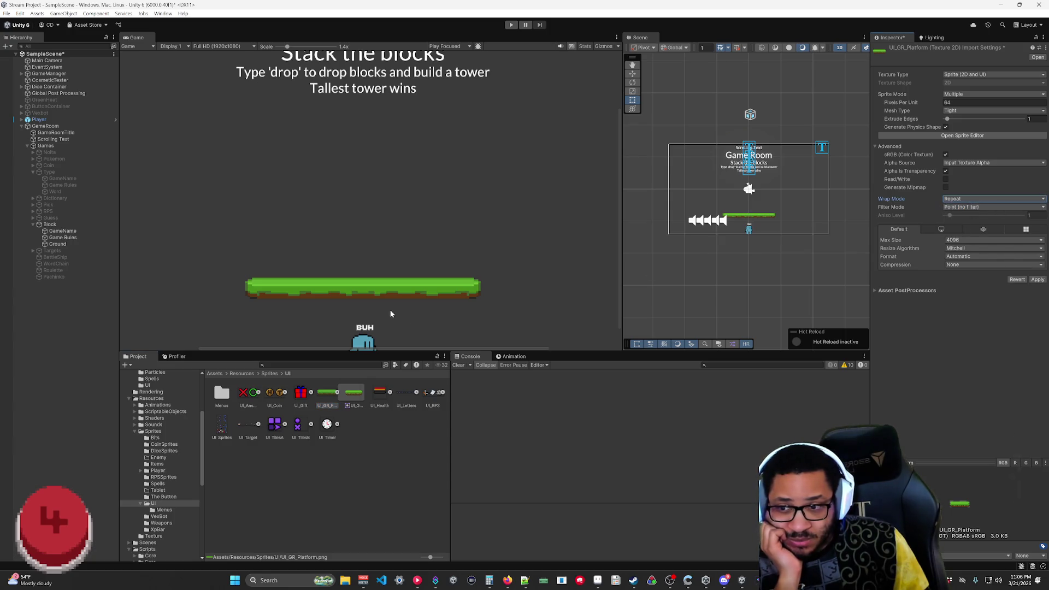
left_click(58, 244)
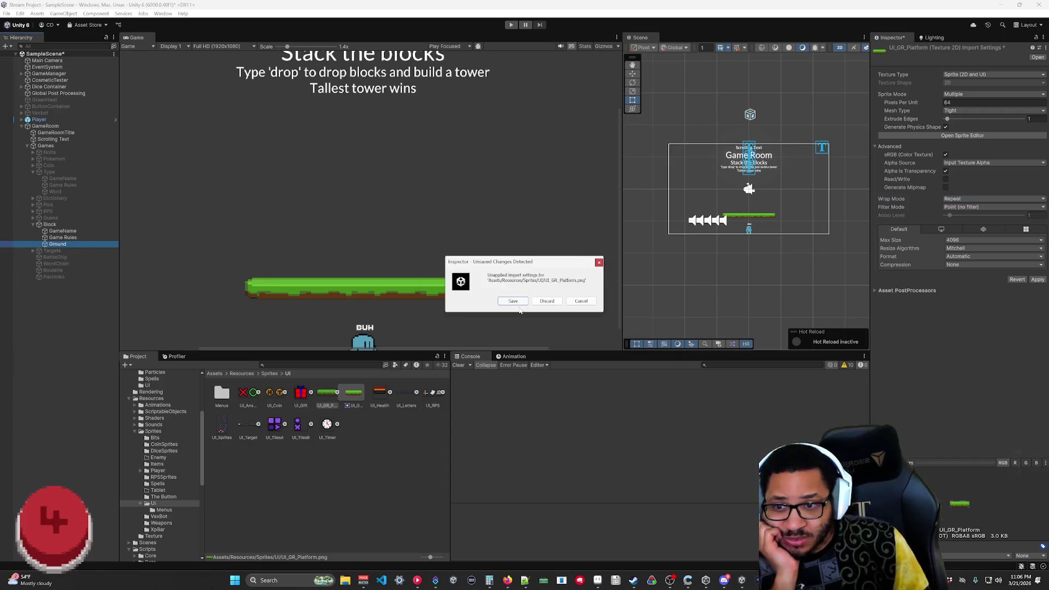
left_click(513, 302)
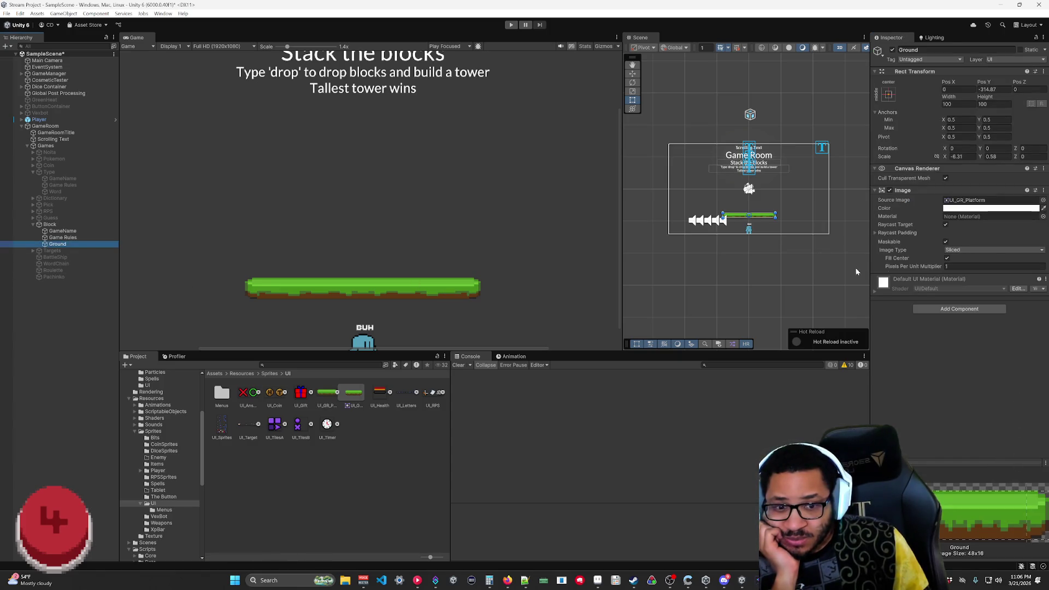
- Switch the Wrap Mode to Mirror, then stretch Ground to about -11.57 by 1.9
mouse_move(945, 157)
left_mouse_down()
mouse_move(921, 162)
mouse_move(973, 164)
mouse_move(937, 168)
left_mouse_up()
double_click(964, 200)
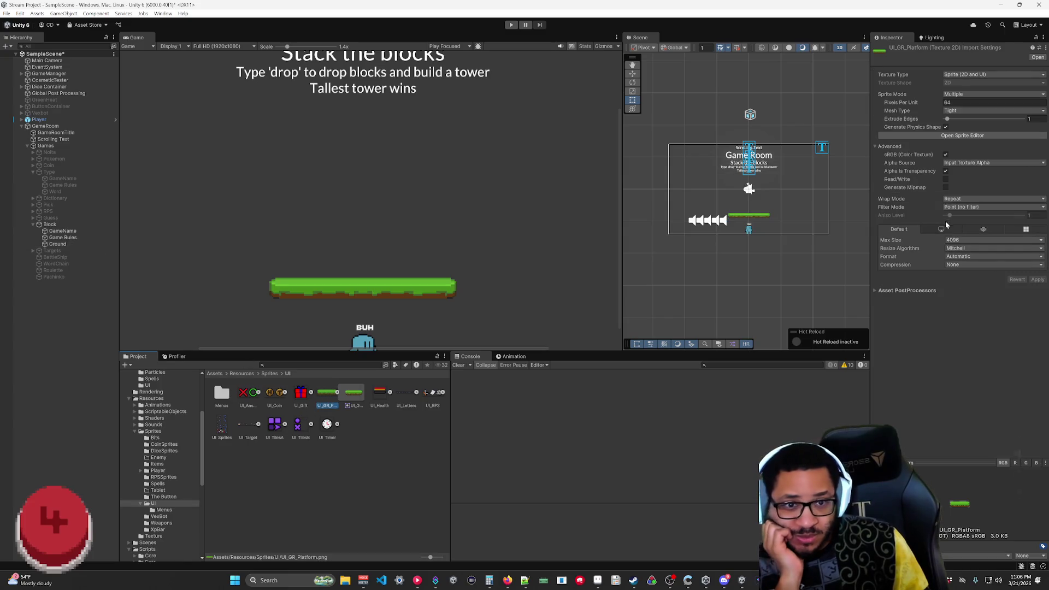
left_click(959, 199)
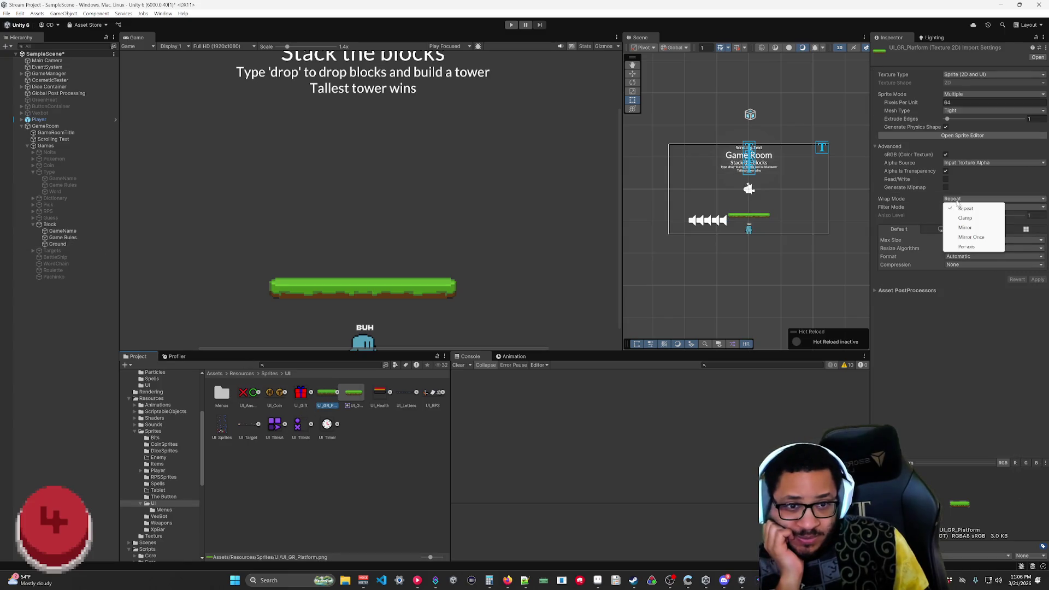
left_click(973, 228)
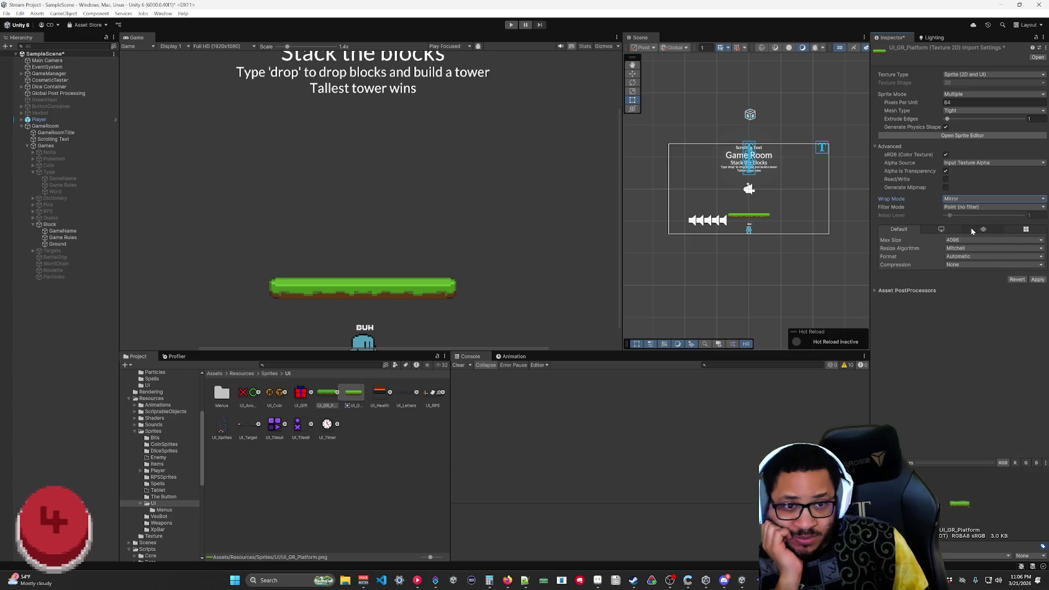
left_click(1036, 280)
left_click(58, 244)
mouse_move(946, 159)
left_mouse_down()
mouse_move(899, 159)
mouse_move(952, 161)
mouse_move(907, 169)
mouse_move(955, 165)
mouse_move(925, 169)
mouse_move(945, 174)
mouse_move(901, 173)
mouse_move(945, 174)
mouse_move(1002, 165)
mouse_move(990, 164)
left_mouse_up()
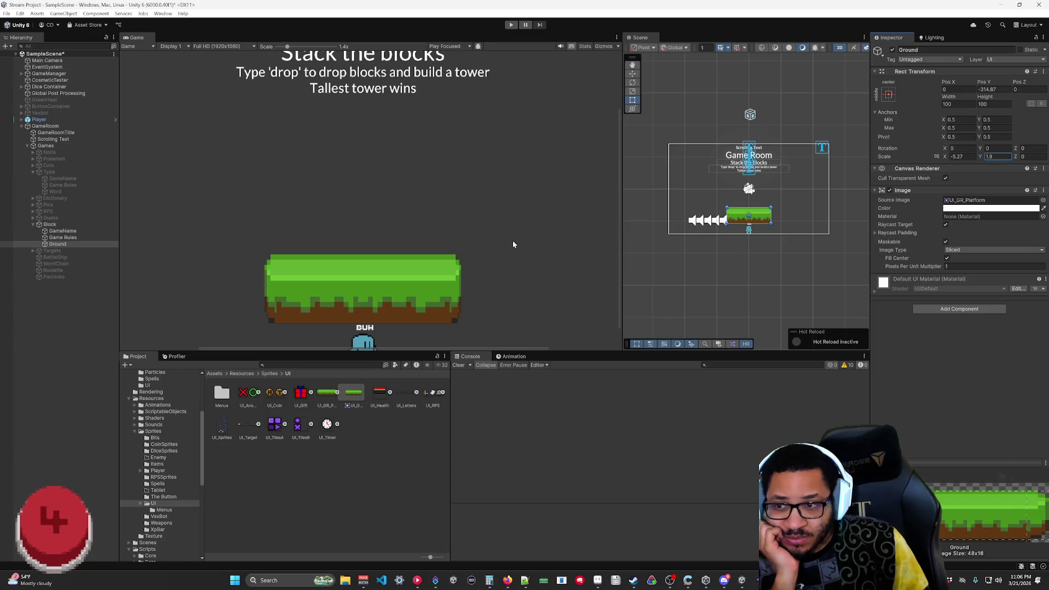
left_click_drag(944, 157, 860, 158)
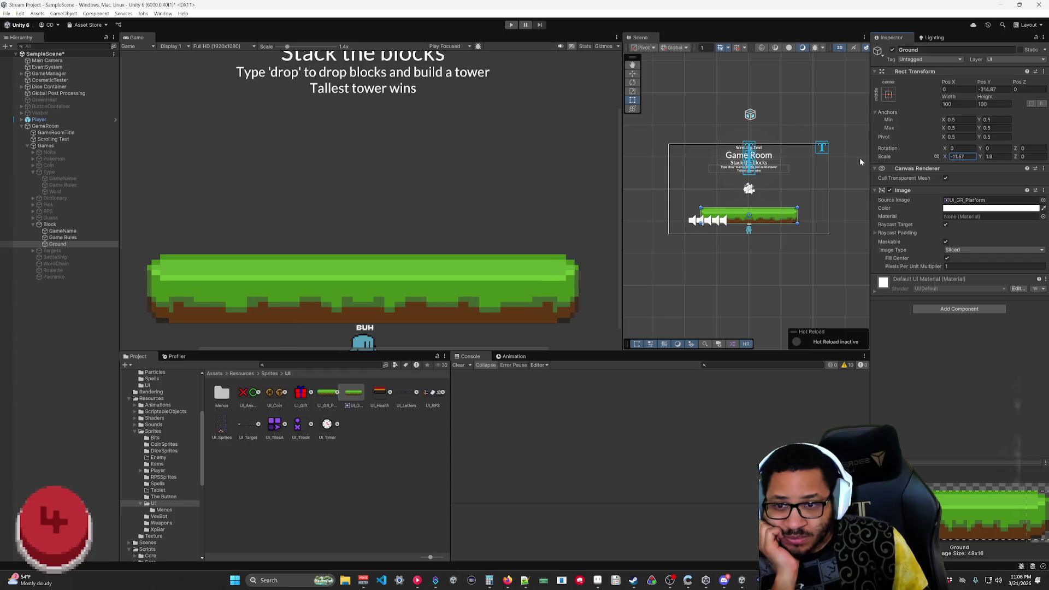
double_click(965, 200)
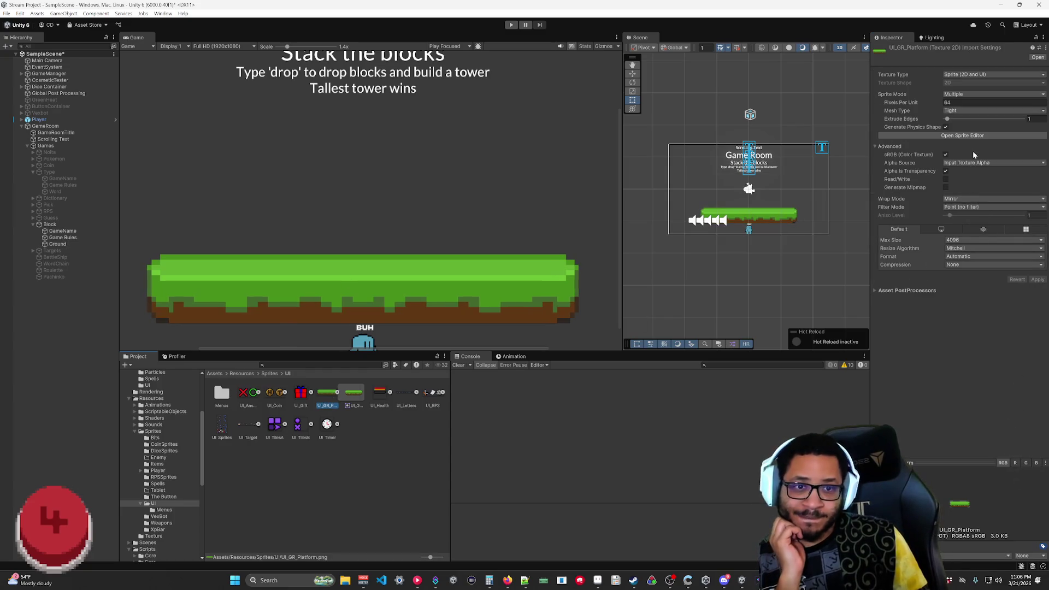
- Try bottom 7 and top 8 borders, then revert to top 3 and bottom 1, applying each
left_click(970, 135)
left_click_drag(777, 368, 775, 311)
left_click_drag(778, 240, 772, 295)
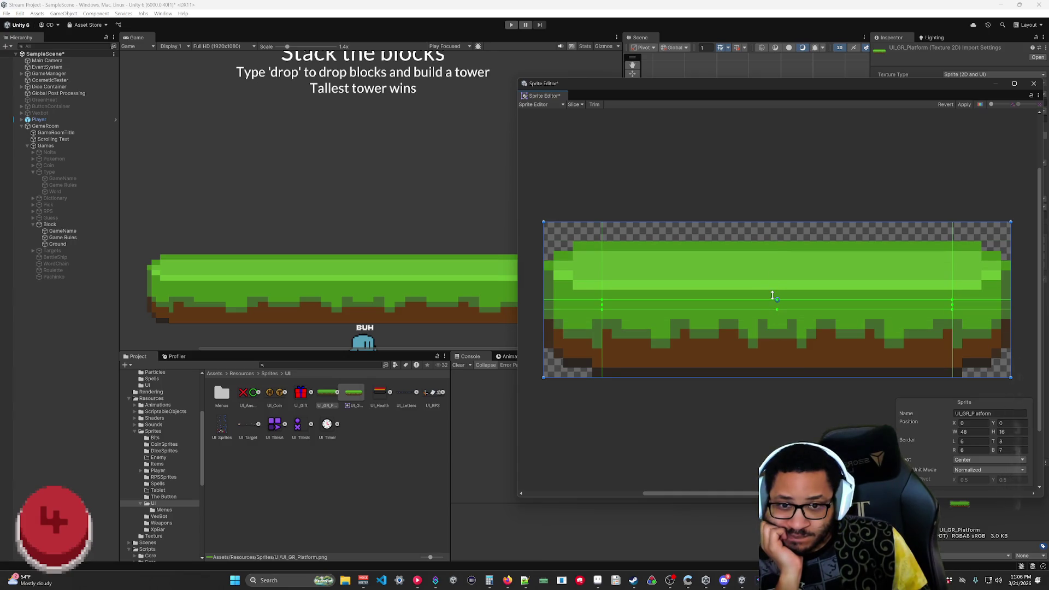
left_click(965, 105)
left_click_drag(777, 300, 775, 249)
left_click_drag(783, 310, 770, 369)
left_click(964, 104)
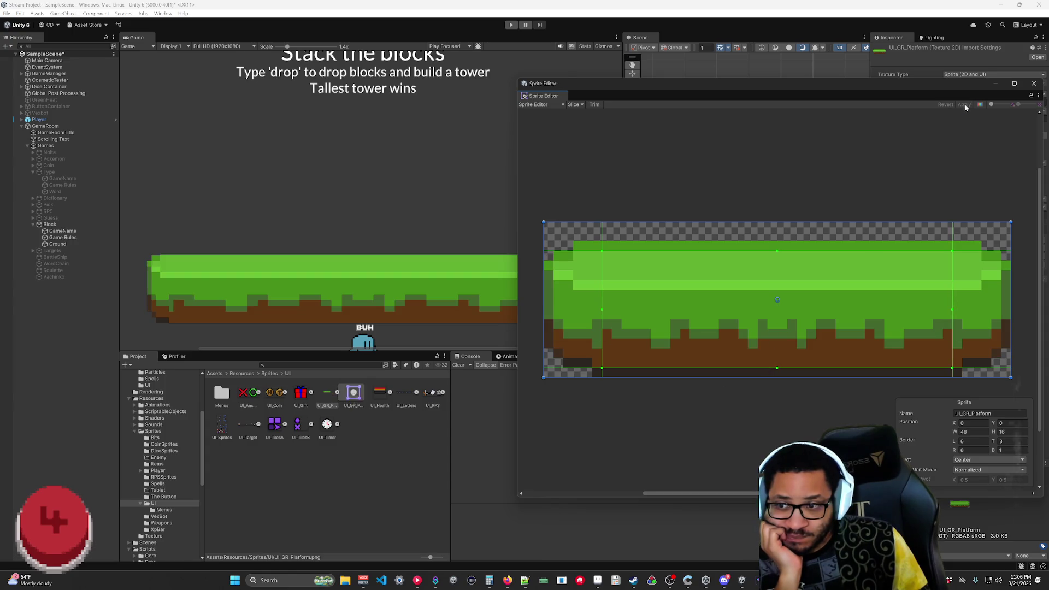
left_click(1033, 83)
- Set UI_GR_Platform to Repeat wrapping and Single sprite mode, keeping Mesh Type Tight, and apply
left_click(962, 200)
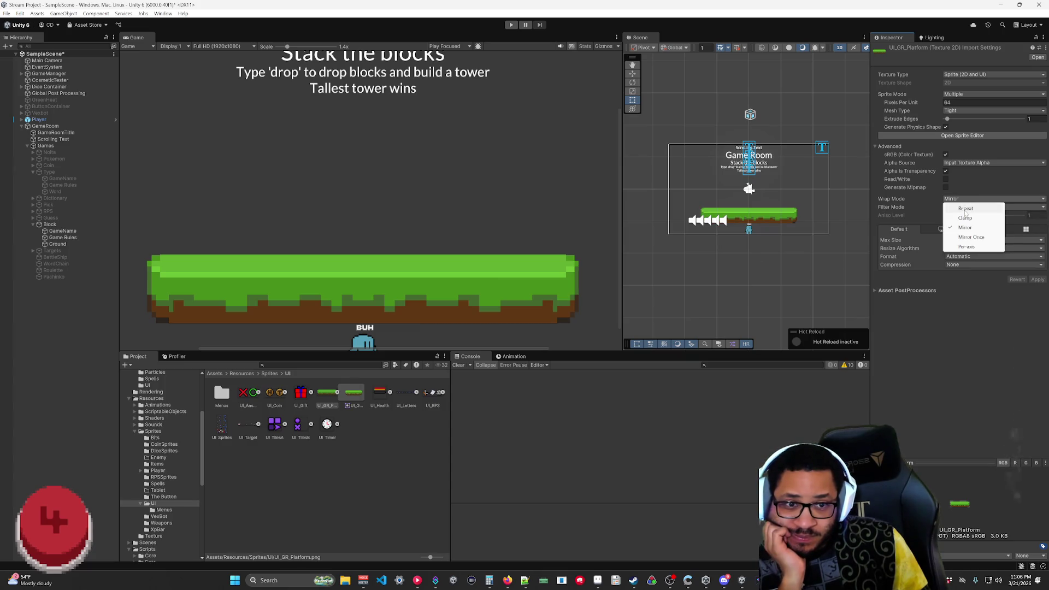
left_click(965, 210)
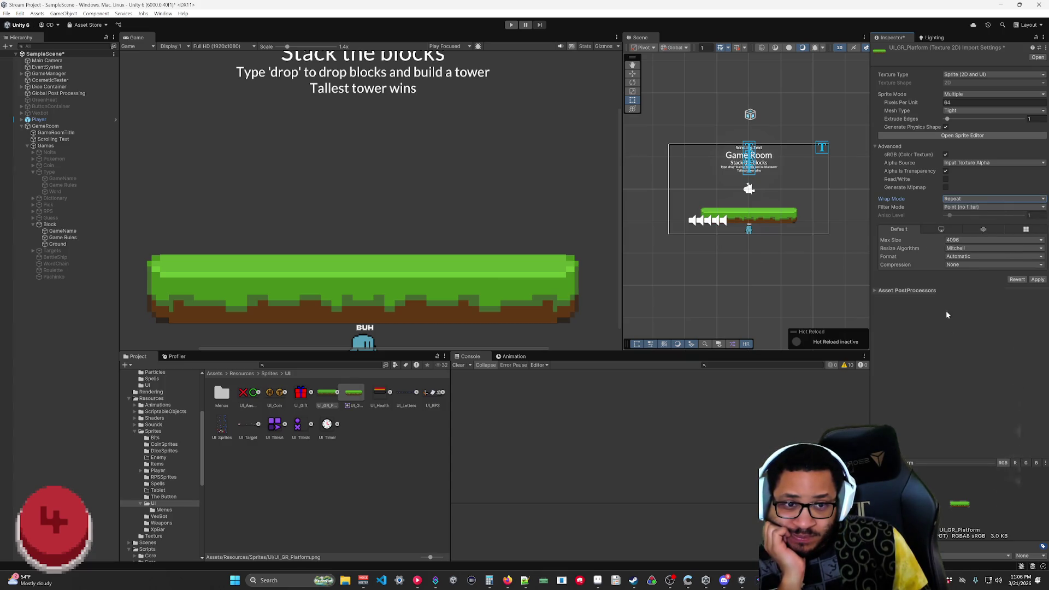
left_click(1038, 280)
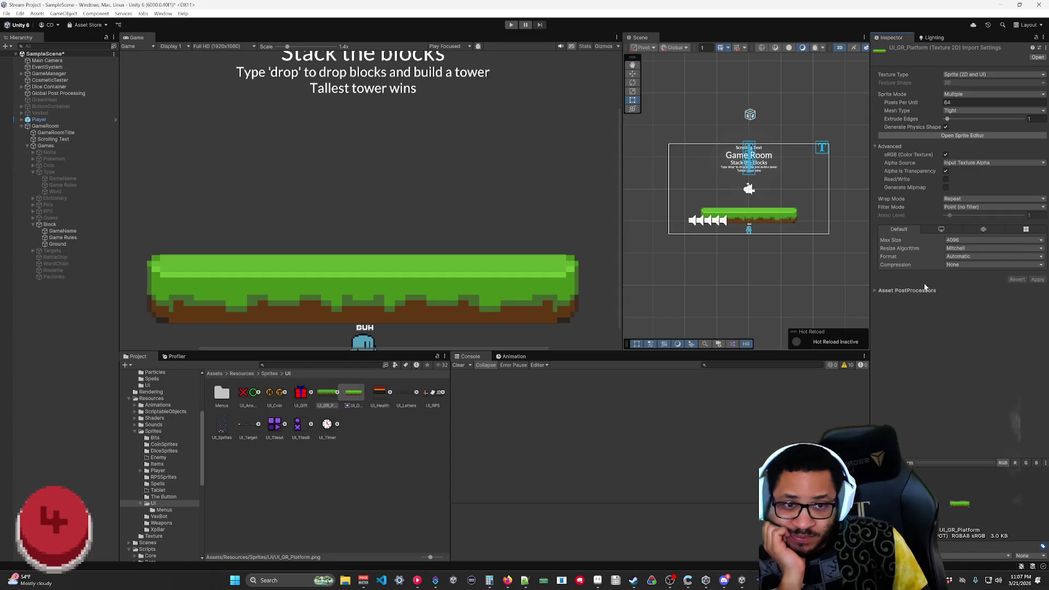
left_click(954, 113)
left_click(954, 127)
left_click(954, 94)
left_click(958, 103)
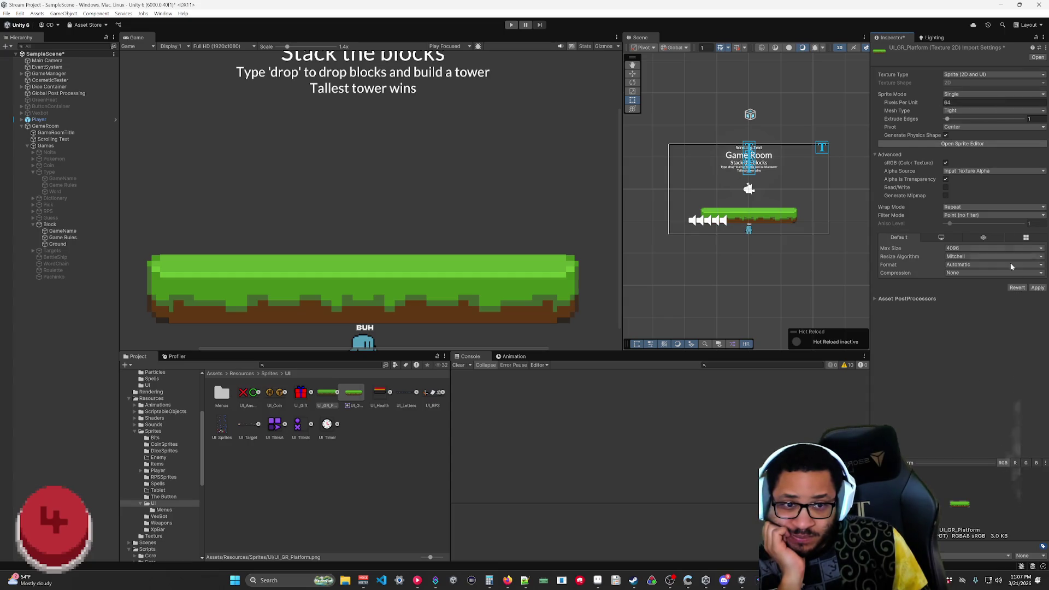
left_click(1034, 290)
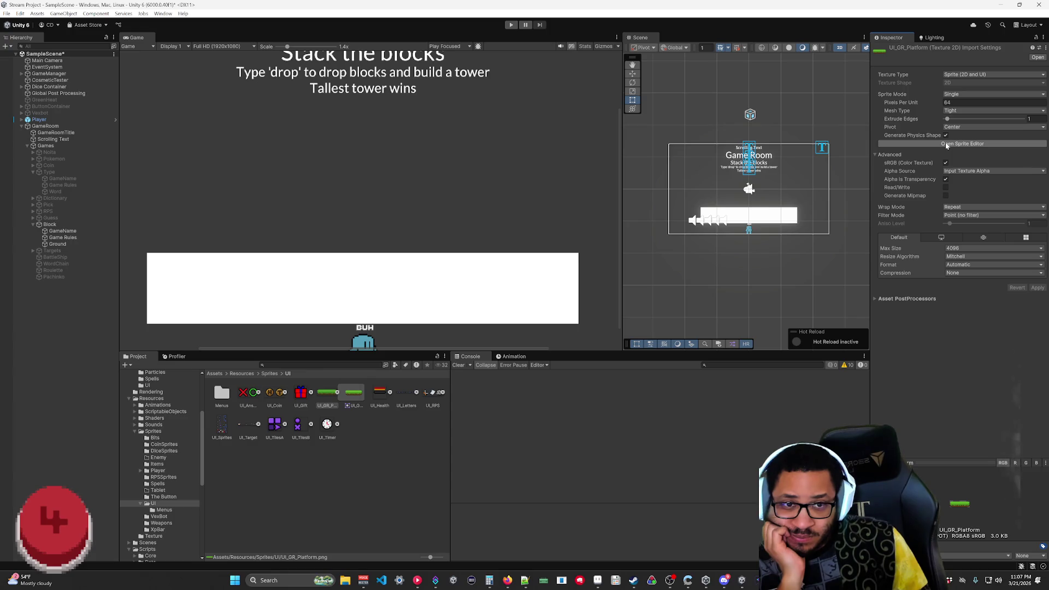
left_click(947, 146)
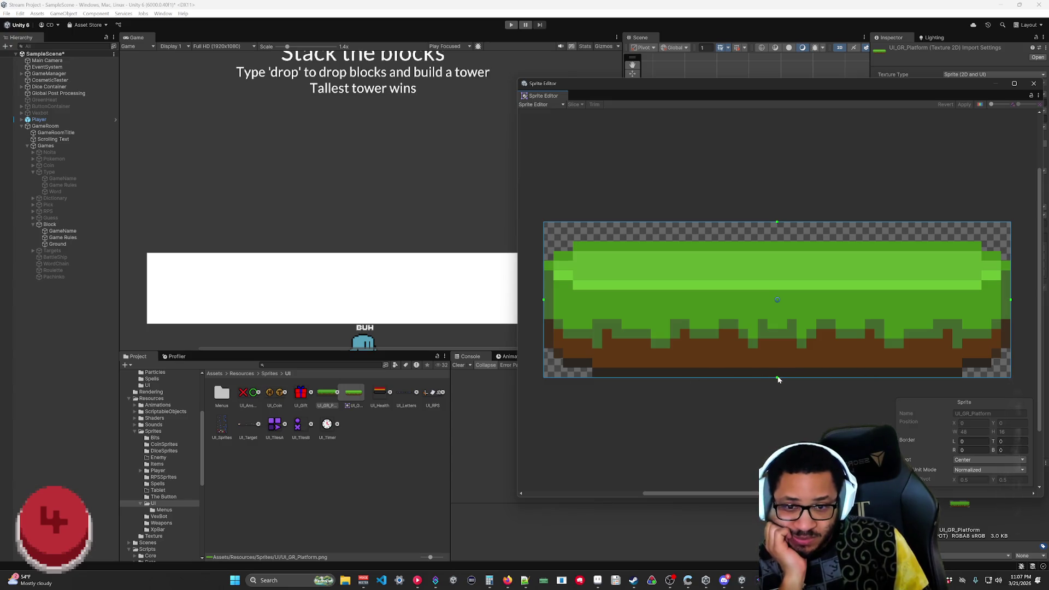
- Set the whole sprite's borders to bottom 2, top 3, left 6, right 6, and apply
left_click_drag(775, 377, 780, 361)
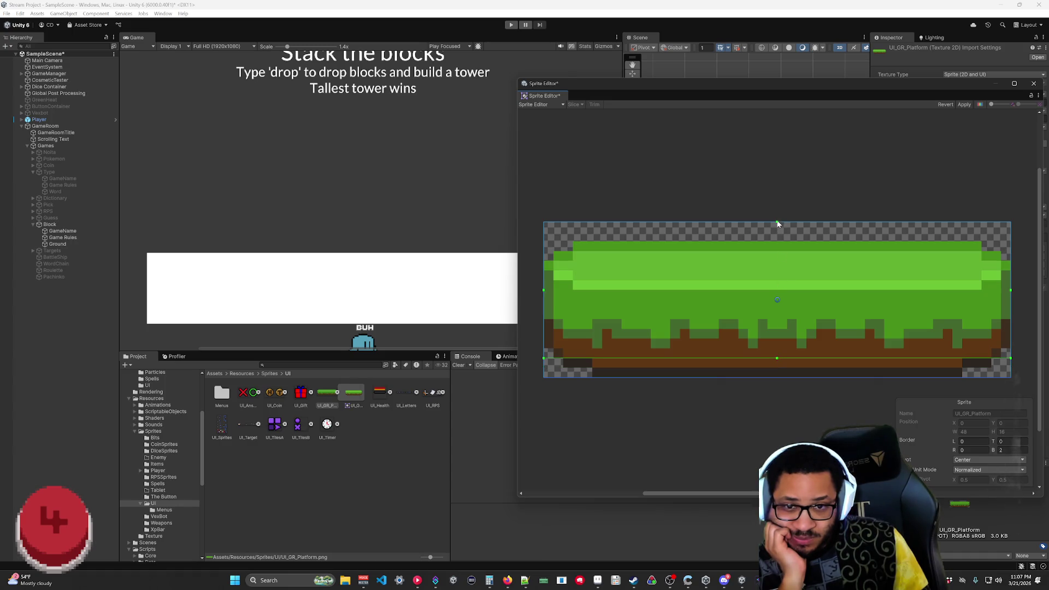
mouse_move(781, 272)
left_mouse_down()
mouse_move(780, 291)
mouse_move(779, 251)
left_mouse_up()
left_click_drag(550, 306, 602, 304)
mouse_move(1010, 306)
left_mouse_down()
mouse_move(926, 306)
mouse_move(951, 306)
left_mouse_up()
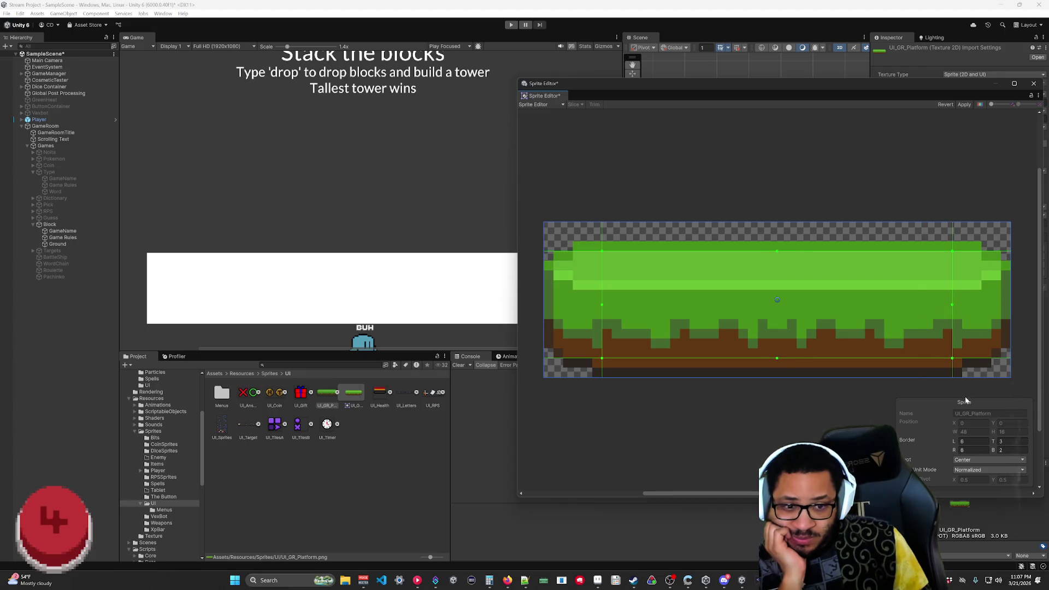
left_click(971, 106)
left_click(1033, 83)
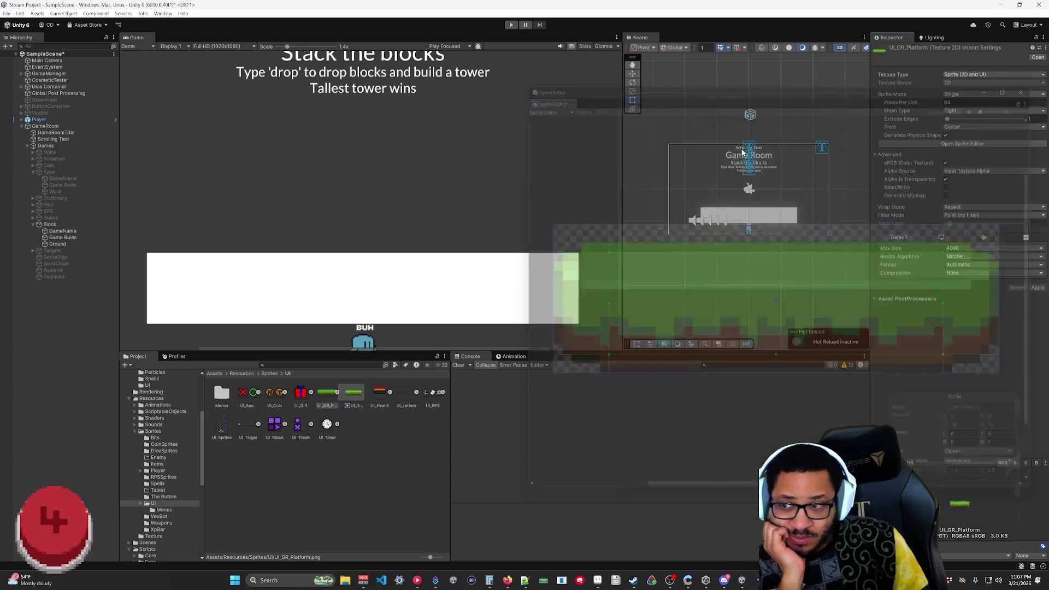
- Reassign the platform sprite to Ground and raise the texture's edge extrusion to 7
left_click(694, 218)
left_click(693, 218)
mouse_move(353, 391)
left_mouse_down()
mouse_move(710, 273)
mouse_move(989, 200)
left_mouse_up()
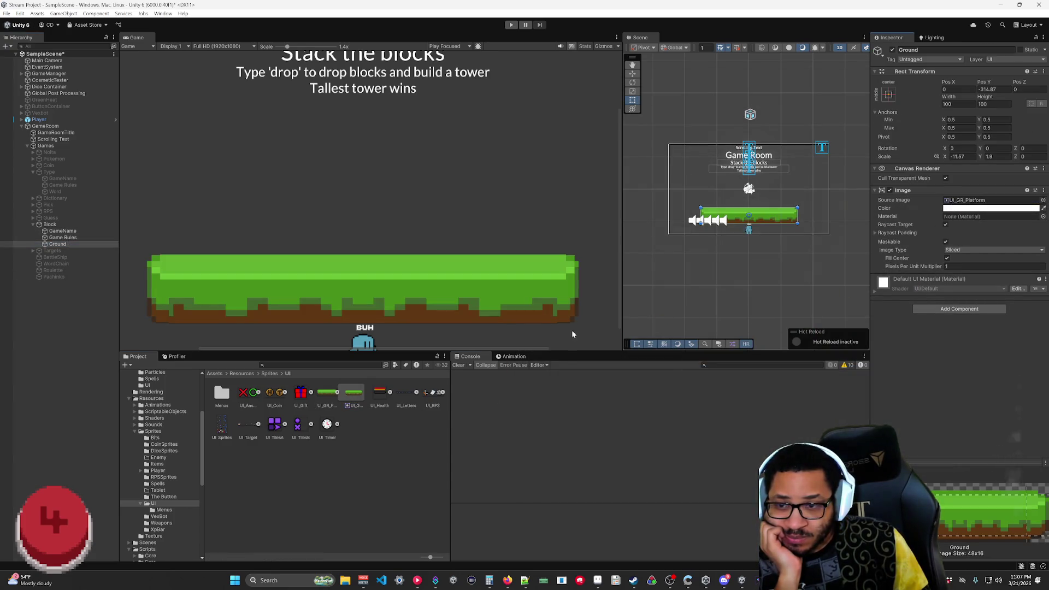
left_click(324, 396)
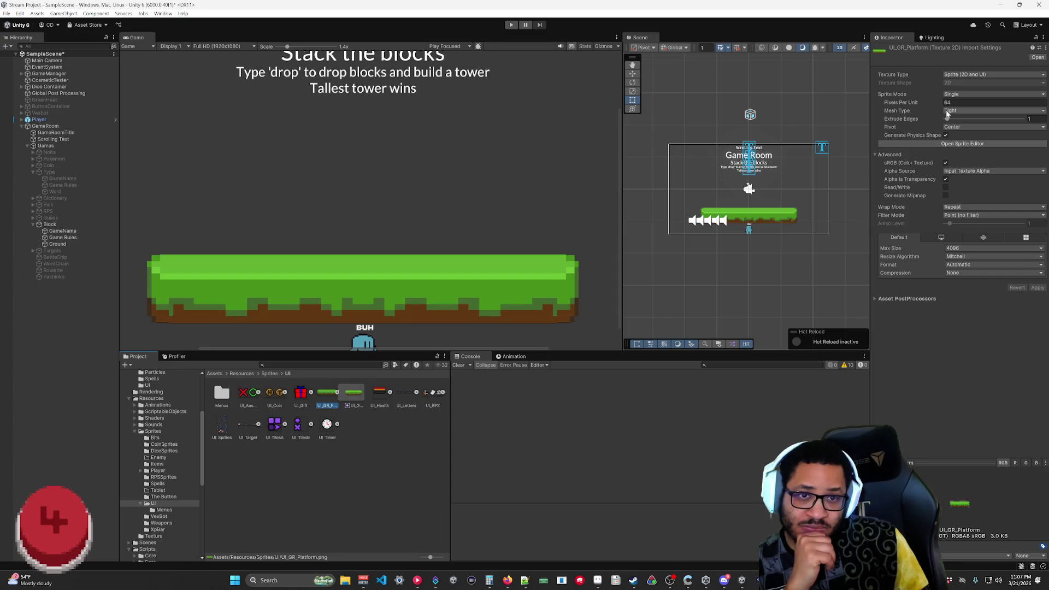
mouse_move(947, 119)
left_mouse_down()
mouse_move(962, 120)
mouse_move(948, 125)
left_mouse_up()
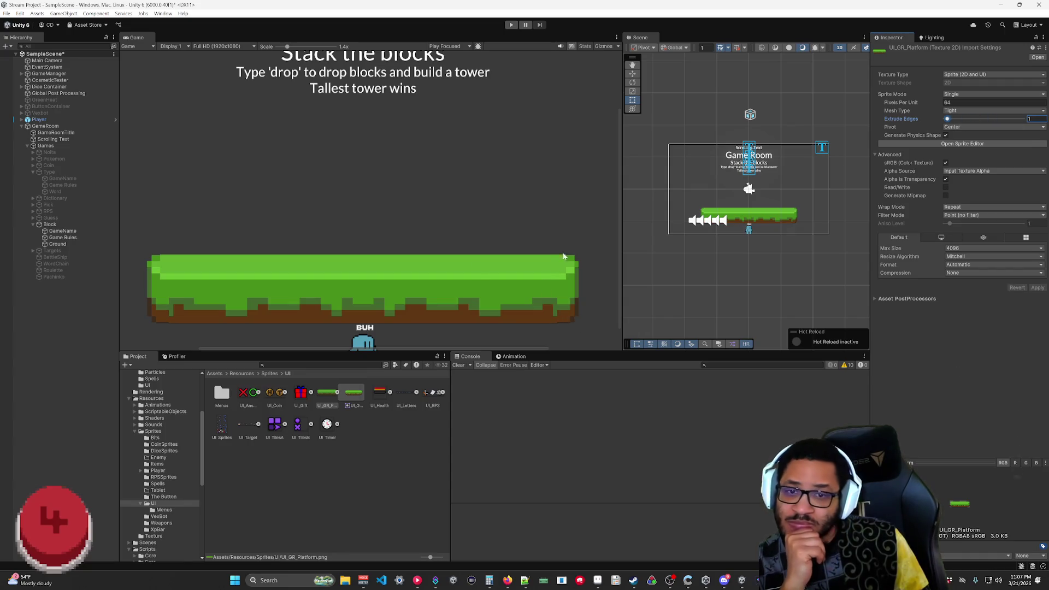
- Make Ground slightly wider and thinner, then set its Pos Y to -281-261.5
left_click(61, 244)
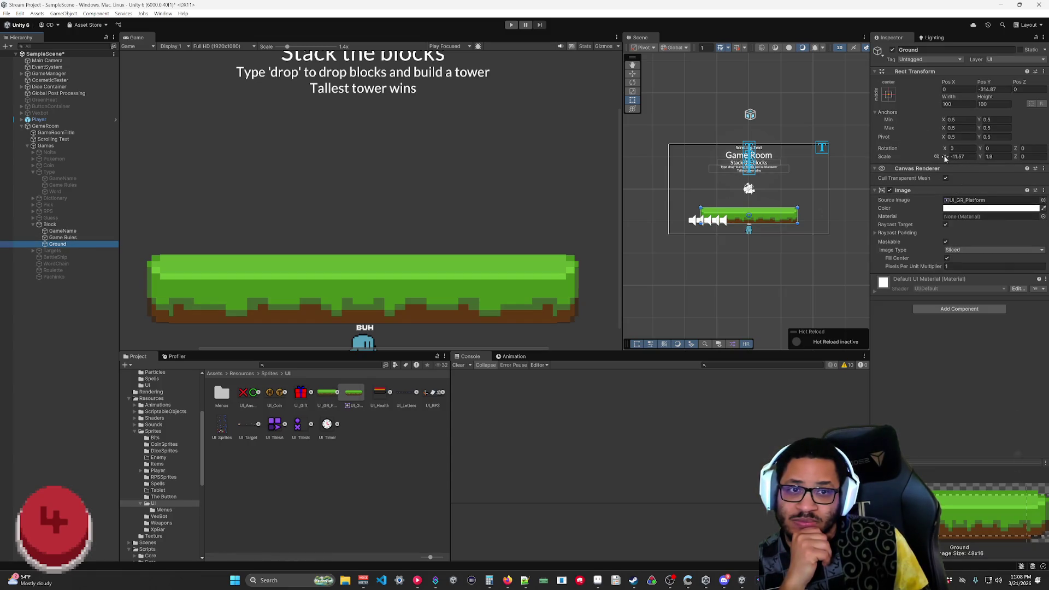
mouse_move(950, 97)
left_mouse_down()
mouse_move(852, 125)
mouse_move(569, 171)
mouse_move(1015, 152)
mouse_move(198, 180)
mouse_move(465, 78)
left_mouse_up()
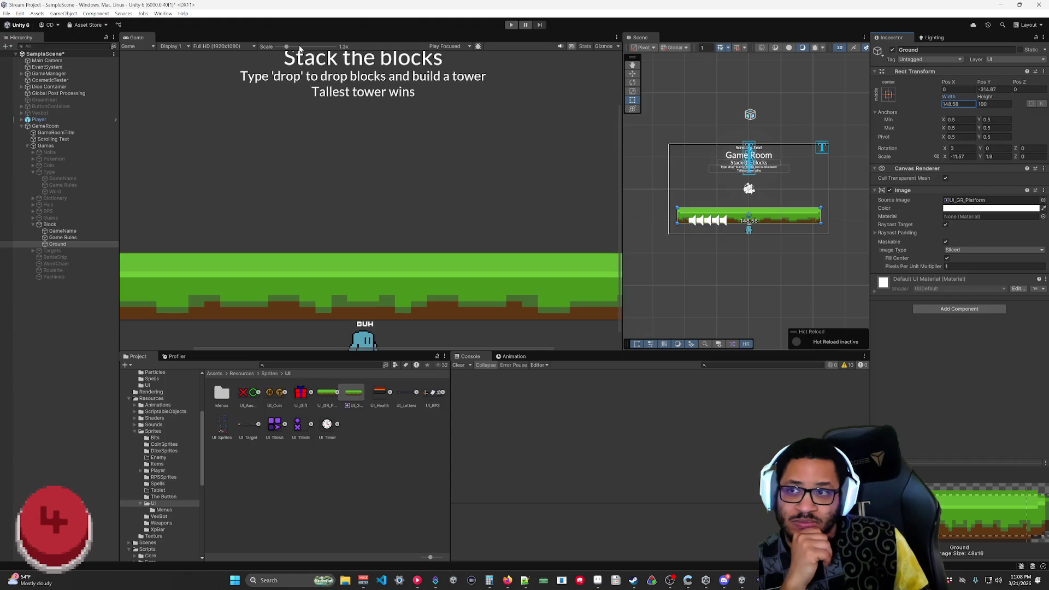
left_click_drag(286, 48, 259, 50)
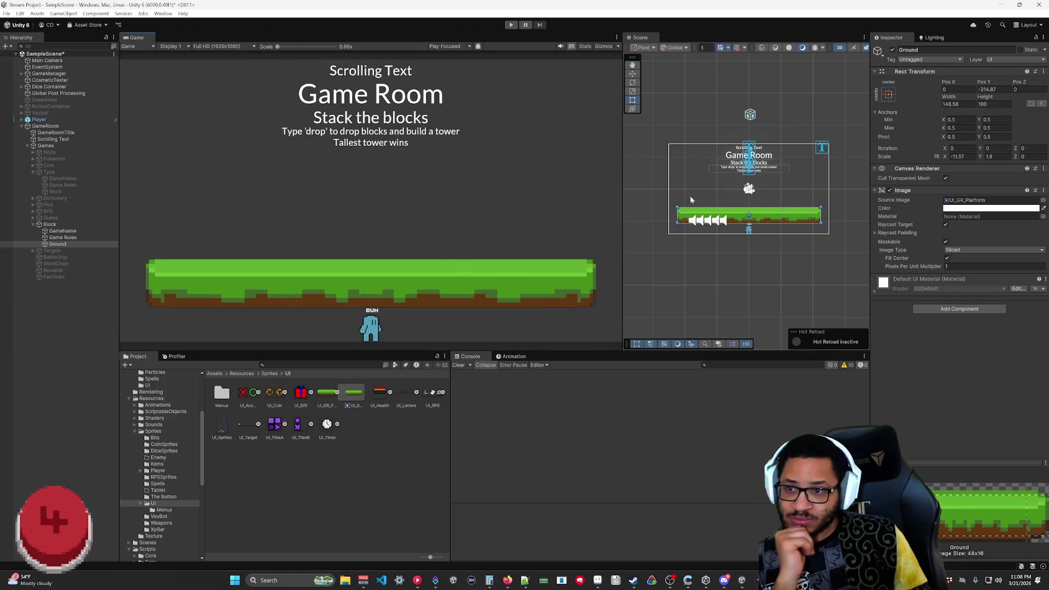
mouse_move(979, 157)
left_mouse_down()
mouse_move(929, 158)
mouse_move(979, 158)
left_mouse_up()
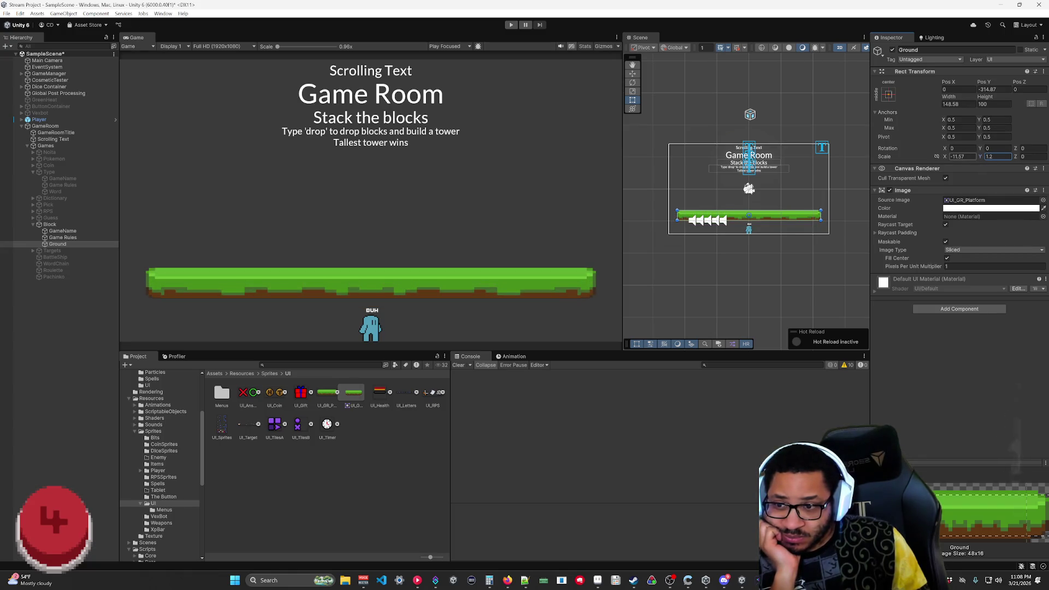
left_click(946, 158)
left_click(986, 89)
type("-281-261.5")
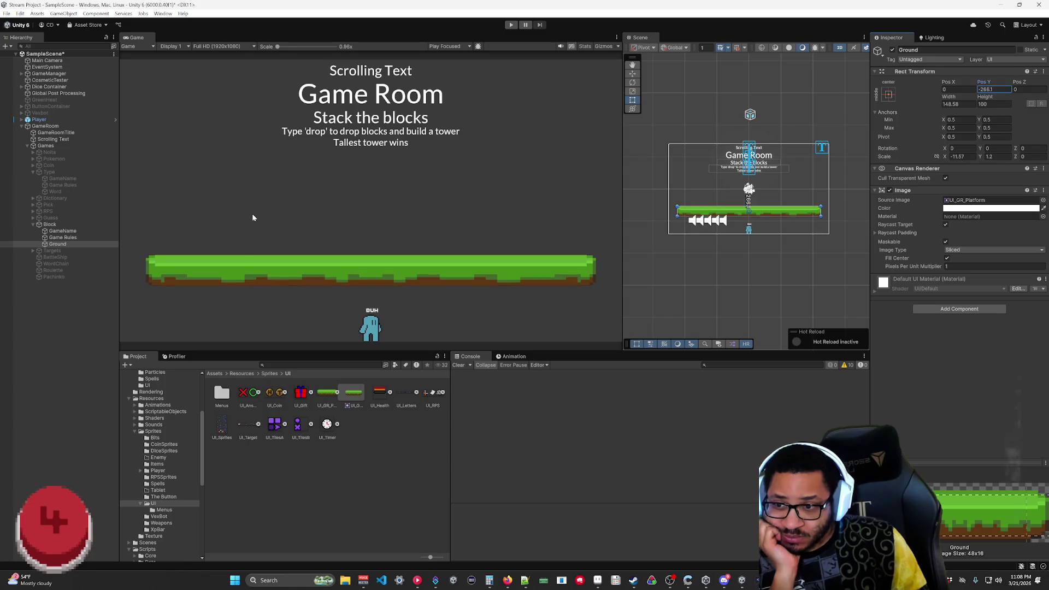
key("Return")
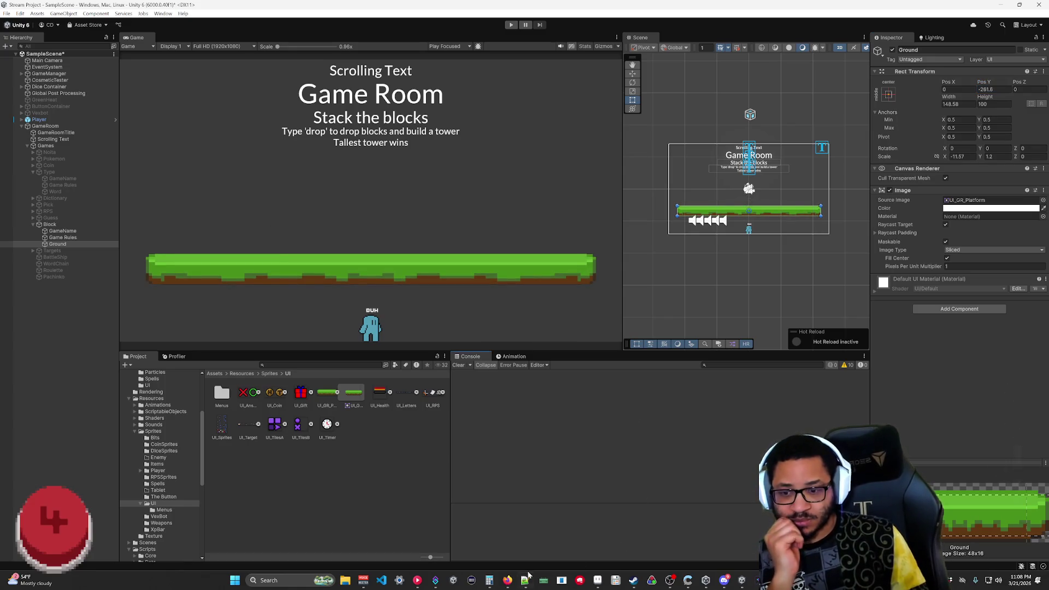
- Search Firefox for 'unity 9 slicing' and open the Unity Manual 9-slicing page
mouse_move(507, 579)
left_click(464, 541)
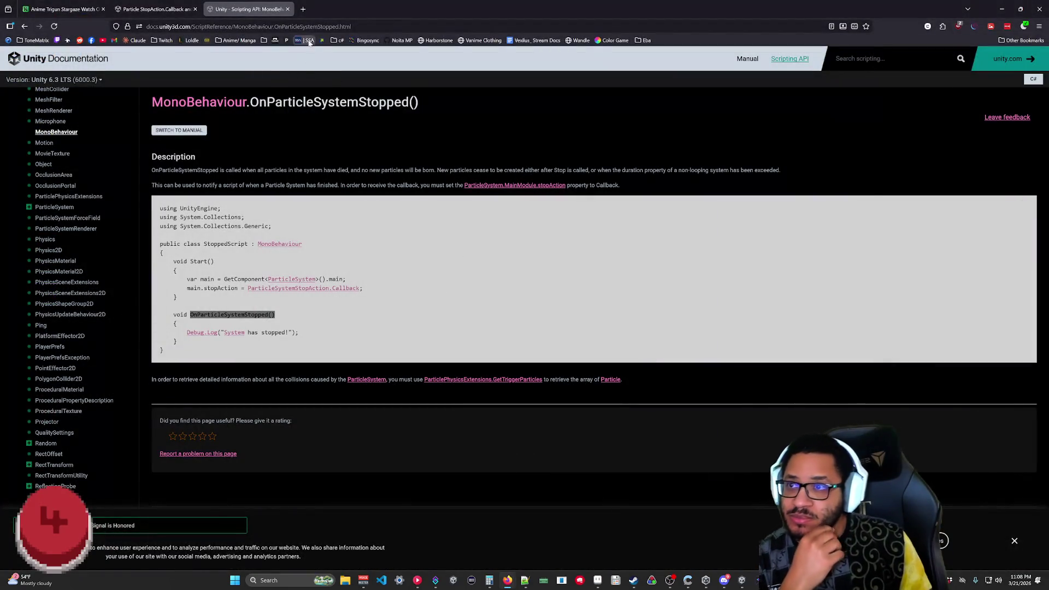
key("ctrl+l")
type("unity 9 slicing")
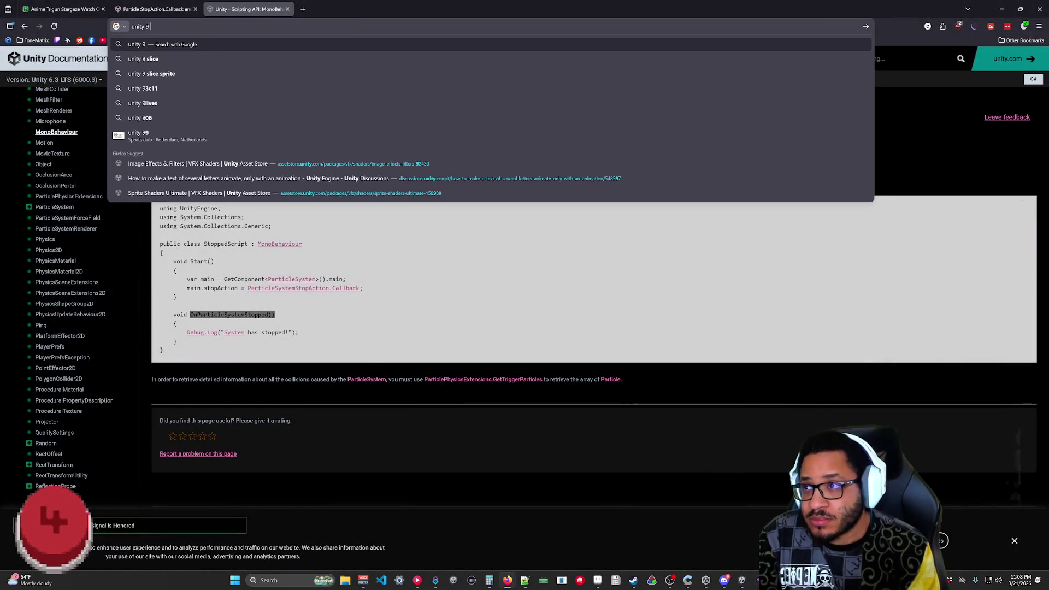
key("Return")
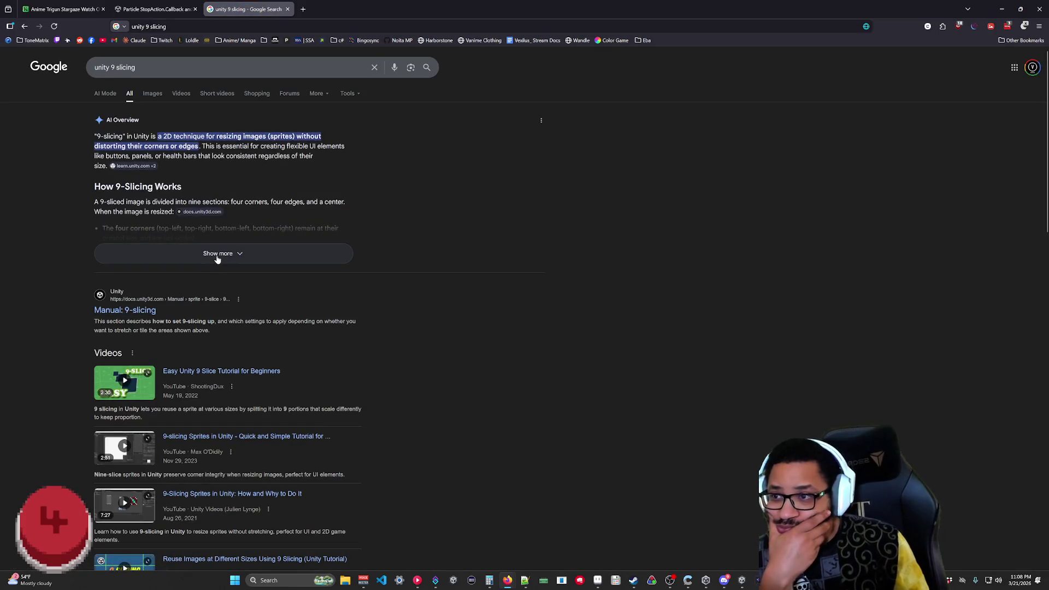
left_click(138, 316)
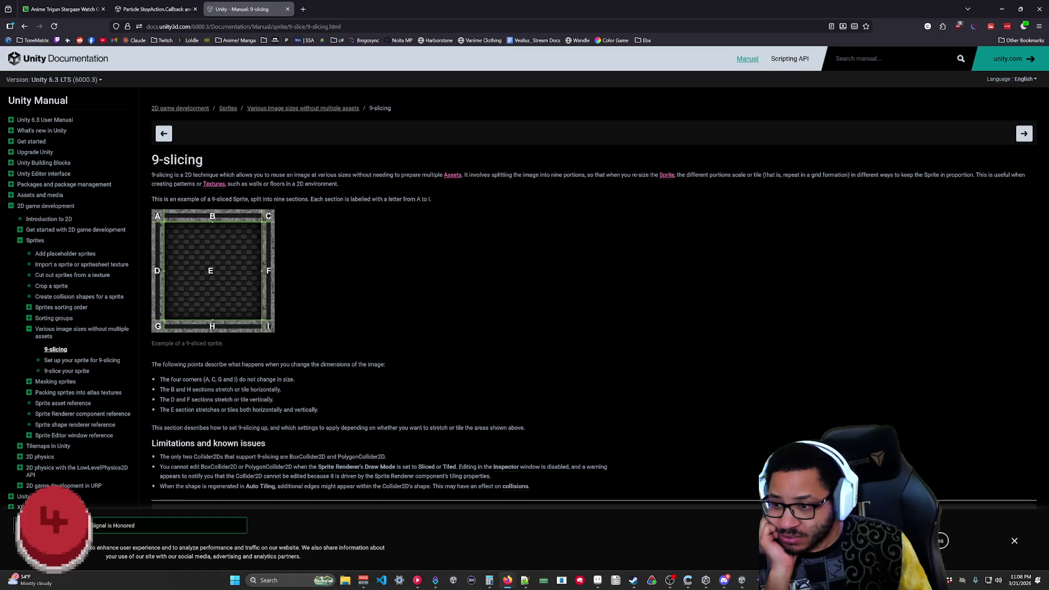
- Skim the 9-slicing manual page, then minimize the browser to return to Unity
scroll(201, 251, "down", 3)
scroll(212, 180, "up", 3)
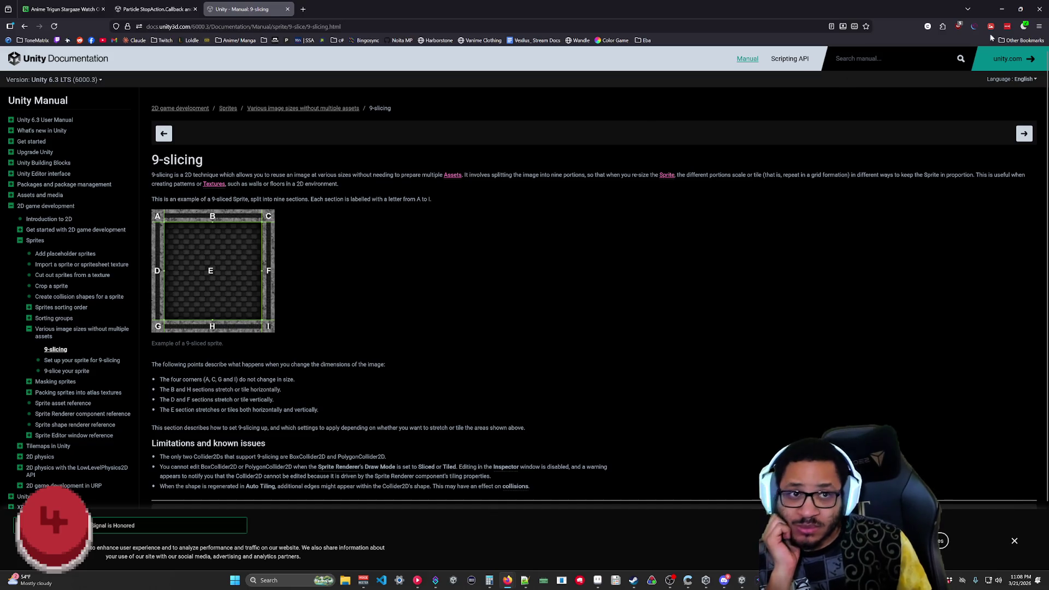
left_click(1017, 10)
left_click(984, 29)
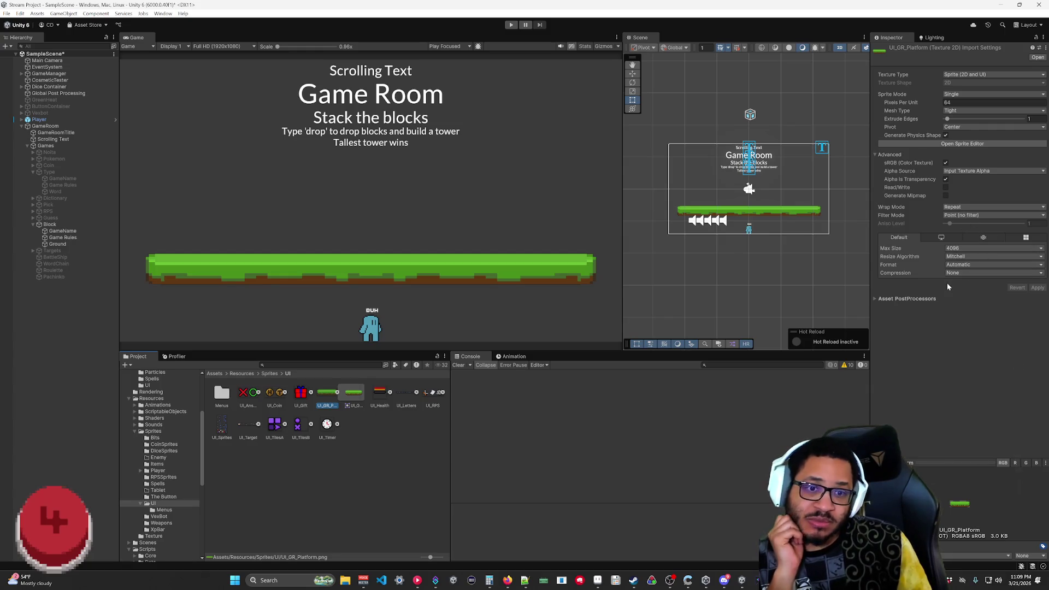
- In the Sprite Editor, set UI_GR_Platform's borders to L3, T4, R3, B3 and apply
left_click(963, 144)
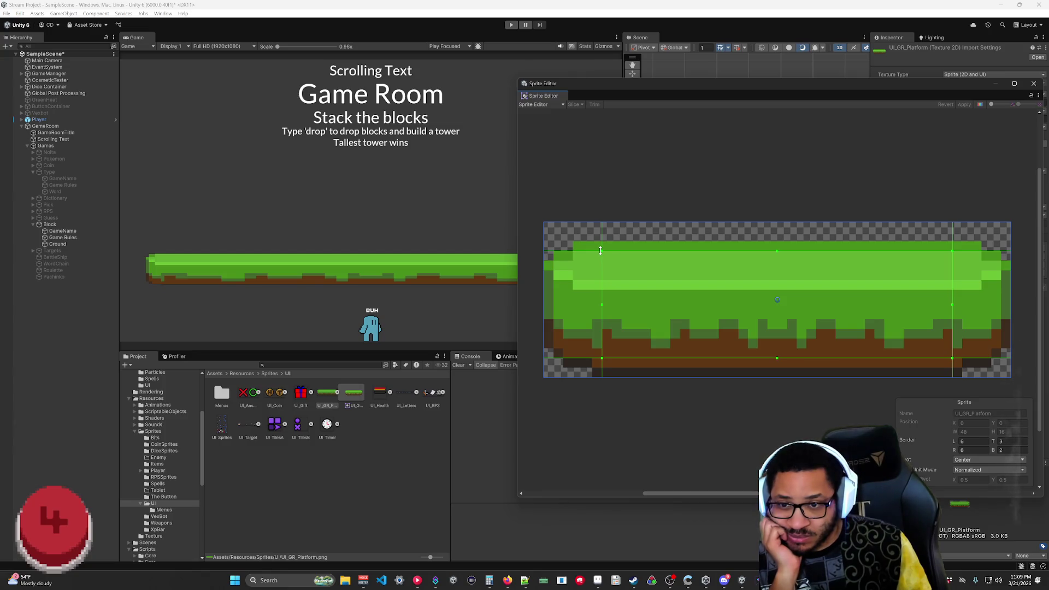
mouse_move(572, 251)
left_mouse_down()
mouse_move(572, 262)
mouse_move(582, 255)
mouse_move(573, 256)
left_mouse_up()
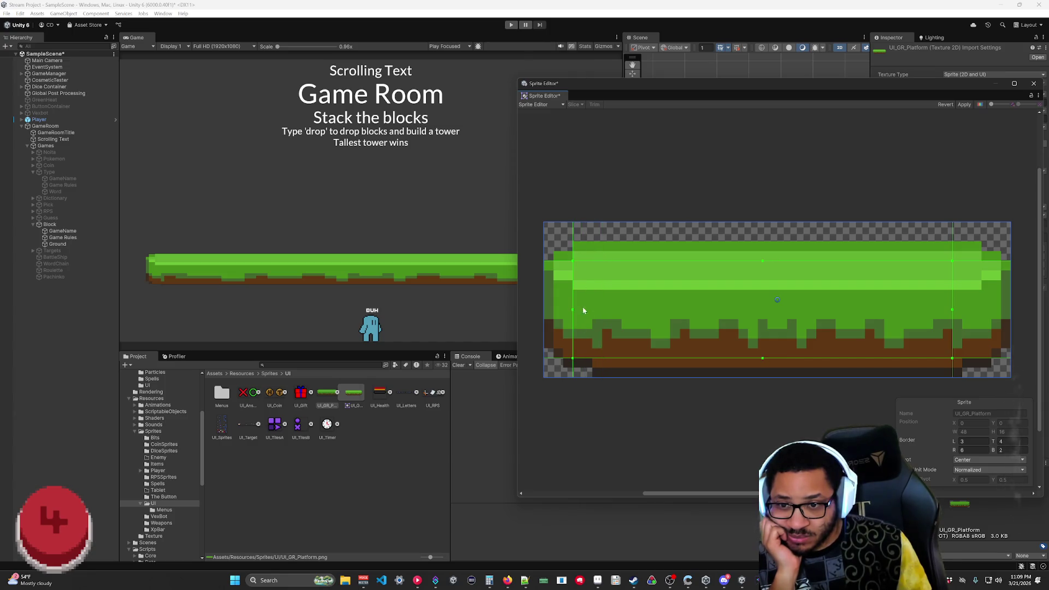
left_click_drag(581, 353, 580, 352)
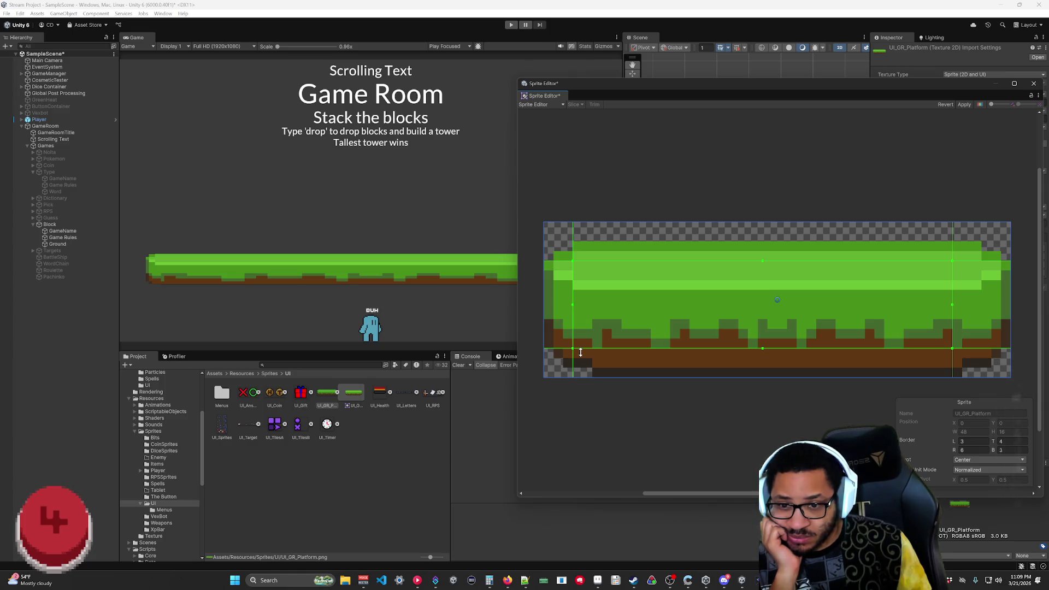
left_click_drag(952, 331, 982, 332)
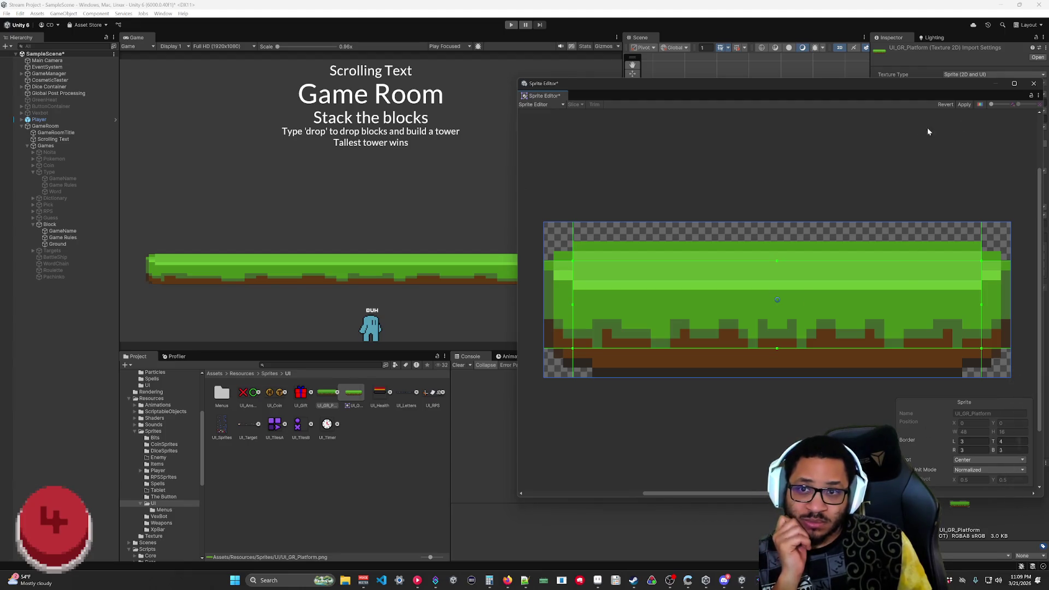
left_click(965, 105)
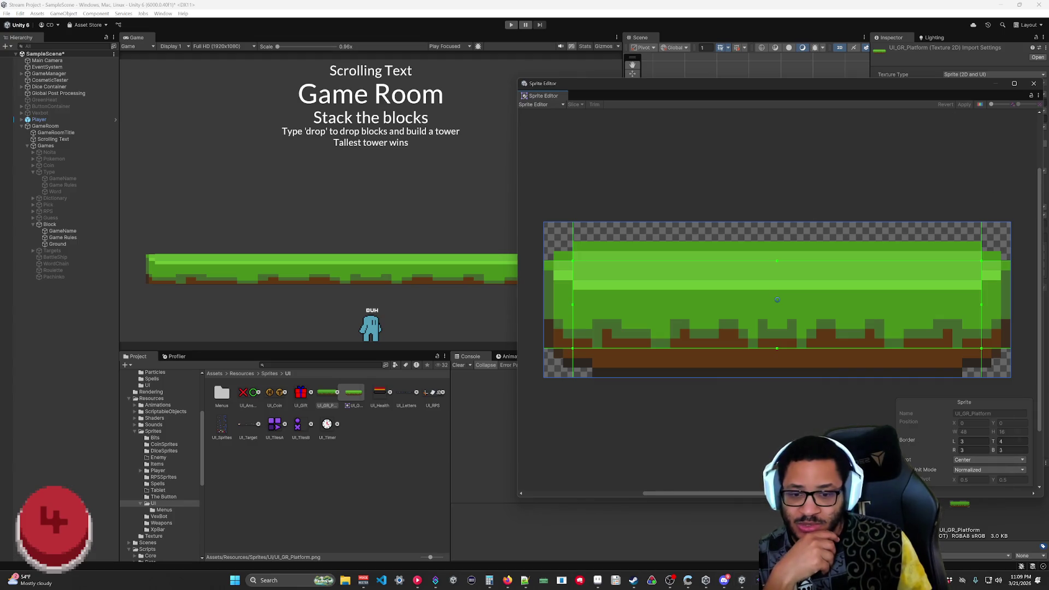
- Open the manual's 'Set up your sprite for 9-slicing' page, then return to the Unity editor
mouse_move(508, 580)
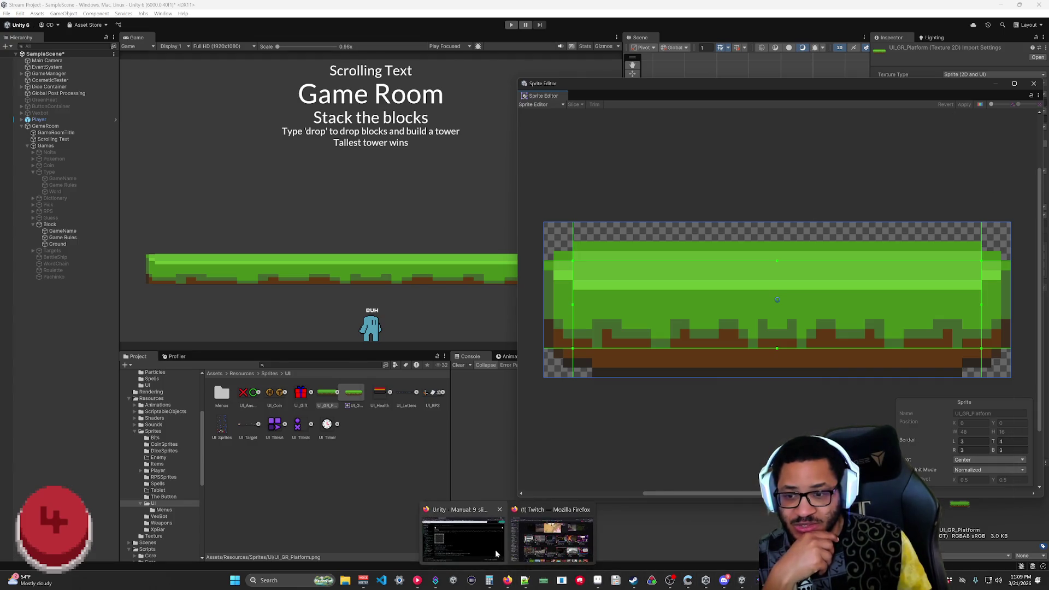
left_click(495, 550)
scroll(335, 396, "down", 2)
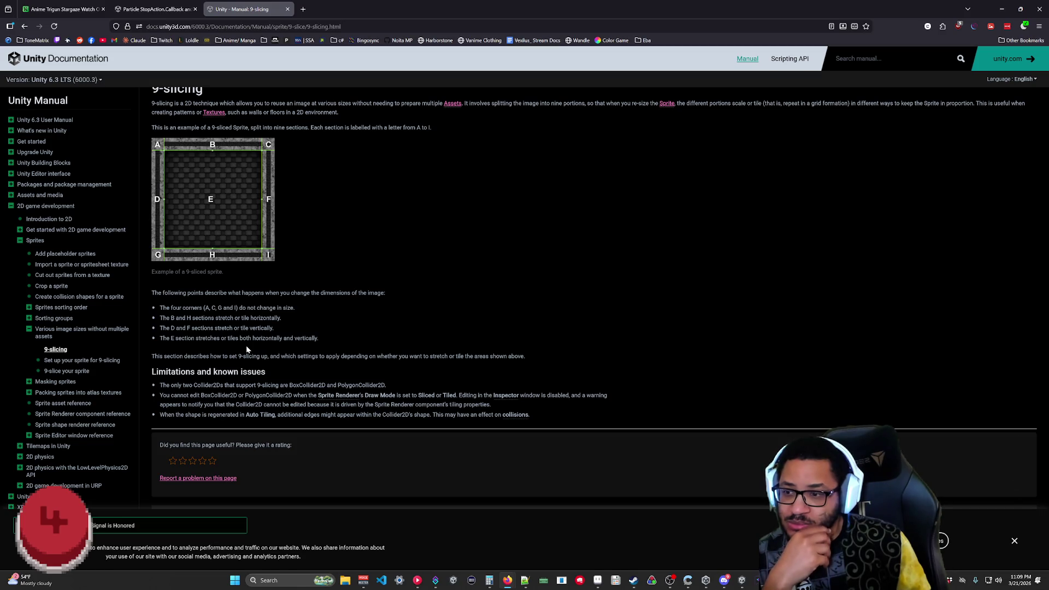
scroll(246, 350, "up", 2)
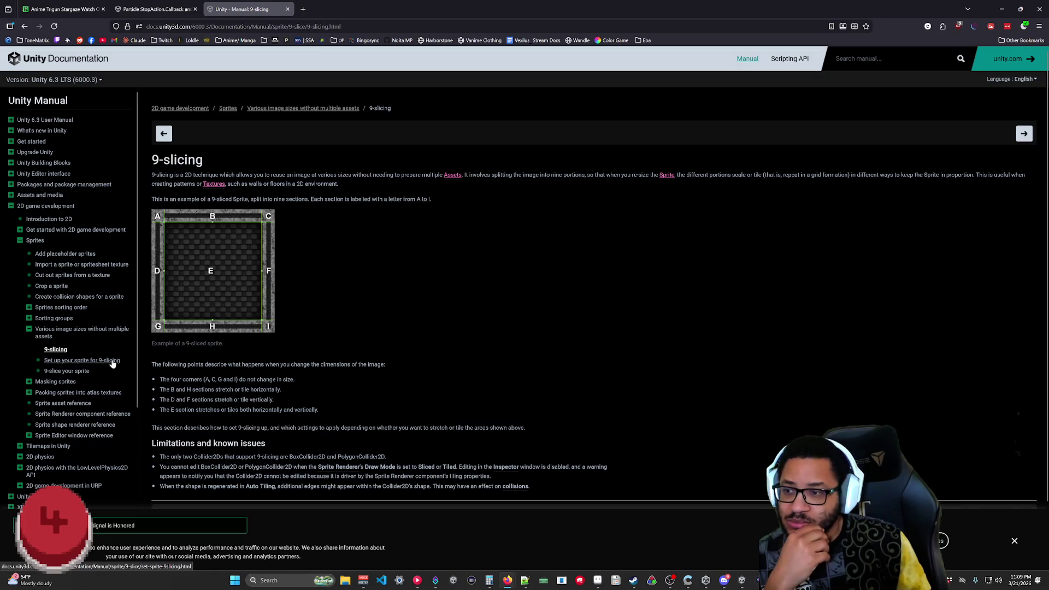
left_click(112, 362)
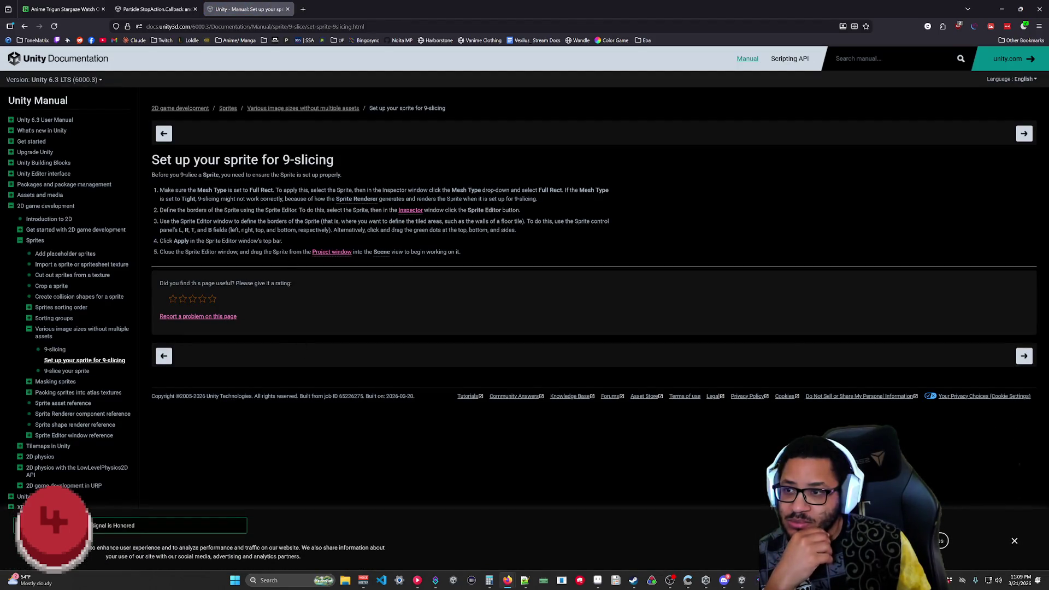
key("alt+Tab")
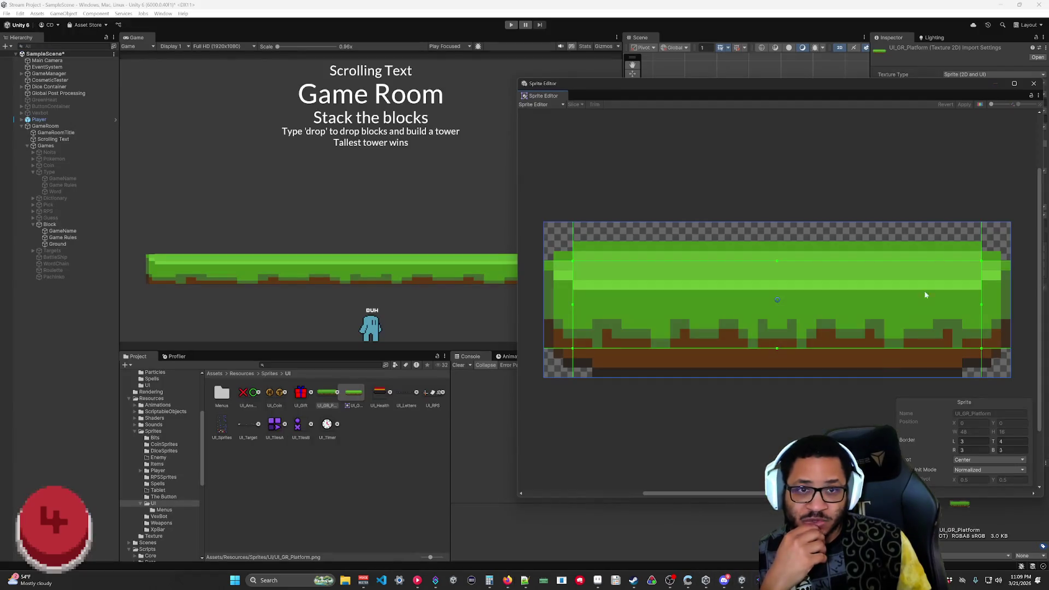
- Close the Sprite Editor and apply Full Rect as UI_GR_Platform's Mesh Type
mouse_move(948, 93)
left_mouse_down()
mouse_move(910, 133)
mouse_move(779, 134)
left_mouse_up()
left_click(866, 124)
left_click(964, 110)
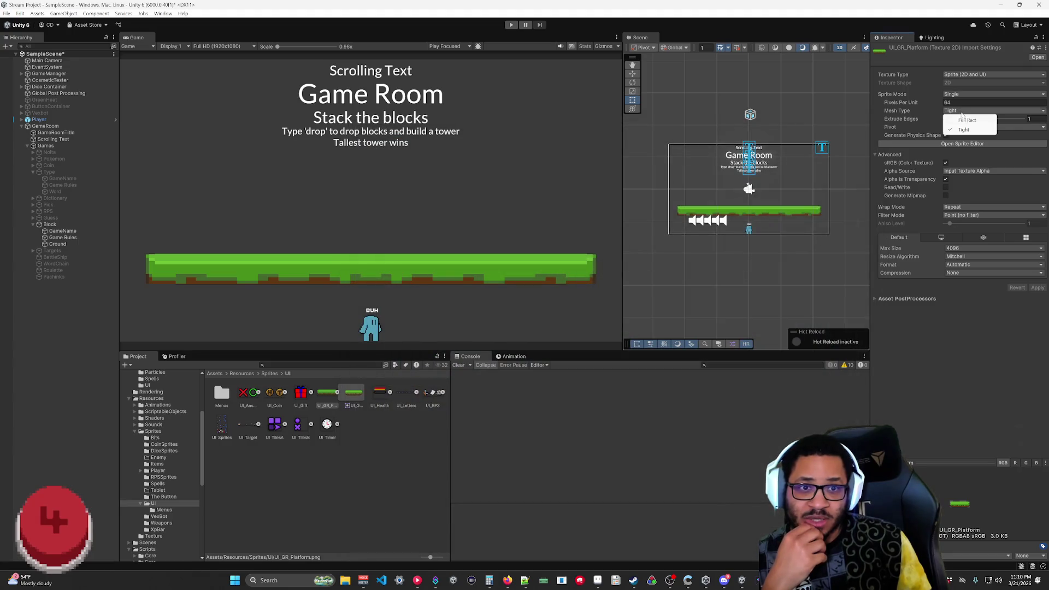
left_click(966, 120)
left_click(1037, 288)
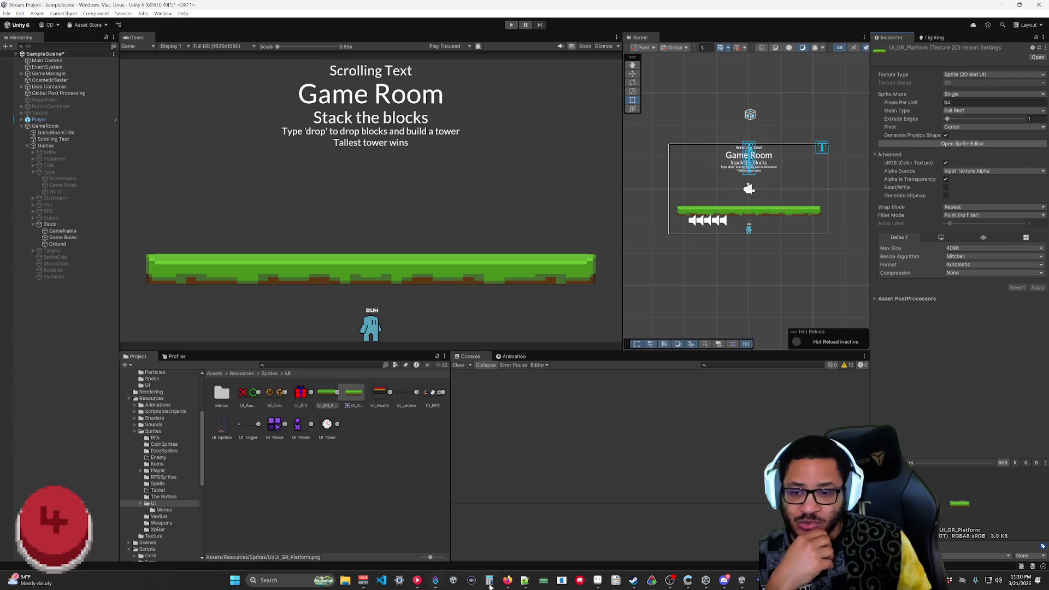
- Bring the 'Set up your sprite for 9-slicing' manual page back to the front
mouse_move(508, 580)
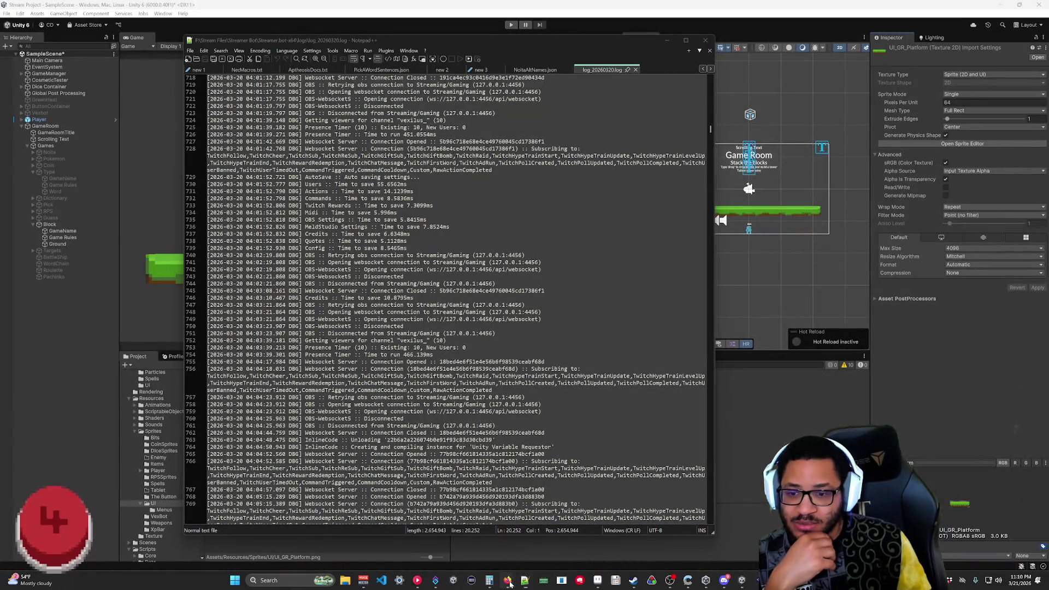
left_click(482, 553)
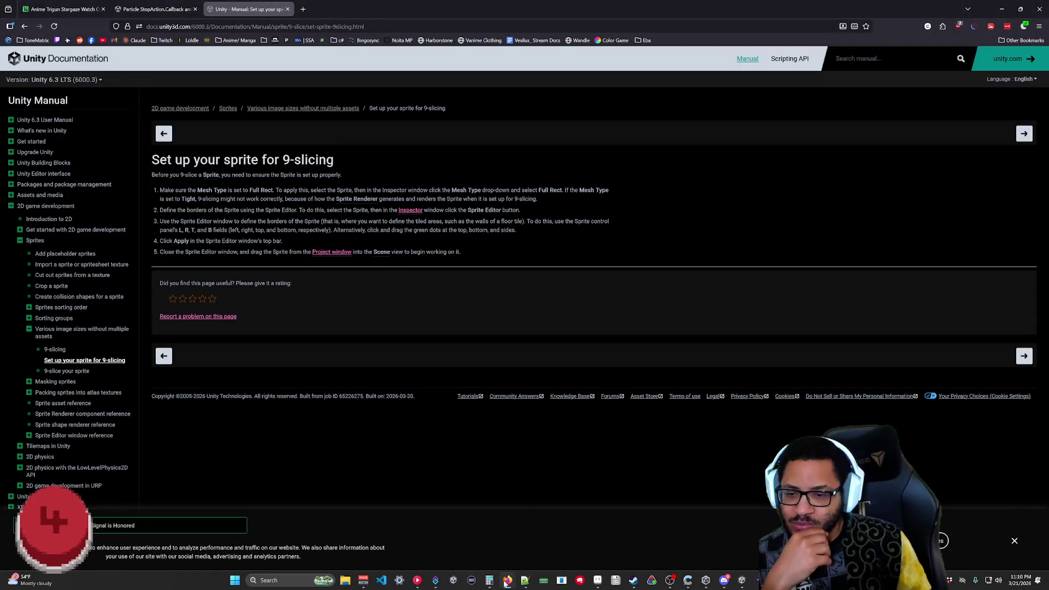
mouse_move(505, 583)
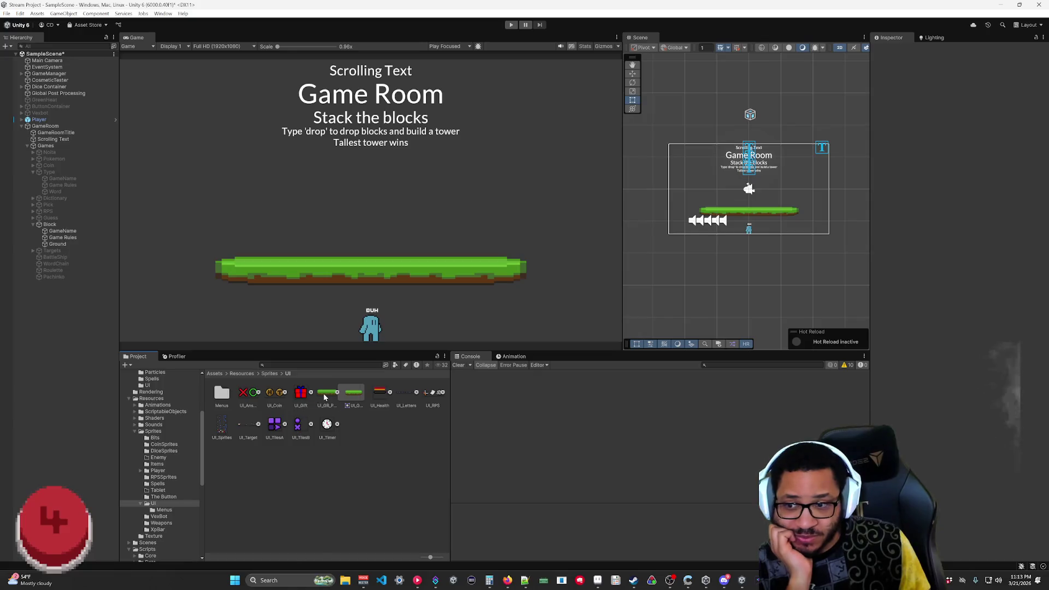
- Set UI_GR_Platform's wrap mode to Clamp and apply the import settings
left_click(960, 144)
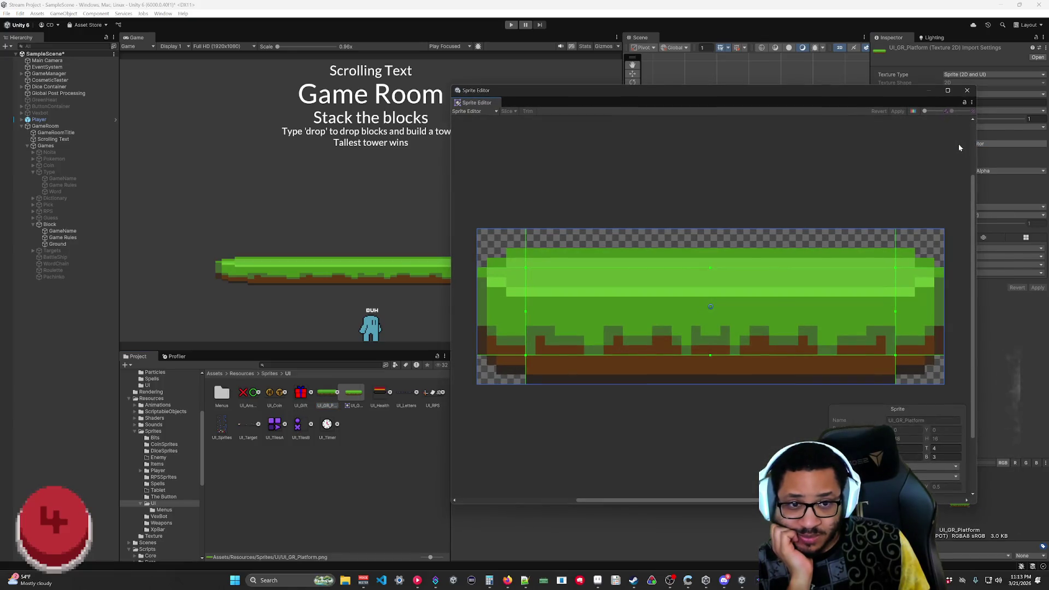
left_click_drag(885, 102, 776, 113)
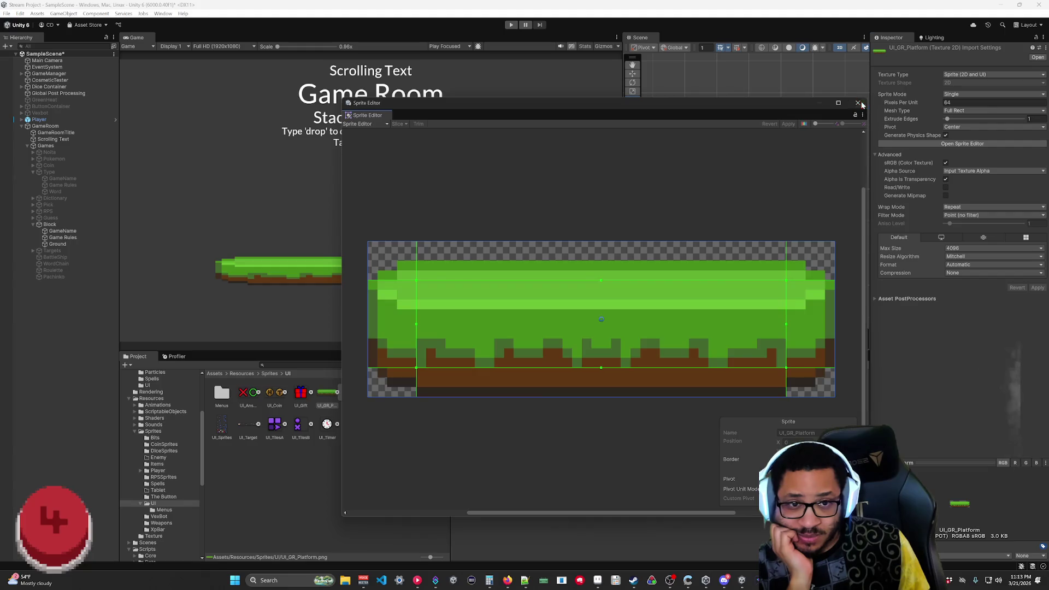
left_click(858, 104)
left_click(984, 208)
left_click(971, 227)
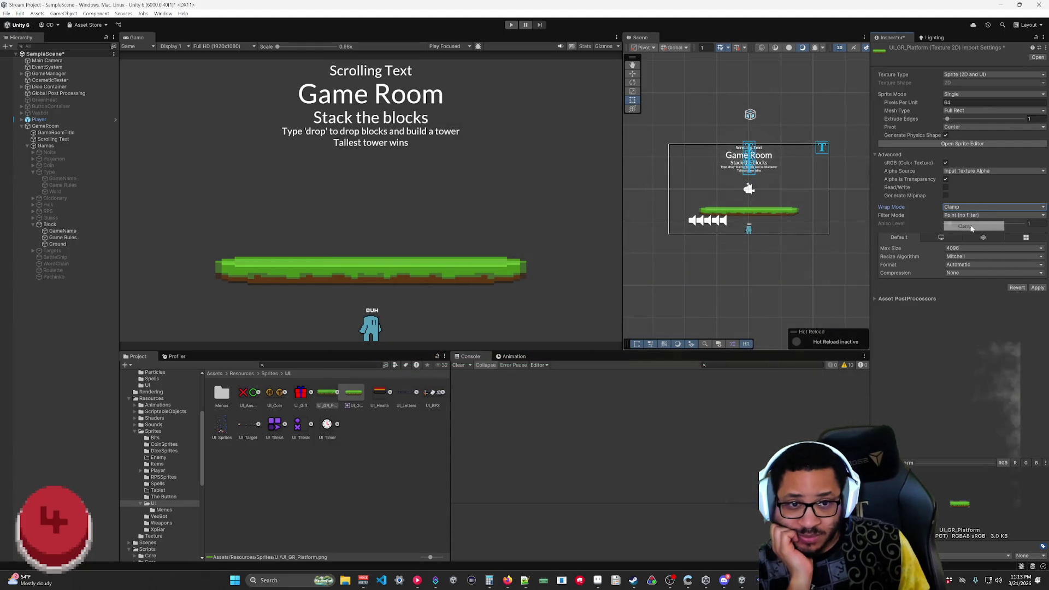
left_click(1034, 290)
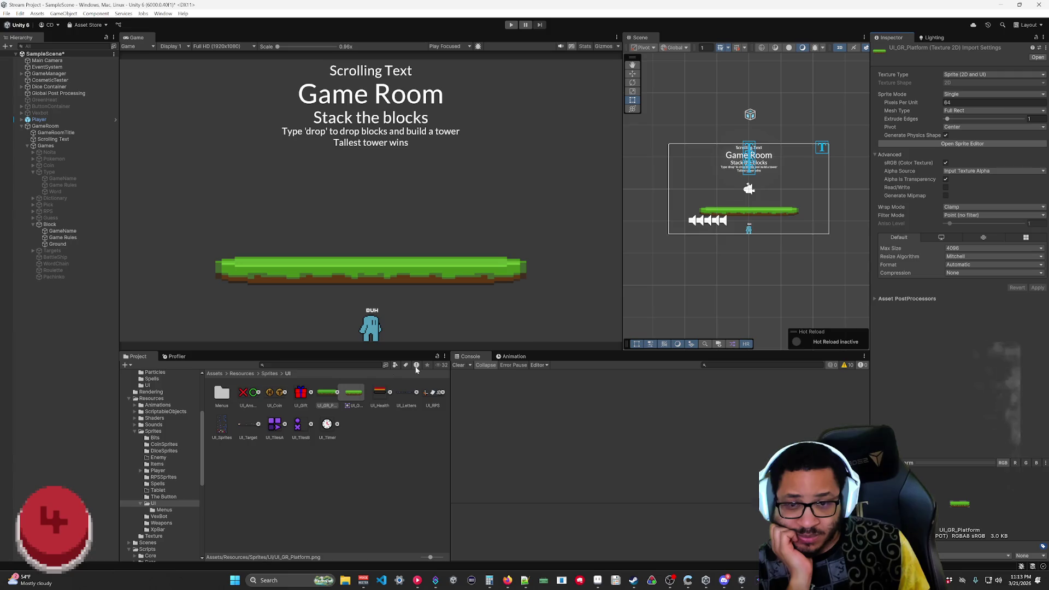
- Pull UI_GR_Platform's left and right slice borders in to 1 pixel and apply
left_click(332, 397)
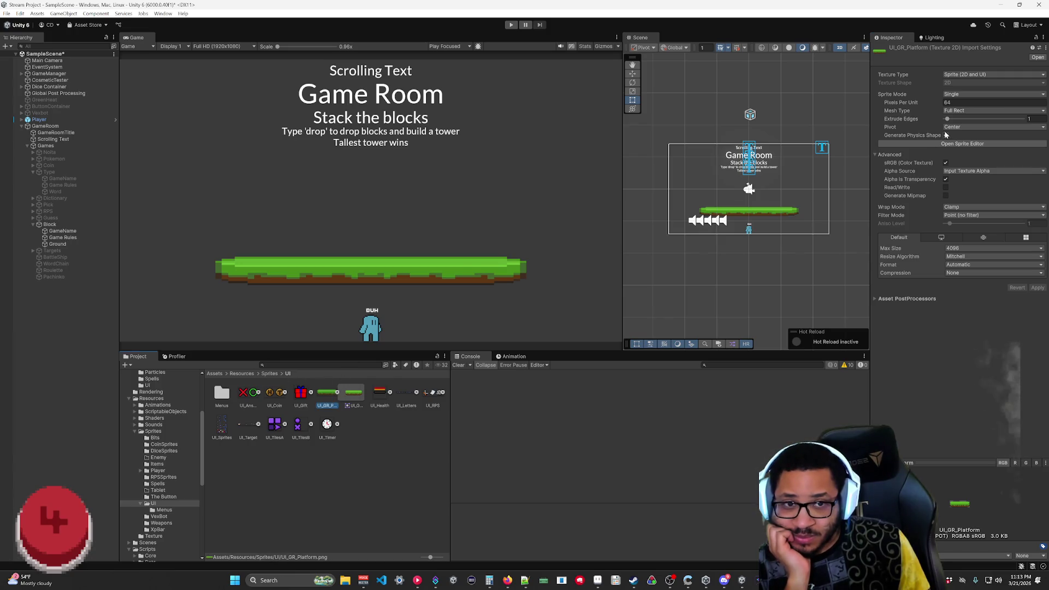
left_click(956, 144)
left_click_drag(548, 106, 705, 114)
left_click_drag(565, 311, 530, 307)
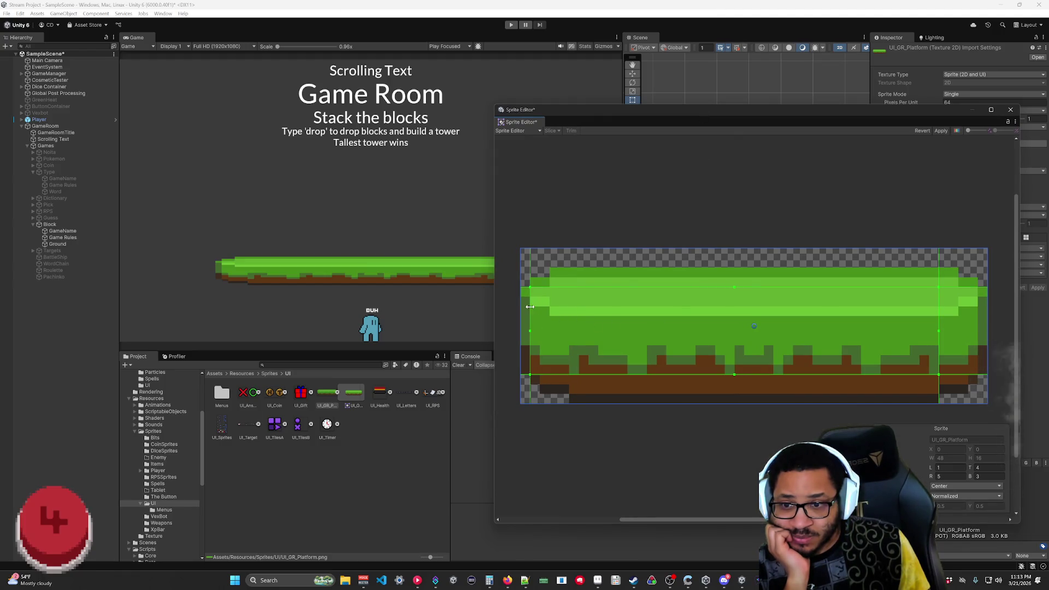
left_click(941, 131)
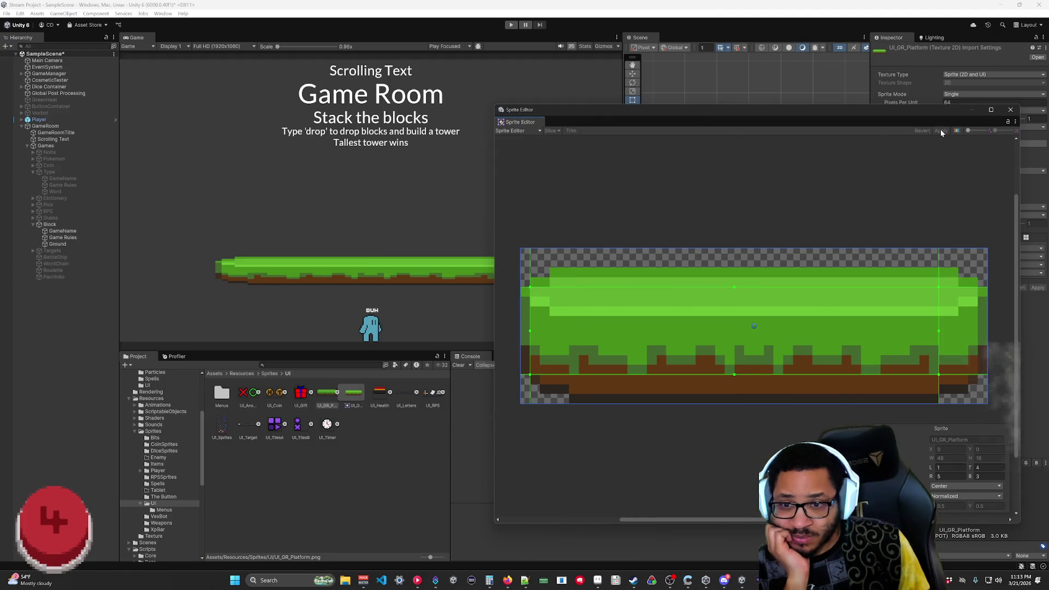
left_click_drag(939, 297, 978, 298)
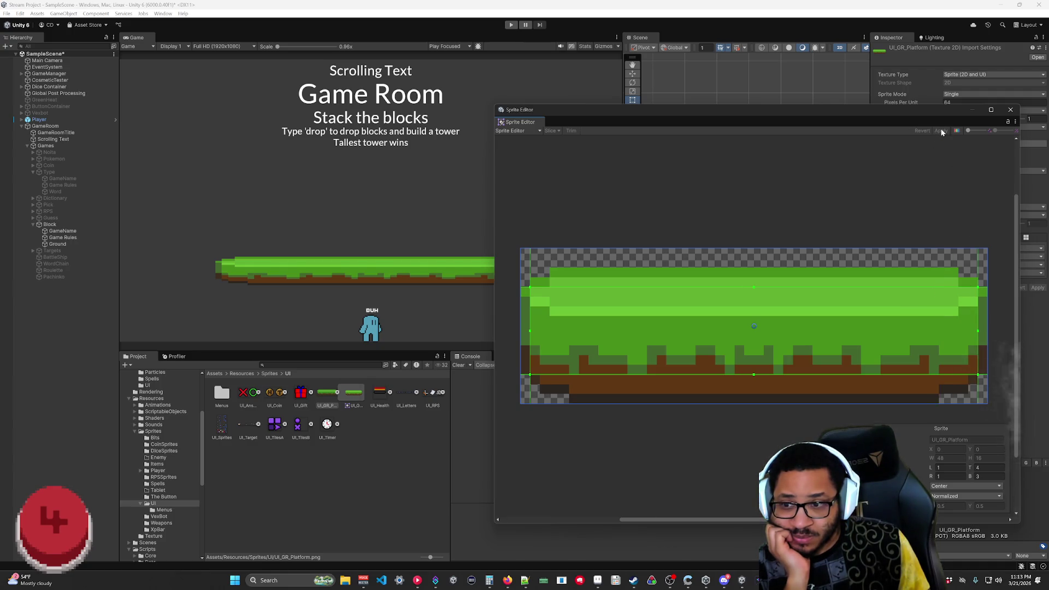
left_click(1009, 112)
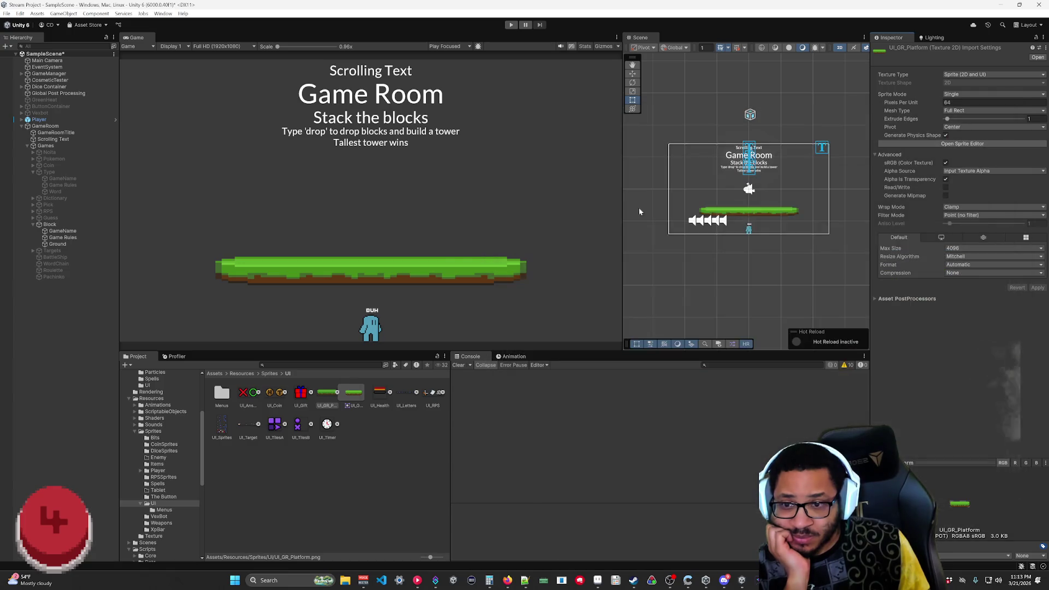
left_click(58, 244)
- Clear Ground's Source Image and reassign the UI_GR_Platform sprite to it
left_click(955, 156)
mouse_move(947, 157)
left_mouse_down()
mouse_move(968, 158)
mouse_move(936, 164)
mouse_move(975, 162)
left_mouse_up()
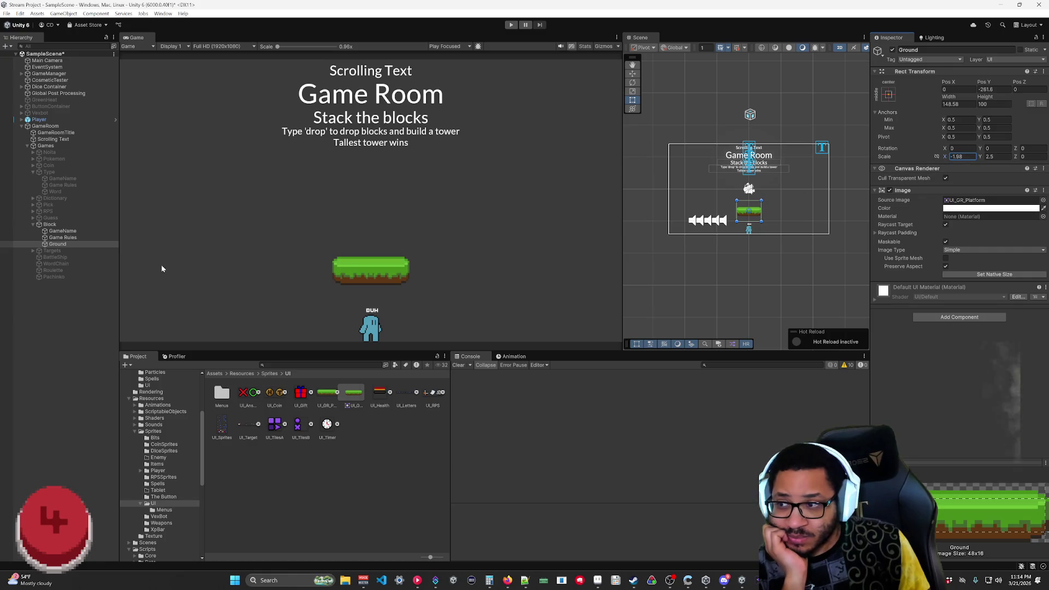
left_click(1043, 201)
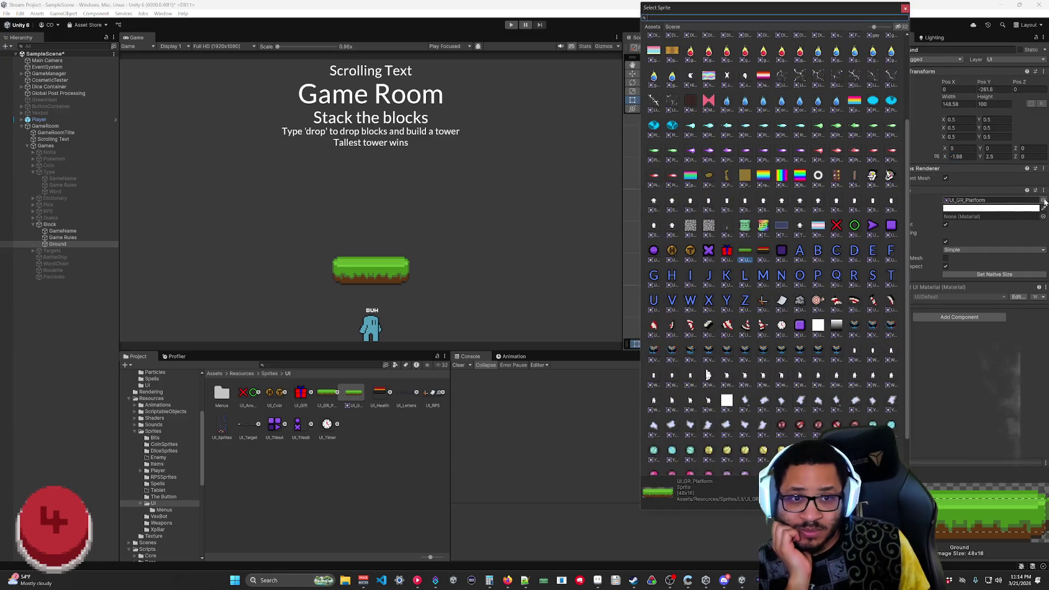
left_click(1030, 201)
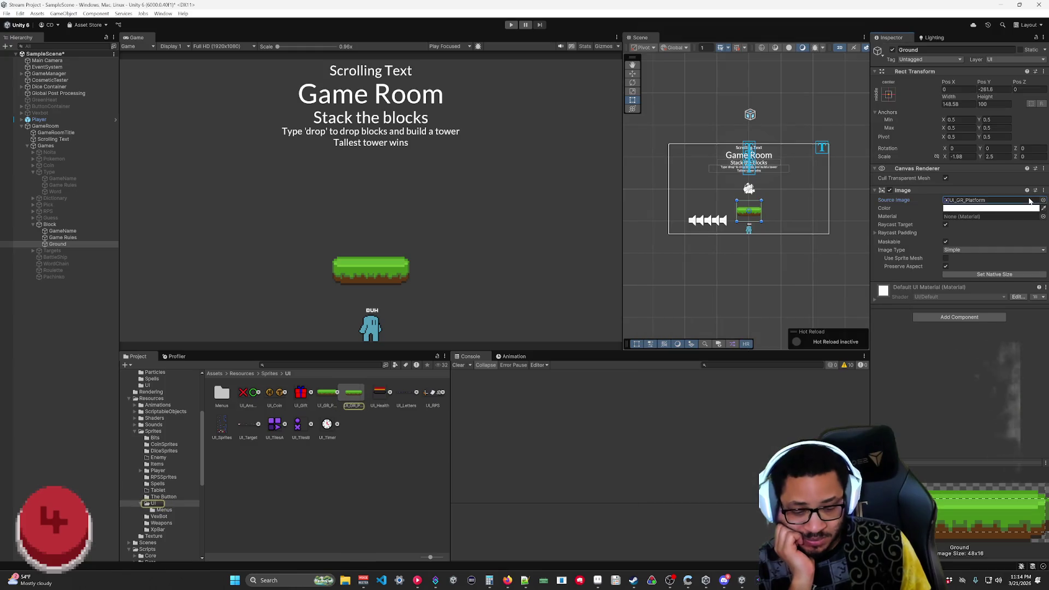
key("Delete")
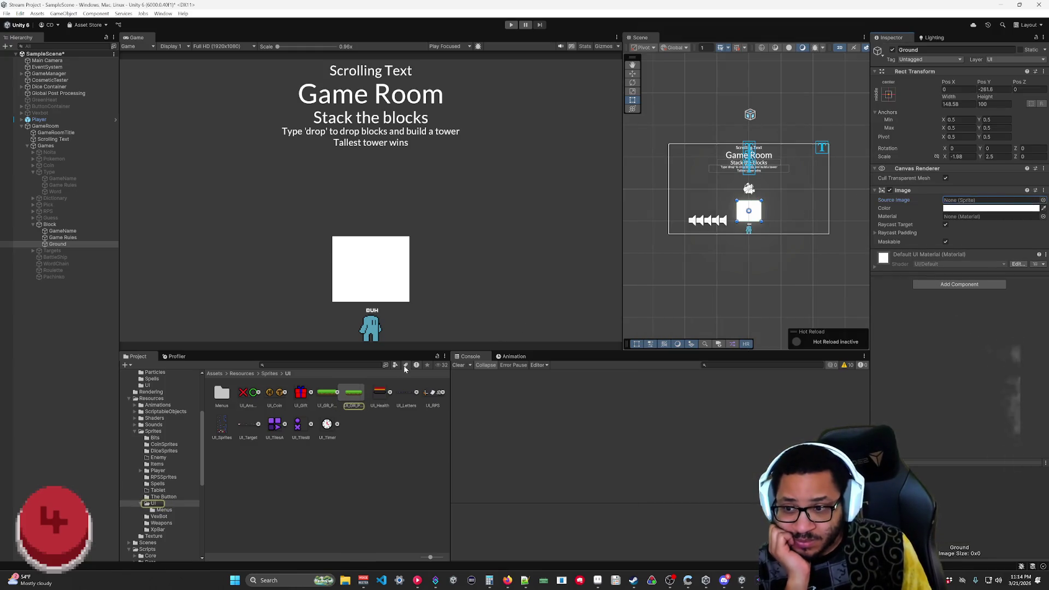
left_click(355, 396)
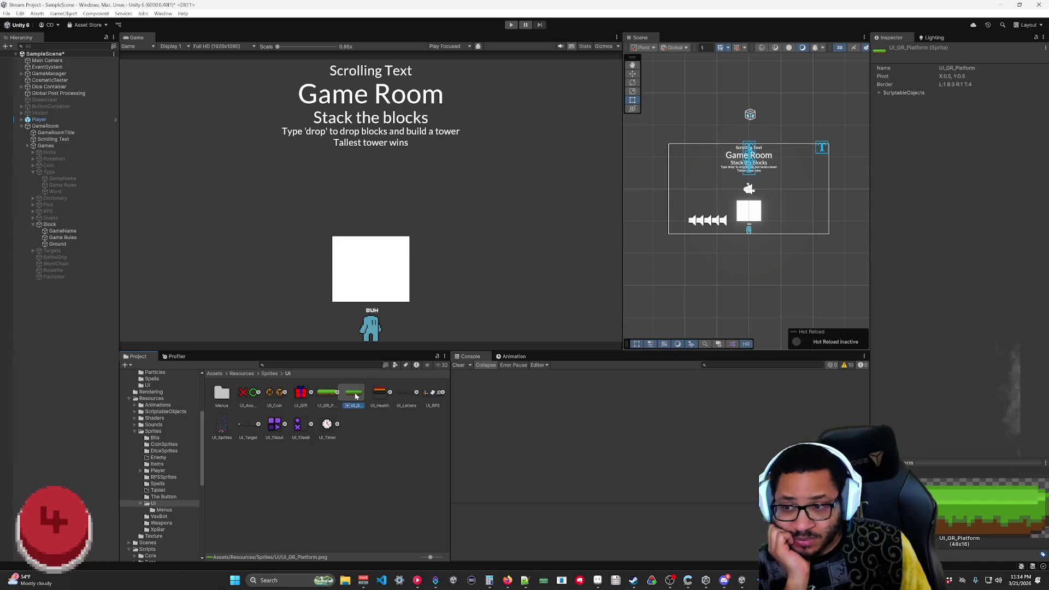
left_click(57, 244)
left_click(964, 202)
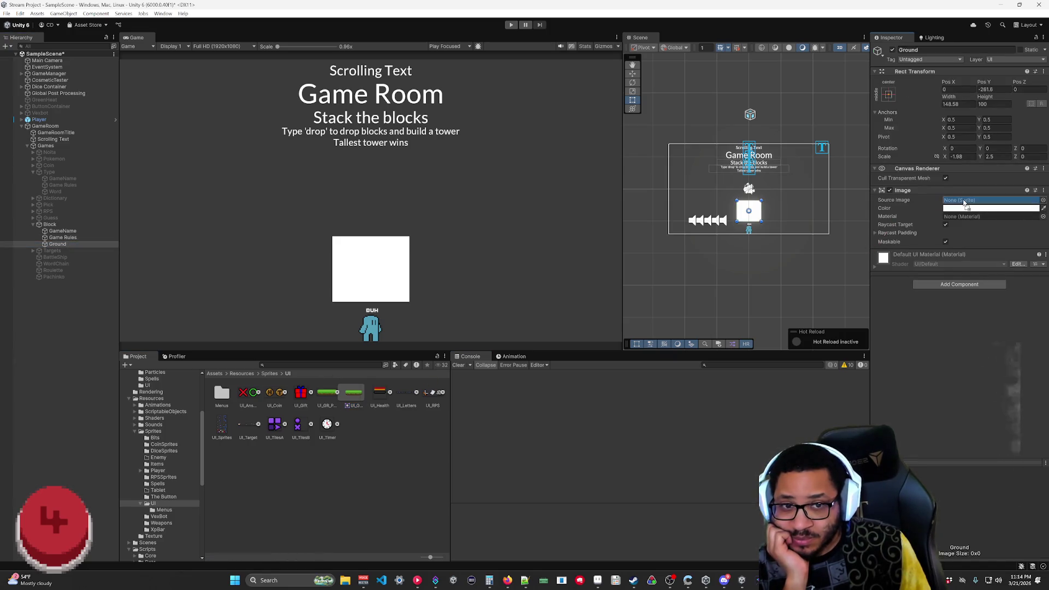
left_click_drag(965, 202, 965, 202)
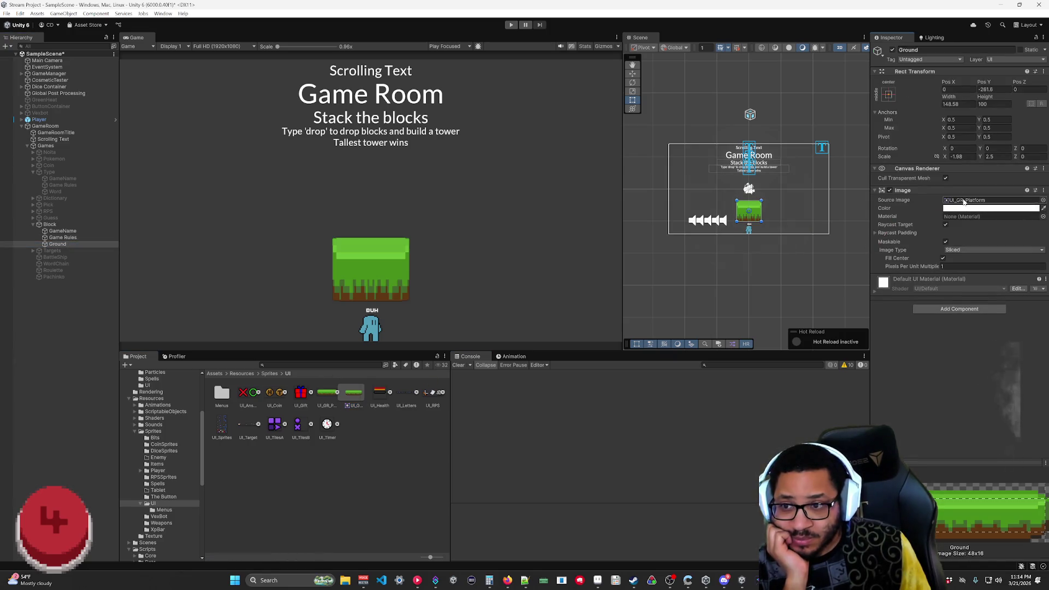
- Set Ground's Image Type to Simple, widen it to scale X -7.49, then switch to Tiled
left_click(959, 249)
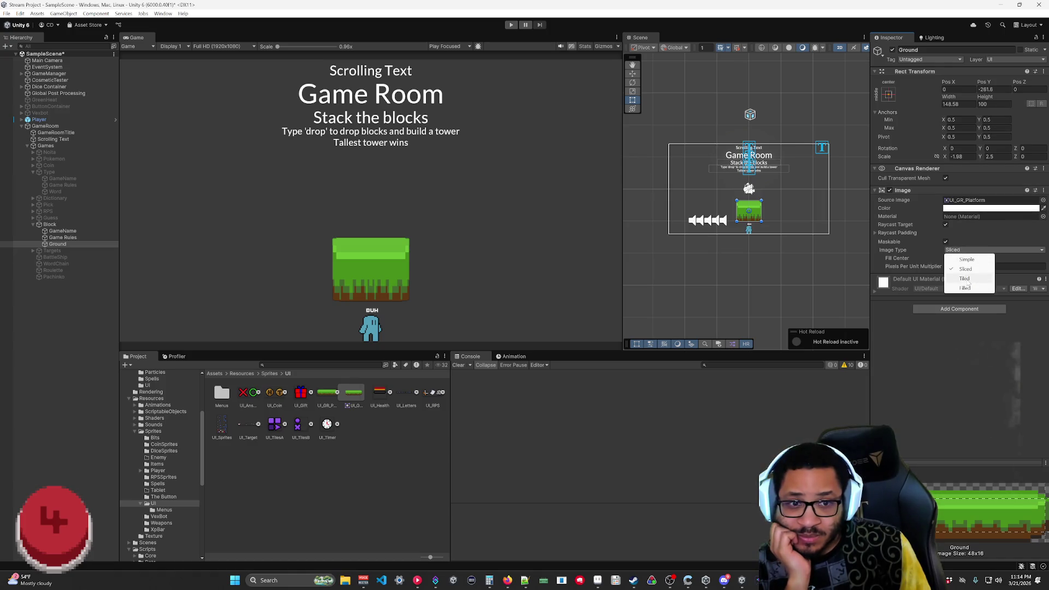
left_click(967, 259)
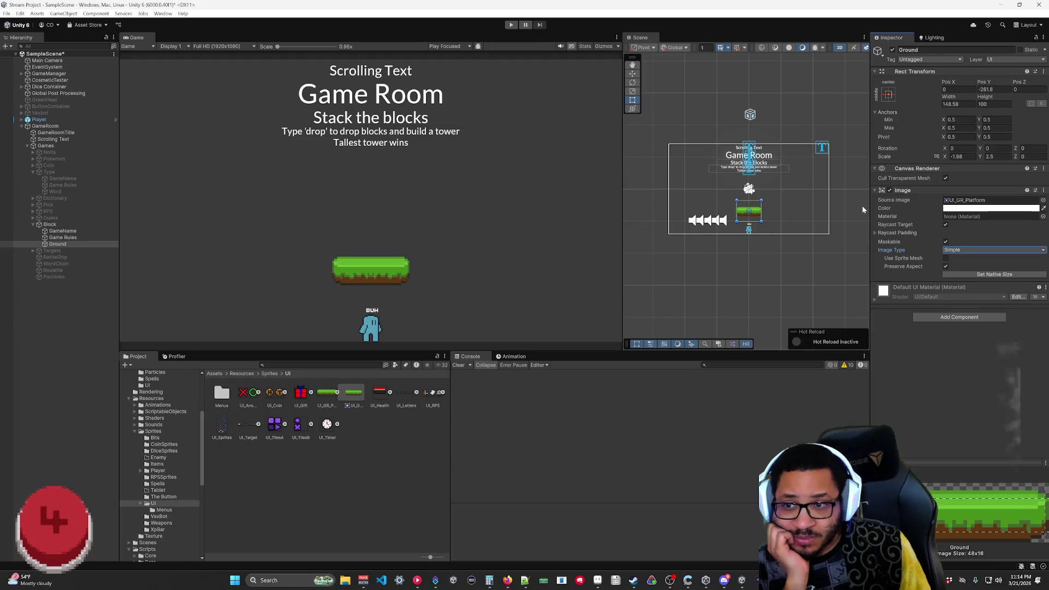
mouse_move(948, 160)
left_mouse_down()
mouse_move(914, 171)
mouse_move(929, 171)
left_mouse_up()
left_click(962, 250)
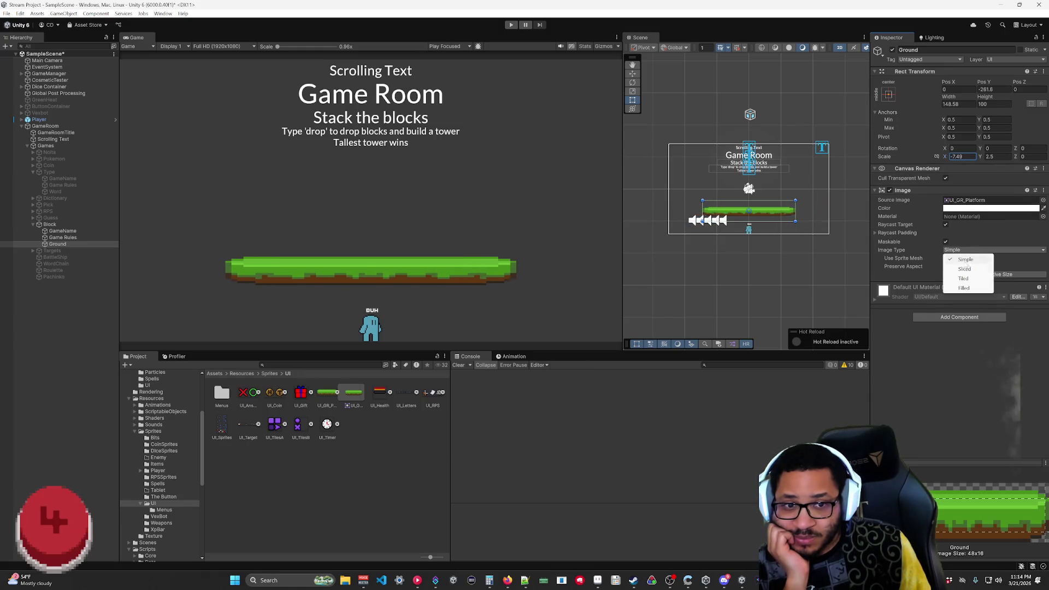
left_click(964, 279)
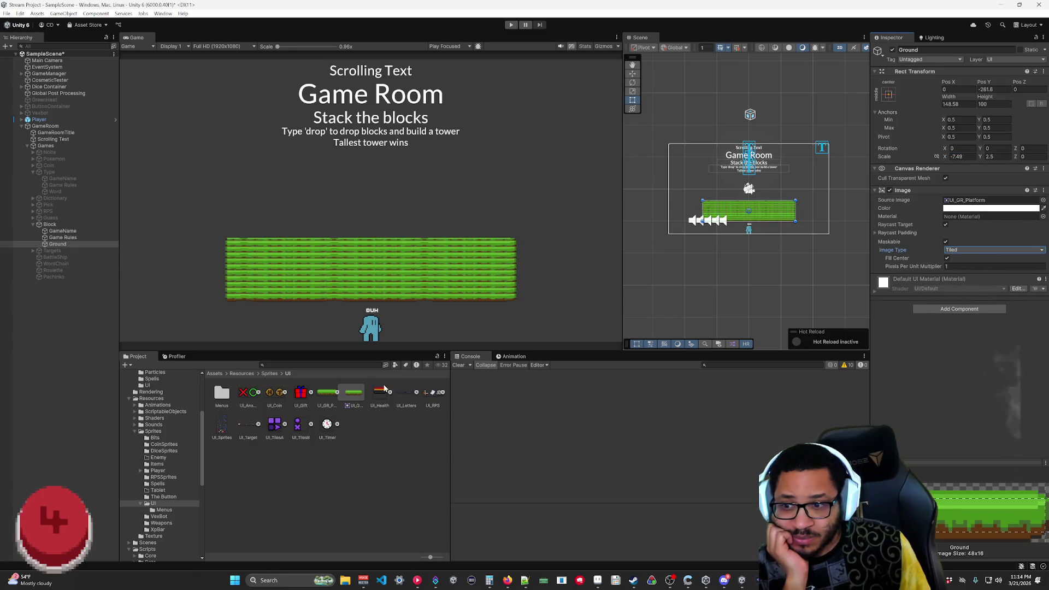
- Adjust UI_GR_Platform's top and bottom slice borders, settling the top at 7, and apply
left_click(322, 409)
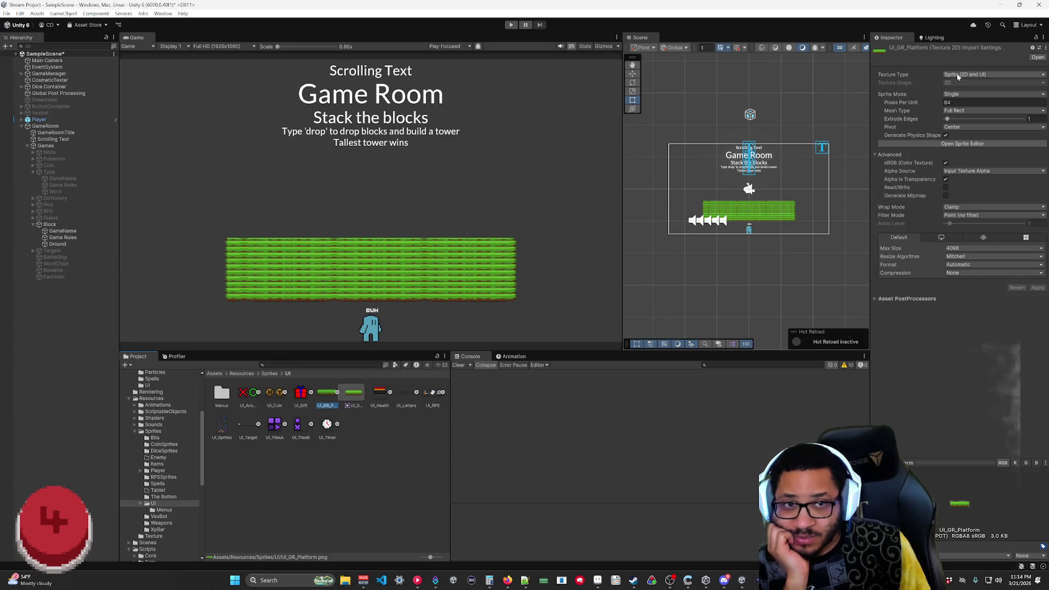
left_click(962, 144)
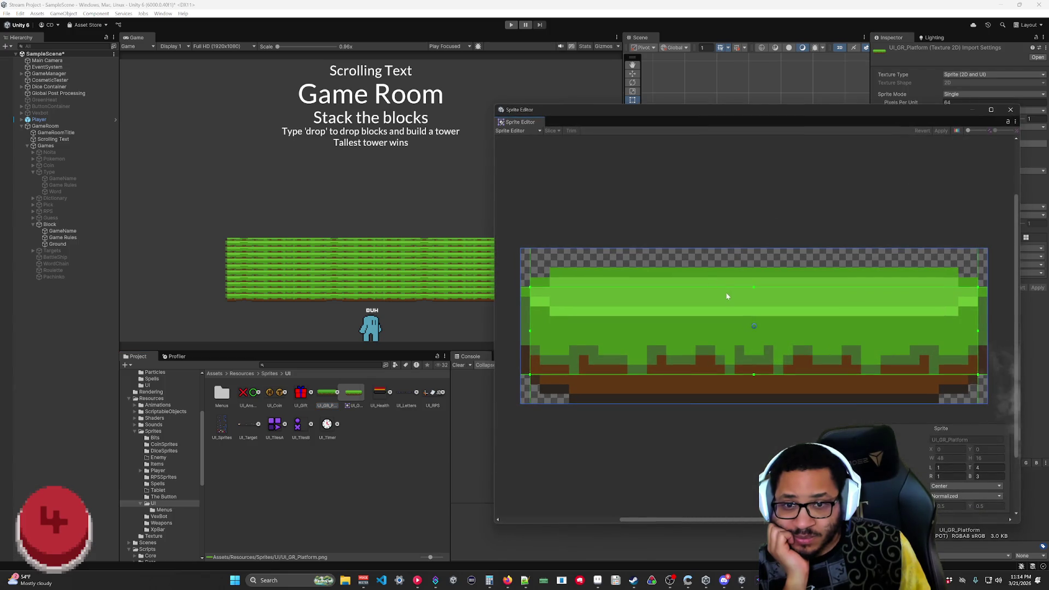
left_click_drag(752, 287, 759, 325)
left_click_drag(756, 375, 757, 344)
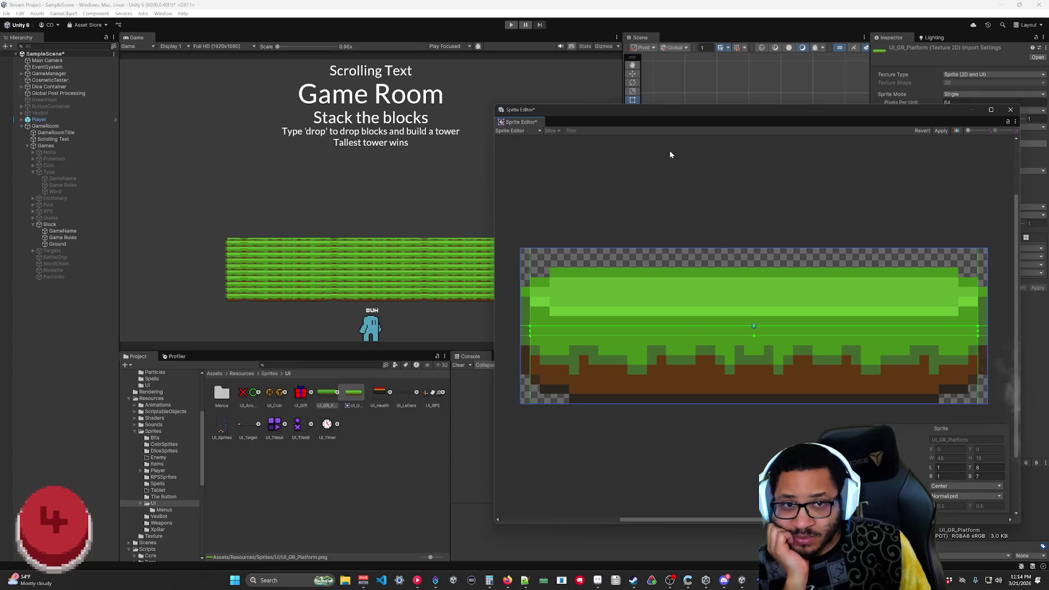
left_click(939, 132)
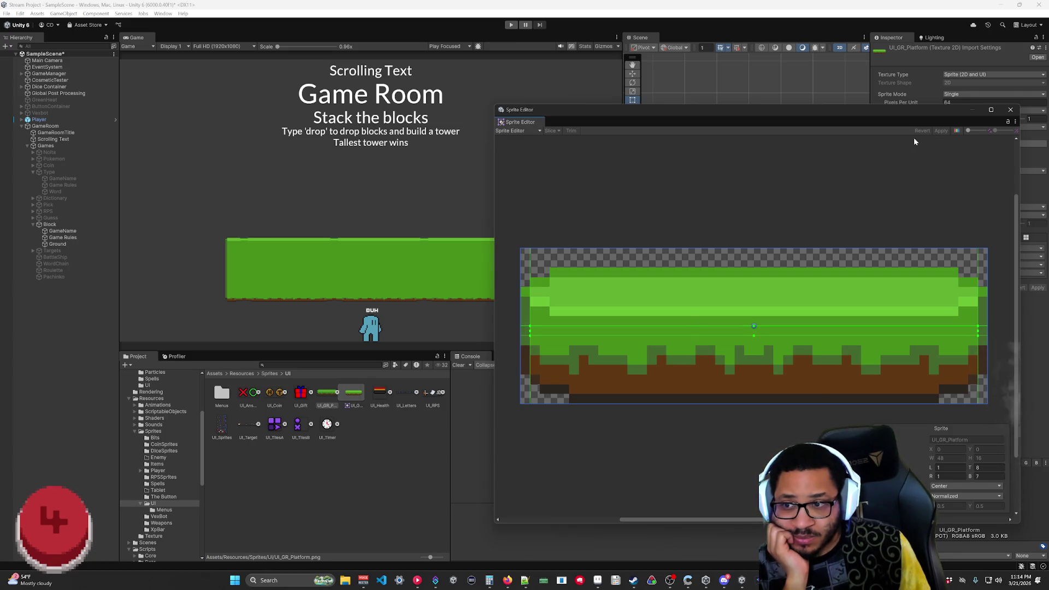
left_click_drag(737, 326, 746, 344)
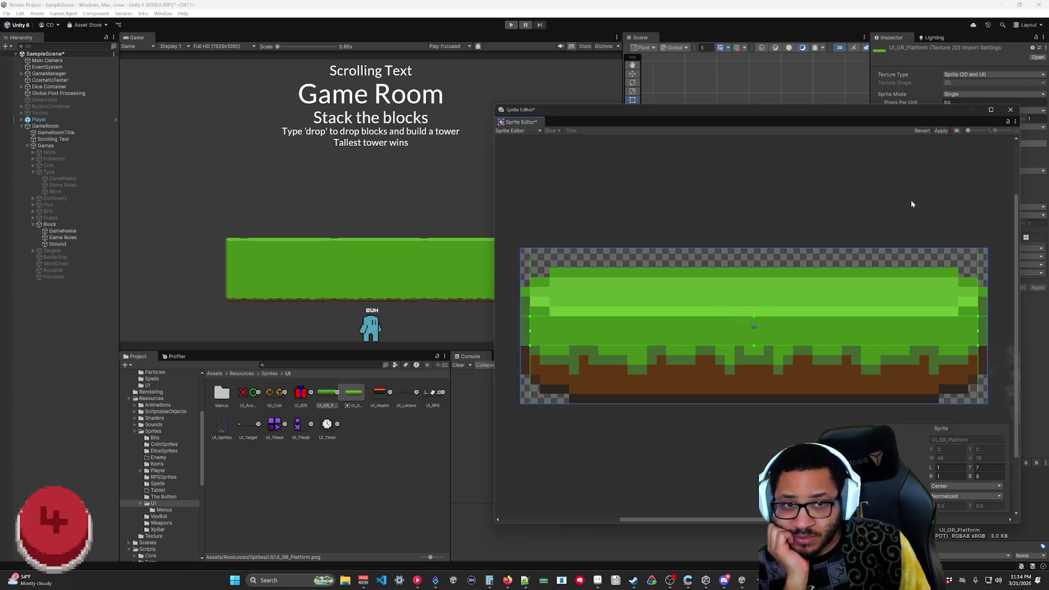
left_click(945, 132)
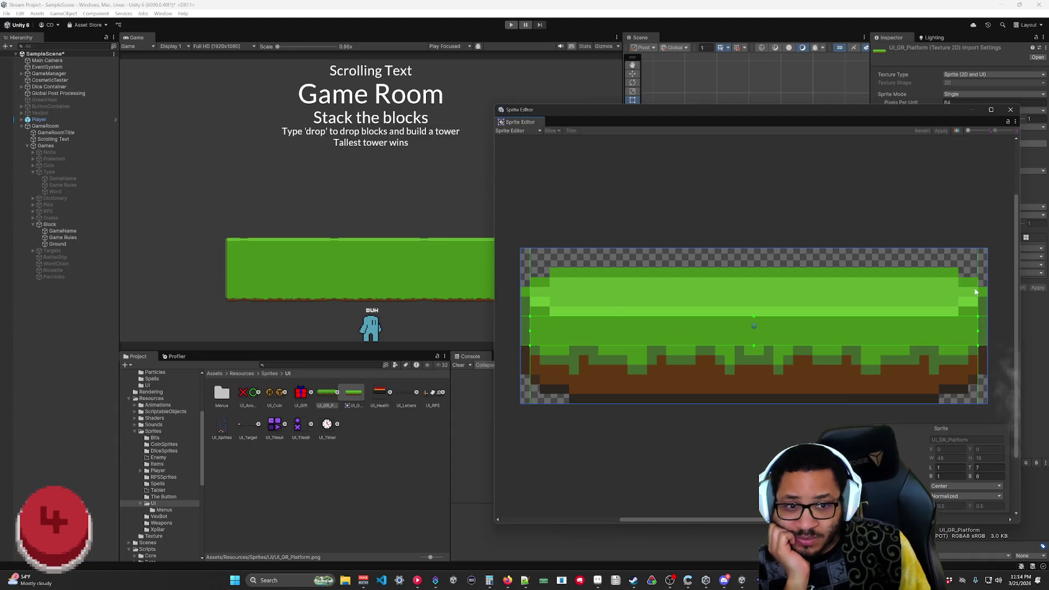
- Move the left and right slice borders in to 5, apply, and close the Sprite Editor
left_click_drag(977, 334, 938, 334)
left_click_drag(528, 341, 568, 337)
left_click(941, 132)
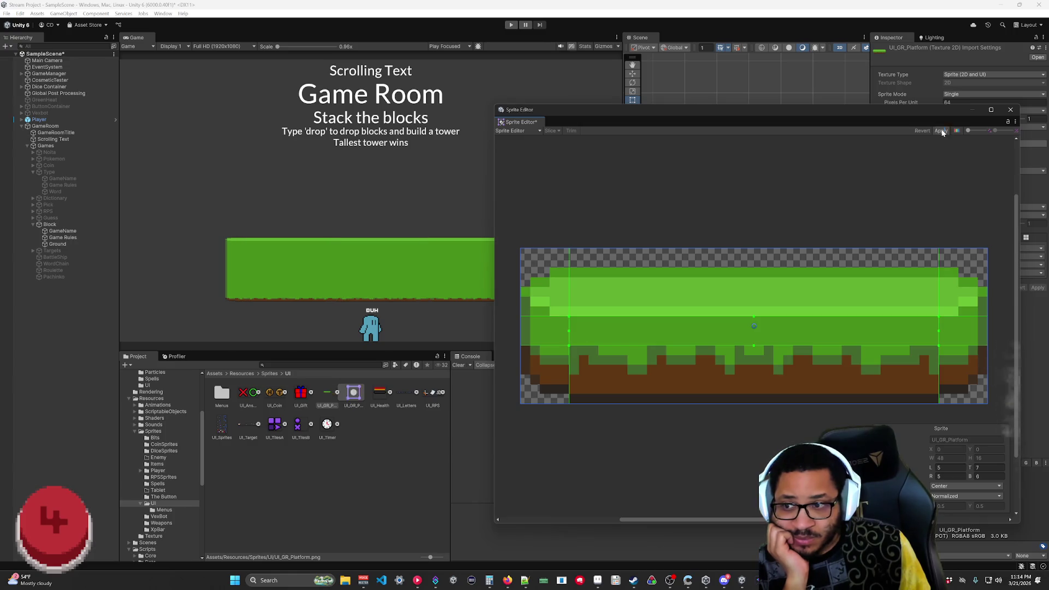
left_click(1010, 109)
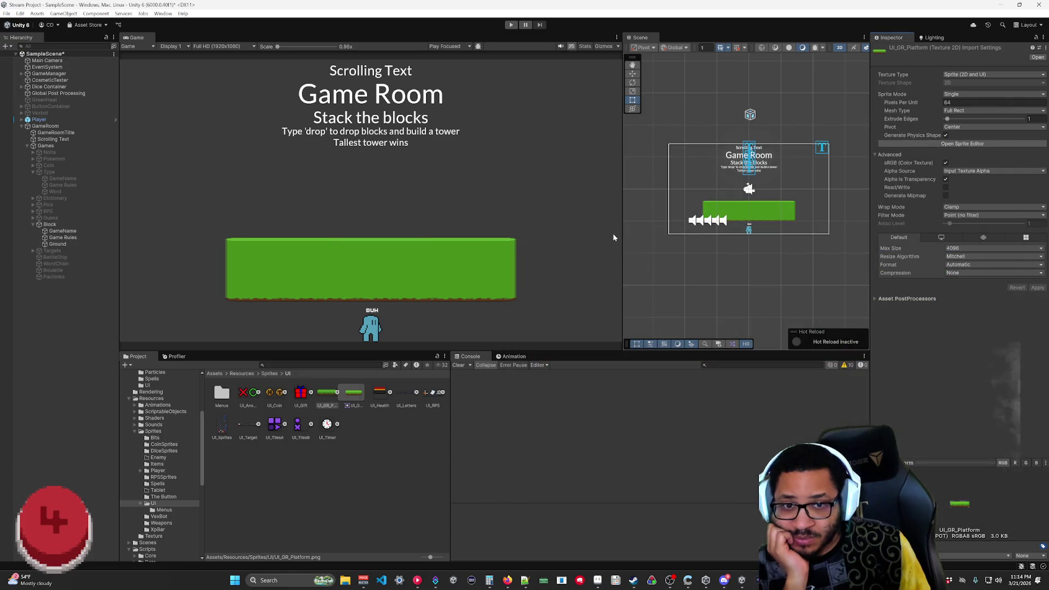
left_click(76, 244)
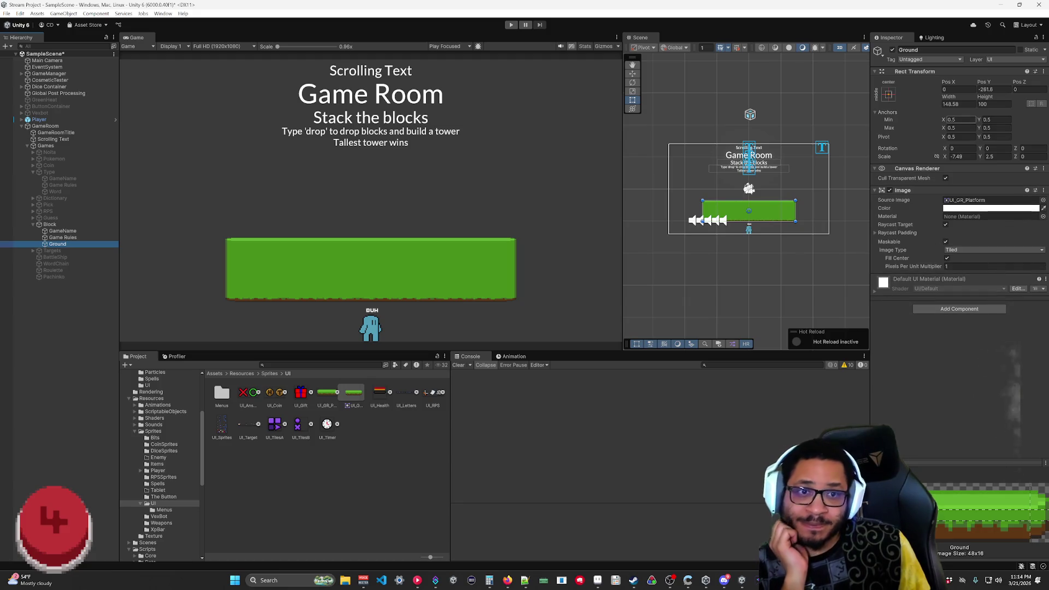
- Enter 0.11 for Ground's scale and change its Image Type to Filled
mouse_move(943, 156)
left_mouse_down()
mouse_move(997, 163)
mouse_move(982, 172)
left_mouse_up()
key("Tab")
type("0.11")
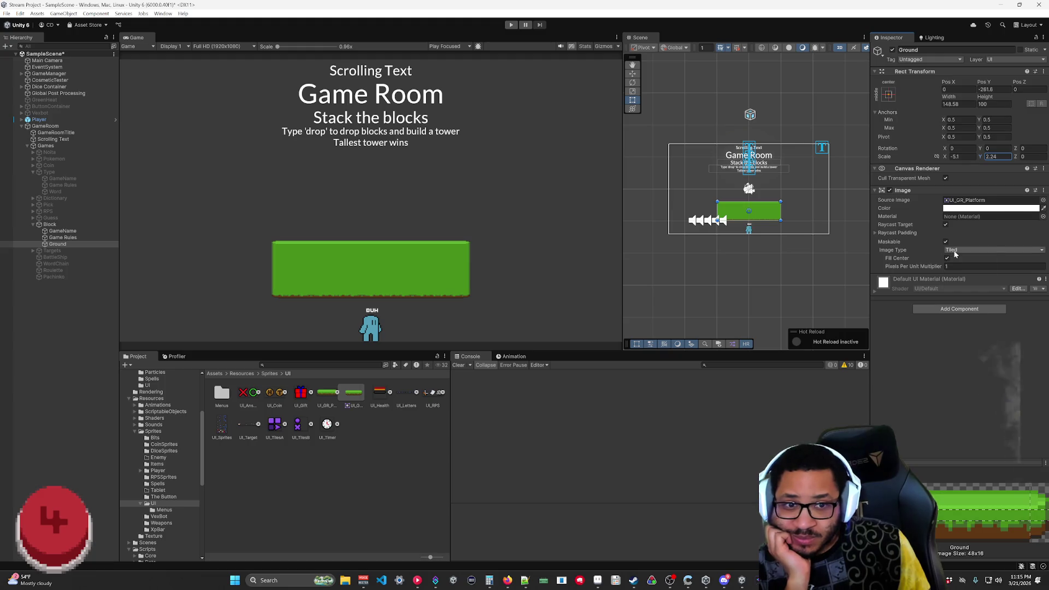
left_click(953, 250)
left_click(971, 288)
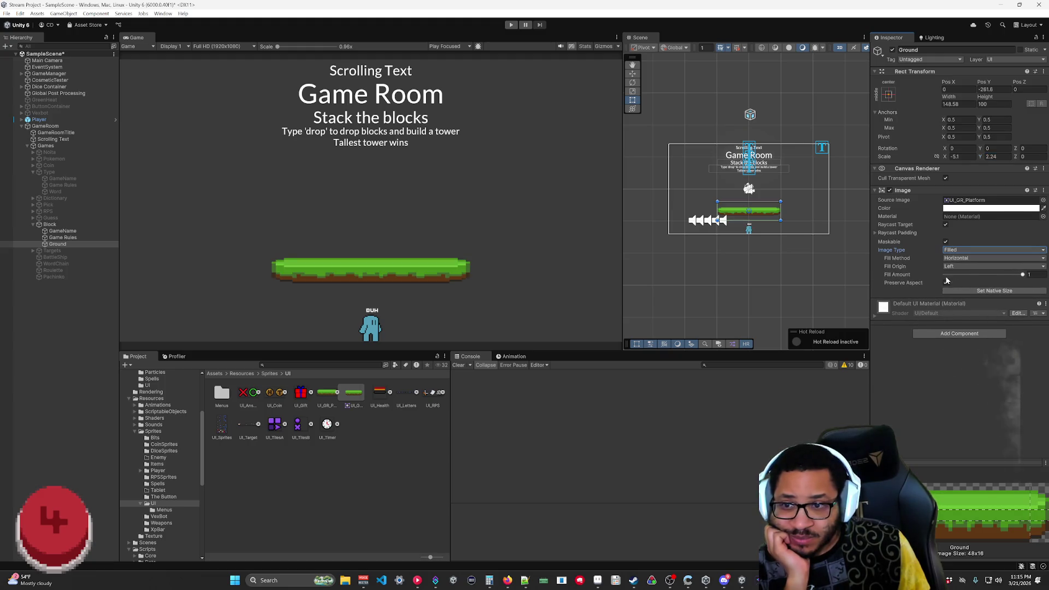
- Reset Ground to native 48x16, scale it to -30.65 by 10.48, and lower it to Y -300
mouse_move(945, 156)
left_mouse_down()
mouse_move(907, 159)
mouse_move(981, 172)
mouse_move(989, 155)
mouse_move(1007, 158)
mouse_move(896, 165)
mouse_move(904, 168)
left_mouse_up()
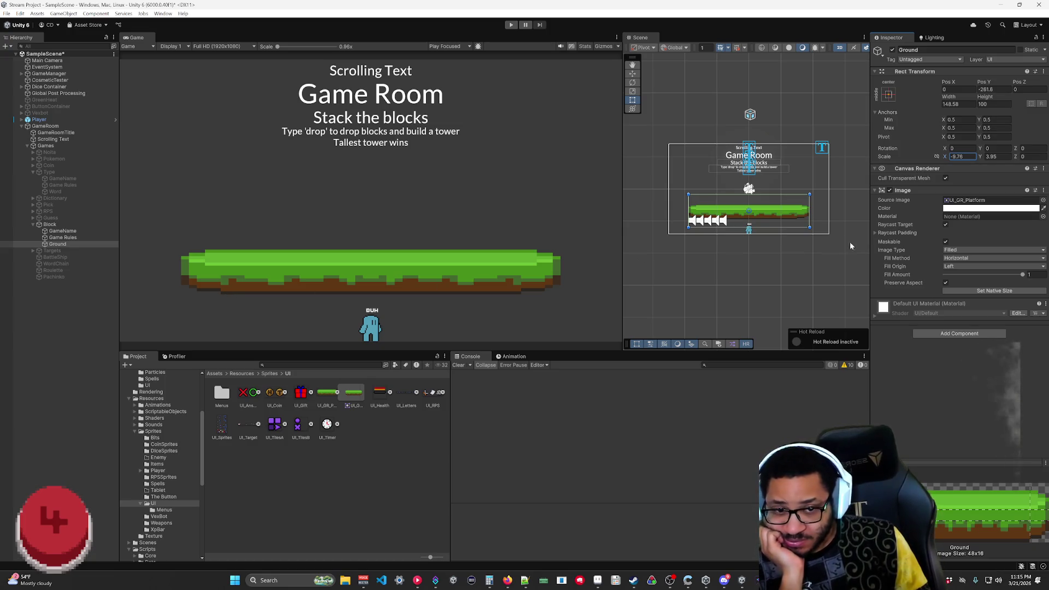
left_click(951, 290)
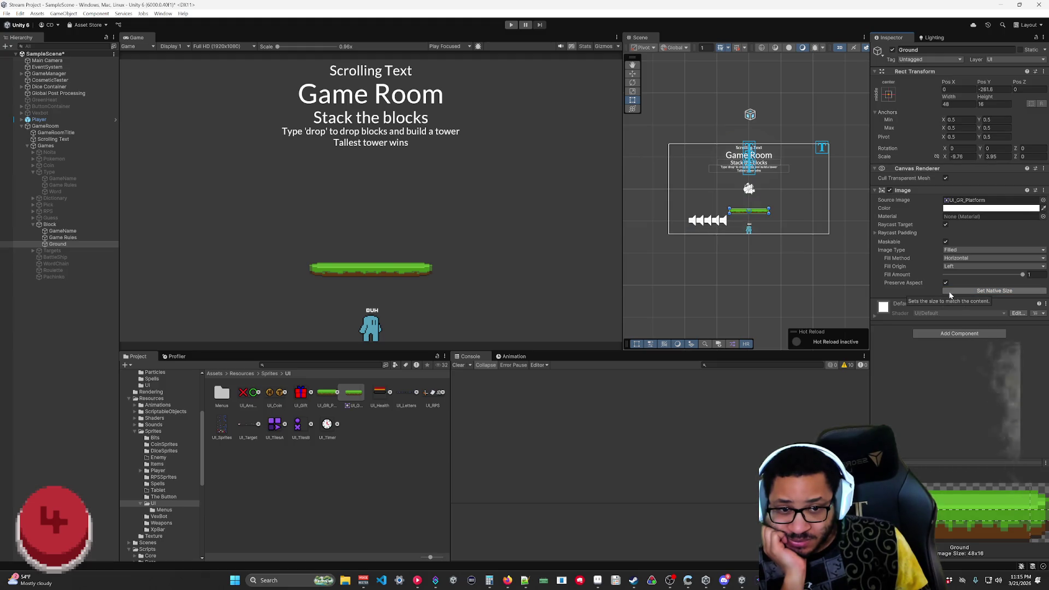
left_click(941, 157)
left_click_drag(940, 155, 813, 154)
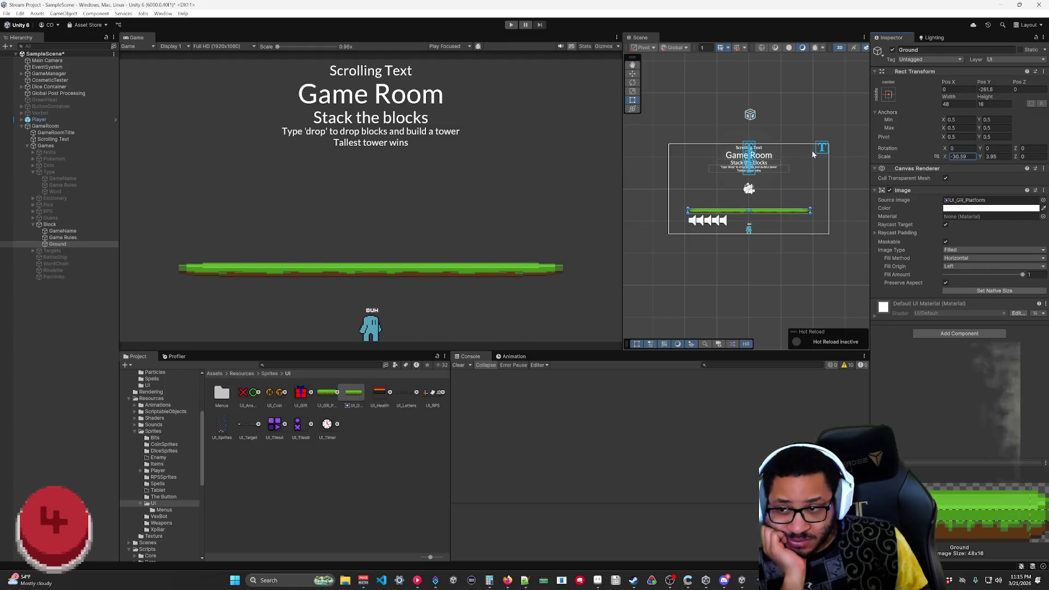
left_click_drag(981, 159, 1015, 157)
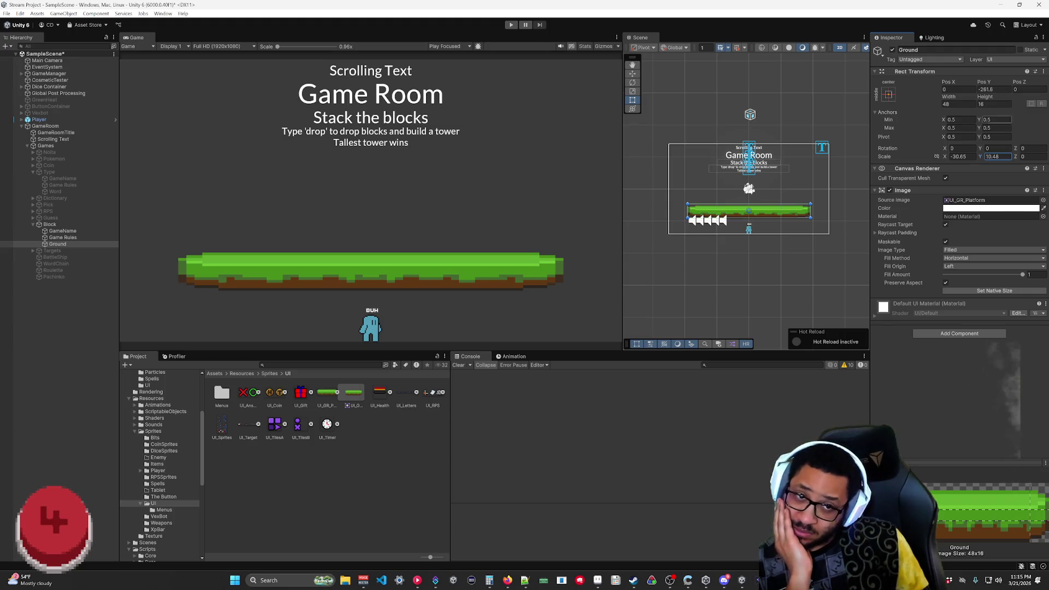
mouse_move(982, 83)
left_mouse_down()
mouse_move(24, 112)
mouse_move(901, 97)
mouse_move(765, 98)
left_mouse_up()
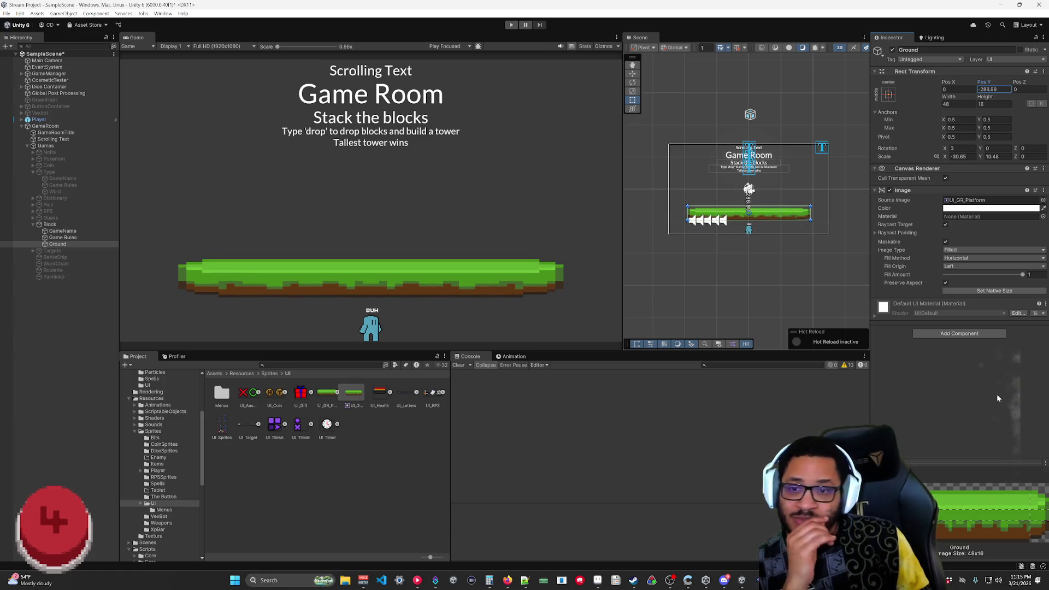
left_click(324, 395)
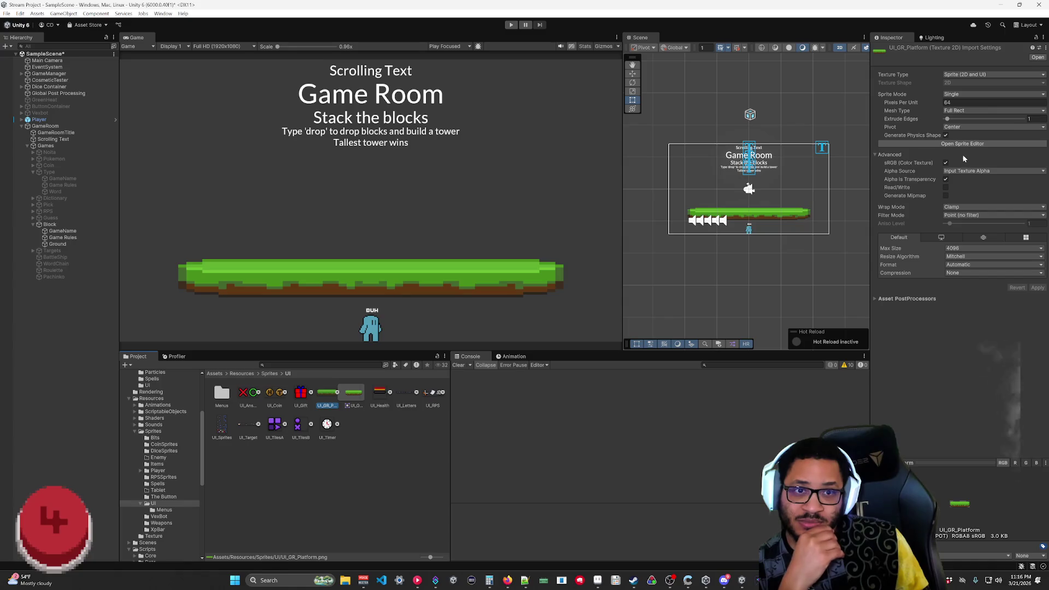
- Apply Tight as UI_GR_Platform's mesh type, then revert to Full Rect and apply again
left_click(960, 111)
left_click(963, 129)
left_click(1037, 288)
left_click(975, 111)
left_click(972, 120)
left_click(1038, 288)
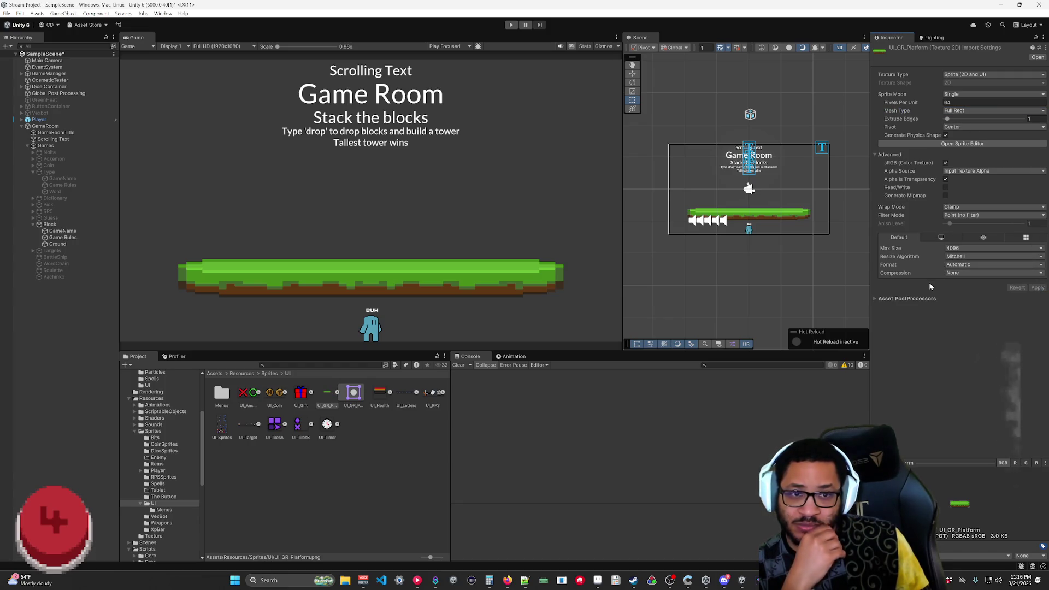
- Move all four slice borders to the sprite's outer edges, apply, and close the Sprite Editor
left_click(962, 144)
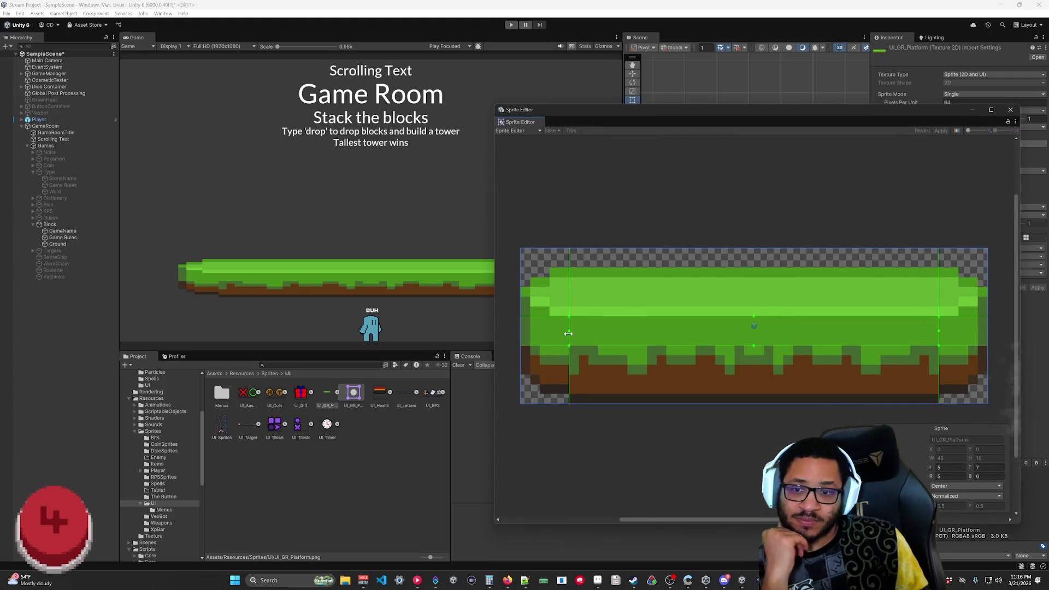
left_click_drag(634, 317, 634, 288)
left_click(940, 131)
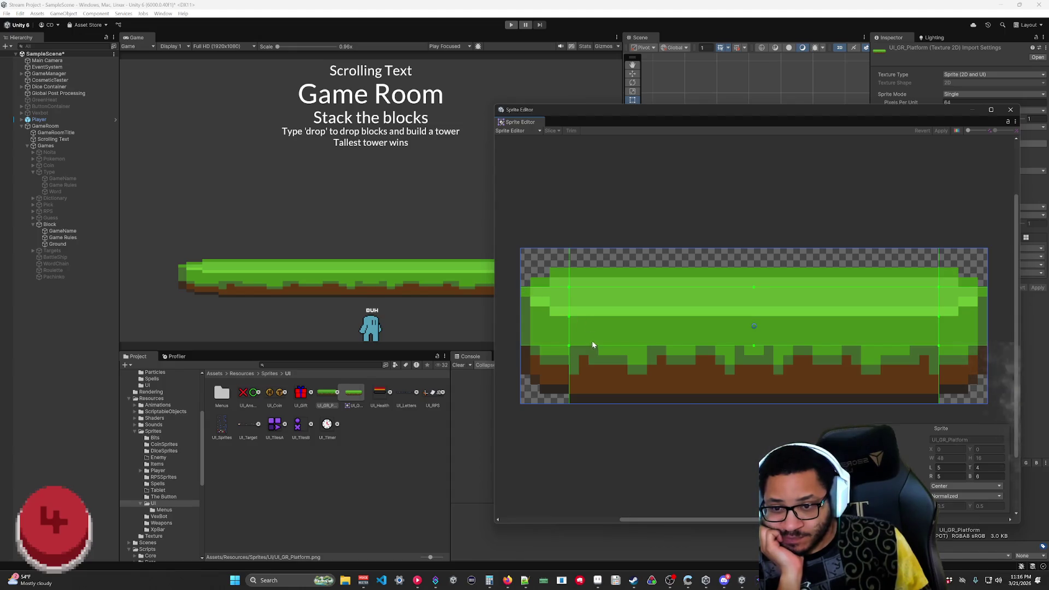
left_click_drag(596, 346, 593, 404)
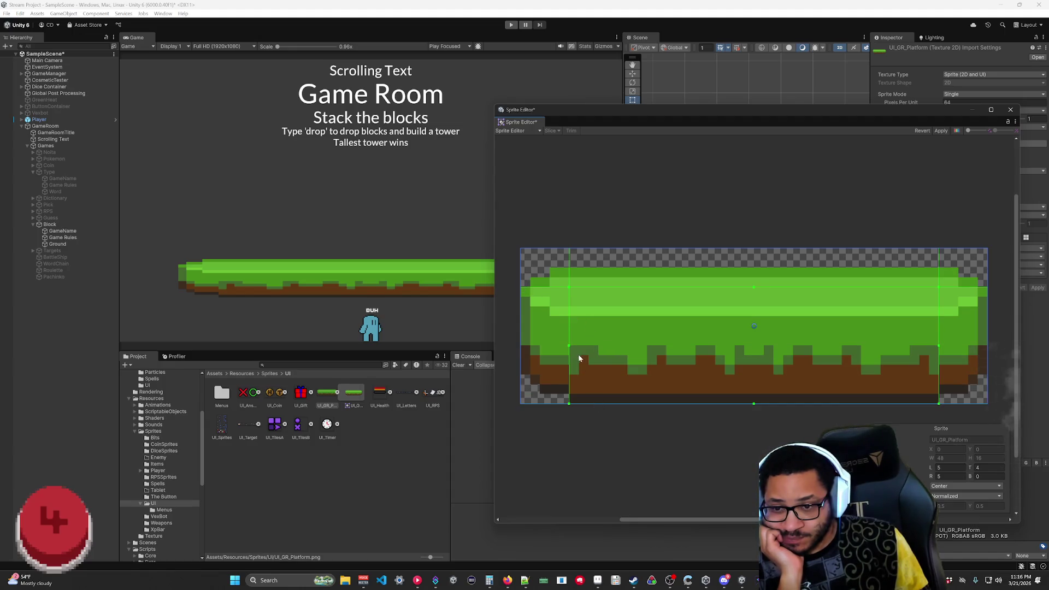
left_click_drag(568, 358, 520, 349)
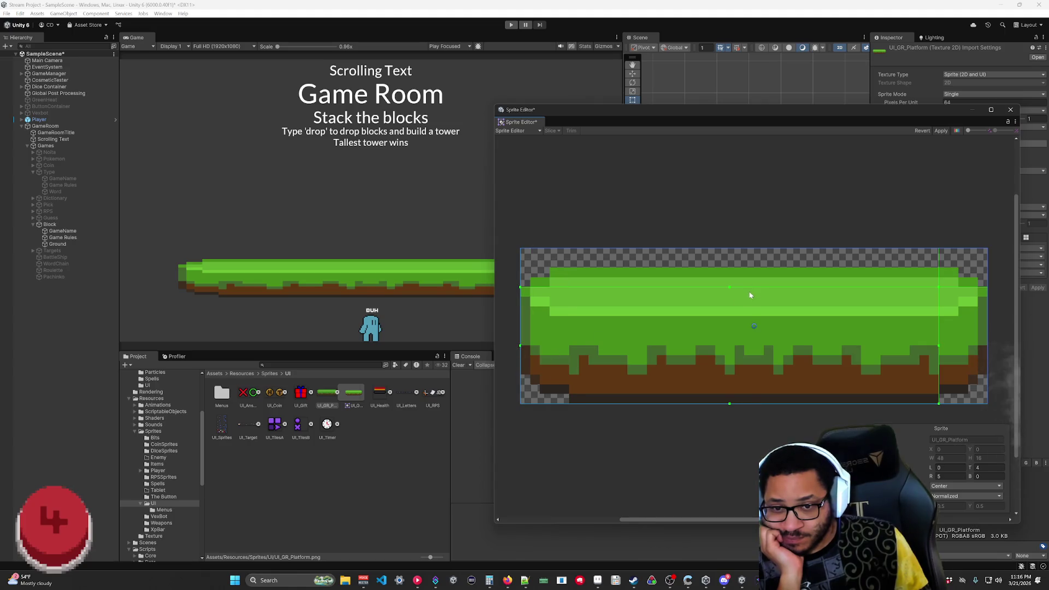
left_click_drag(939, 350, 991, 268)
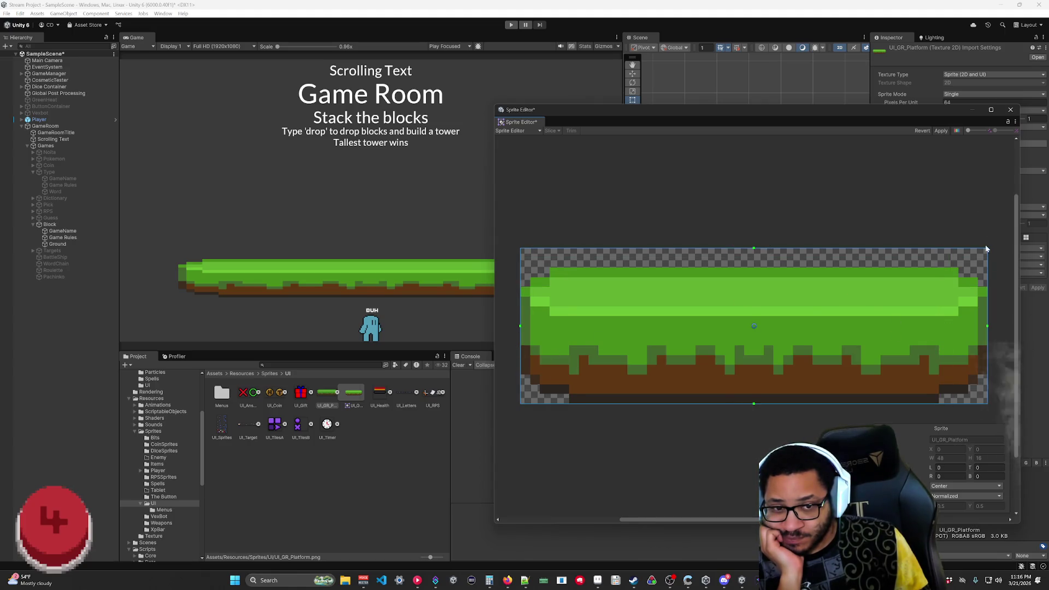
left_click(942, 130)
left_click(1010, 109)
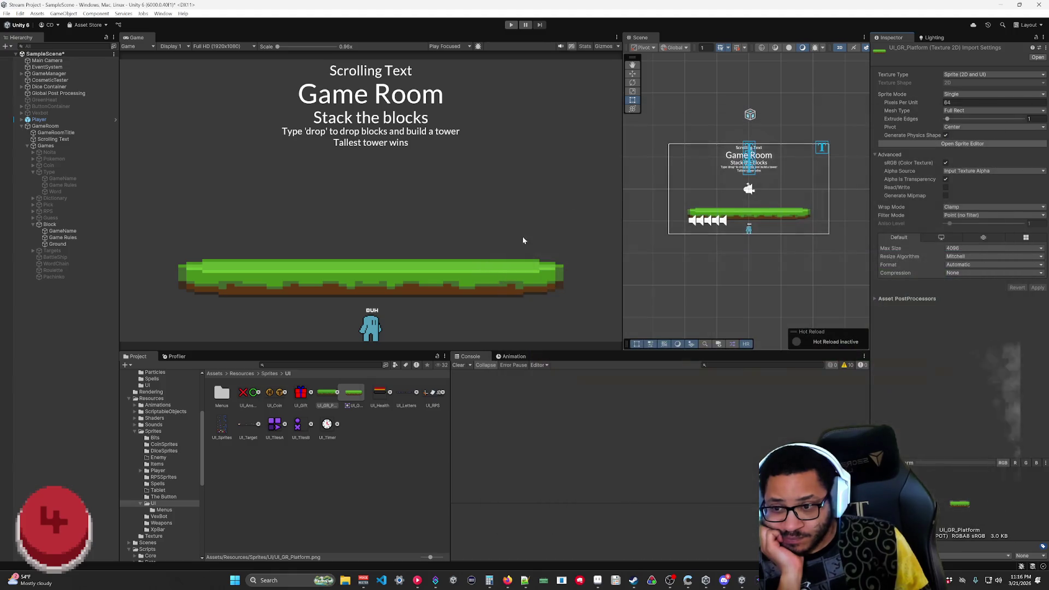
left_click(57, 244)
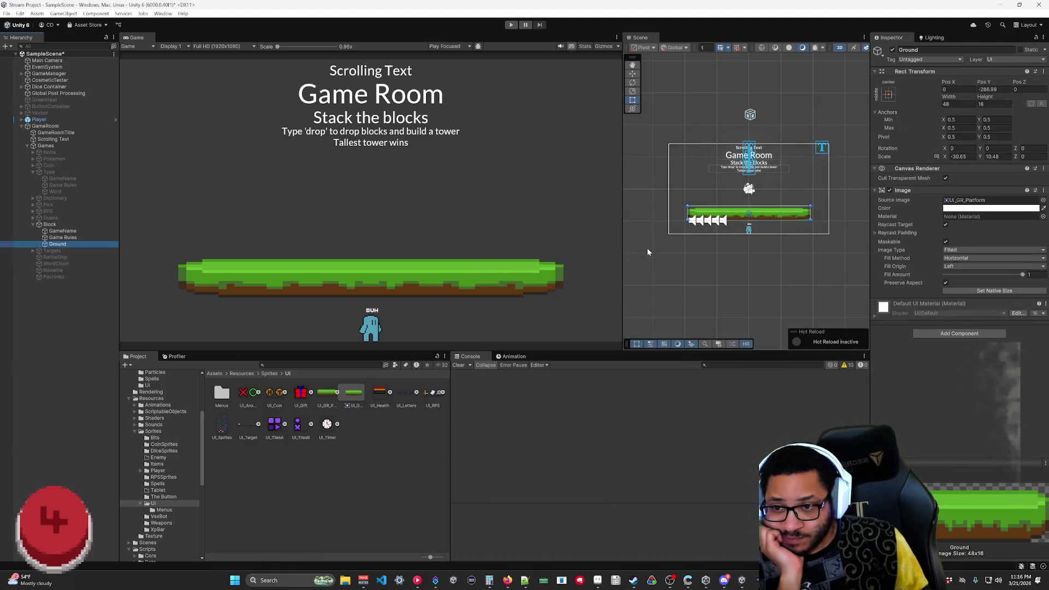
- Set Ground's Scale X and Scale Y back to 1
left_click(981, 292)
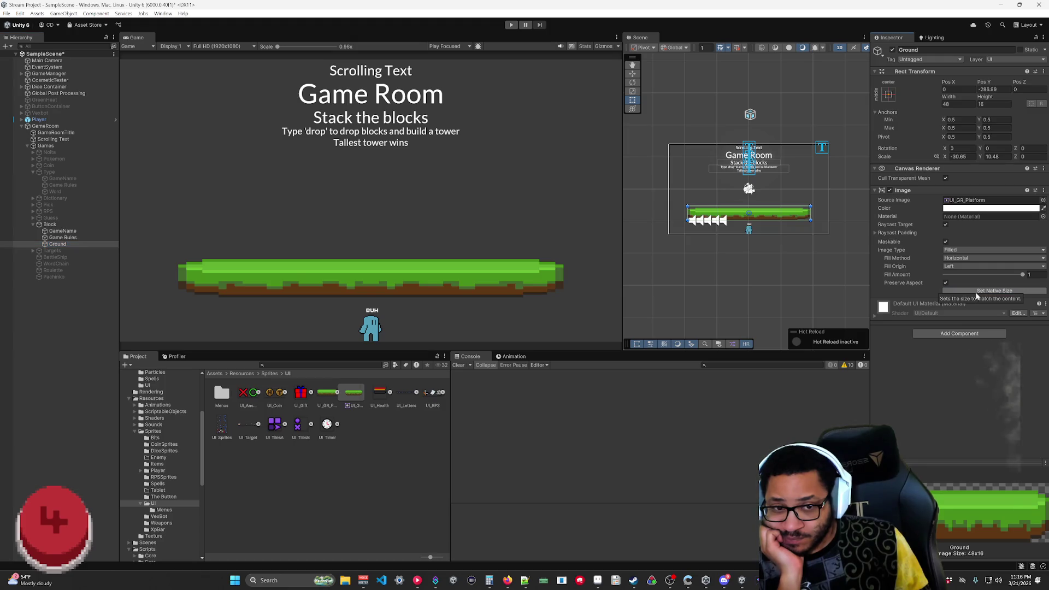
mouse_move(944, 157)
left_mouse_down()
mouse_move(935, 162)
mouse_move(966, 160)
mouse_move(938, 166)
left_mouse_up()
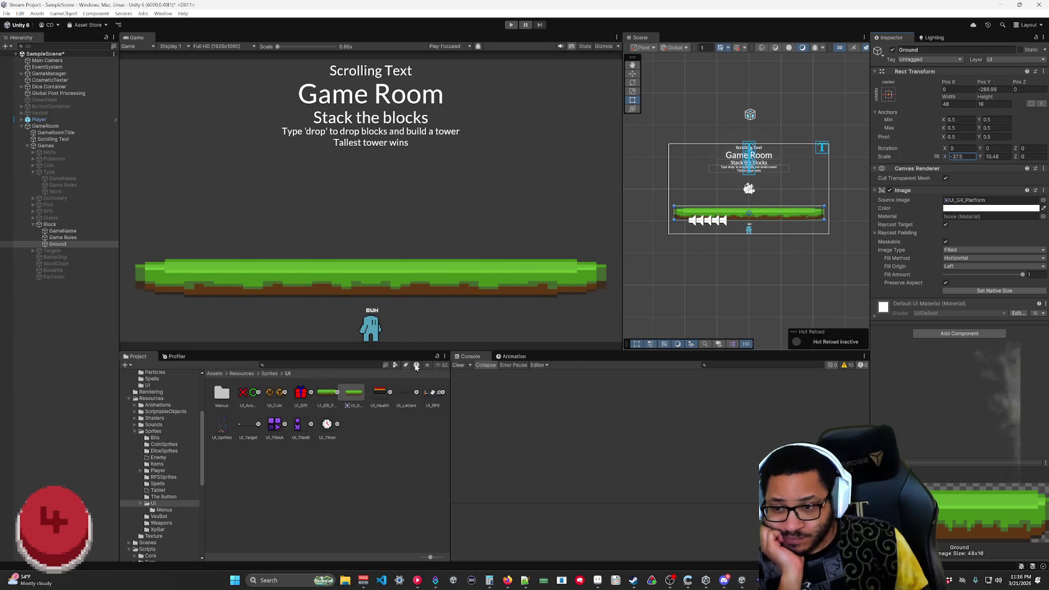
left_click(951, 156)
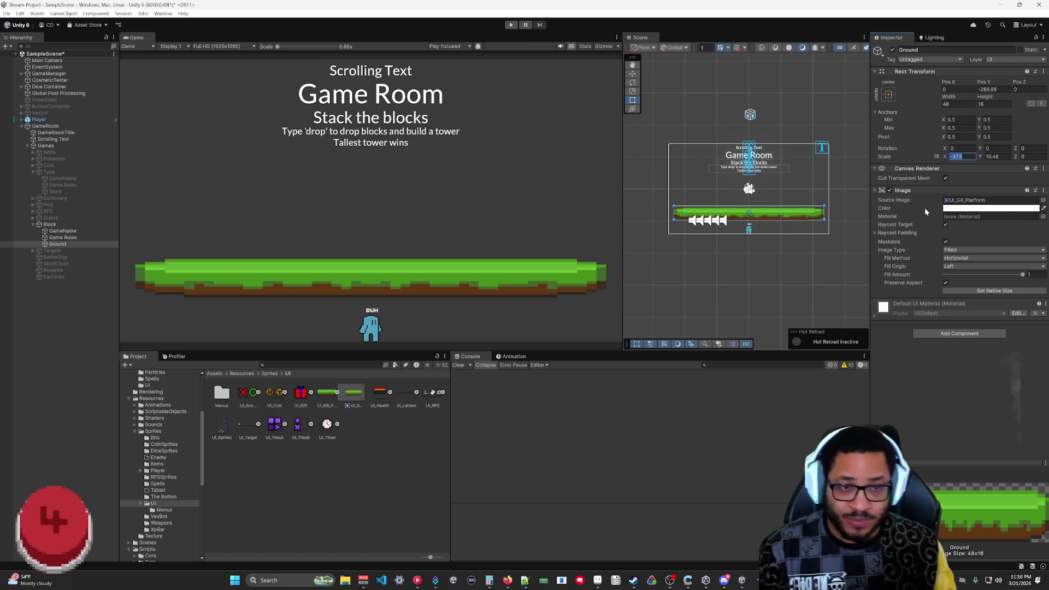
type("1")
left_click(991, 156)
type("1")
key("Return")
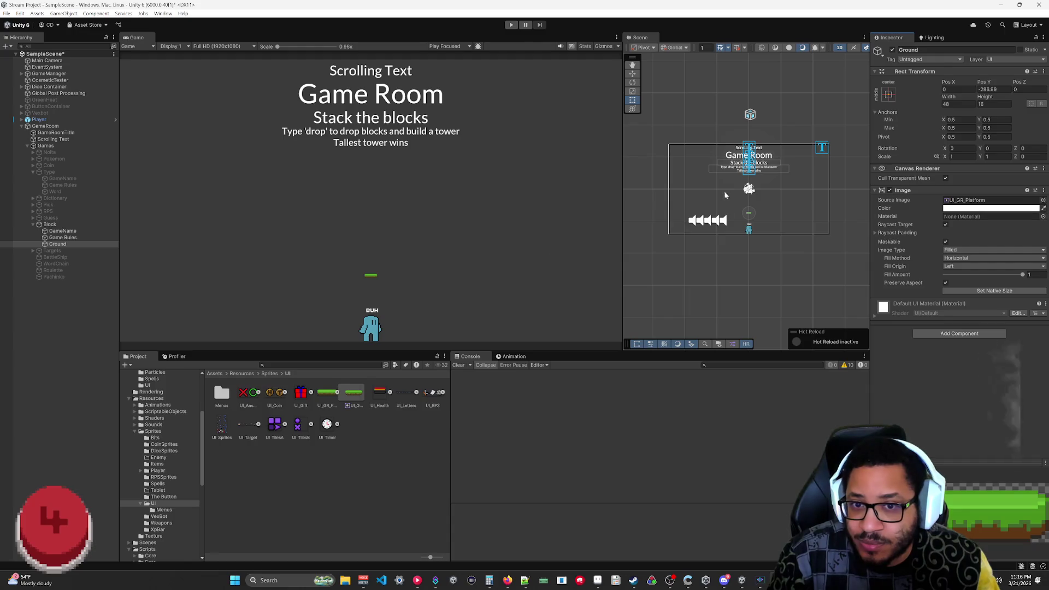
- Frame Ground in the Scene view and change its Image Type to Sliced
double_click(69, 244)
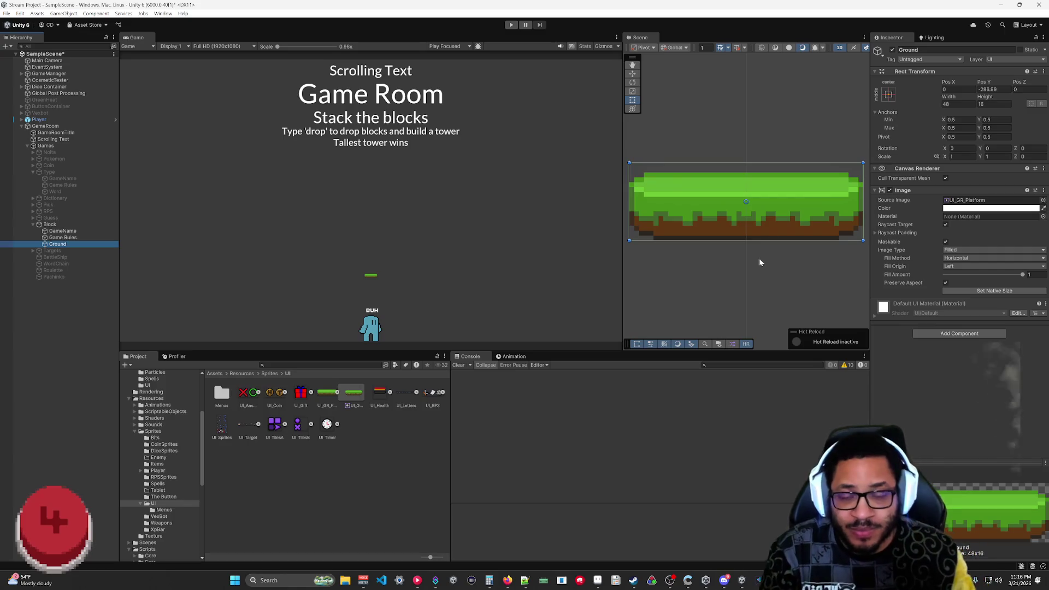
scroll(772, 202, "down", 3)
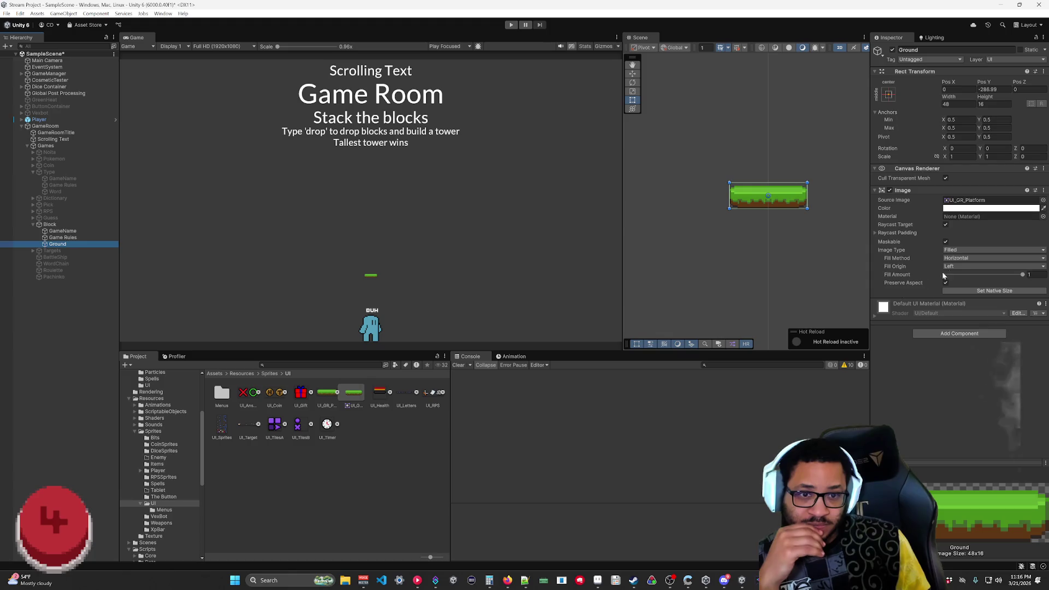
left_click(956, 252)
left_click(956, 260)
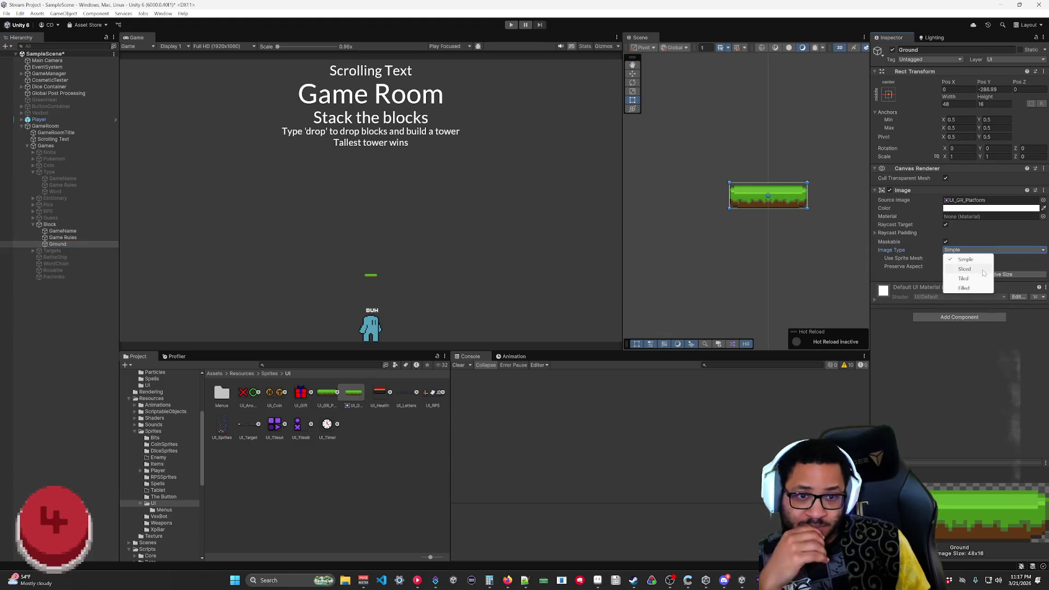
left_click(976, 269)
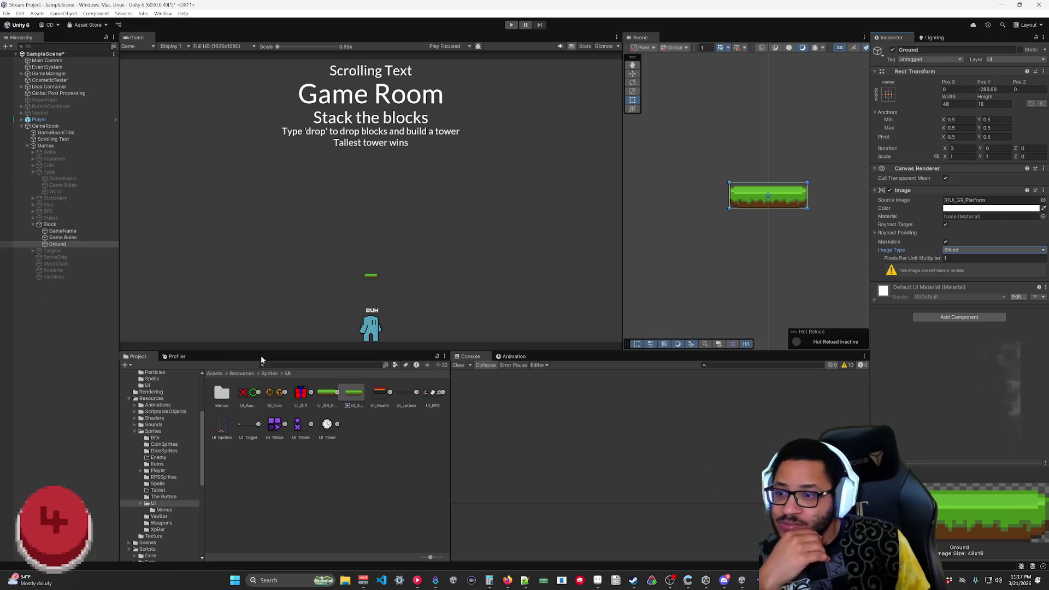
left_click(327, 392)
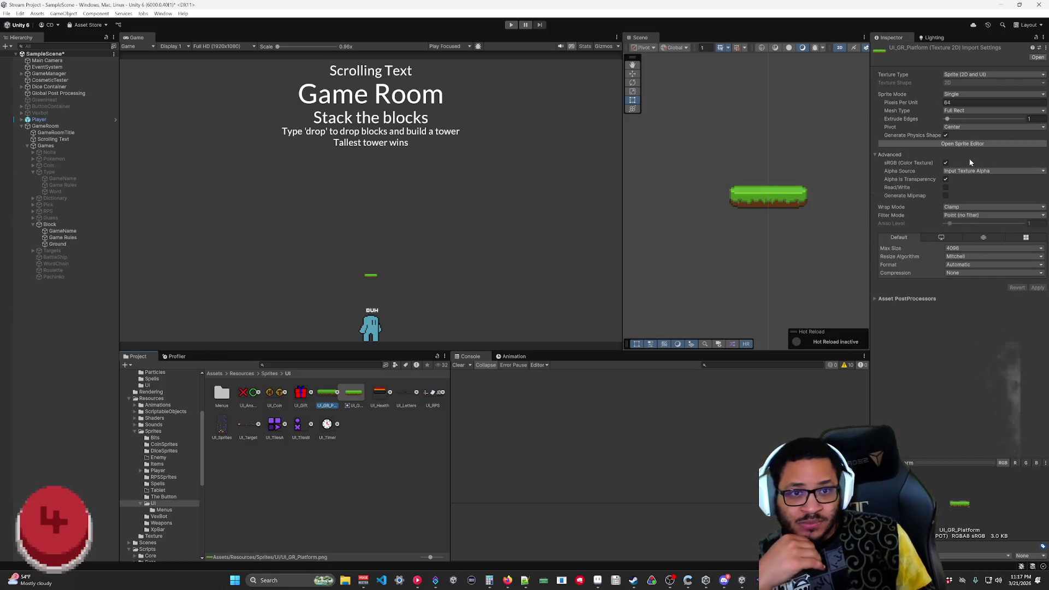
- Drag UI_GR_Platform's slice borders to left 8, right 8, top 4, bottom 2, then reselect Ground
left_click(965, 145)
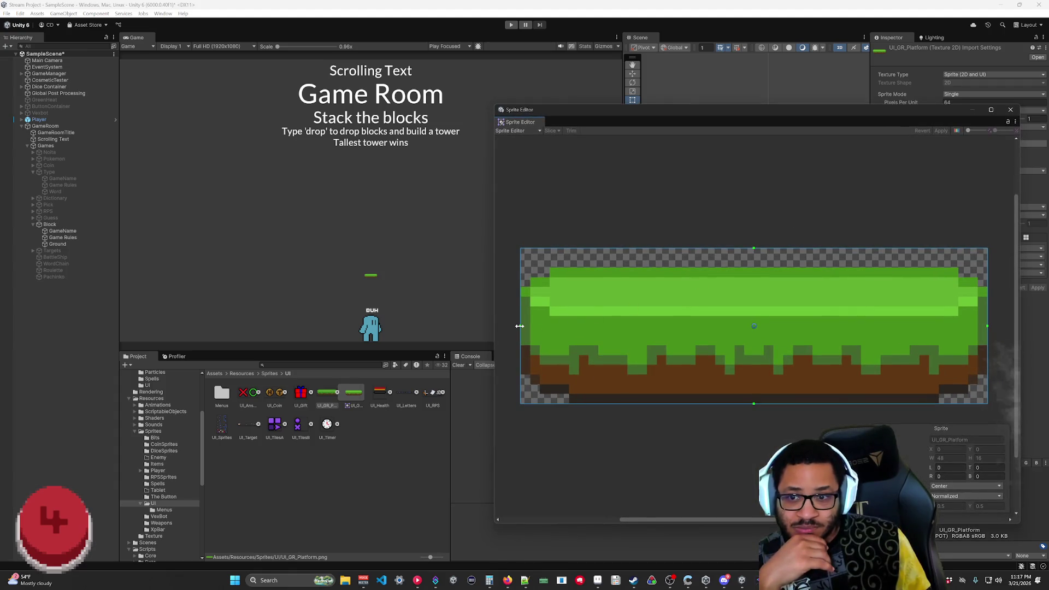
left_click_drag(520, 326, 578, 328)
left_click_drag(986, 328, 929, 328)
left_click_drag(754, 405, 754, 394)
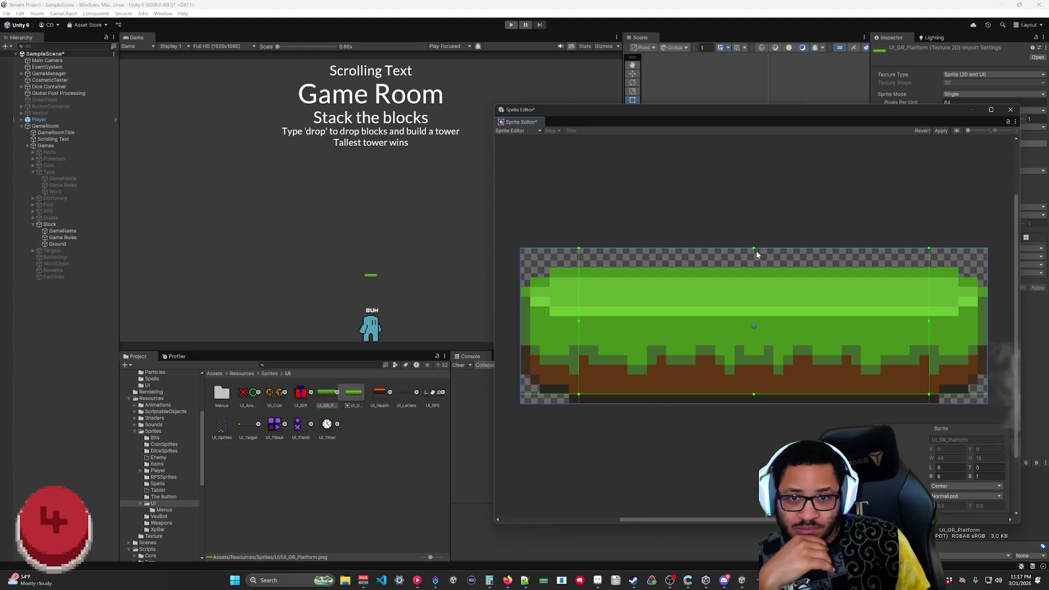
left_click_drag(755, 250, 748, 287)
left_click_drag(754, 393, 753, 385)
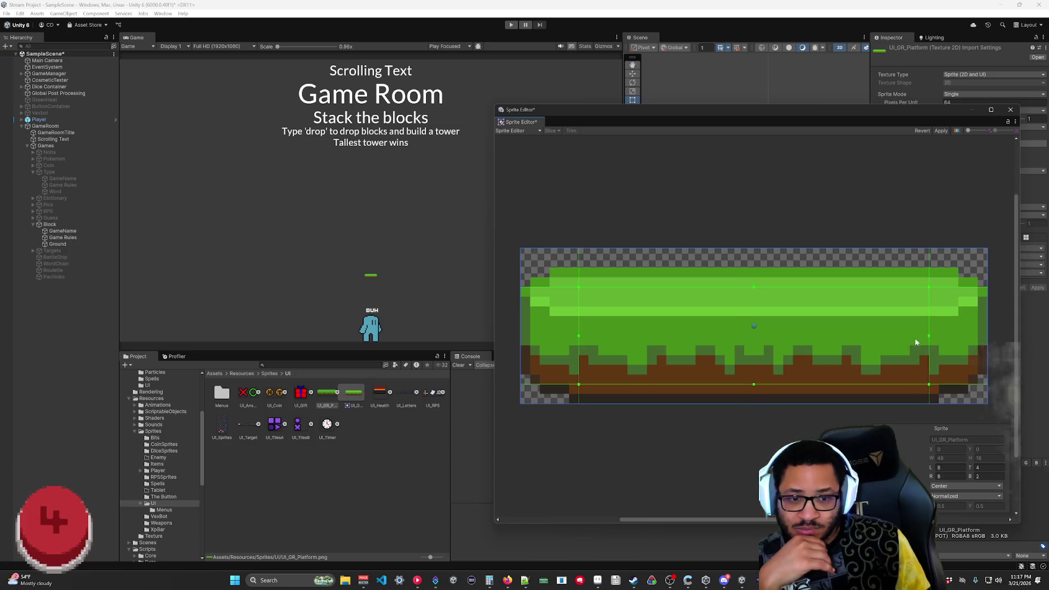
left_click(1010, 109)
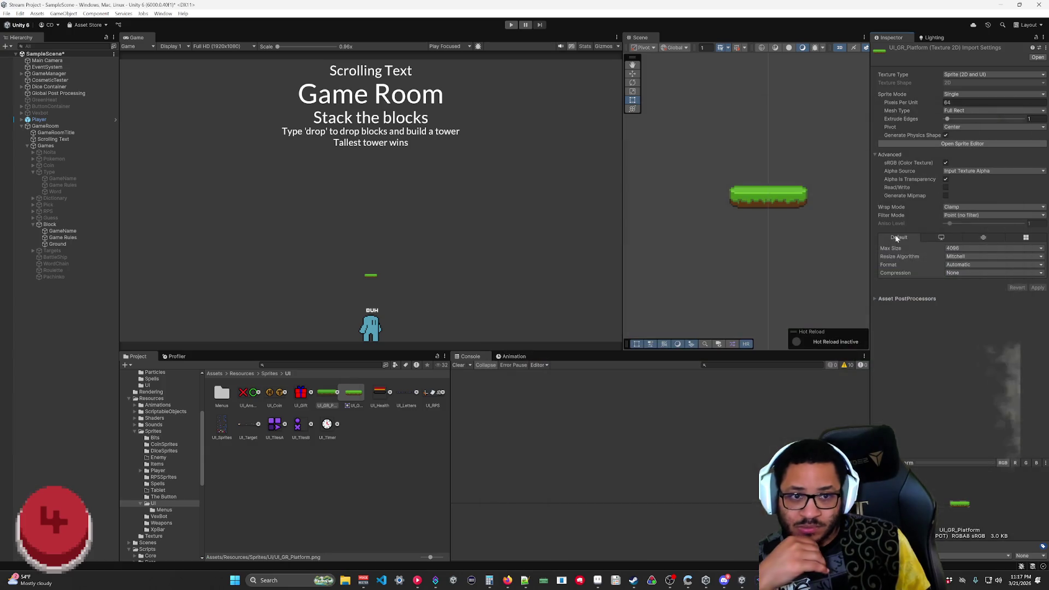
left_click(72, 248)
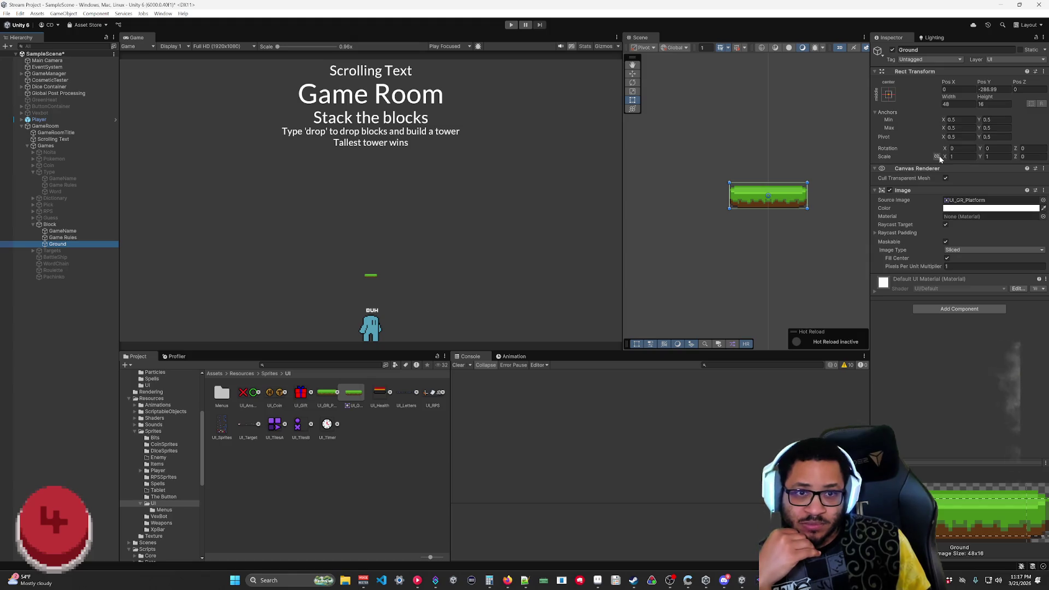
- Scale Ground to 37.89 by 9.6 and try Filled image type with Radial 360 fill
mouse_move(945, 158)
left_mouse_down()
mouse_move(994, 158)
mouse_move(24, 159)
mouse_move(290, 184)
left_mouse_up()
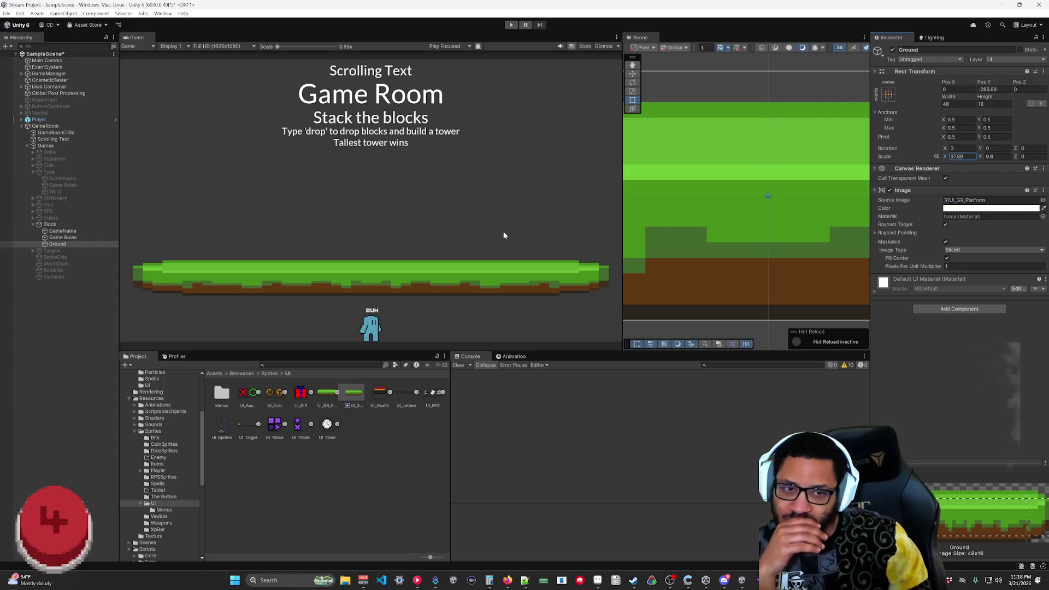
left_click(961, 252)
left_click(968, 285)
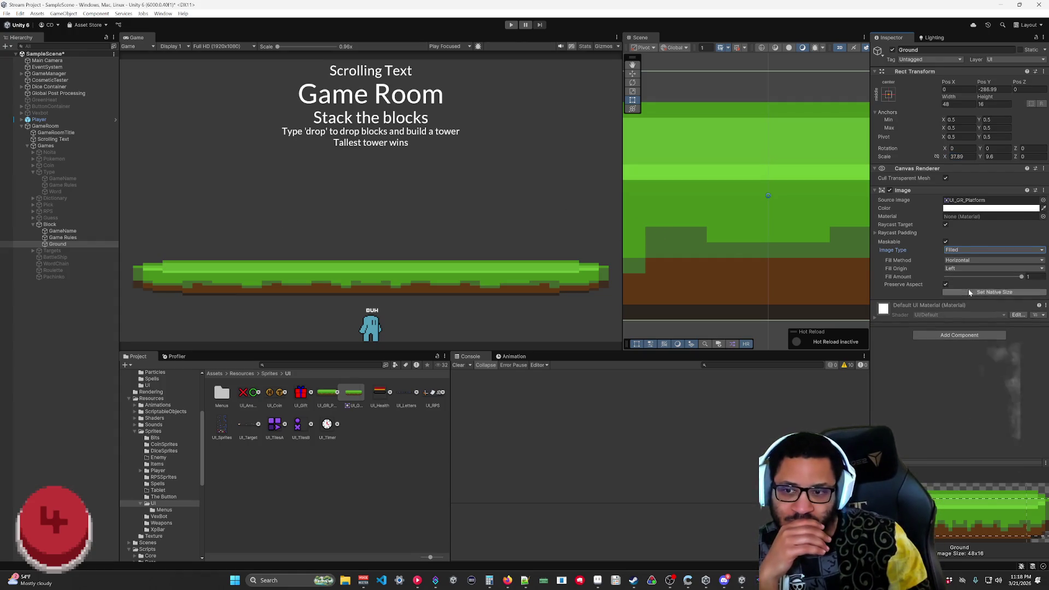
left_click(969, 258)
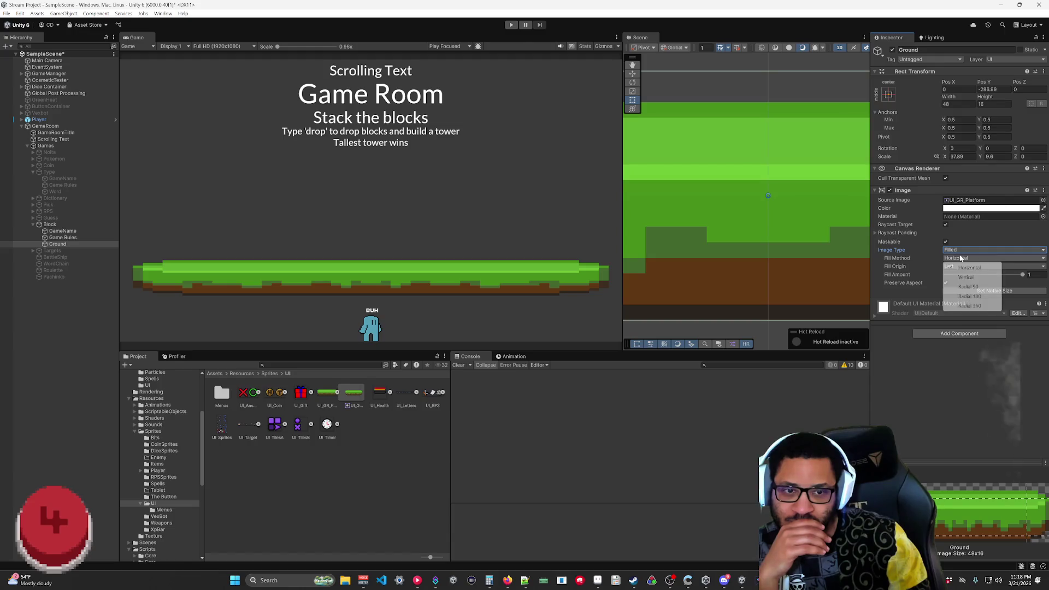
left_click(970, 307)
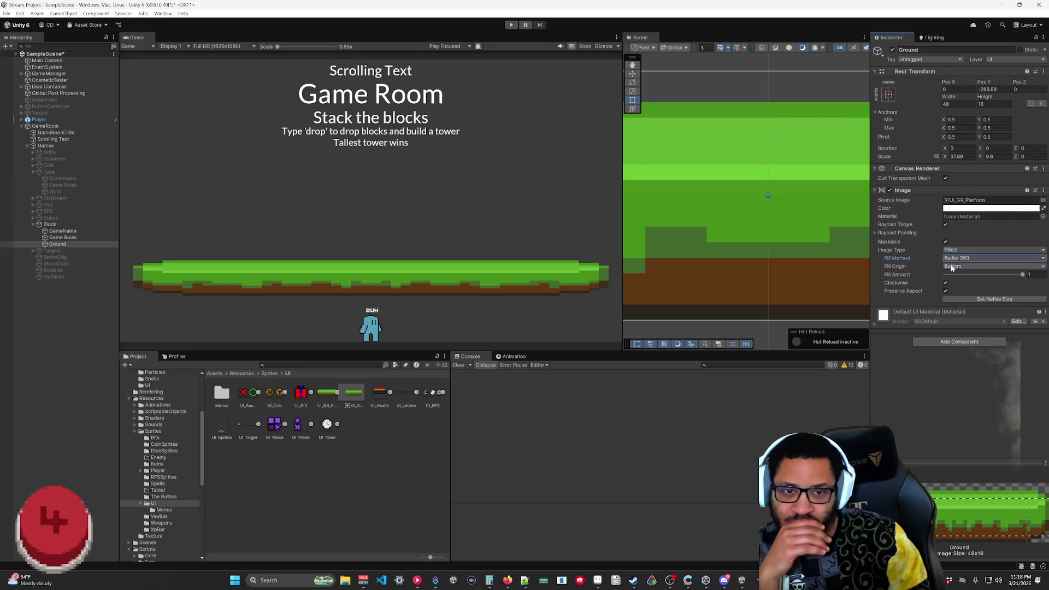
left_click(952, 268)
left_click(955, 305)
left_click(962, 266)
left_click(964, 285)
left_click(965, 267)
left_click(966, 277)
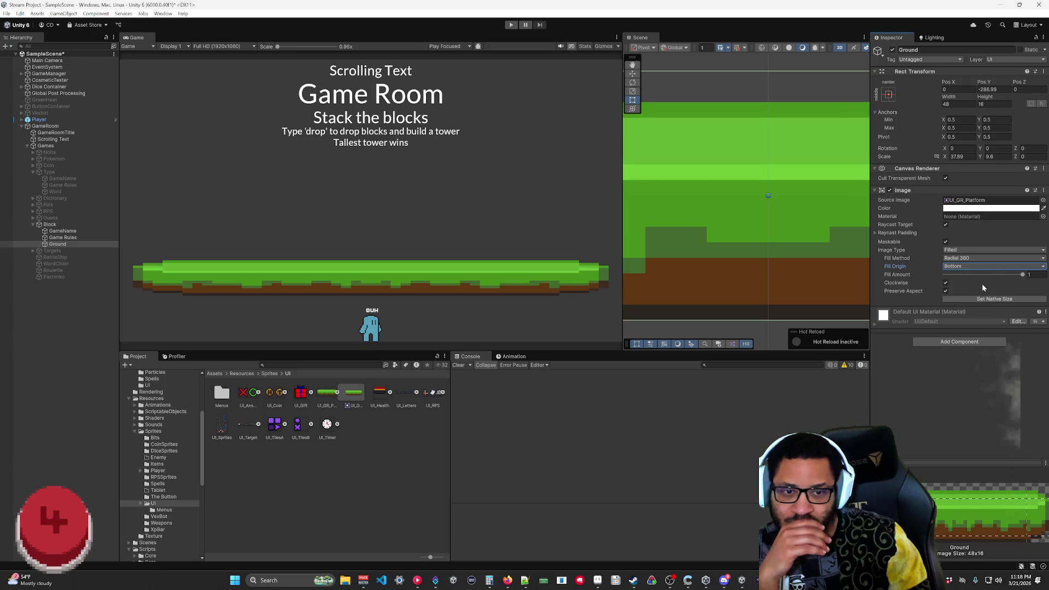
- Cycle Ground's Image Type through Simple and Sliced, settling on Tiled
left_click(946, 292)
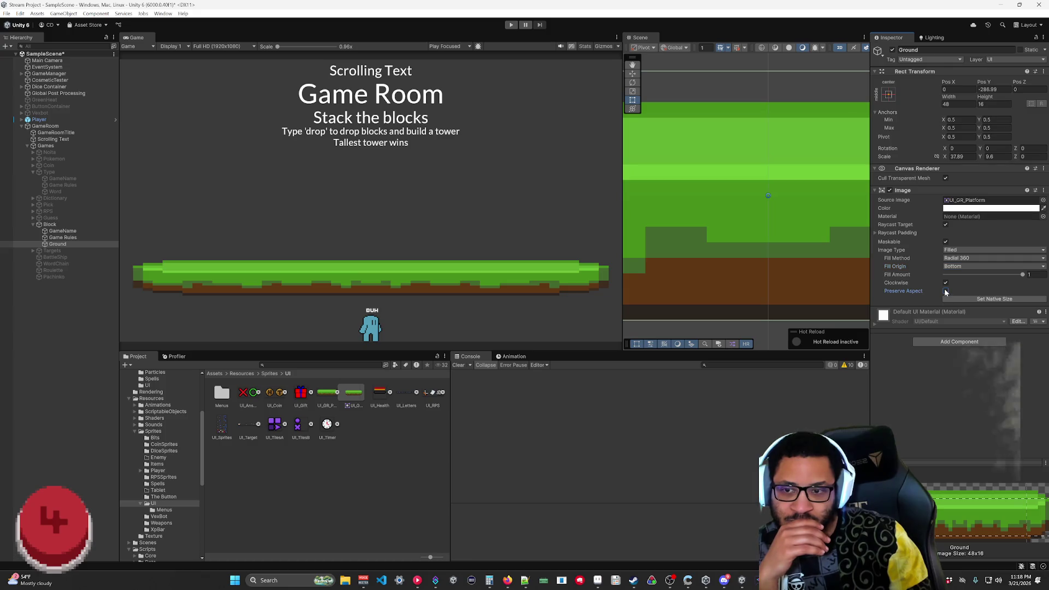
left_click(951, 250)
left_click(958, 259)
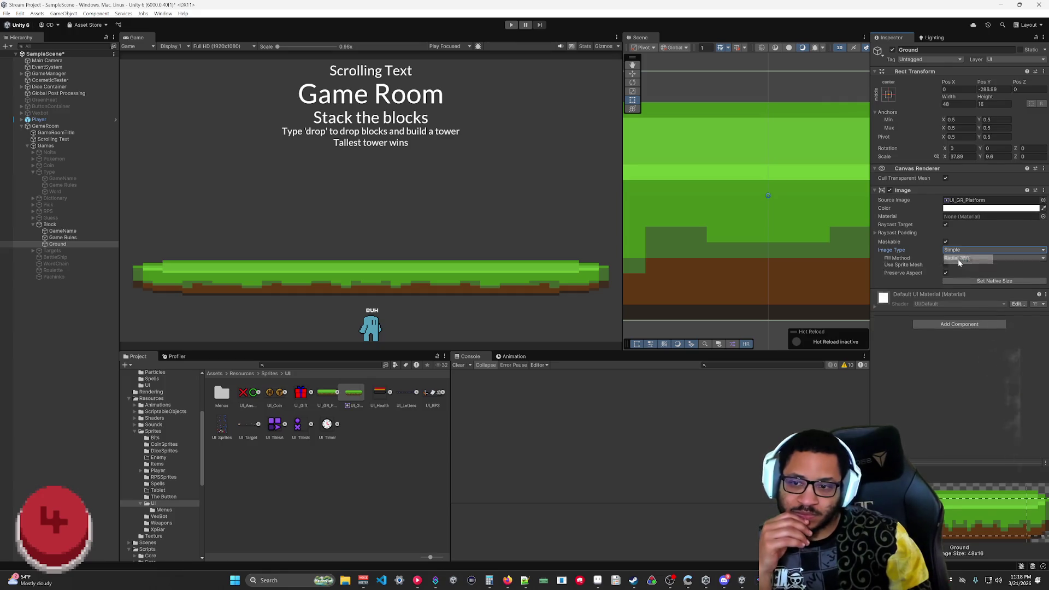
left_click(956, 250)
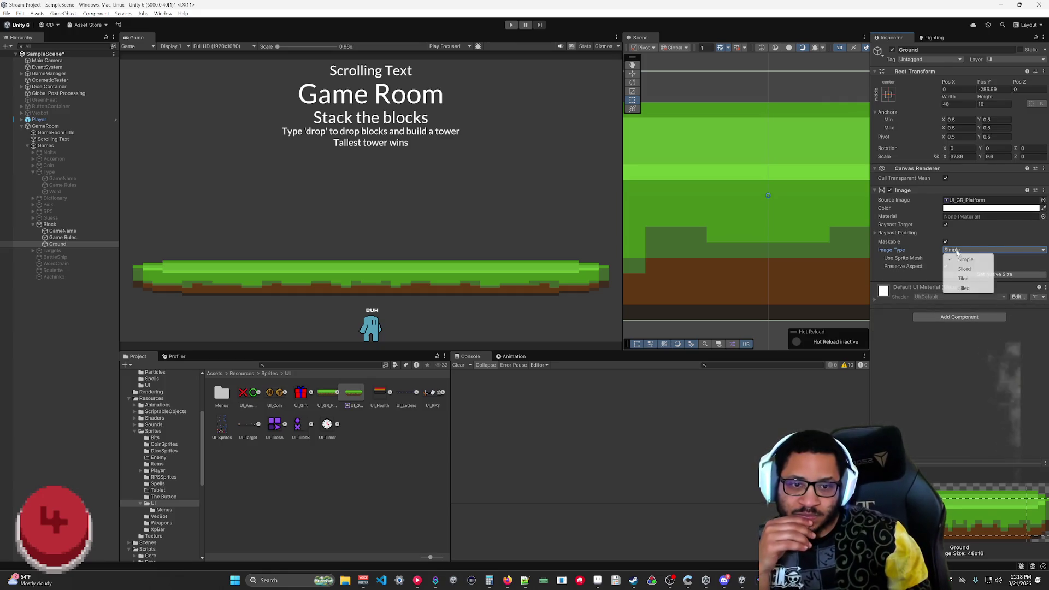
left_click(946, 260)
left_click(953, 250)
left_click(960, 268)
left_click(967, 250)
left_click(965, 278)
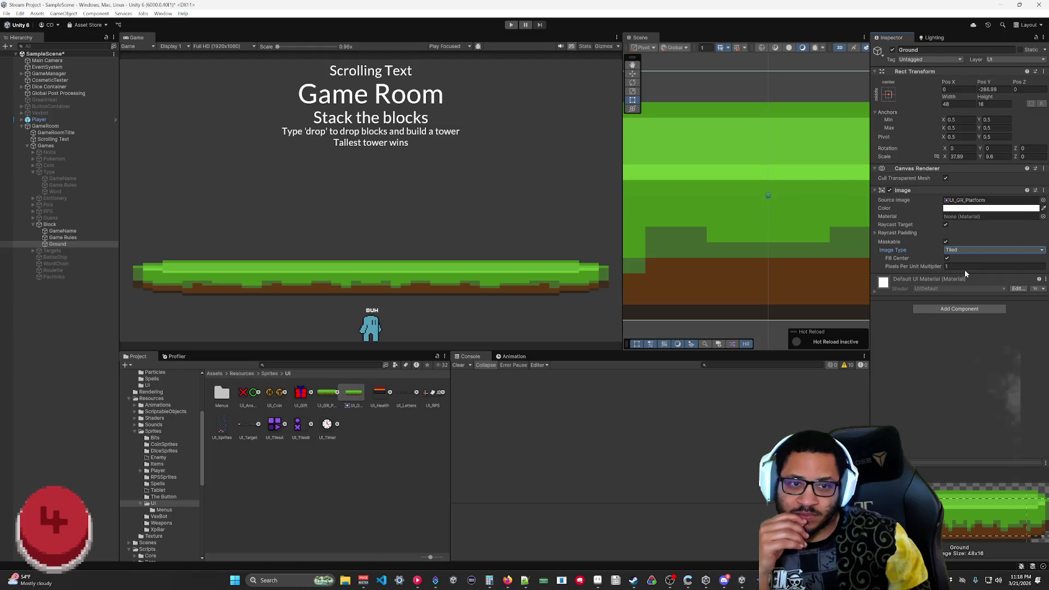
- Clear and reopen Ground's Source Image picker, keeping UI_GR_Platform, then bring up the 9-slice manual page
left_click(1043, 201)
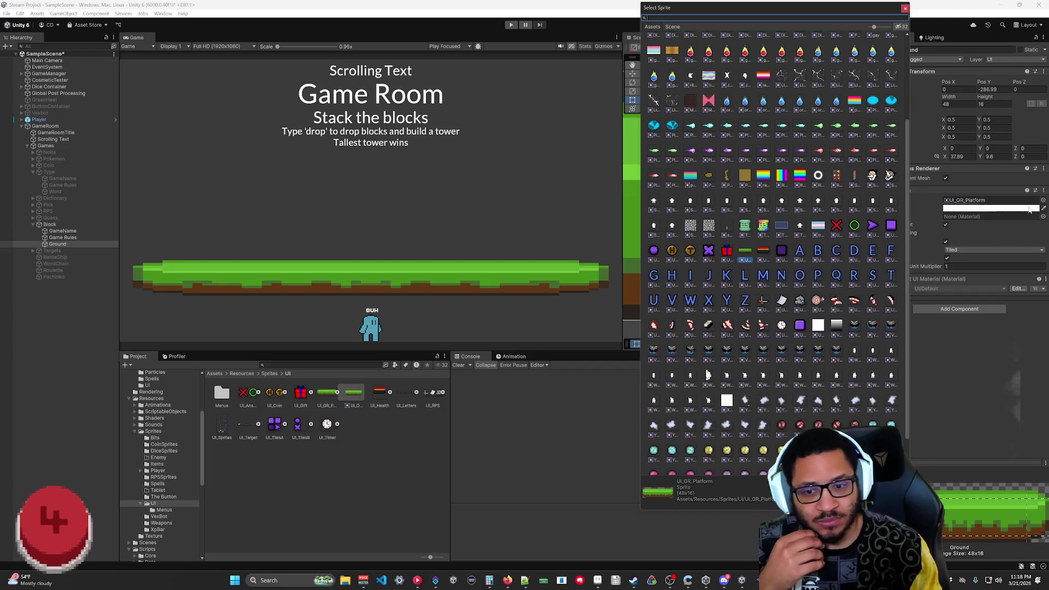
scroll(805, 326, "down", 1)
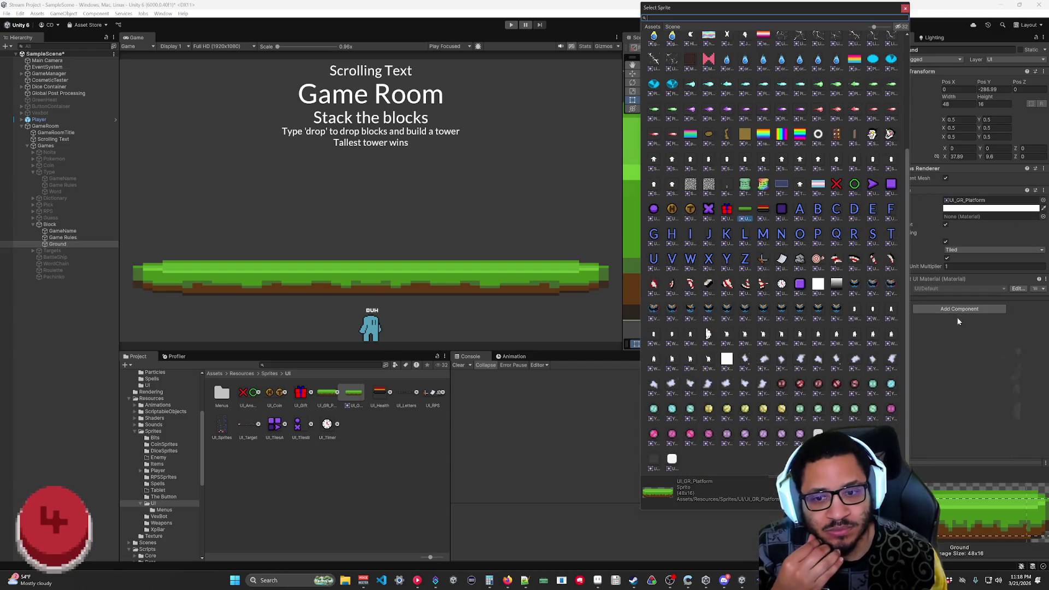
scroll(780, 358, "up", 3)
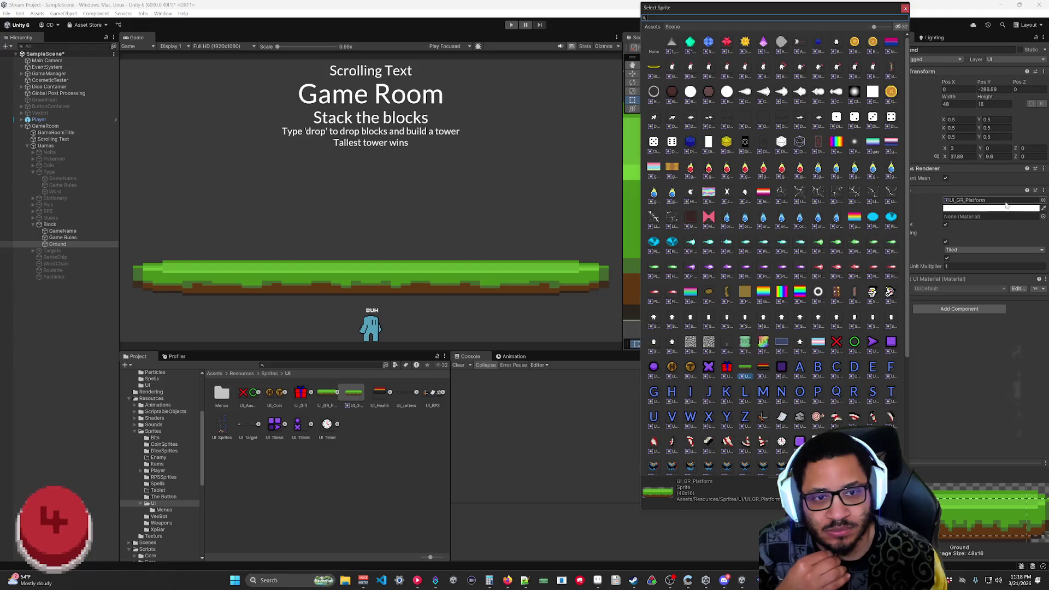
left_click(1003, 201)
key("Delete")
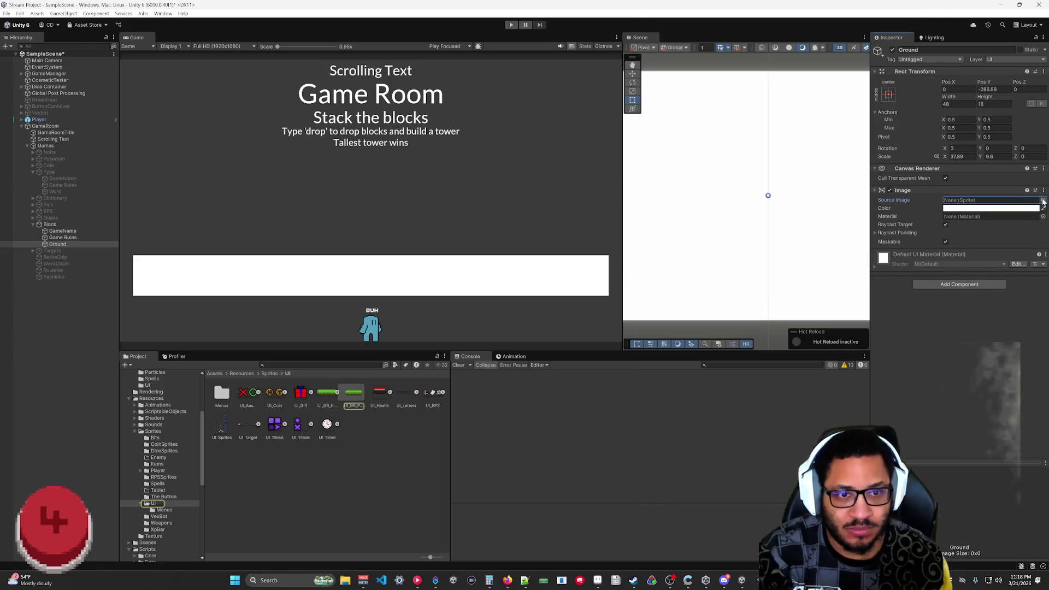
left_click(1043, 200)
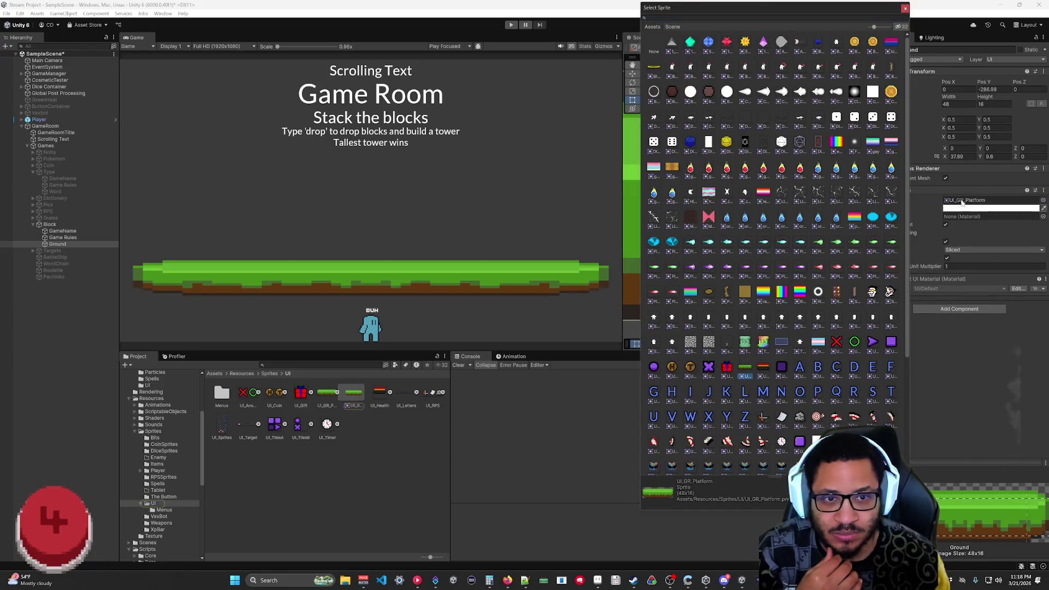
key("Escape")
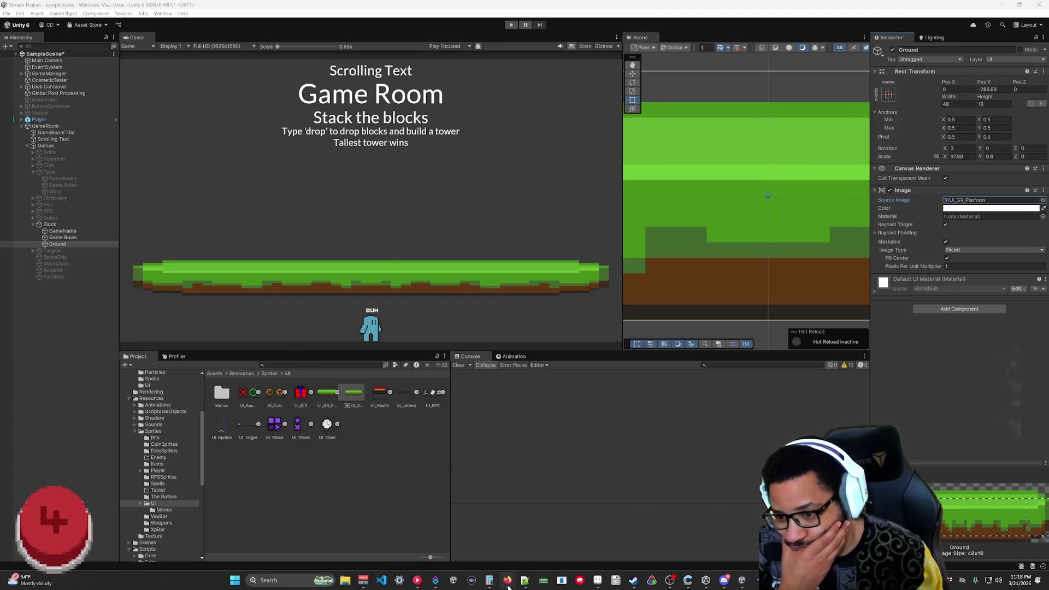
mouse_move(507, 580)
left_click(489, 555)
- Scroll the '9-slice your sprite' manual page back up and open YouTube subscriptions in a new tab
scroll(304, 371, "down", 10)
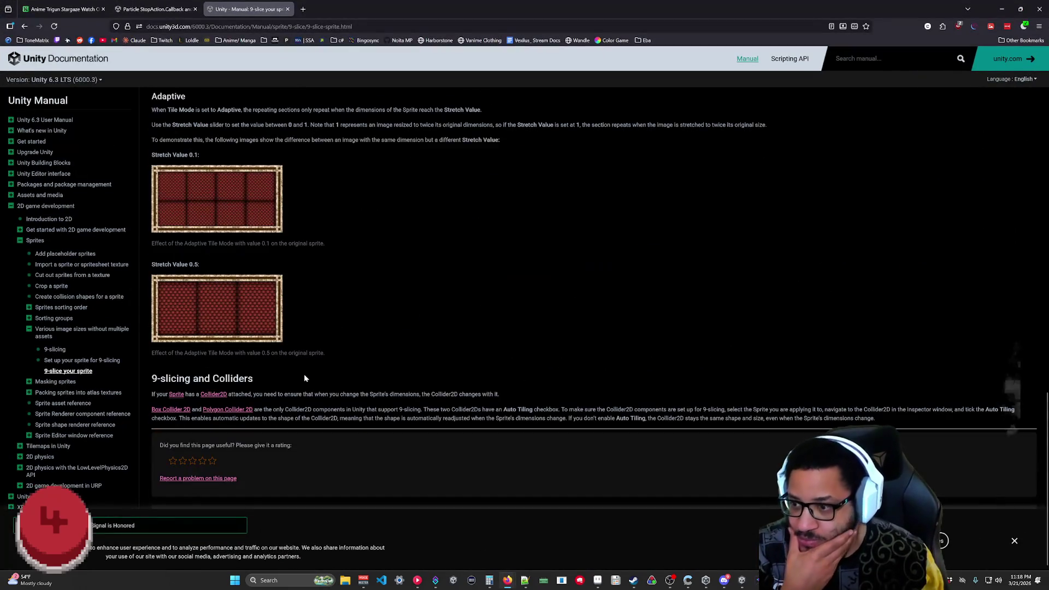
scroll(304, 378, "up", 15)
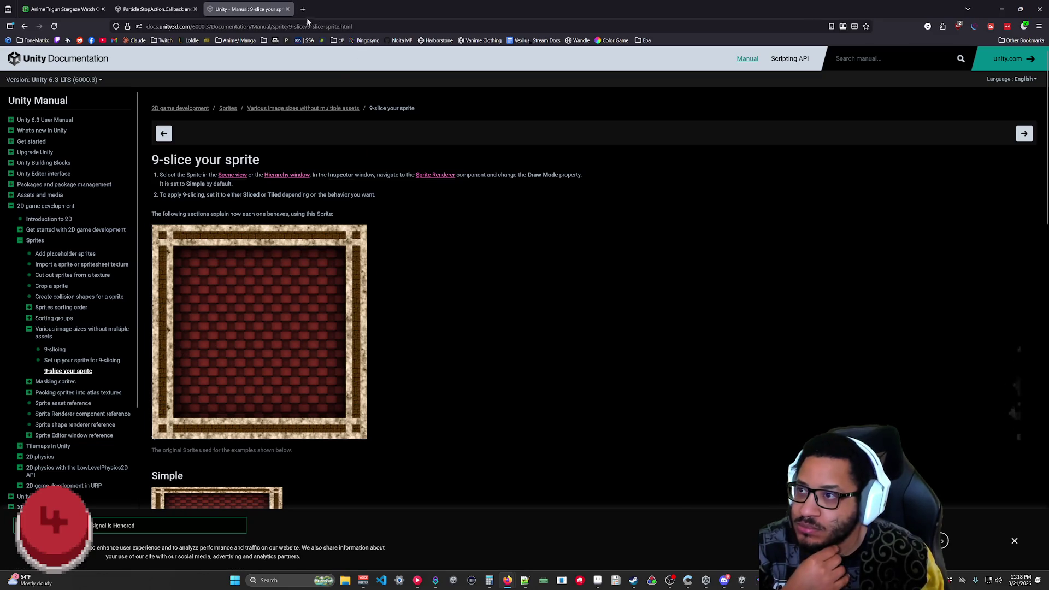
middle_click(102, 40)
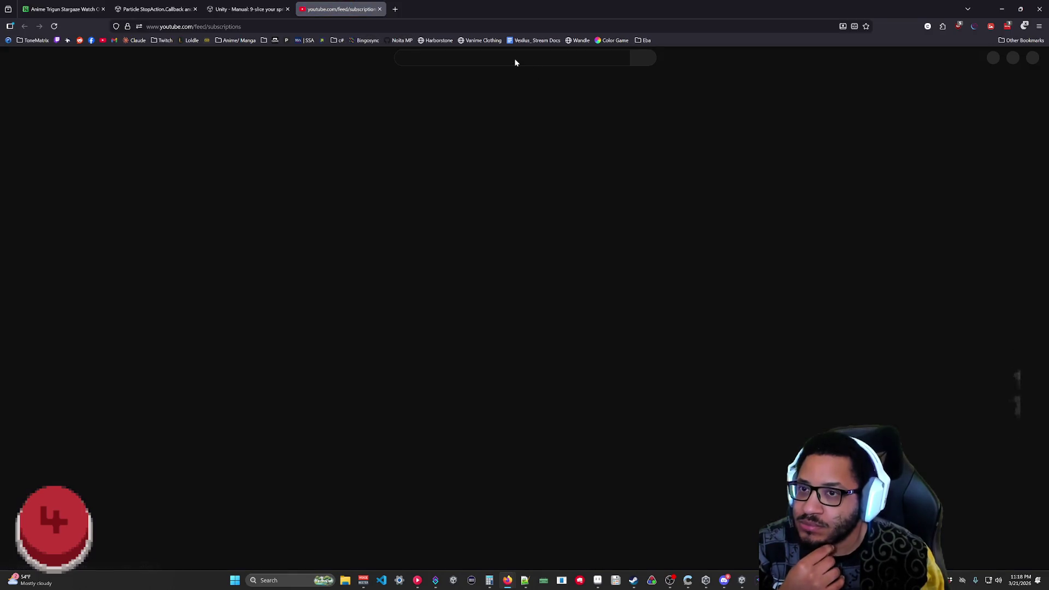
- Search YouTube for 'unity 9 slice ui image' and open the first 9-slicing tutorial
left_click(516, 58)
type("unityu")
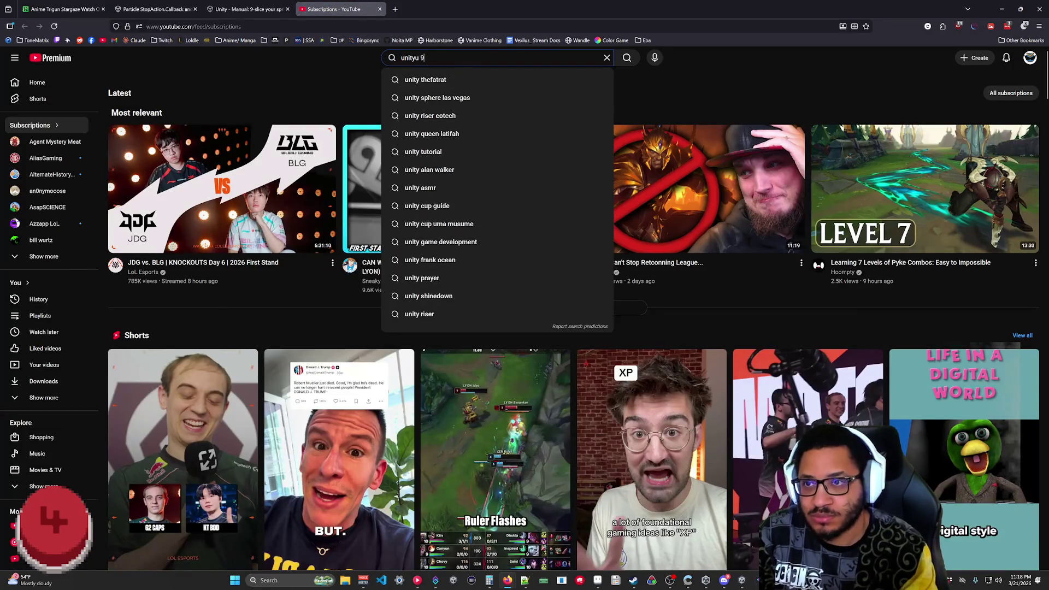
key("BackSpace")
type("9 slice ui")
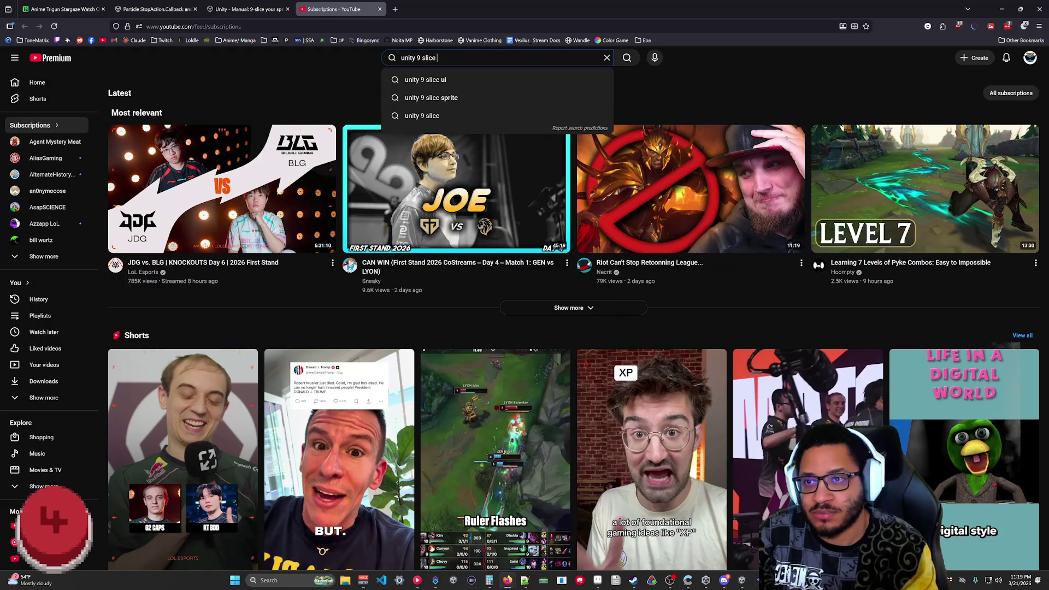
type(" image")
key("Return")
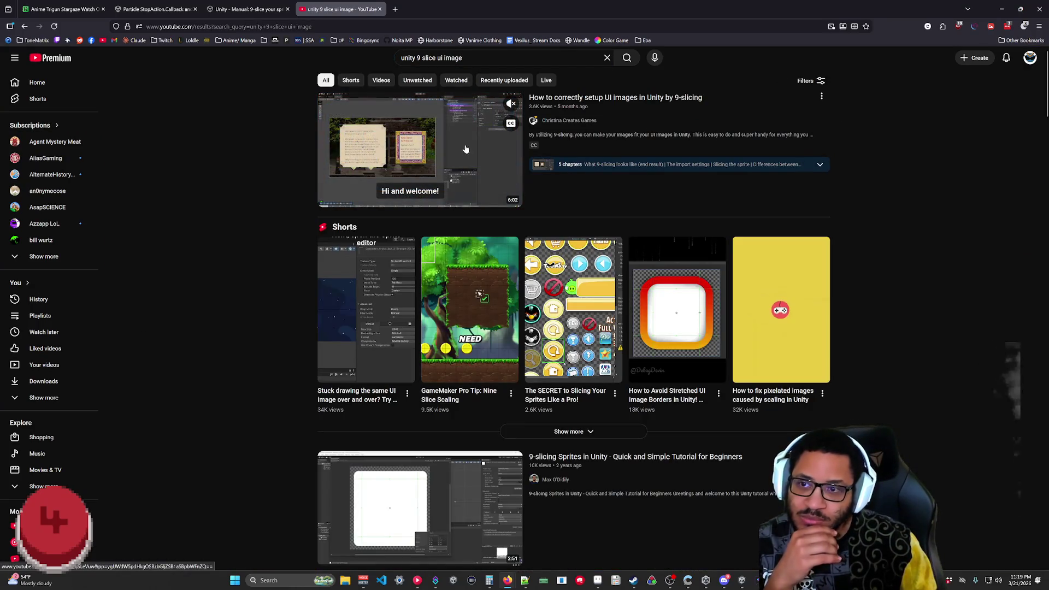
left_click(465, 149)
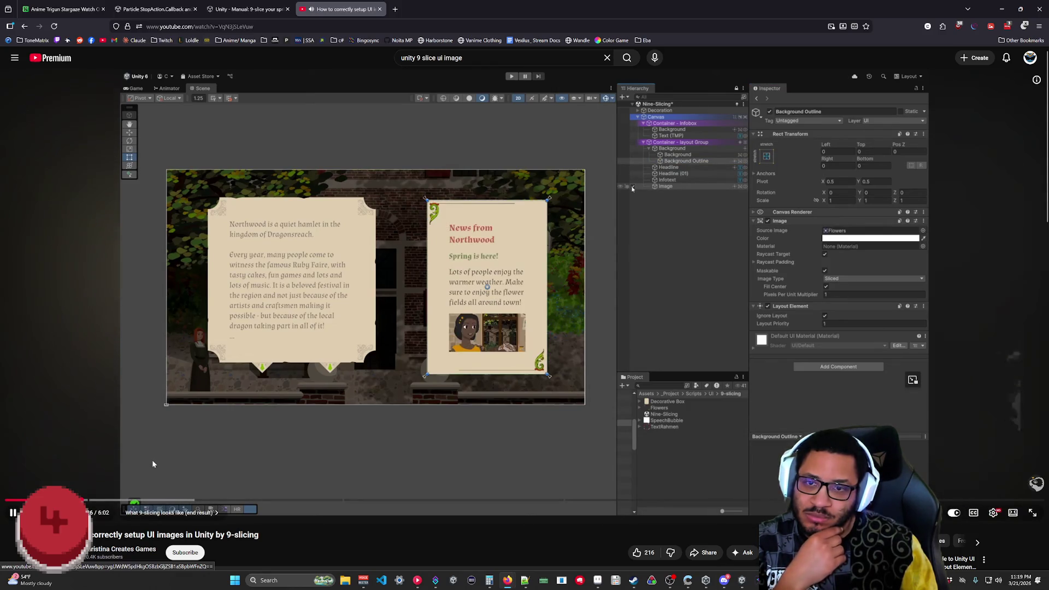
- Seek the 9-slicing tutorial forward to its 'The import settings' chapter
left_click(105, 500)
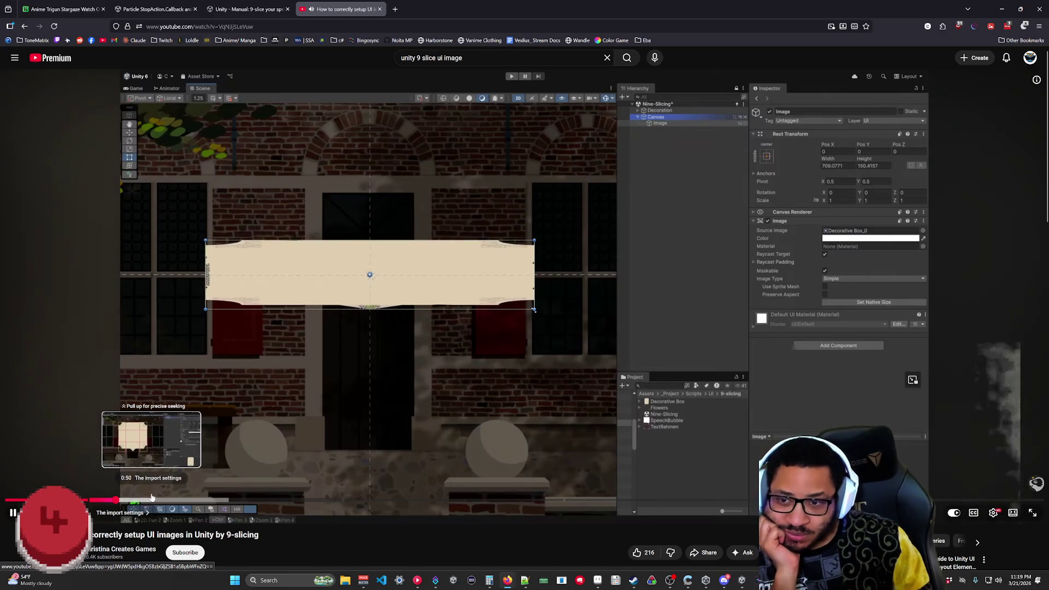
left_click(153, 498)
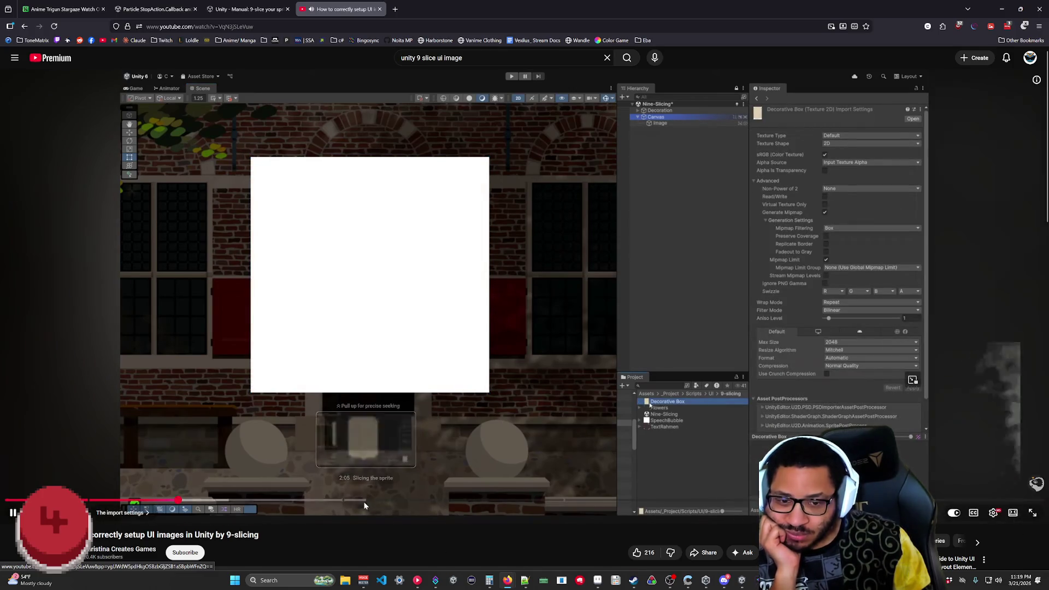
left_click(220, 500)
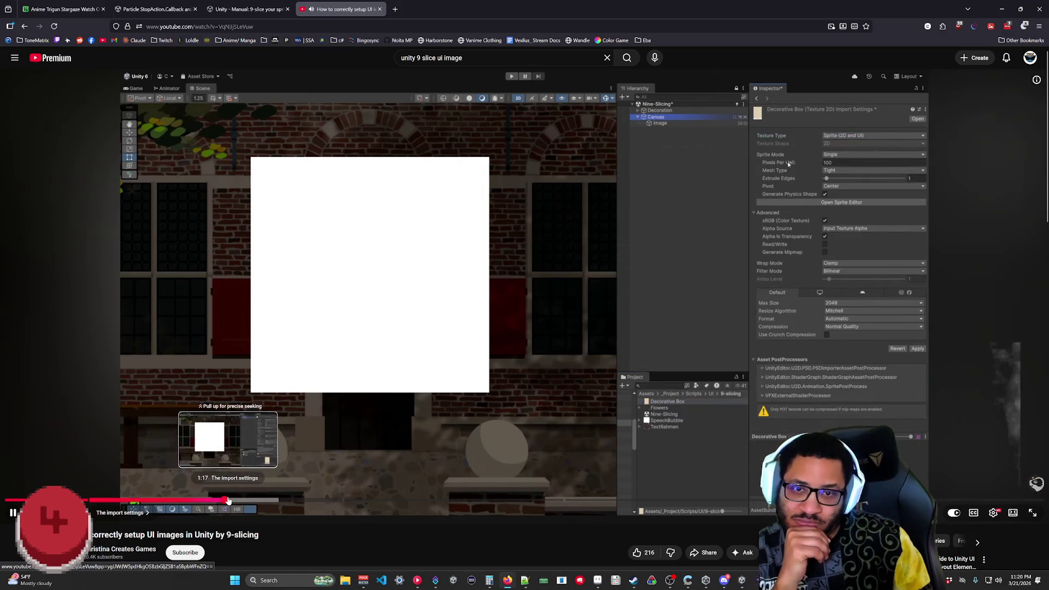
left_click(248, 500)
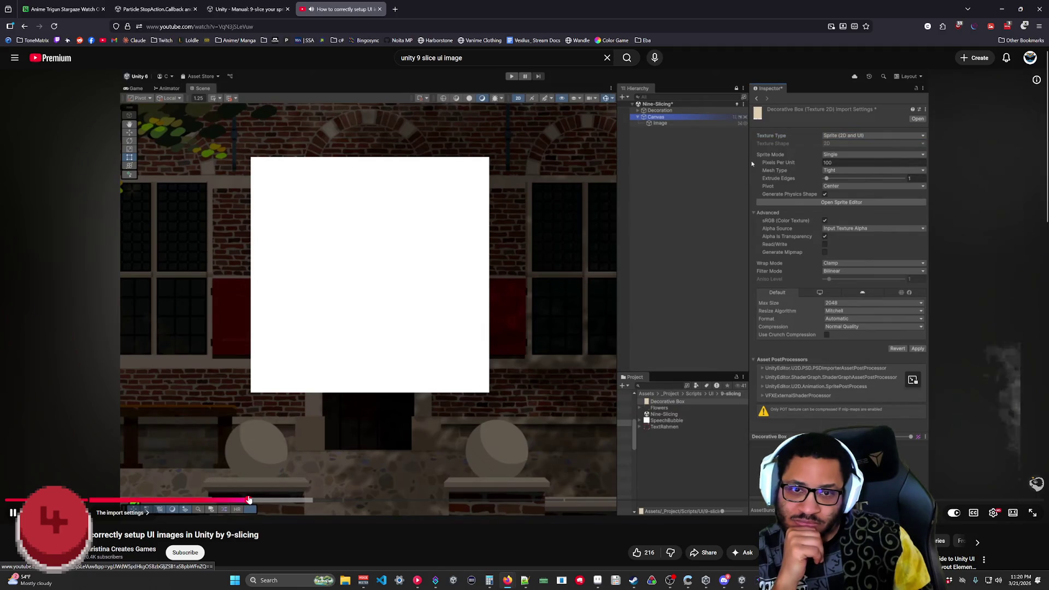
left_click(279, 500)
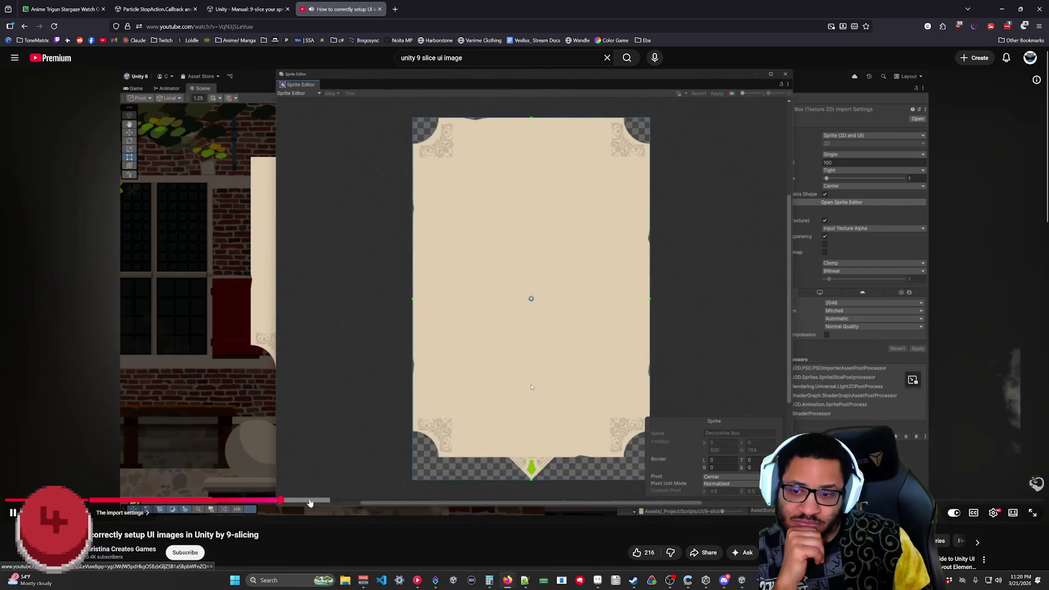
- Scrub back and forth through the tutorial's 'Slicing the sprite' chapter to watch borders being set
left_click(317, 501)
left_click(322, 501)
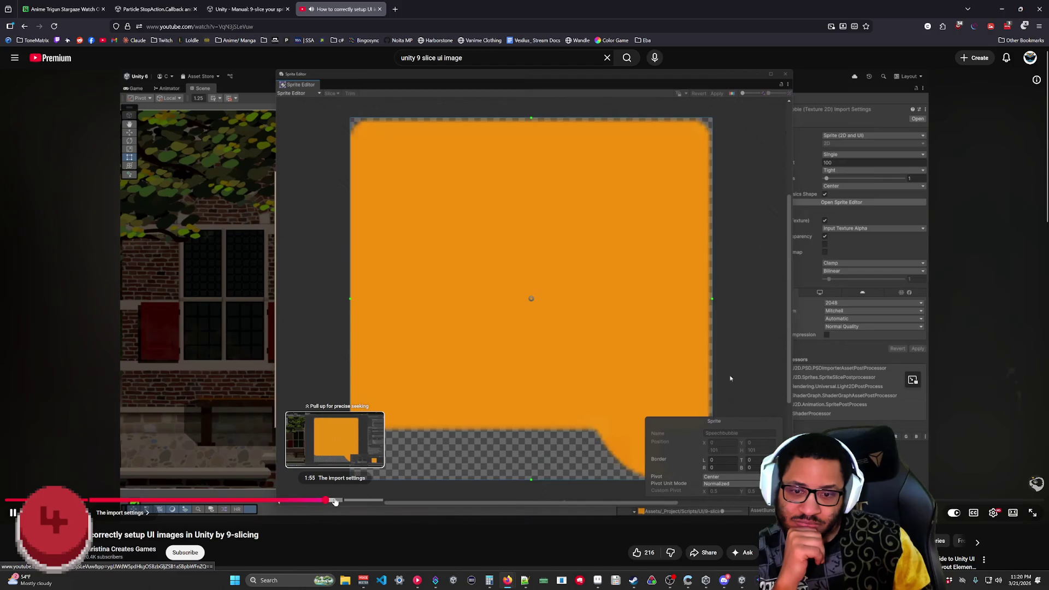
left_click_drag(336, 502, 354, 503)
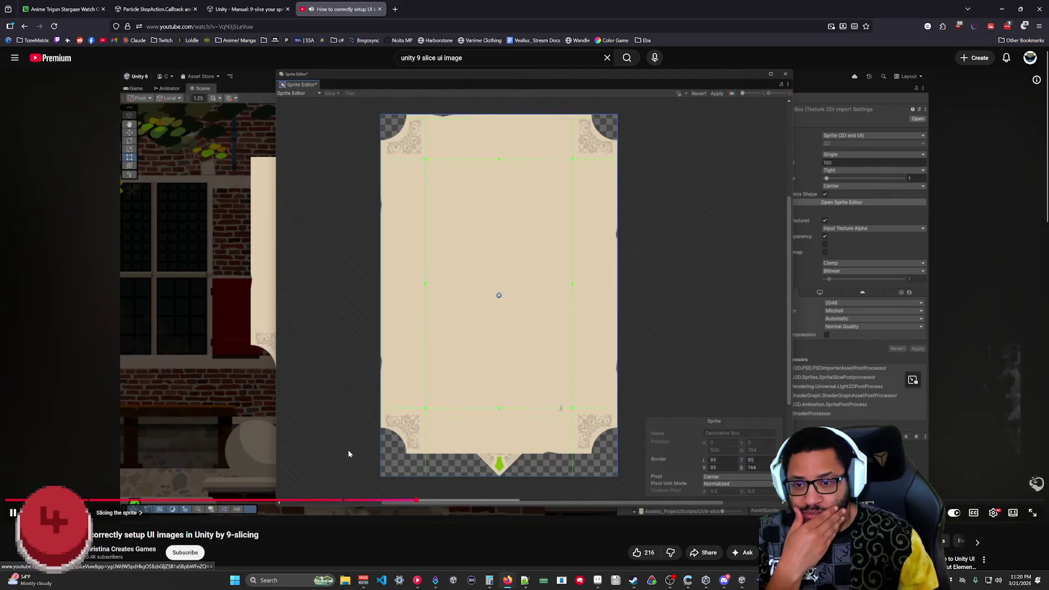
left_click(344, 500)
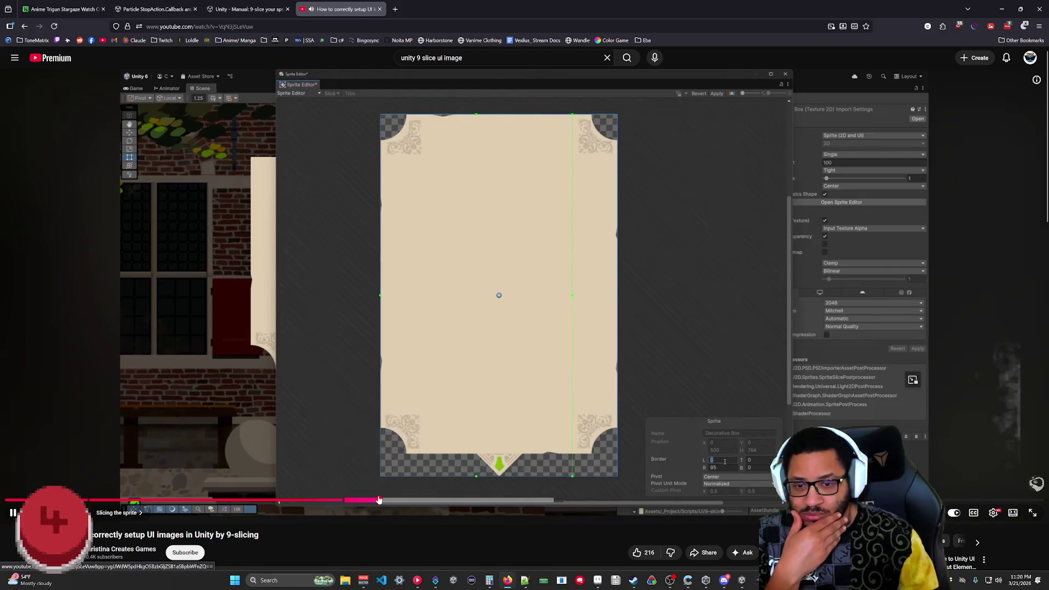
left_click(365, 500)
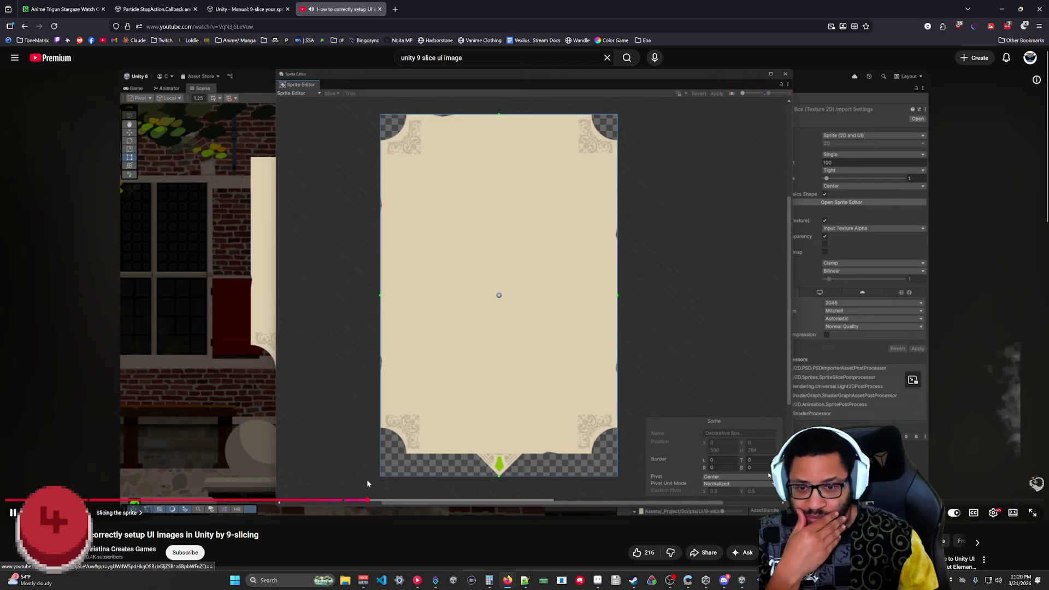
left_click_drag(352, 501, 346, 501)
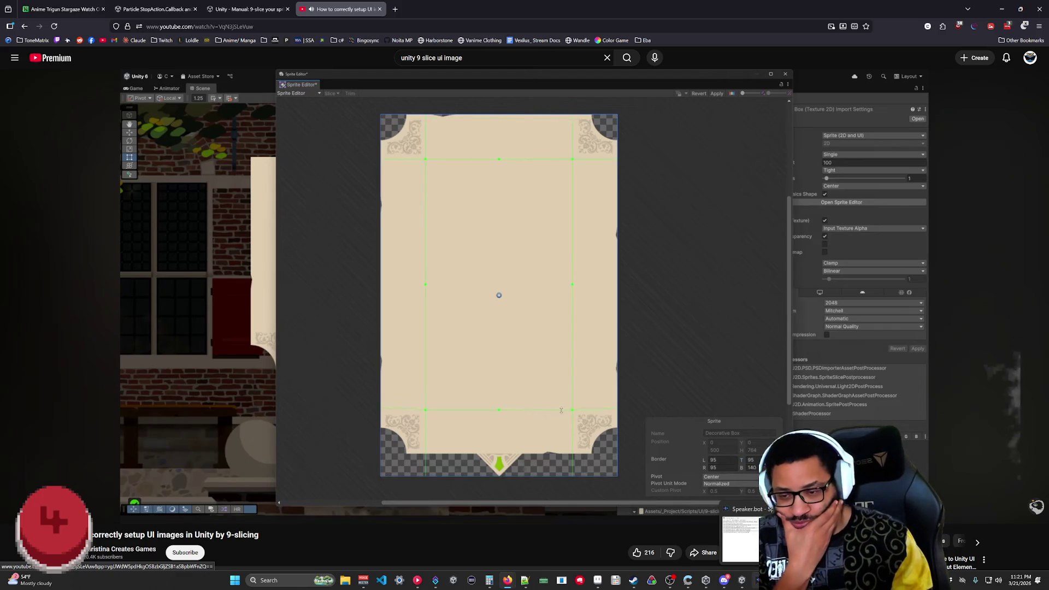
mouse_move(609, 519)
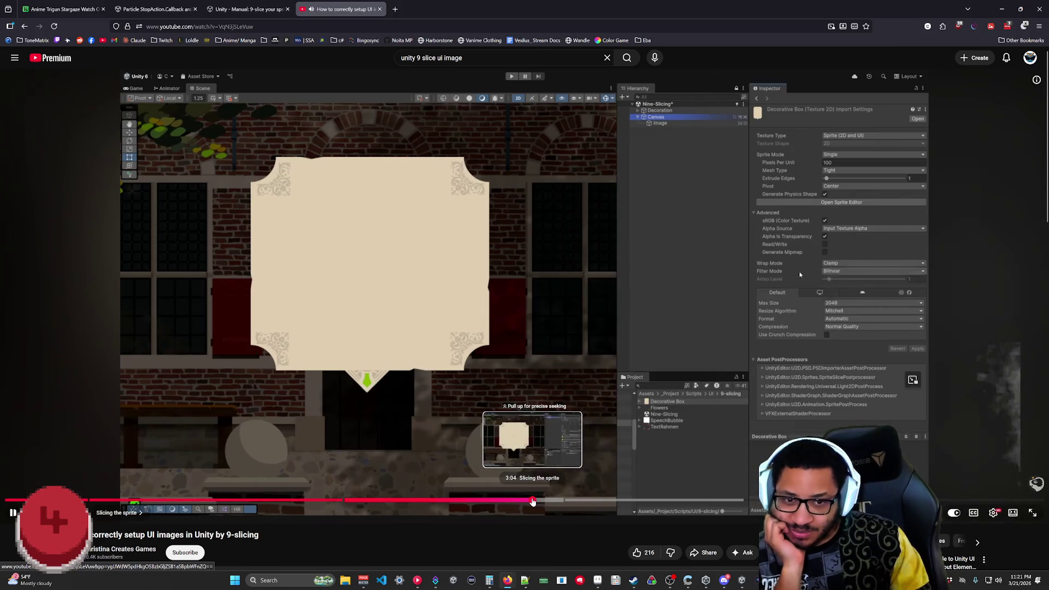
- Skip through the tutorial's sliced-versus-tiled, tiled and Fill Center examples
left_click(536, 500)
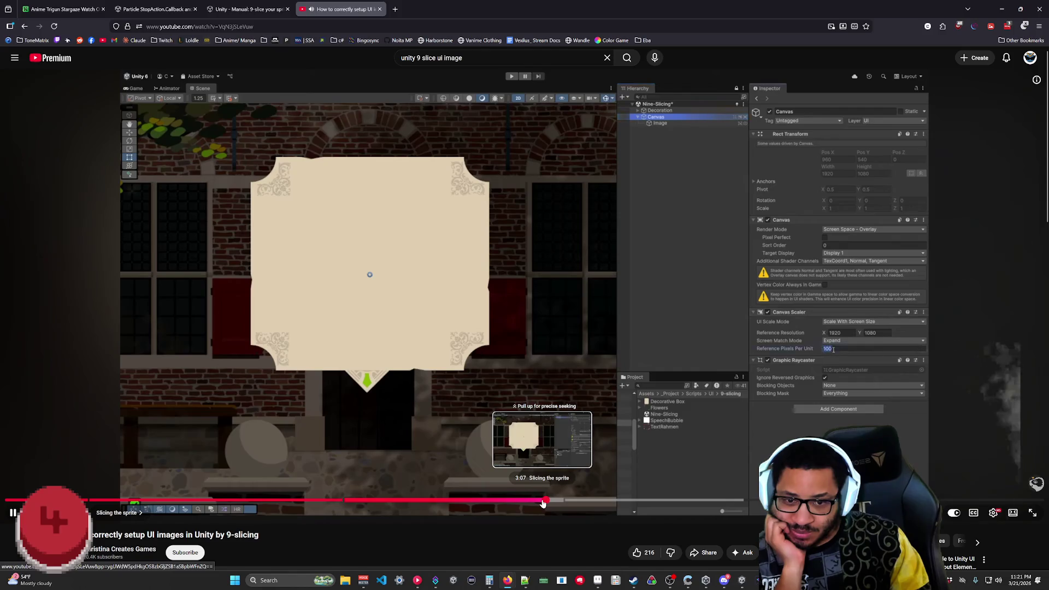
left_click(572, 500)
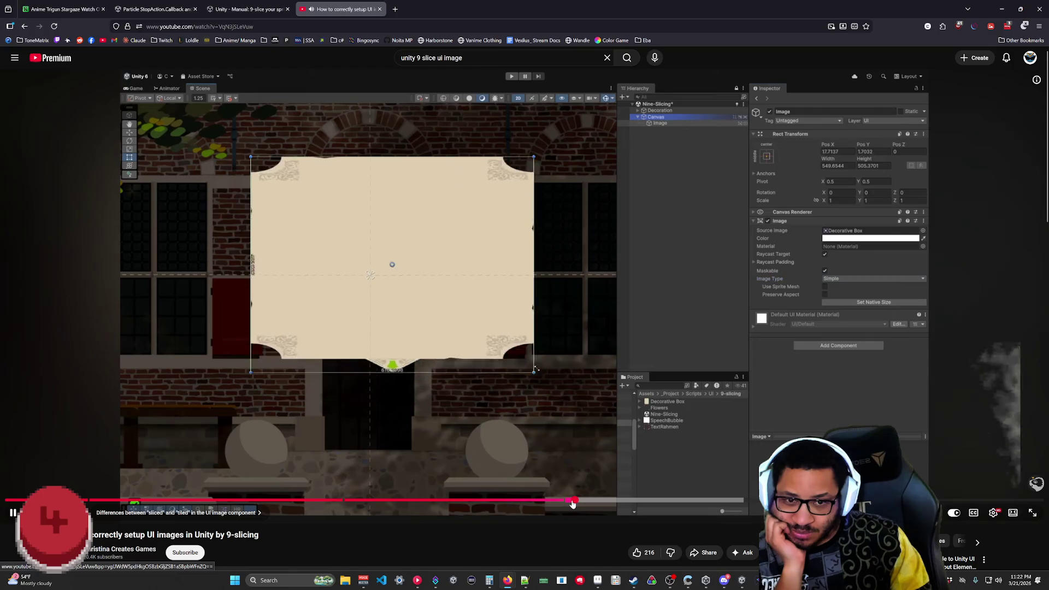
left_click(594, 501)
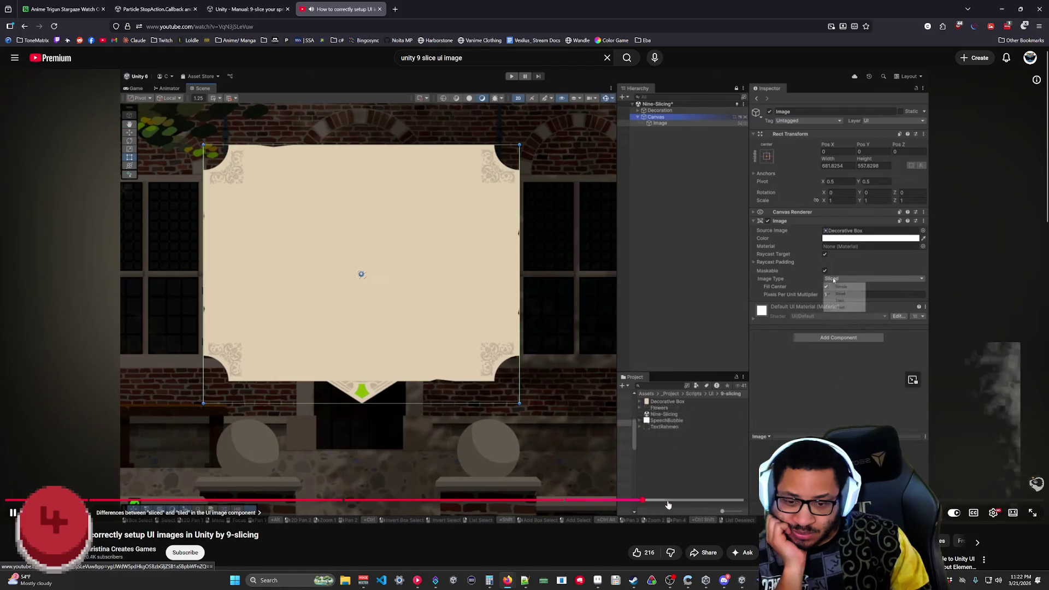
left_click(670, 501)
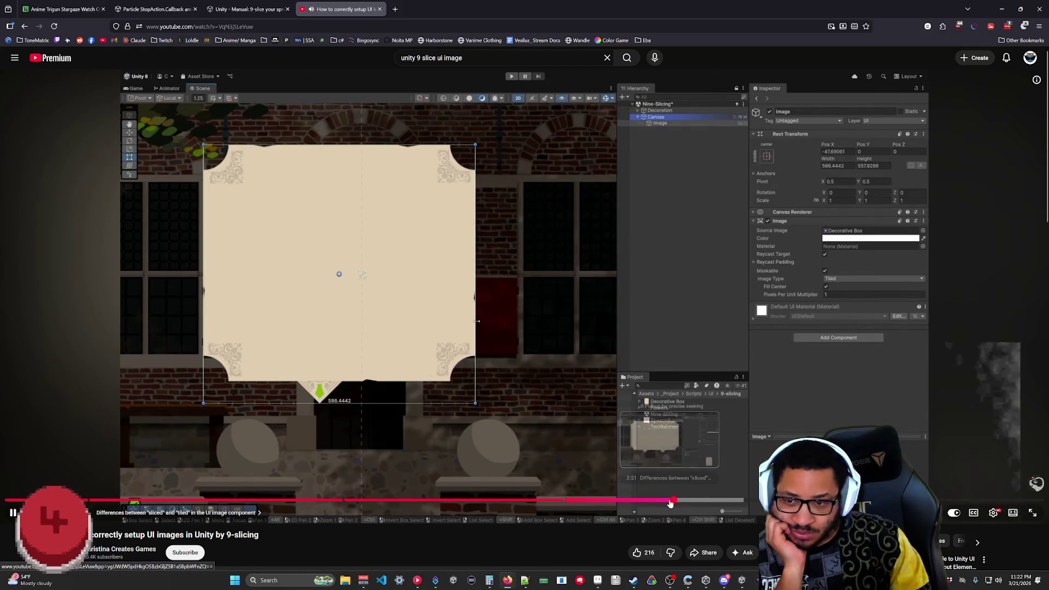
left_click(713, 502)
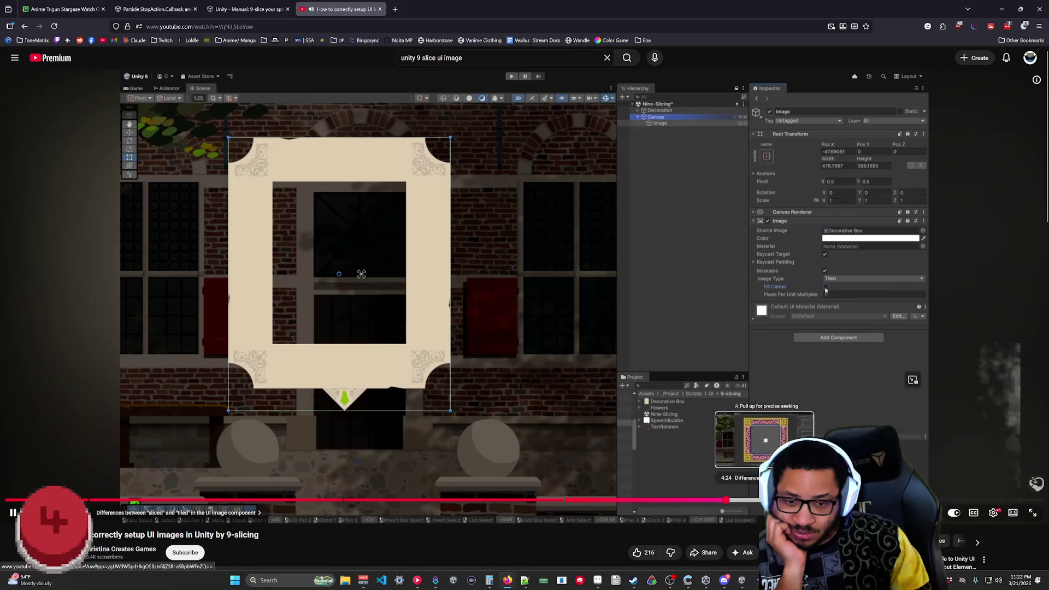
left_click(763, 501)
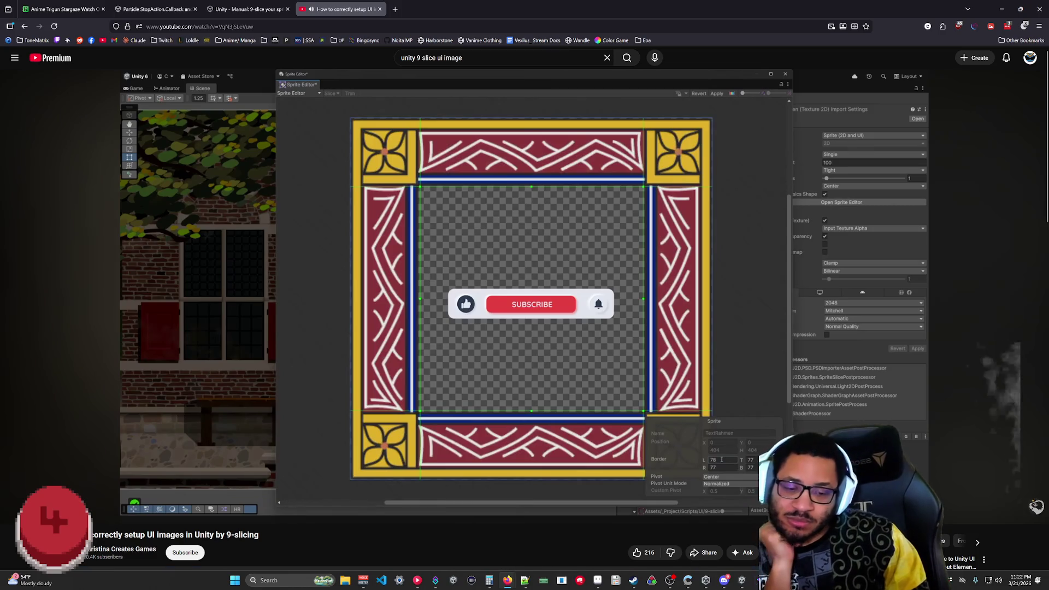
- Switch back to Unity and select the UI_GR_Platform sprite asset
mouse_move(787, 580)
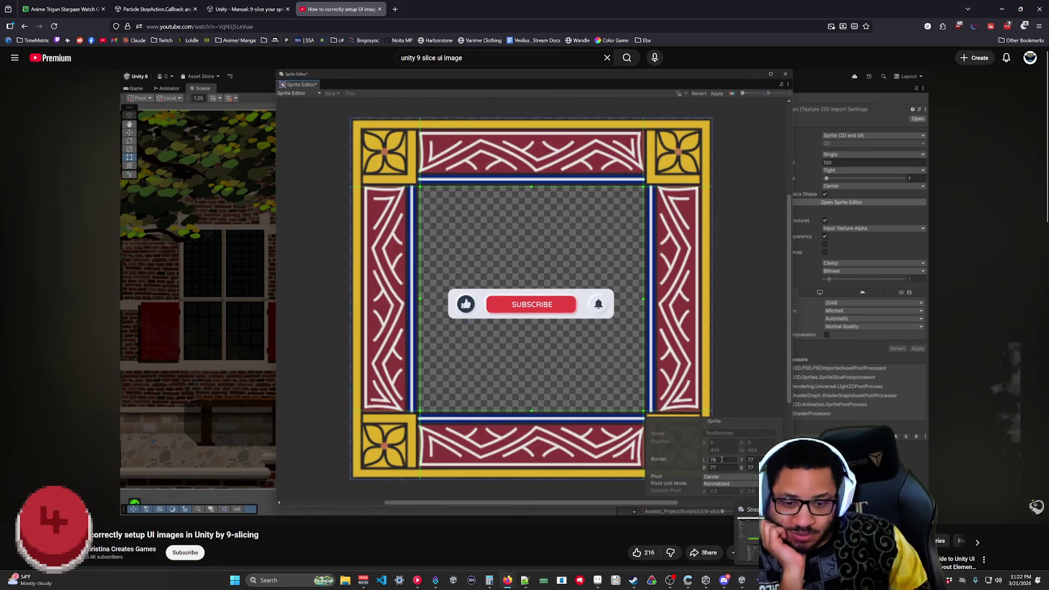
left_click(750, 527)
left_click(329, 397)
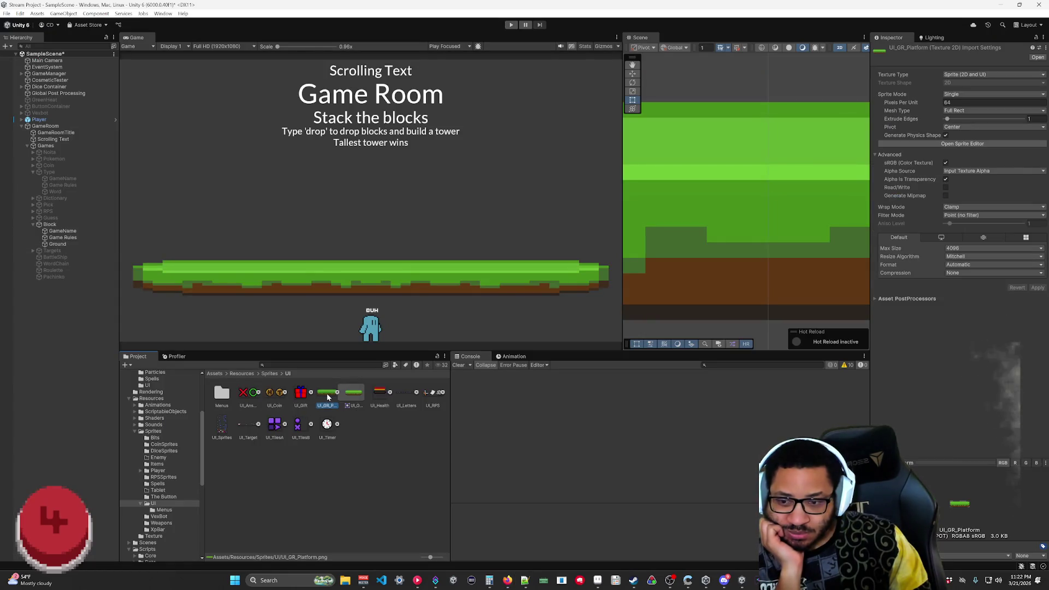
- In the Sprite Editor, set UI_GR_Platform's left border to 1, top 4 and right 1, then apply
left_click(962, 144)
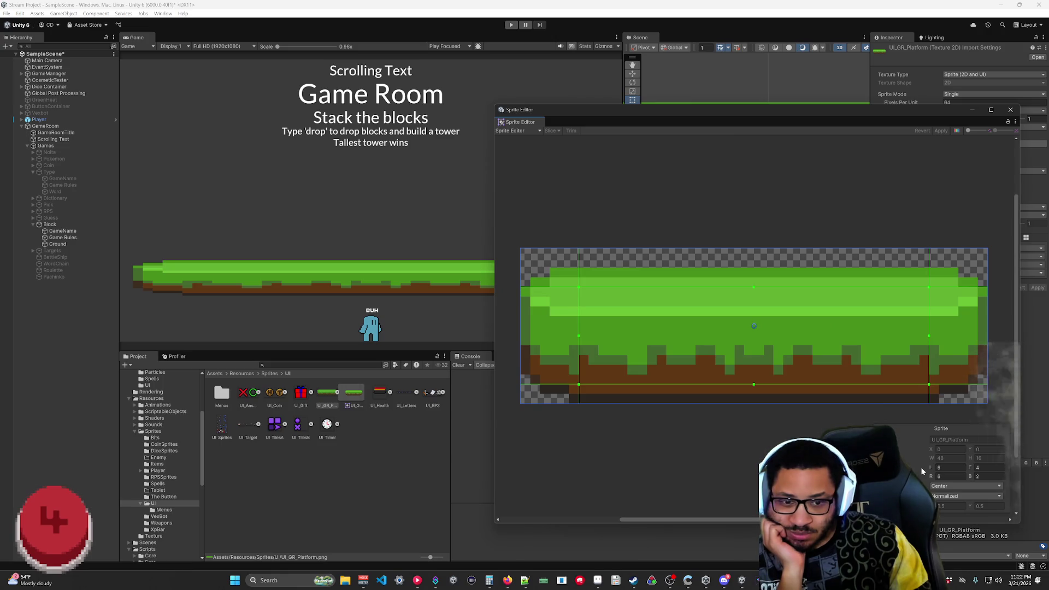
left_click_drag(931, 469, 931, 470)
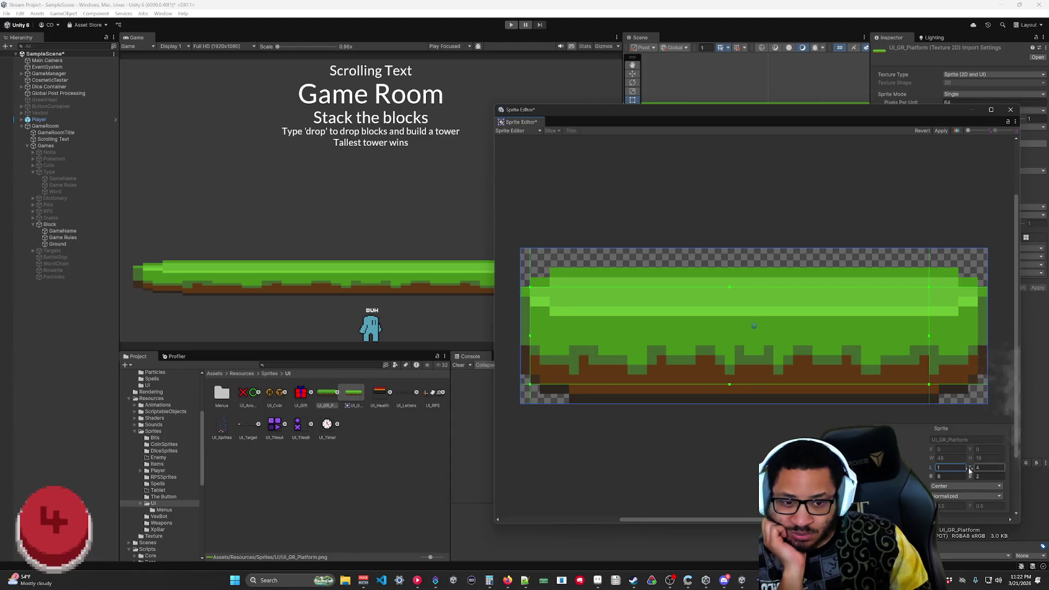
left_click_drag(966, 471, 970, 470)
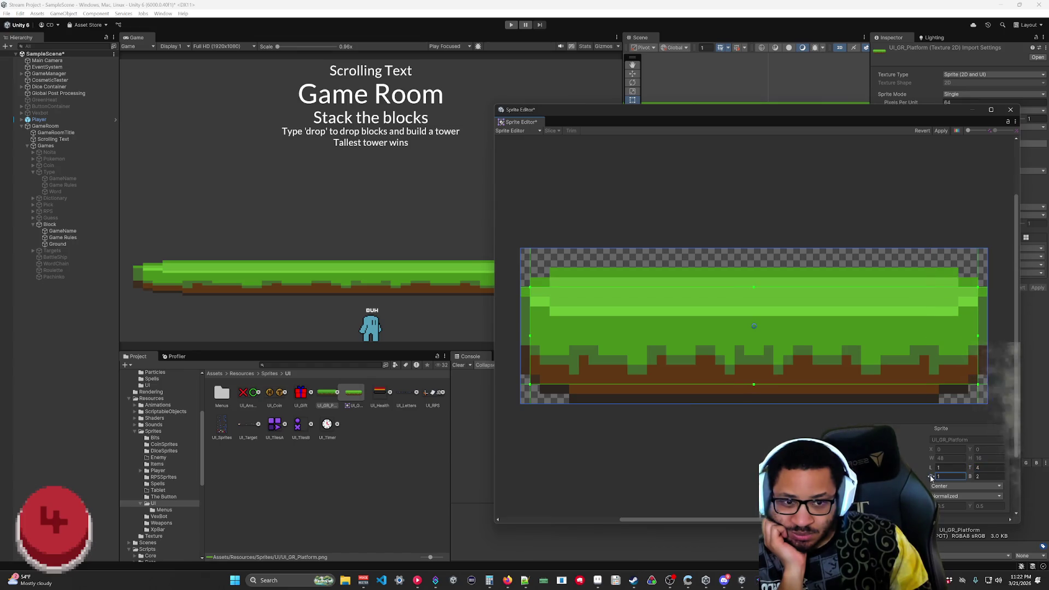
left_click_drag(931, 478, 932, 478)
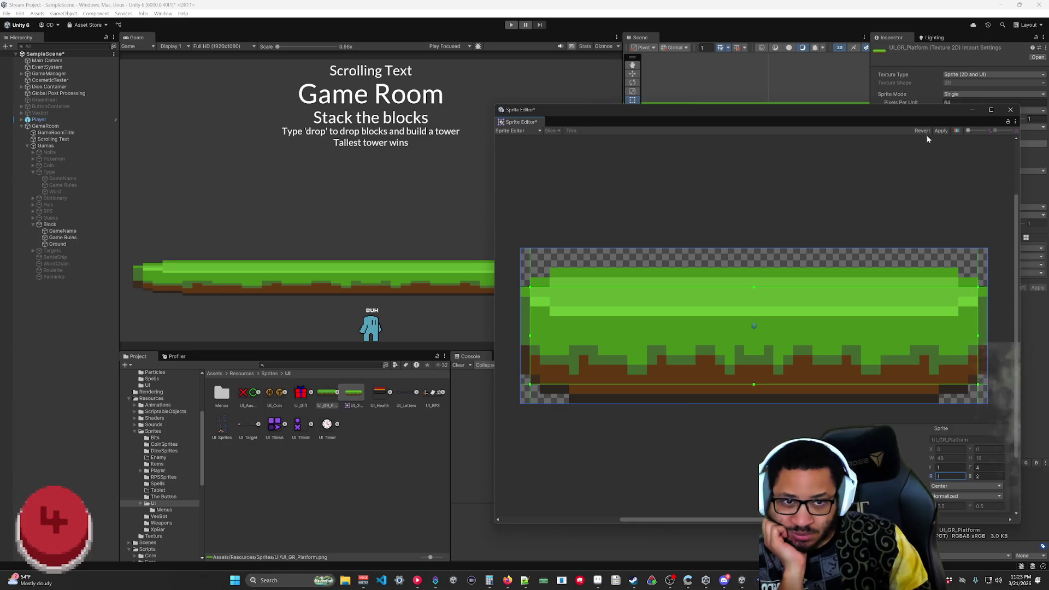
left_click(940, 132)
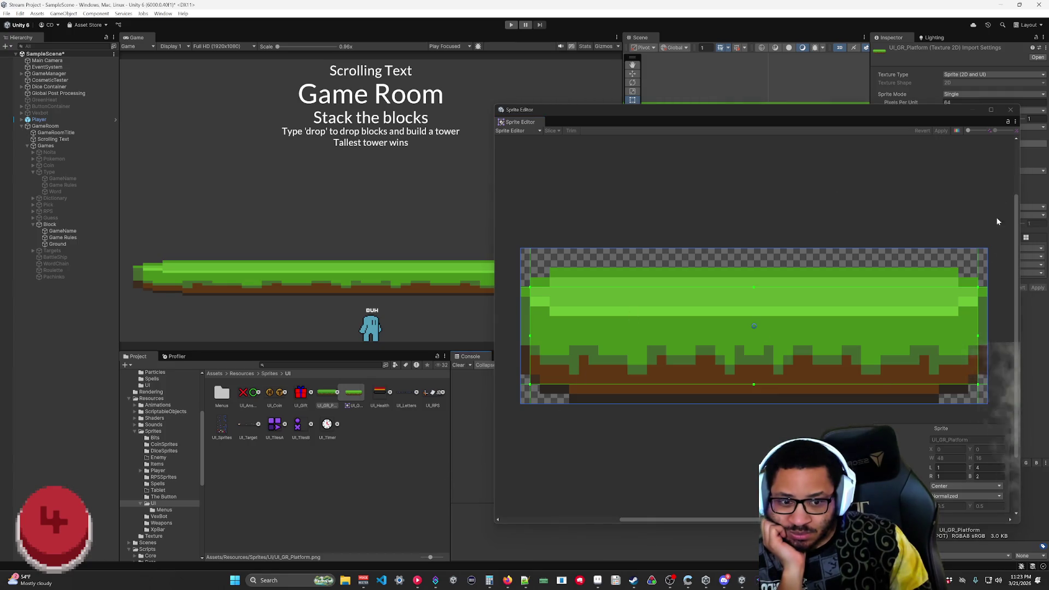
- Set the bottom border to 3, apply the borders and close the Sprite Editor
left_click(984, 476)
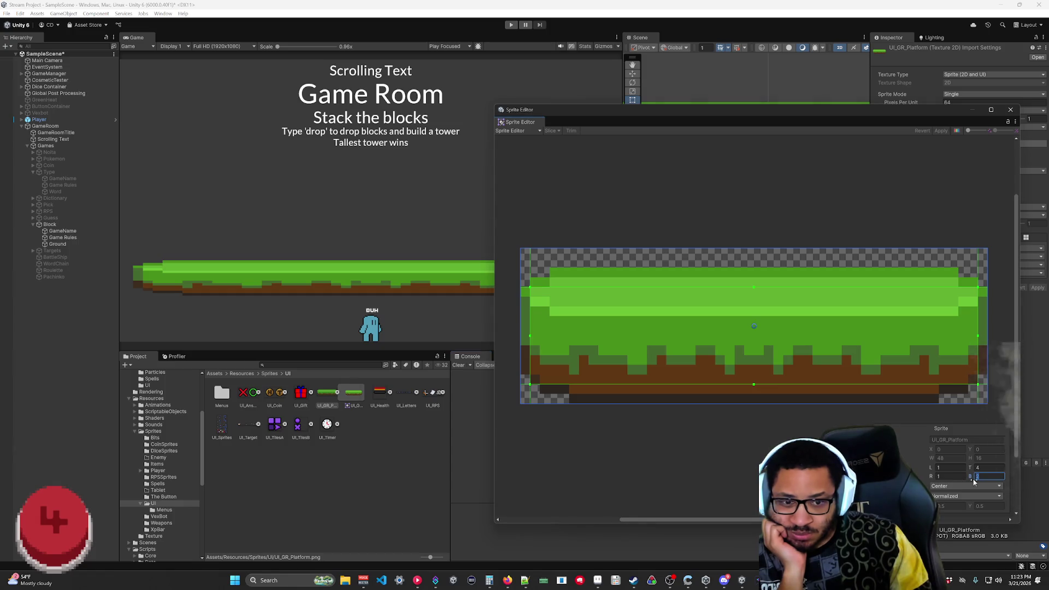
type("4")
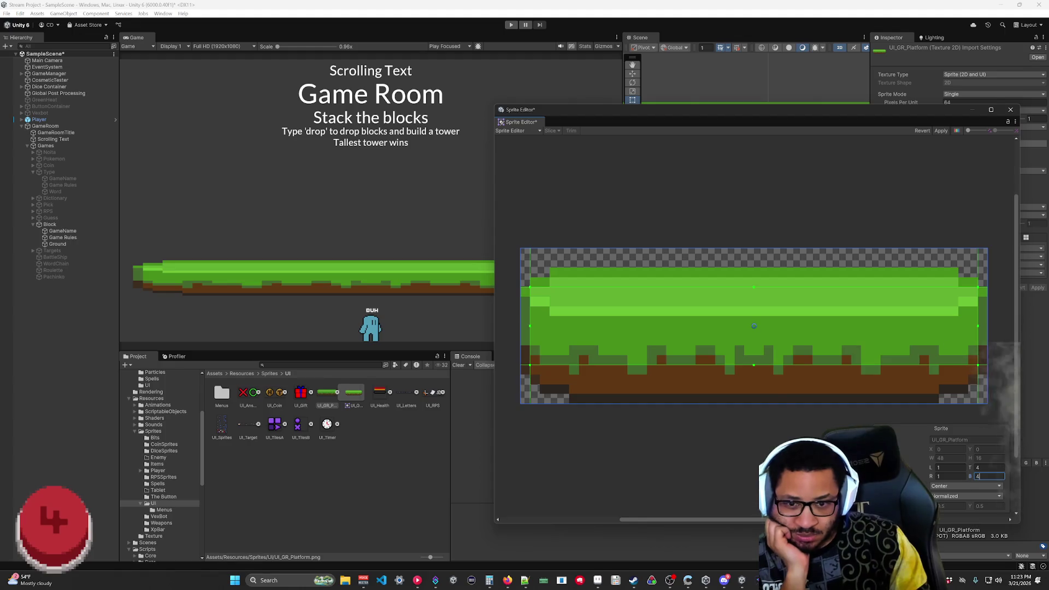
left_click_drag(753, 365, 752, 372)
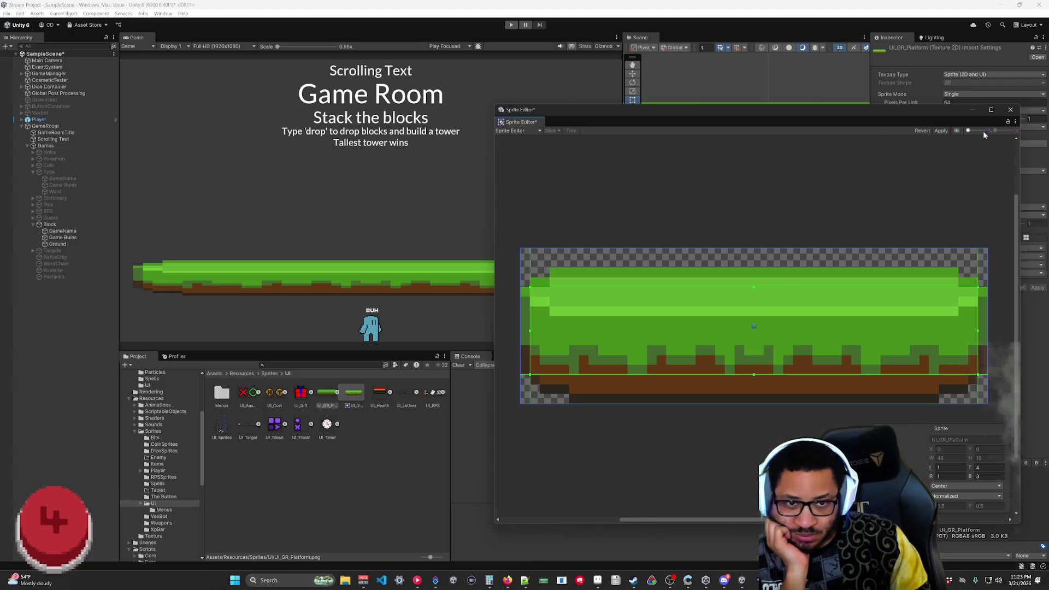
left_click(937, 130)
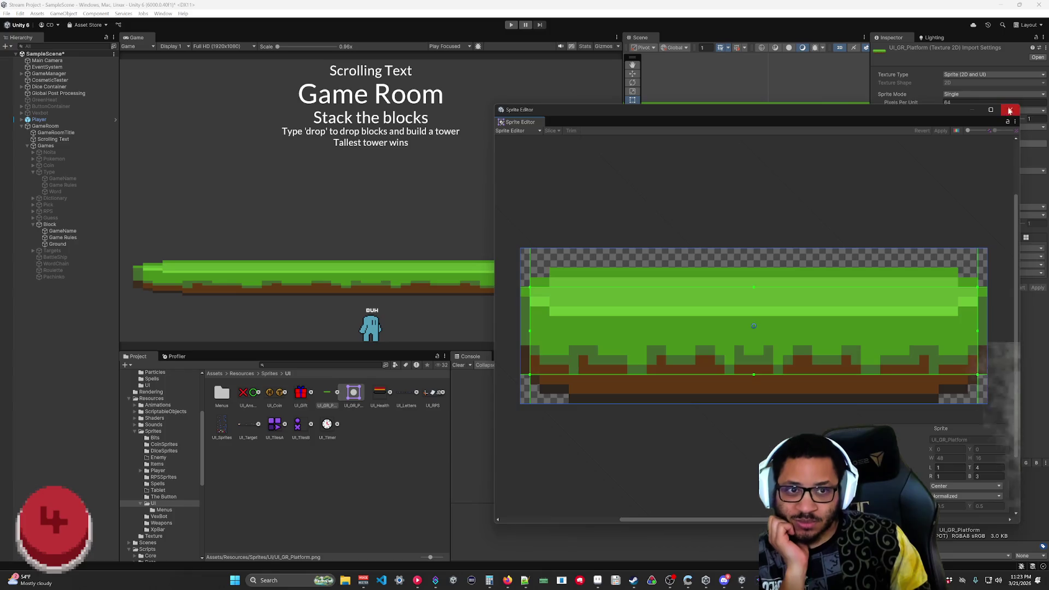
left_click(1010, 110)
scroll(711, 213, "down", 3)
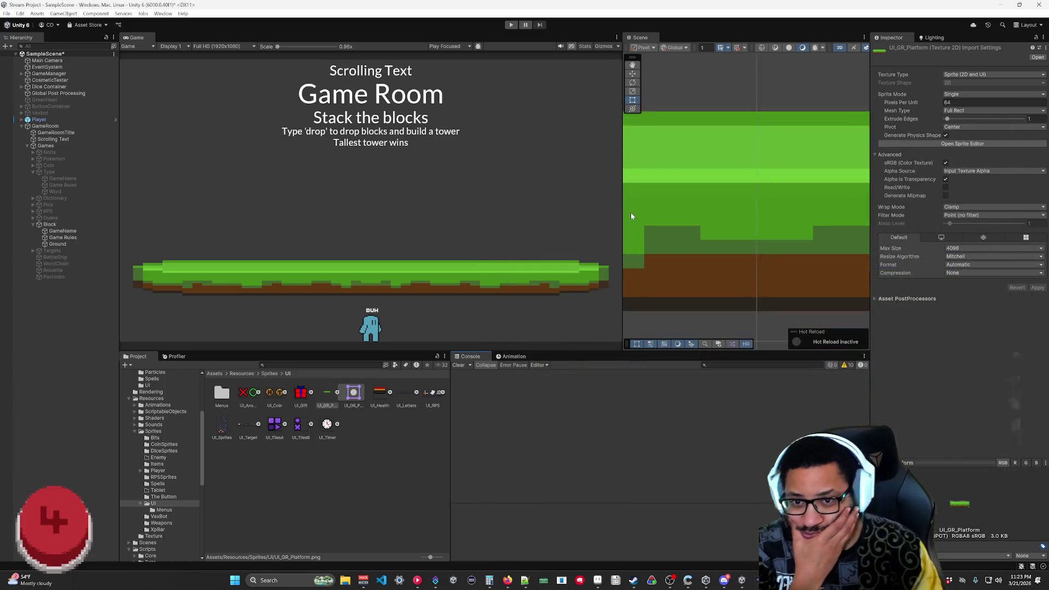
- Select Ground in Game Room and shrink it to about 40 by 16
scroll(725, 219, "down", 6)
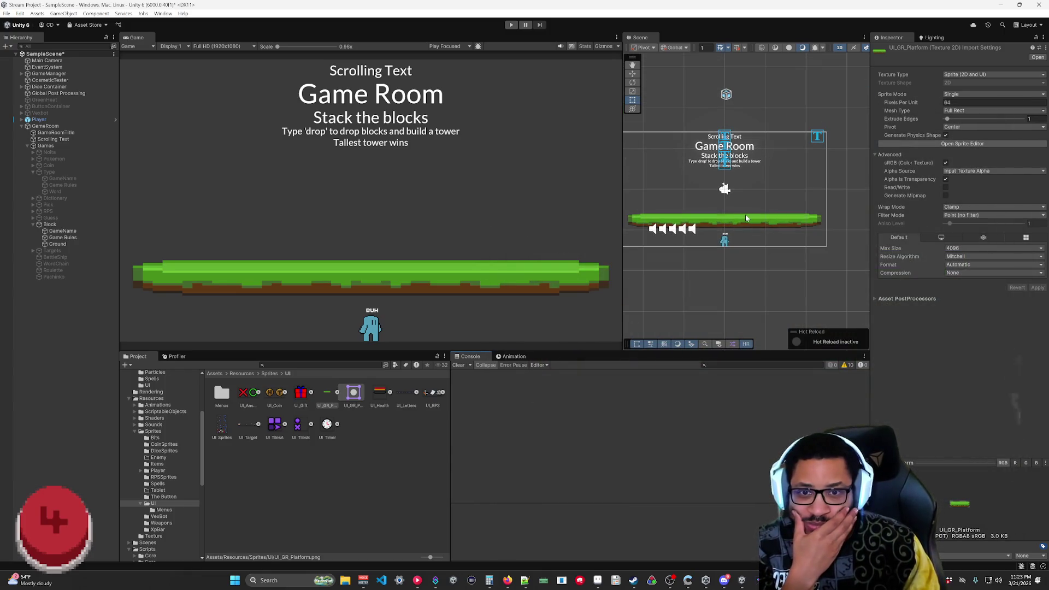
left_click(749, 218)
left_click(748, 223)
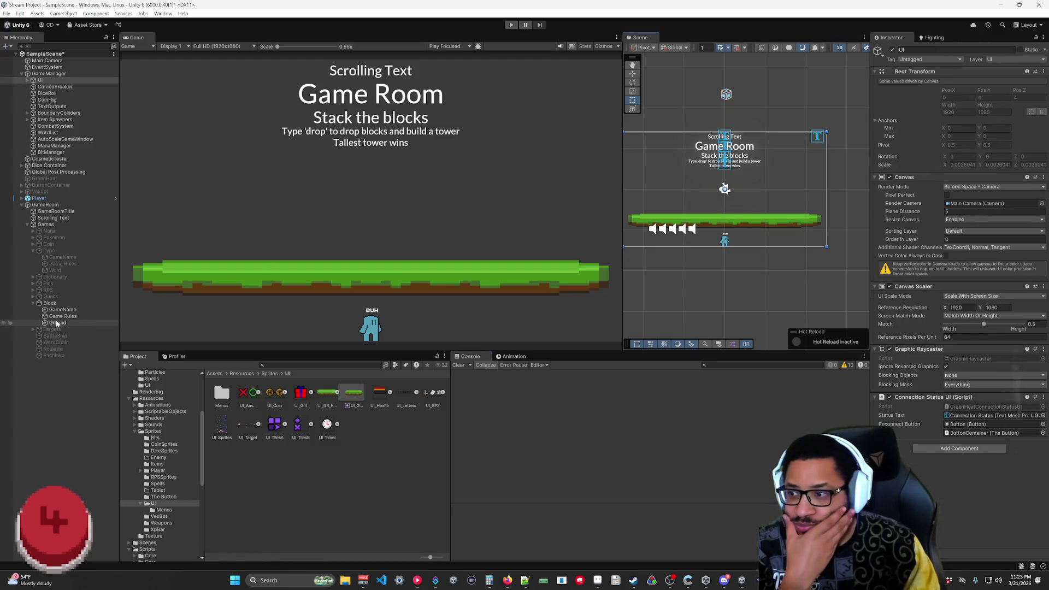
mouse_move(821, 209)
left_mouse_down()
mouse_move(804, 191)
mouse_move(715, 205)
mouse_move(787, 195)
mouse_move(811, 176)
mouse_move(801, 158)
mouse_move(754, 179)
mouse_move(664, 186)
mouse_move(762, 196)
mouse_move(820, 216)
mouse_move(818, 197)
left_mouse_up()
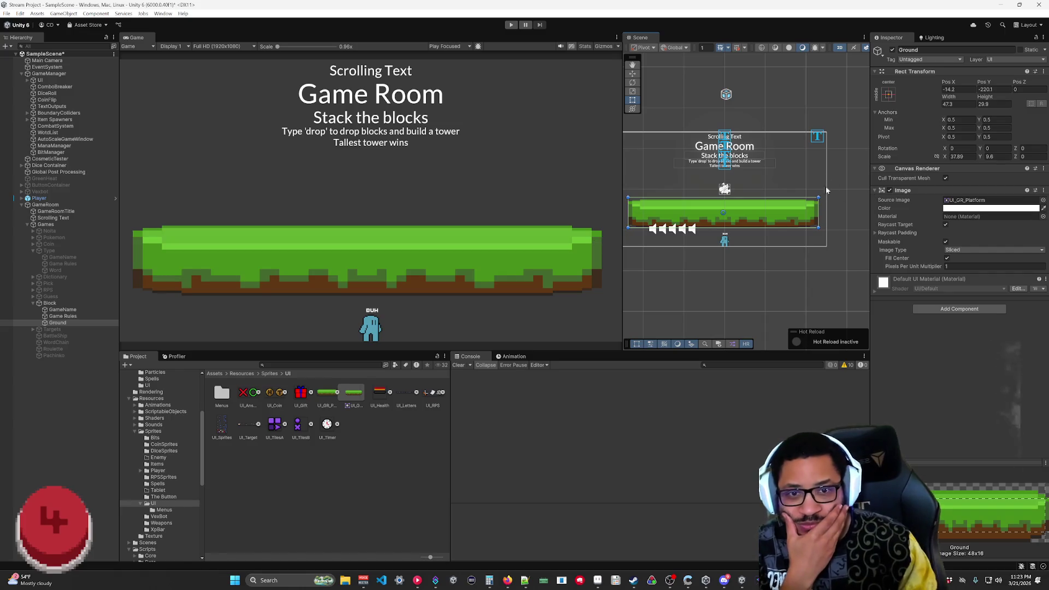
mouse_move(818, 198)
left_mouse_down()
mouse_move(719, 203)
mouse_move(822, 199)
mouse_move(796, 200)
left_mouse_up()
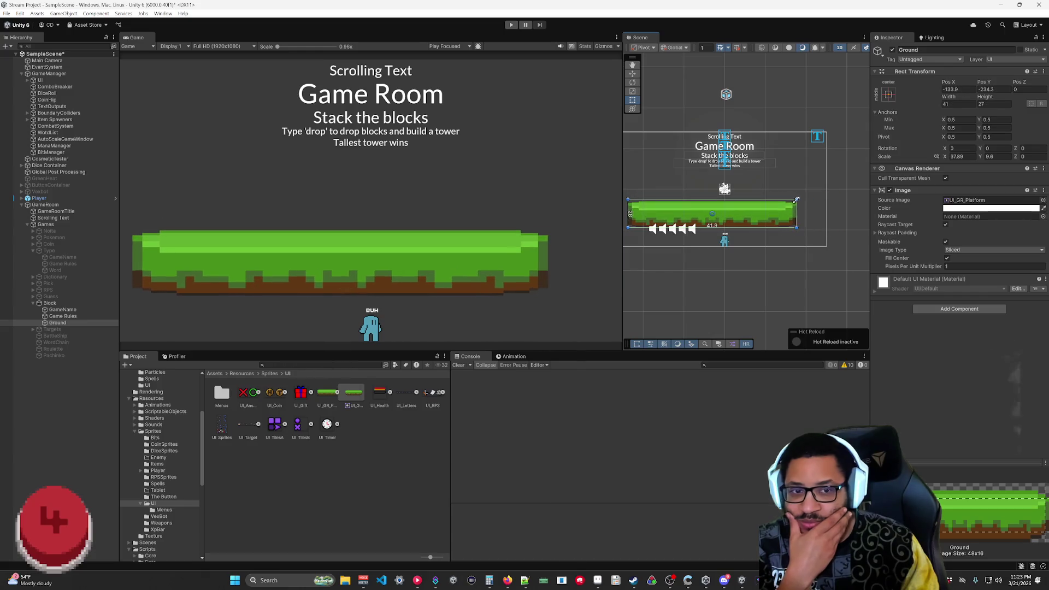
- Make Ground's image Tiled with Pixels Per Unit Multiplier 1 and resize it to 47.3 by 32
left_click(953, 250)
left_click(965, 279)
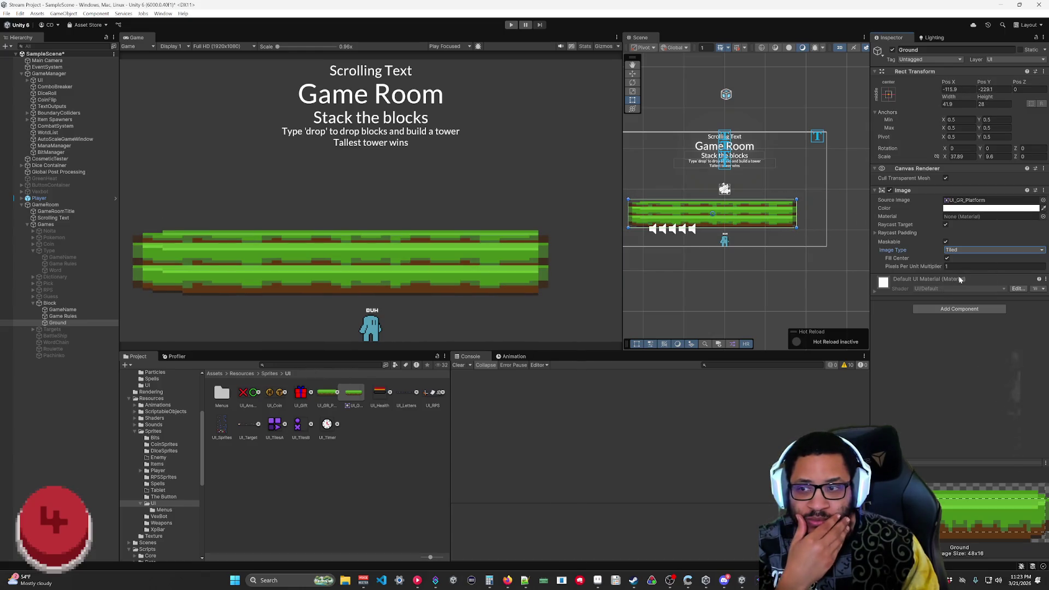
left_click(947, 259)
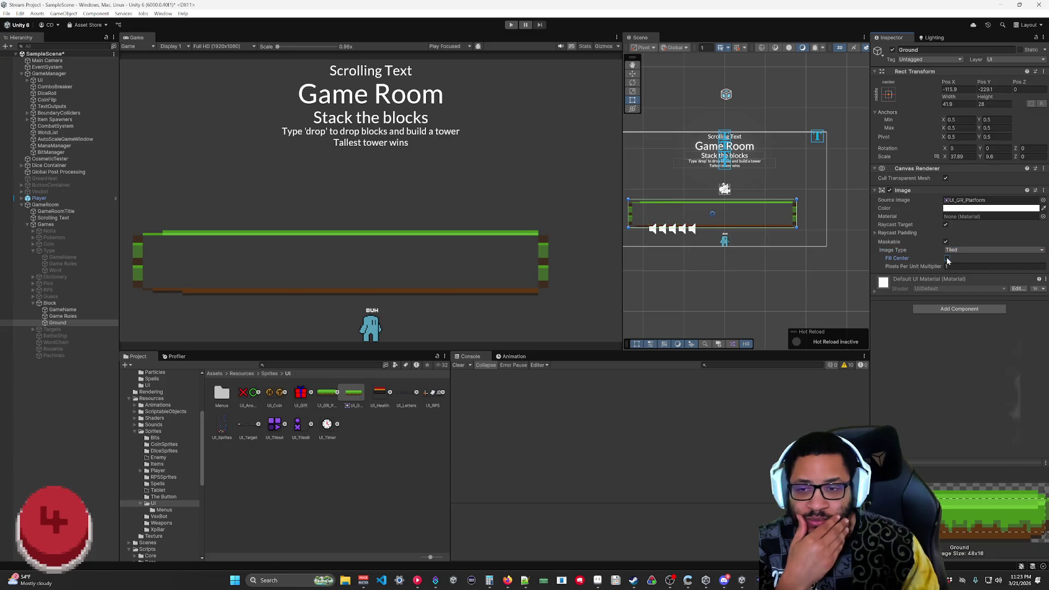
left_click(947, 259)
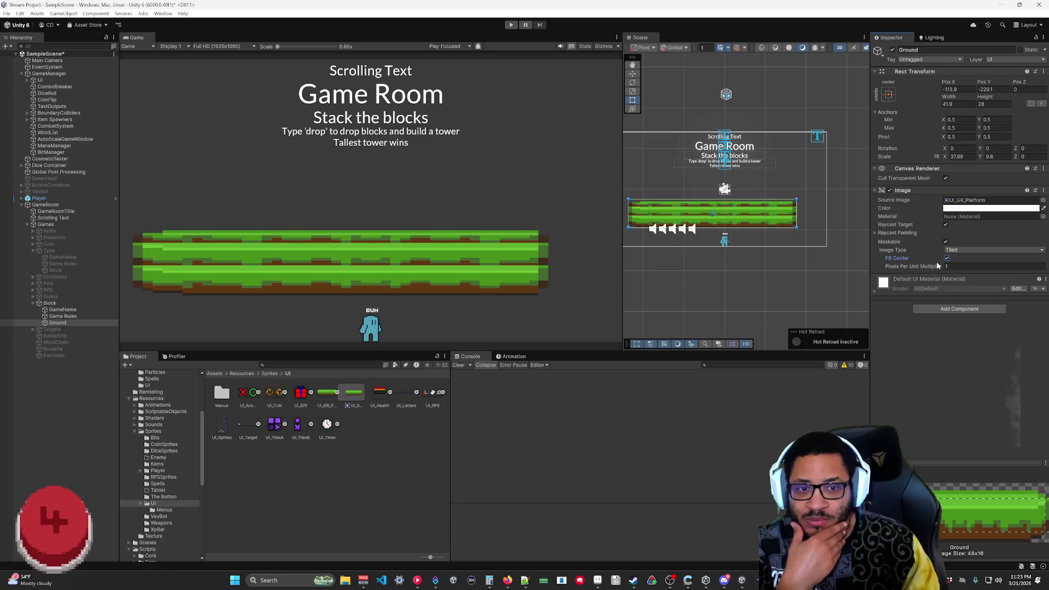
mouse_move(939, 270)
left_mouse_down()
mouse_move(975, 265)
mouse_move(935, 269)
left_mouse_up()
type("1")
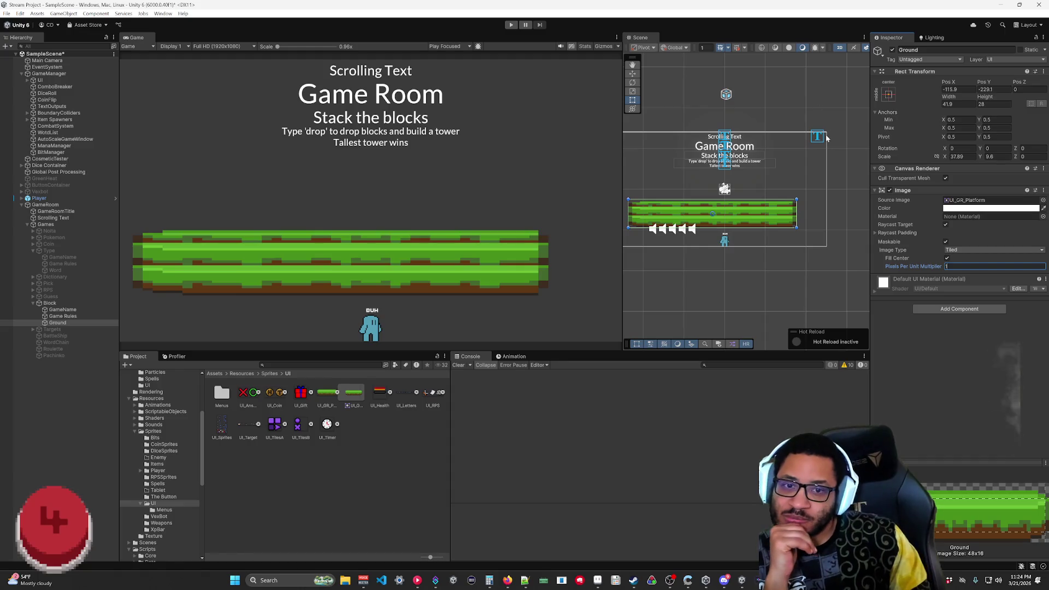
mouse_move(796, 200)
left_mouse_down()
mouse_move(795, 183)
mouse_move(823, 146)
mouse_move(821, 206)
mouse_move(639, 202)
mouse_move(827, 190)
mouse_move(806, 197)
left_mouse_up()
left_click(326, 398)
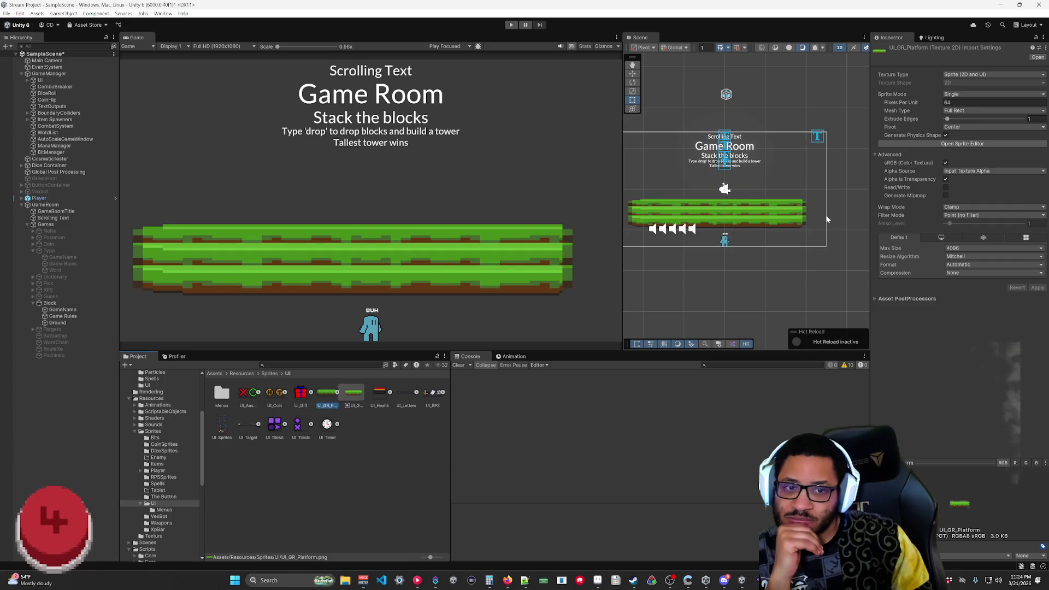
- Raise UI_GR_Platform's top slice border to 2, lower the bottom border toward the edge, and apply
left_click(945, 146)
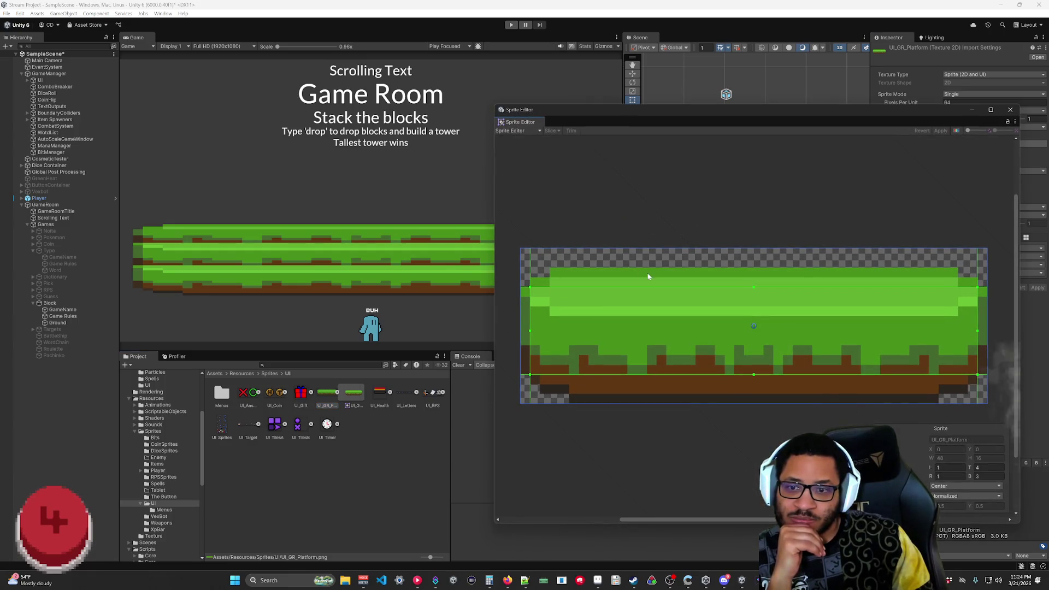
left_click_drag(755, 288, 754, 270)
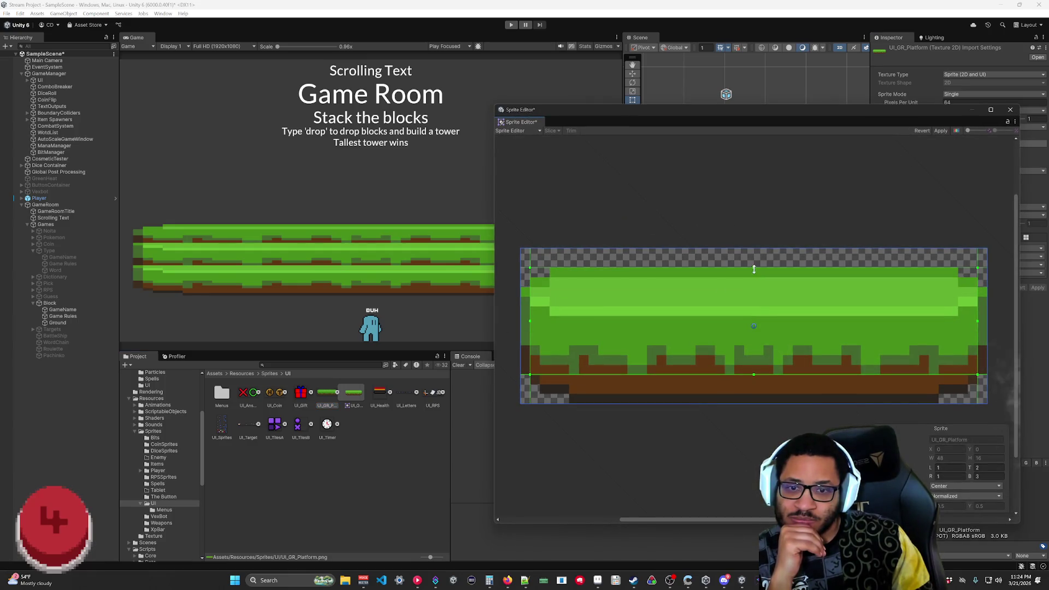
left_click_drag(753, 376, 753, 404)
left_click(941, 131)
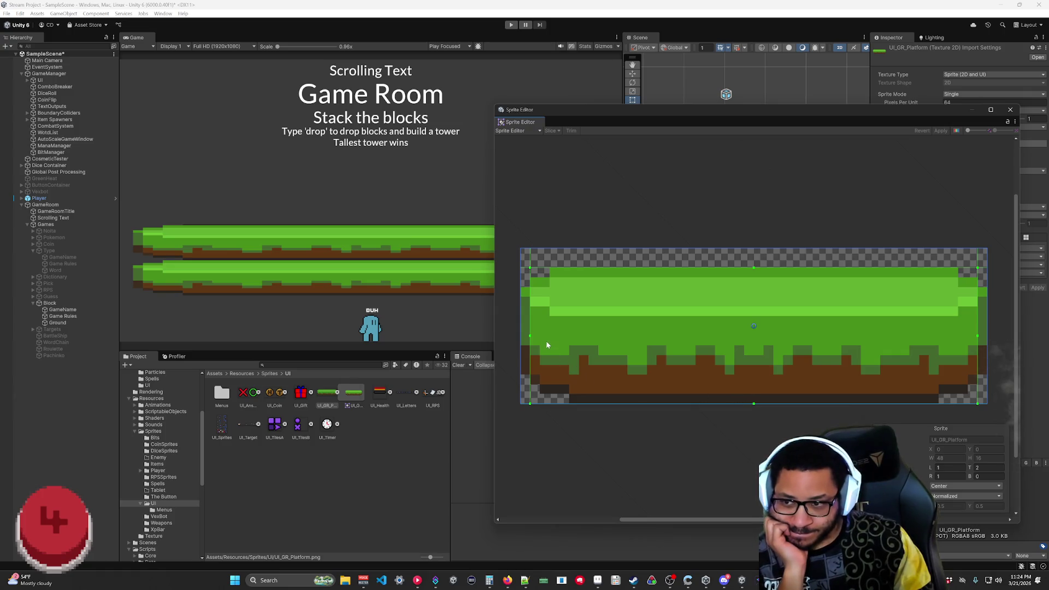
- Remove the left and right slice borders and close the Sprite Editor
left_click_drag(530, 336, 520, 335)
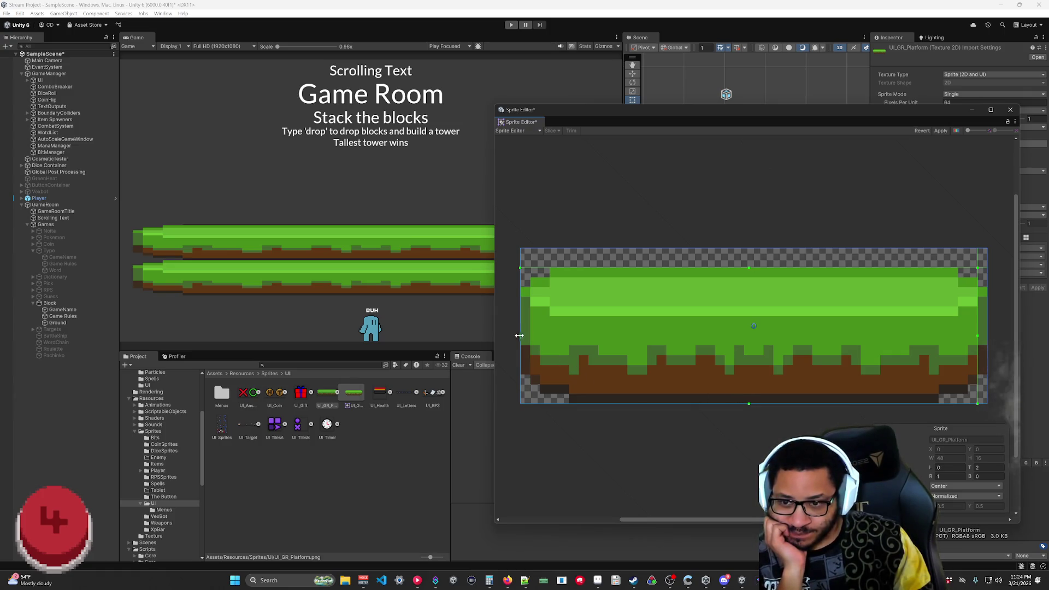
left_click_drag(977, 332, 986, 335)
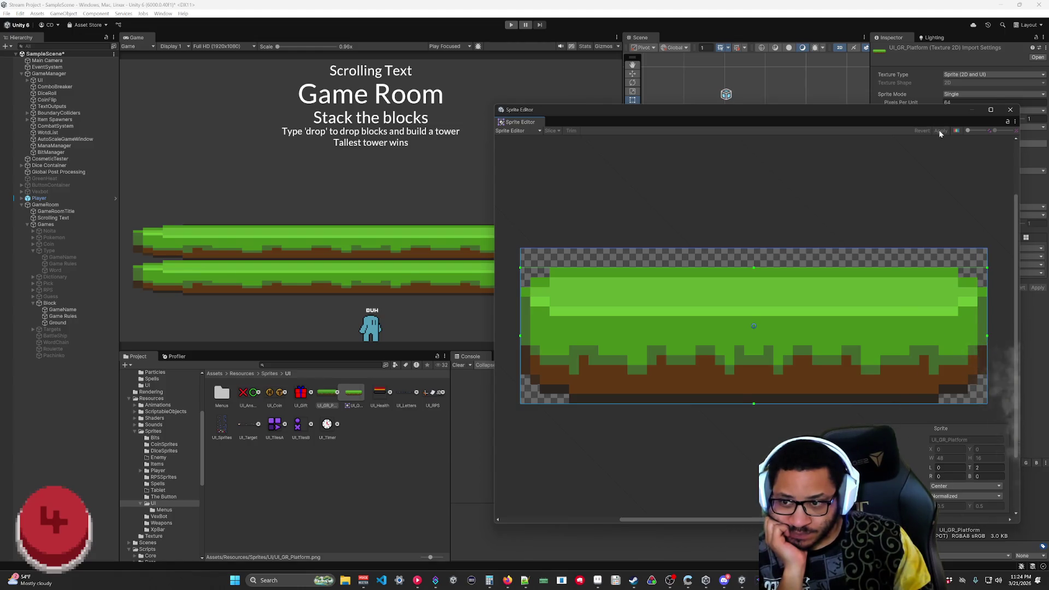
left_click(1010, 110)
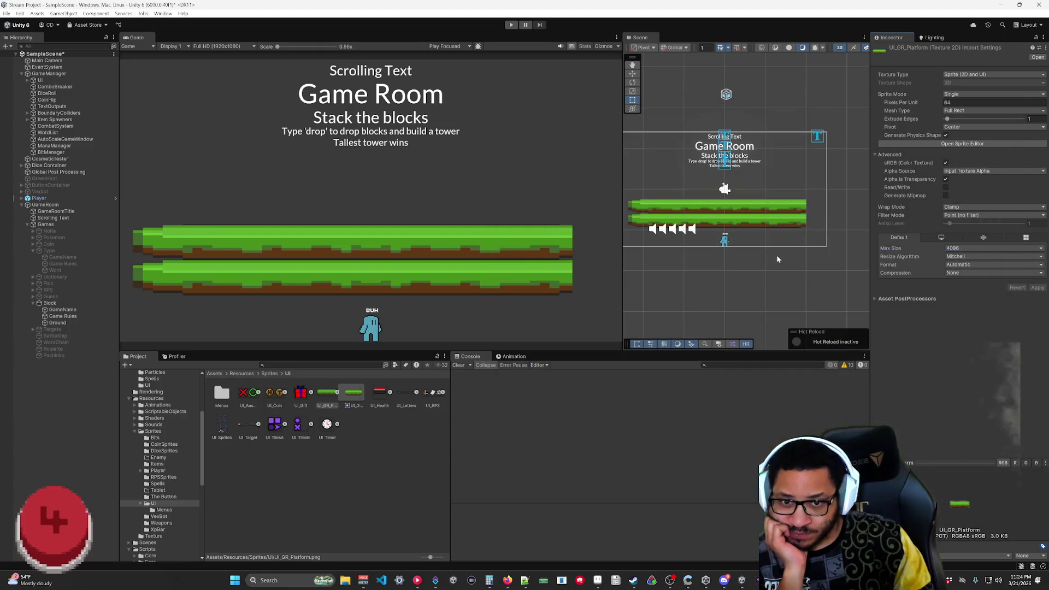
- Resize the Ground image, widen it leftward, and set its Image Type to Sliced
left_click(57, 322)
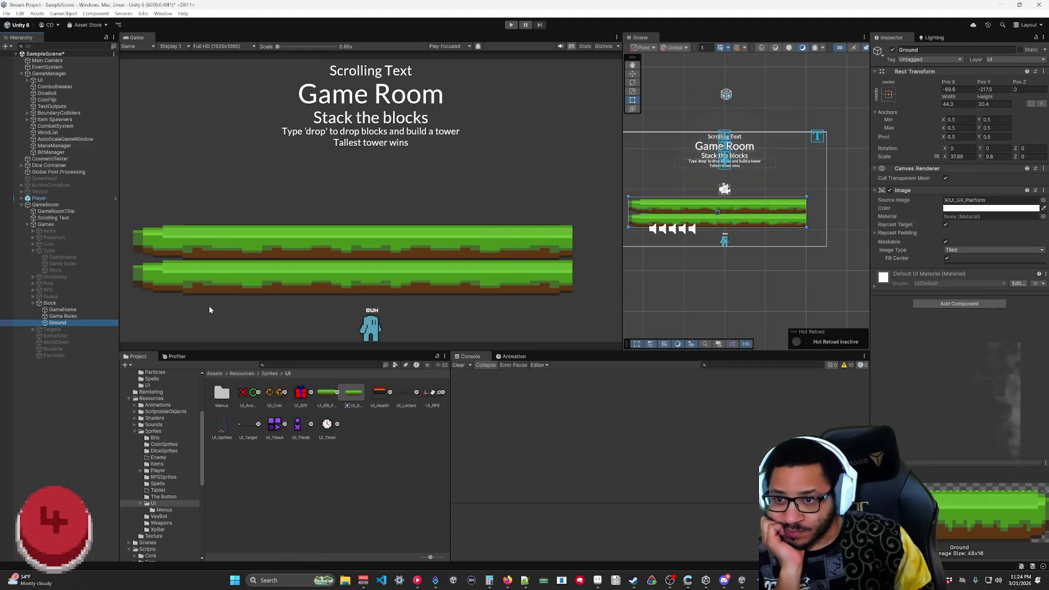
mouse_move(806, 228)
left_mouse_down()
mouse_move(689, 233)
mouse_move(823, 243)
mouse_move(820, 224)
mouse_move(822, 236)
left_mouse_up()
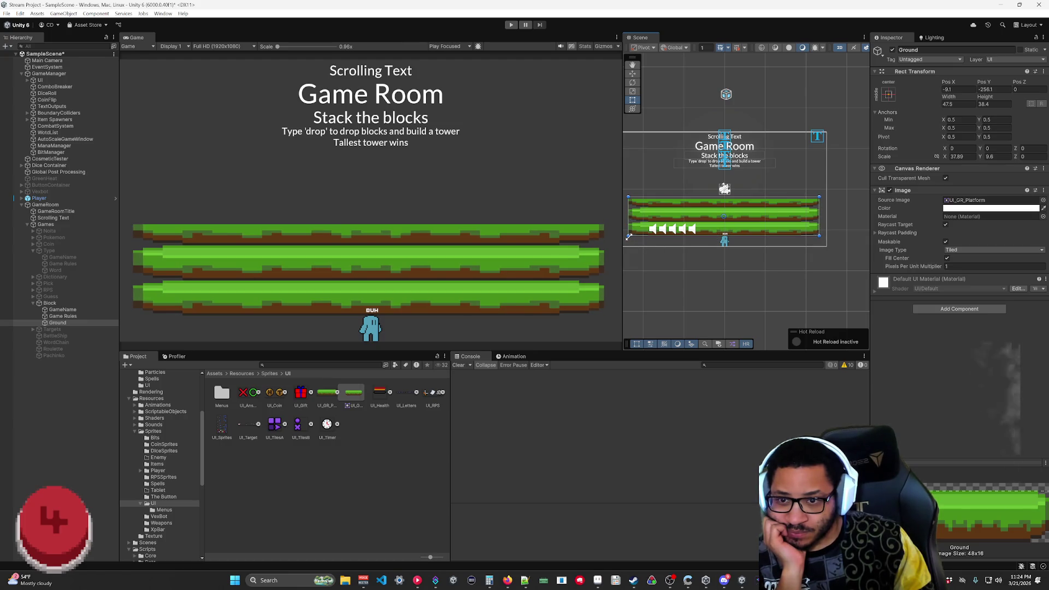
left_click_drag(628, 237, 625, 236)
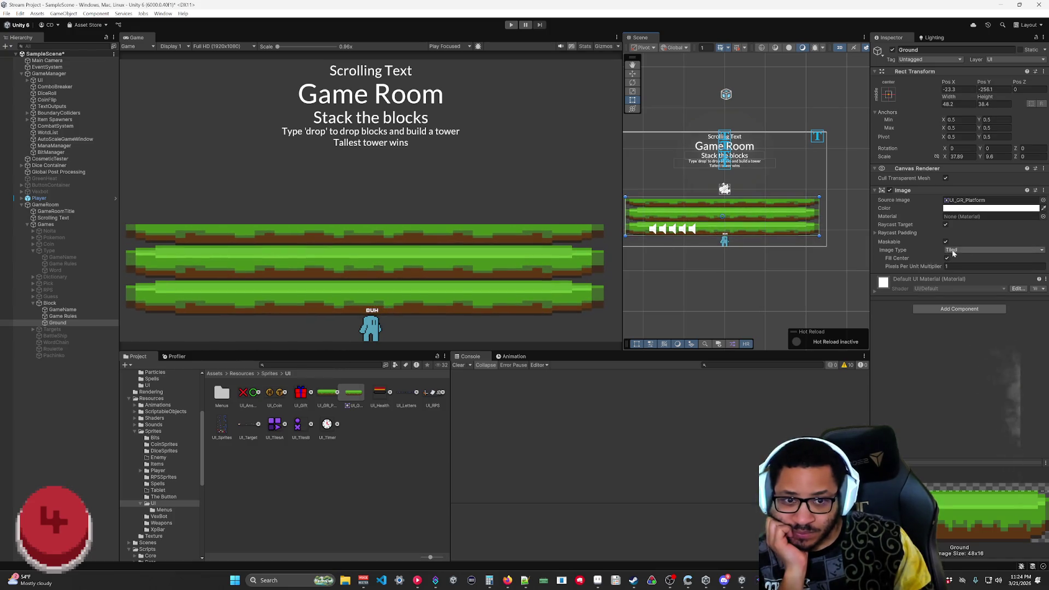
left_click(961, 254)
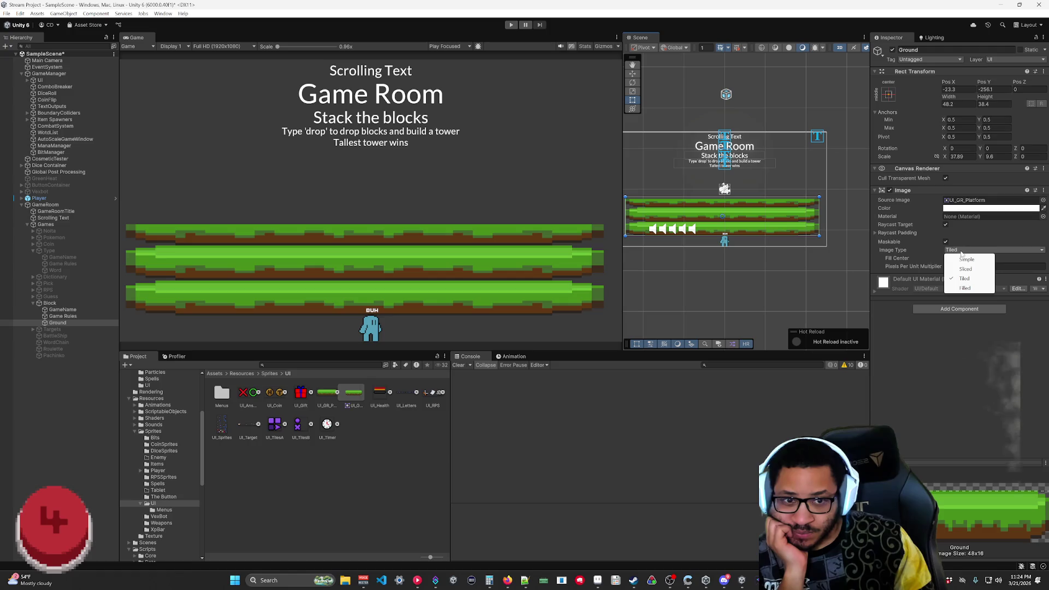
left_click(966, 287)
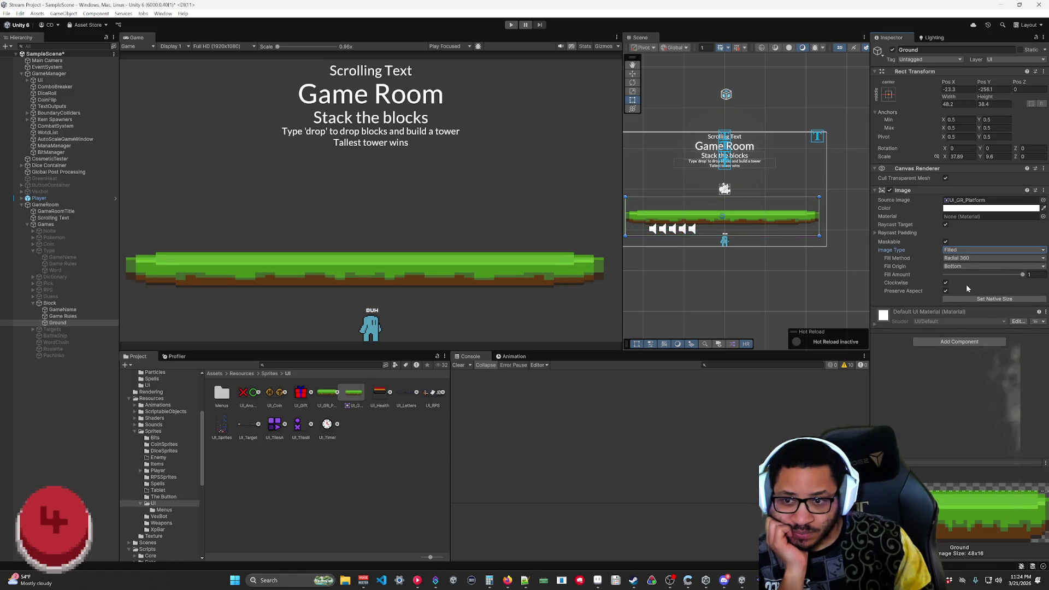
left_click(962, 250)
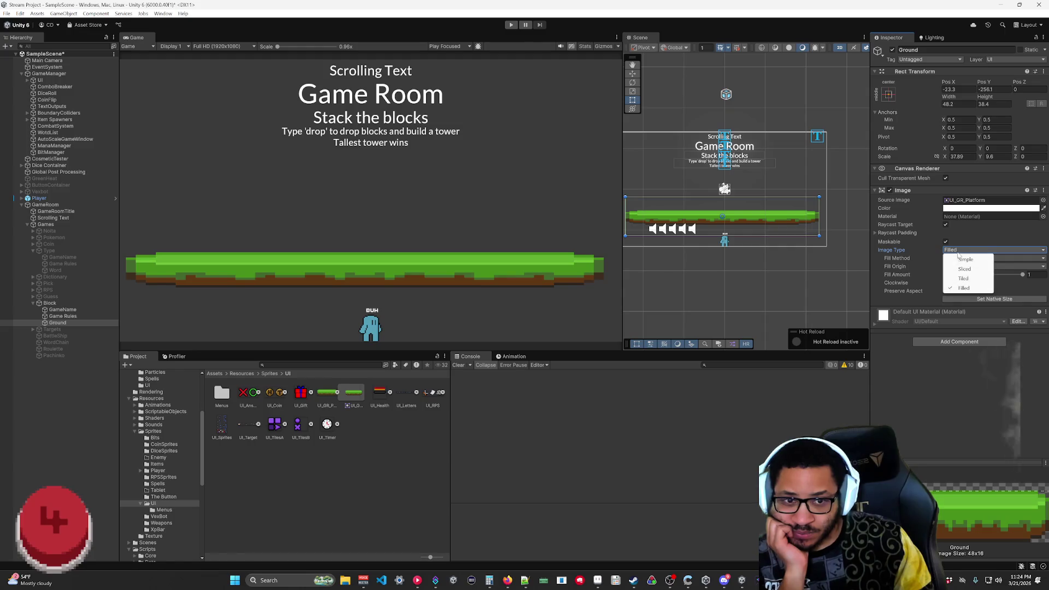
left_click(964, 269)
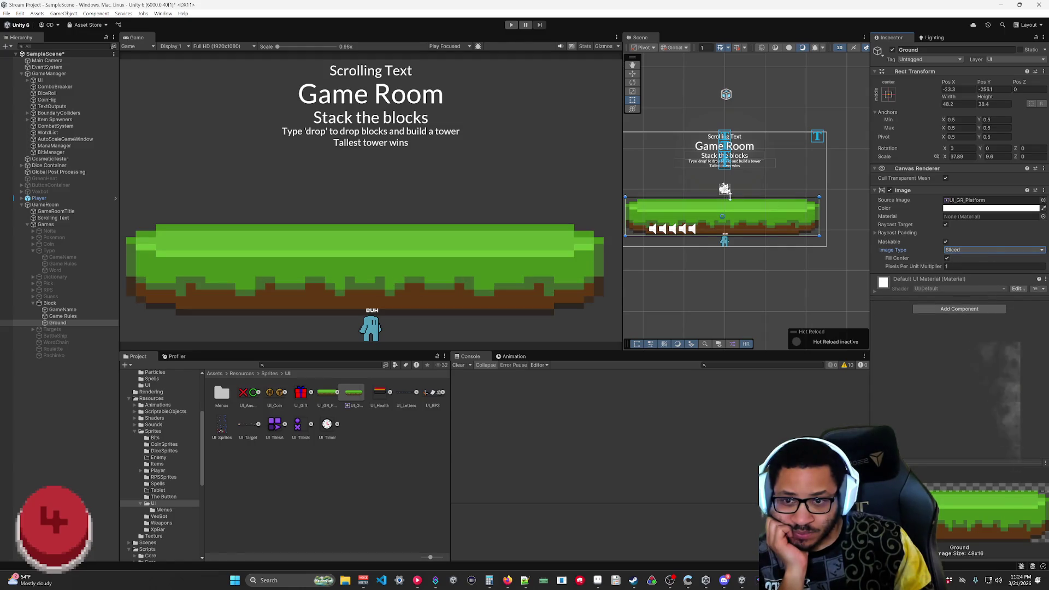
- Narrow Ground from the right, move it lower in Game Room, and keep it Sliced
mouse_move(819, 220)
left_mouse_down()
mouse_move(704, 230)
mouse_move(838, 242)
mouse_move(806, 236)
mouse_move(832, 229)
mouse_move(824, 213)
left_mouse_up()
left_click_drag(741, 211, 743, 230)
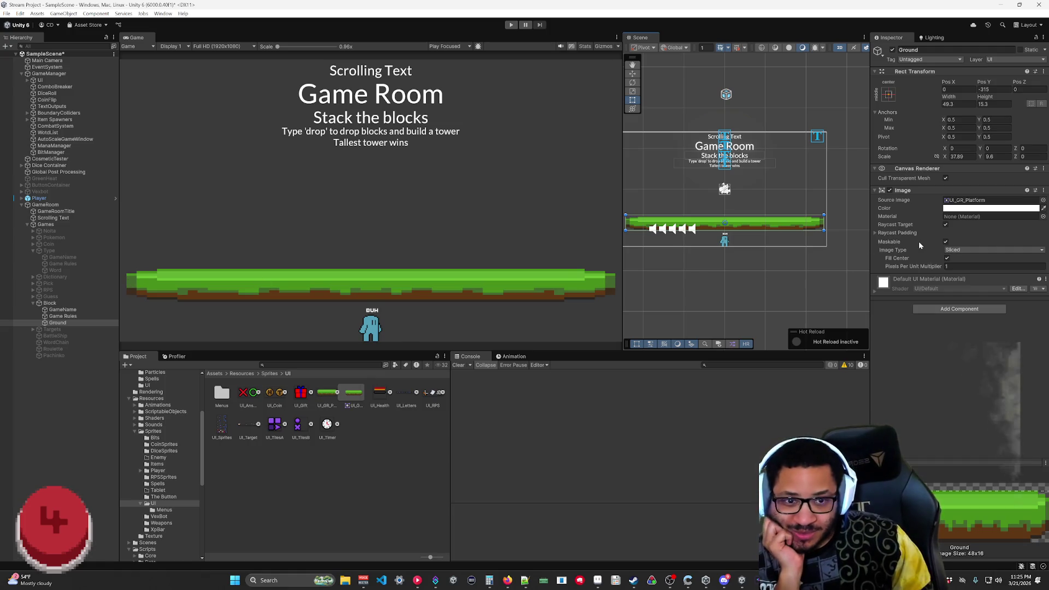
left_click(951, 251)
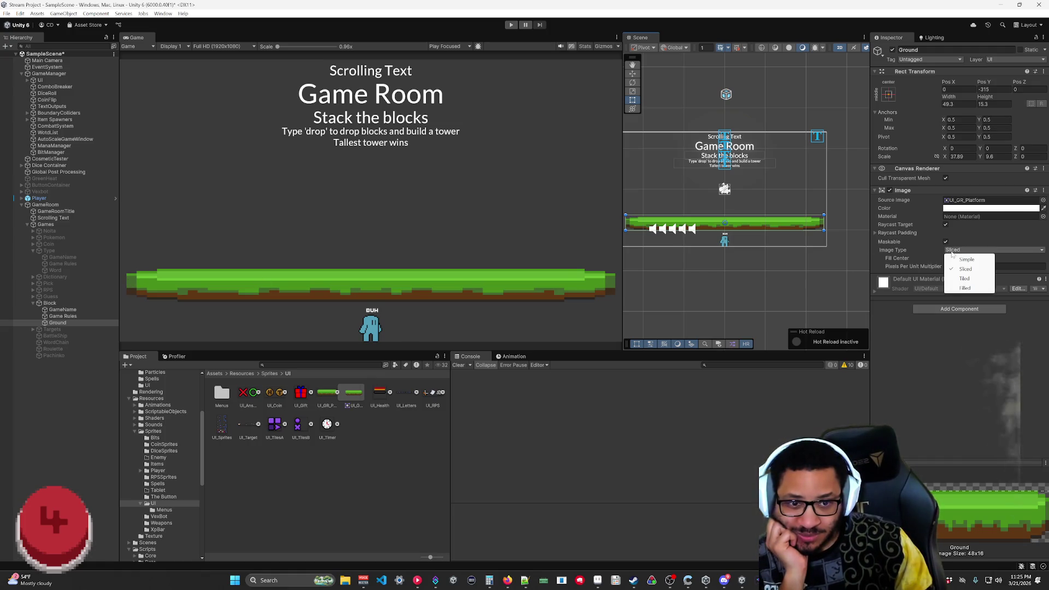
left_click(955, 261)
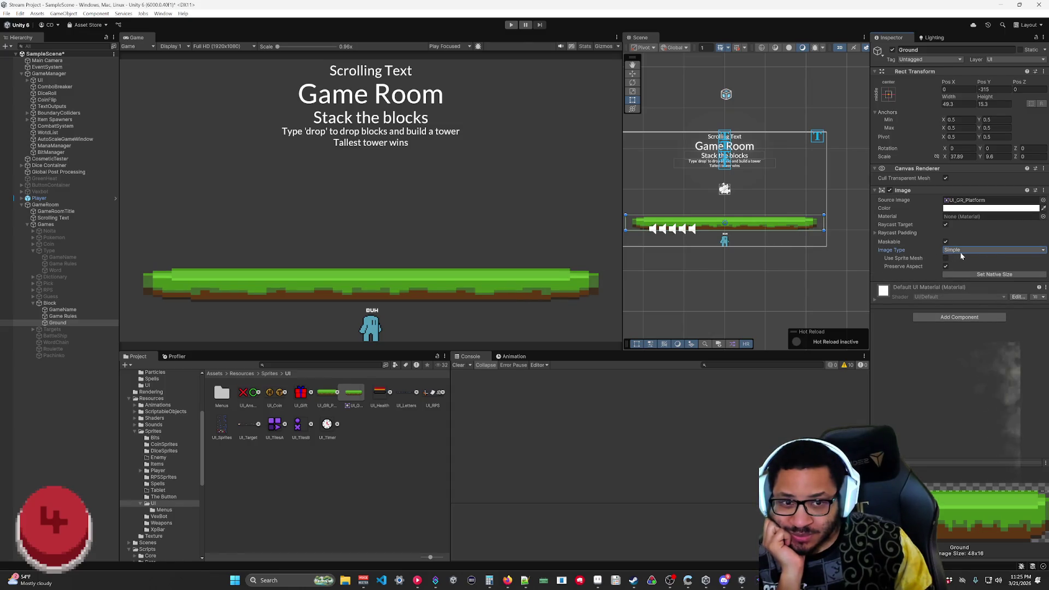
left_click(960, 252)
left_click(956, 269)
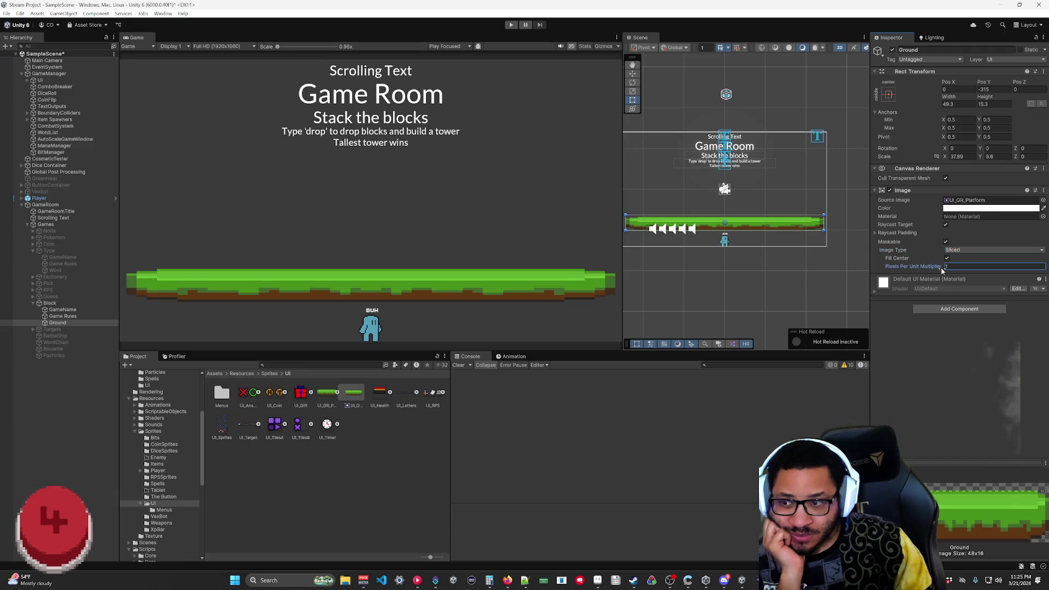
- Set Pixels Per Unit Multiplier to 1, disable masking, and show UI_GR_Platform's import settings
left_click_drag(945, 270, 1017, 273)
left_click_drag(1032, 272, 100, 277)
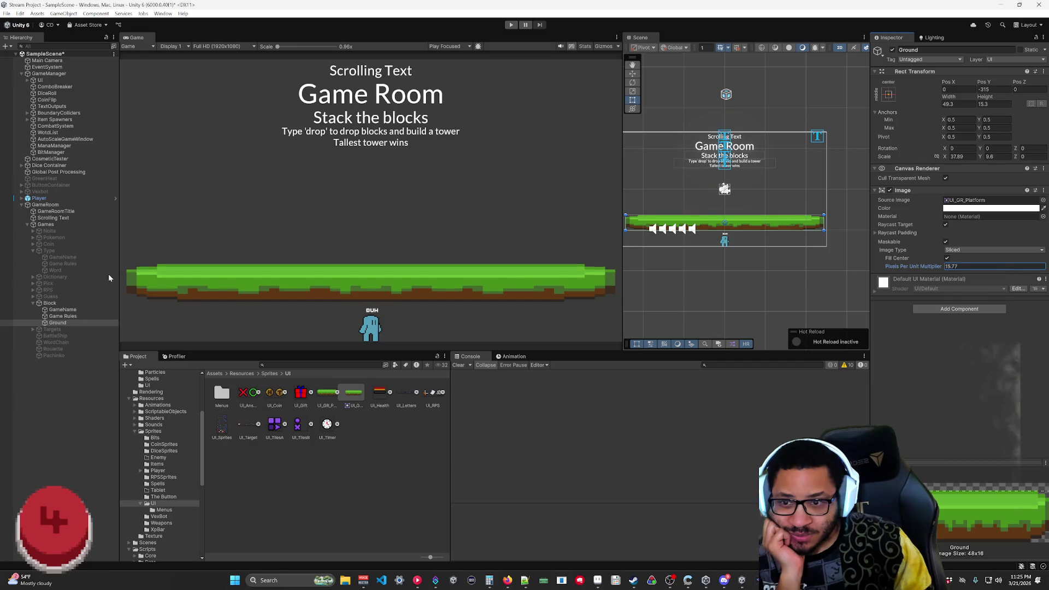
mouse_move(253, 279)
left_mouse_down()
mouse_move(1015, 274)
mouse_move(804, 283)
mouse_move(816, 285)
left_mouse_up()
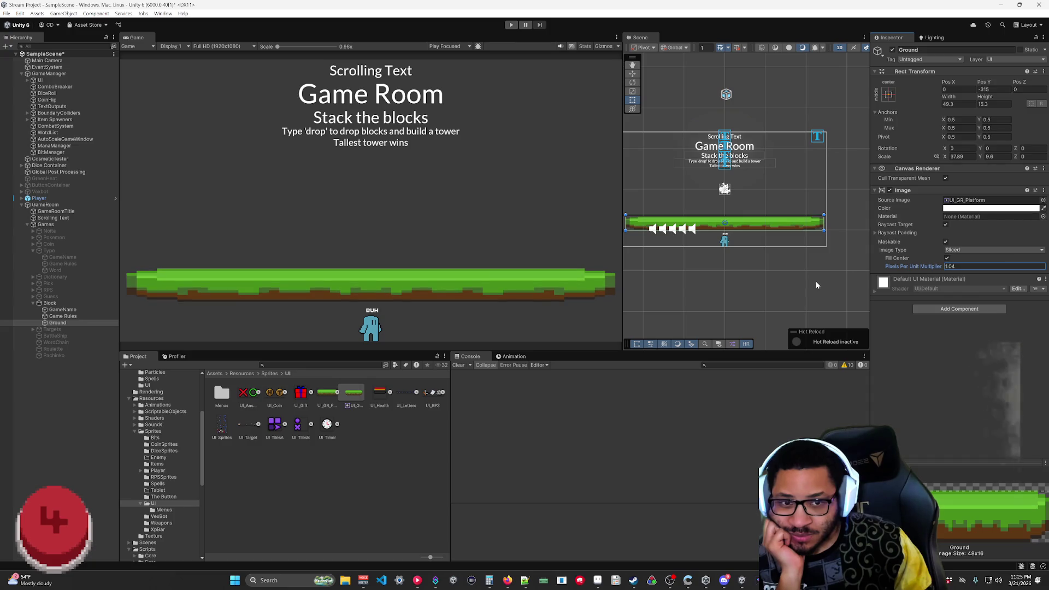
type("1")
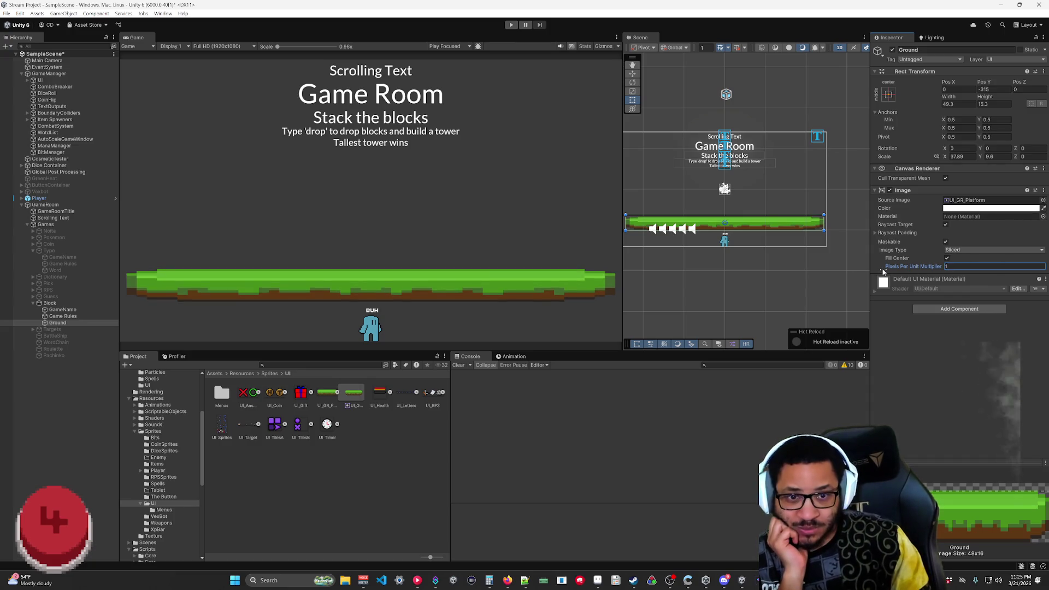
left_click(946, 257)
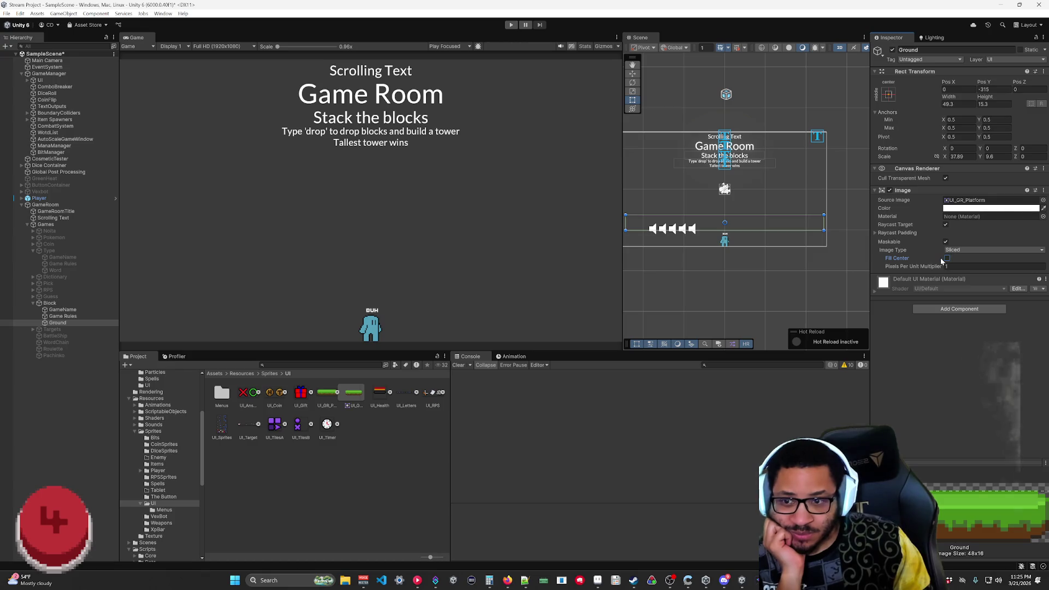
left_click(947, 258)
left_click(946, 242)
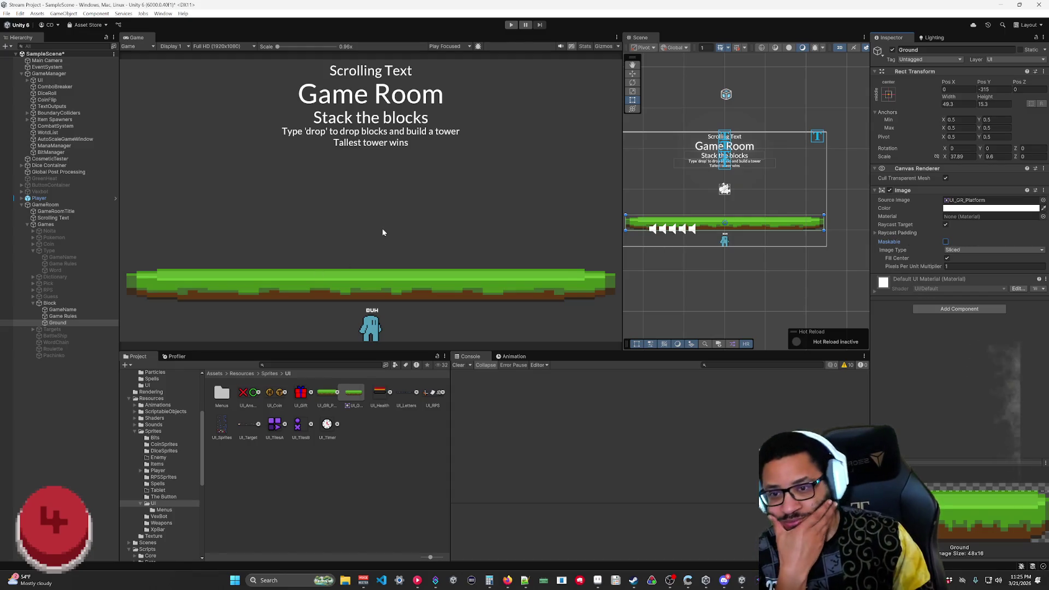
double_click(965, 200)
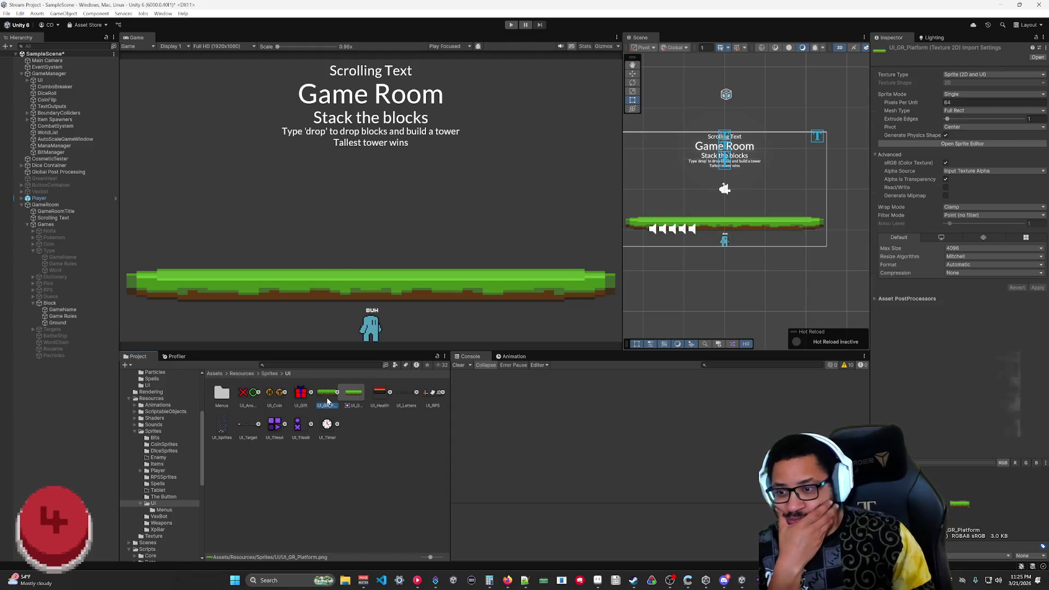
- Set UI_GR_Platform's left and right slice borders to 16 pixels each and apply them
left_click(953, 144)
left_click_drag(519, 337, 646, 333)
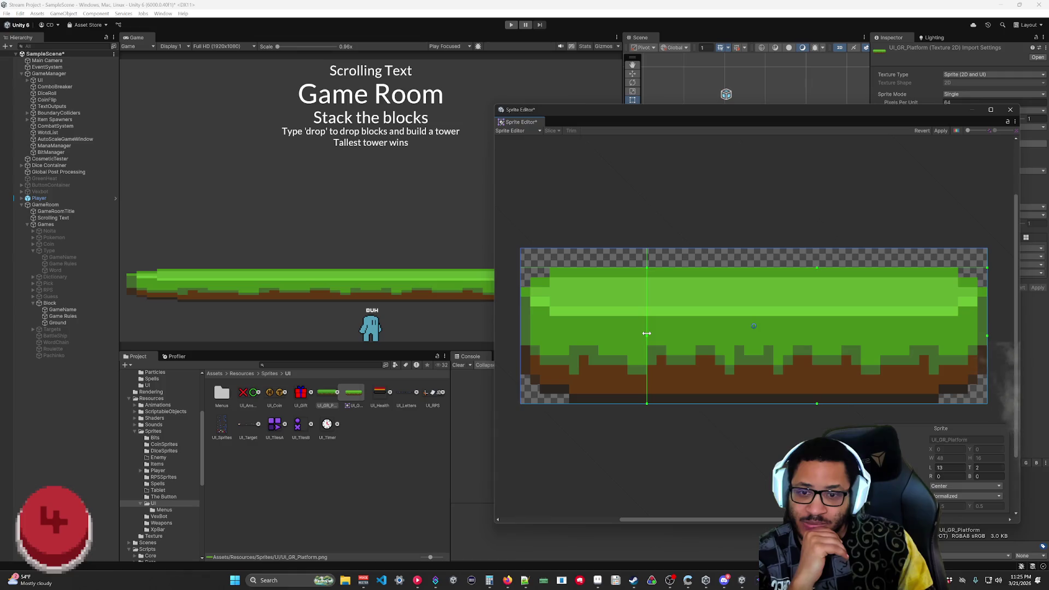
left_click_drag(987, 336, 861, 336)
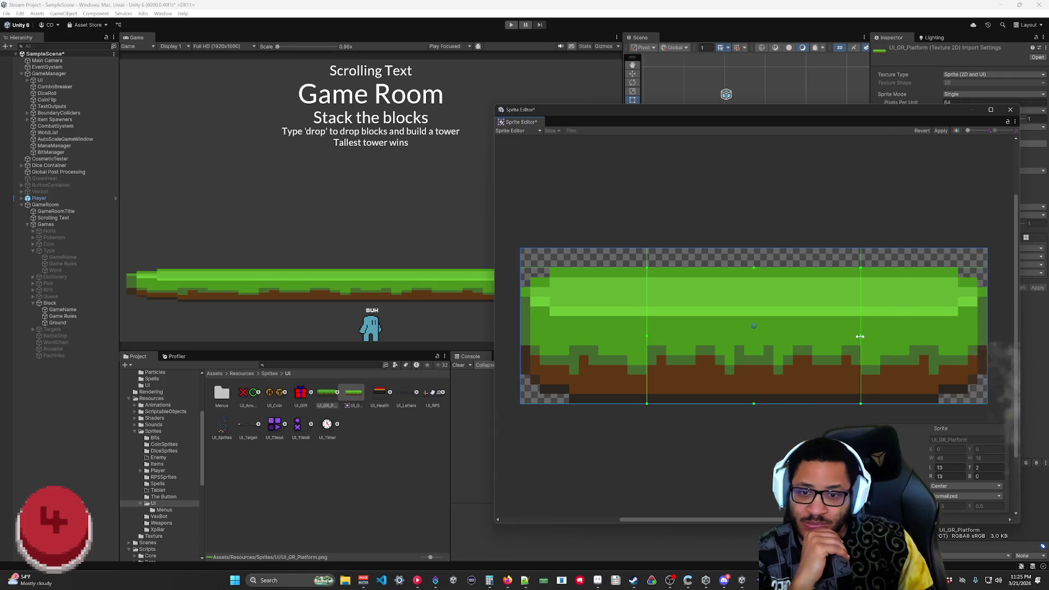
left_click(938, 131)
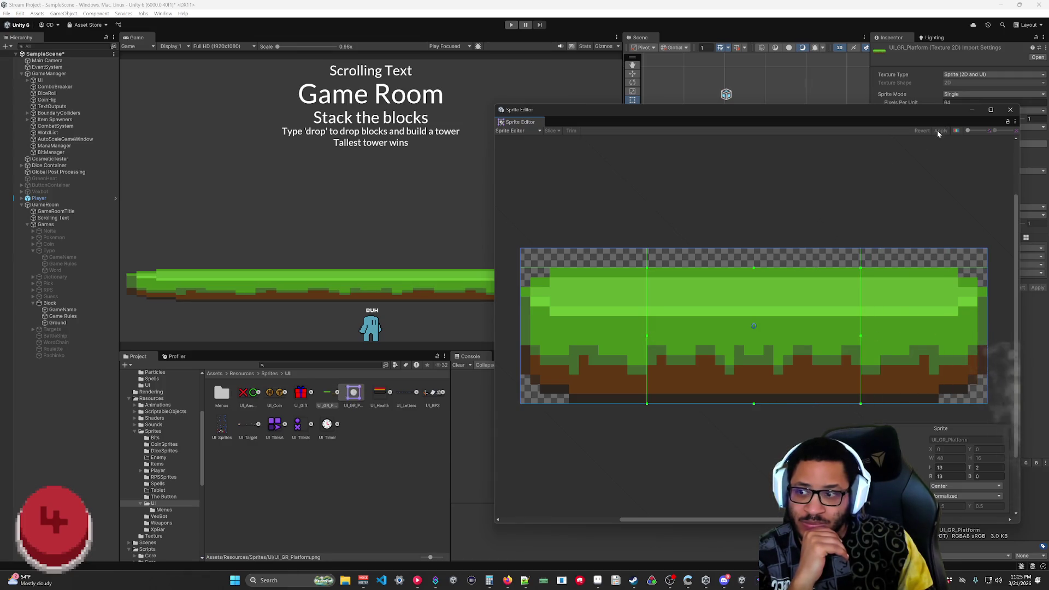
mouse_move(647, 336)
left_mouse_down()
mouse_move(715, 335)
mouse_move(685, 334)
left_mouse_up()
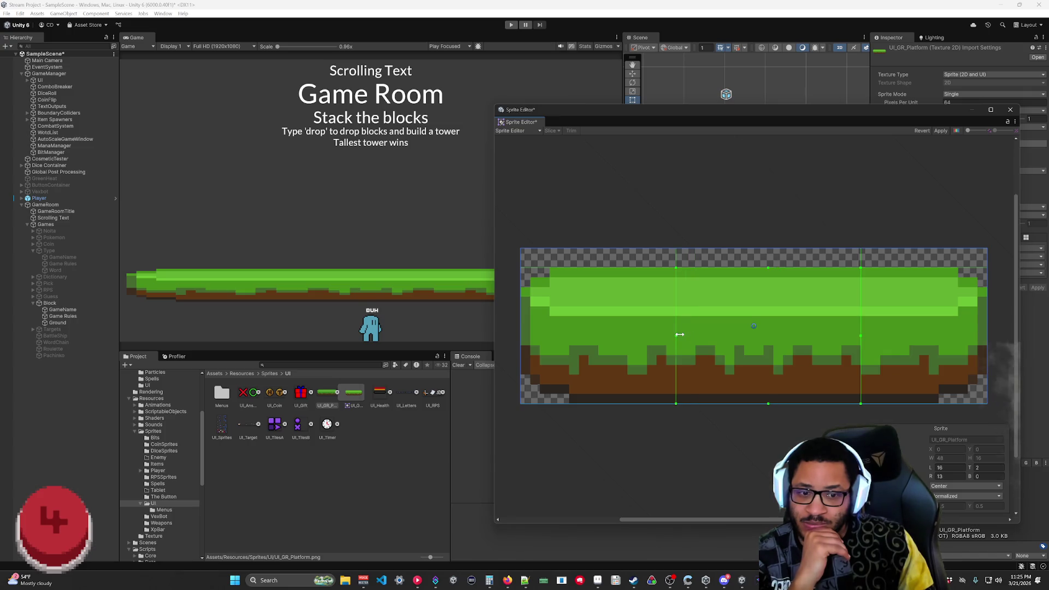
mouse_move(859, 336)
left_mouse_down()
mouse_move(821, 335)
mouse_move(831, 335)
left_mouse_up()
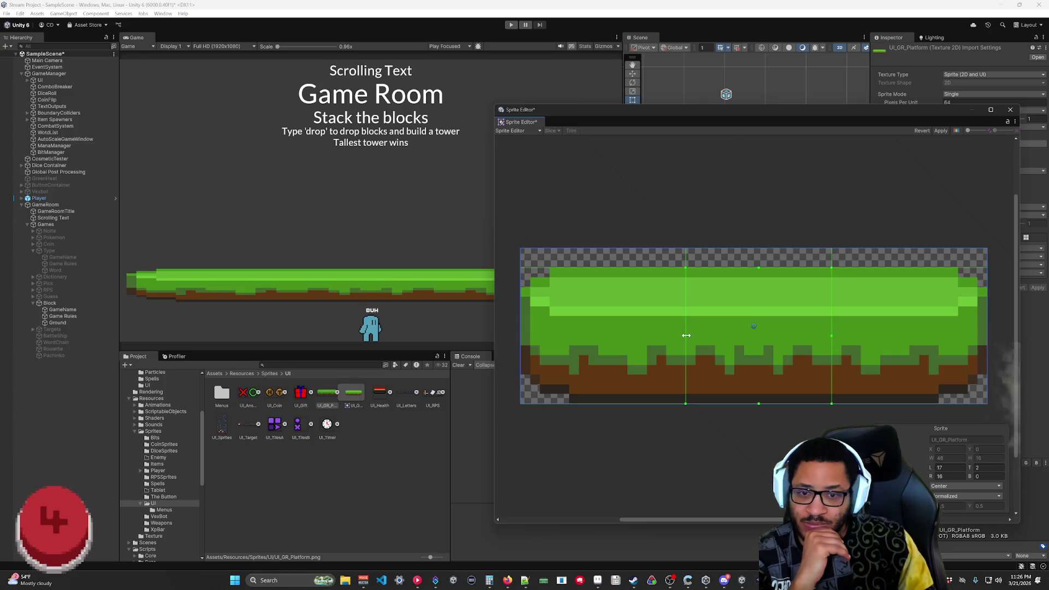
left_click_drag(686, 336, 677, 337)
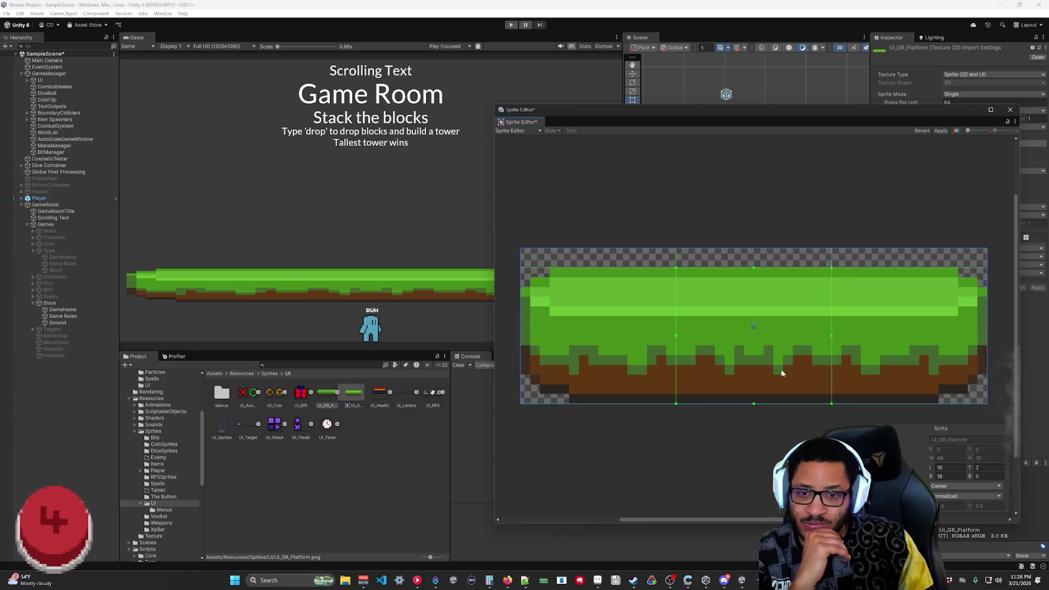
left_click(940, 131)
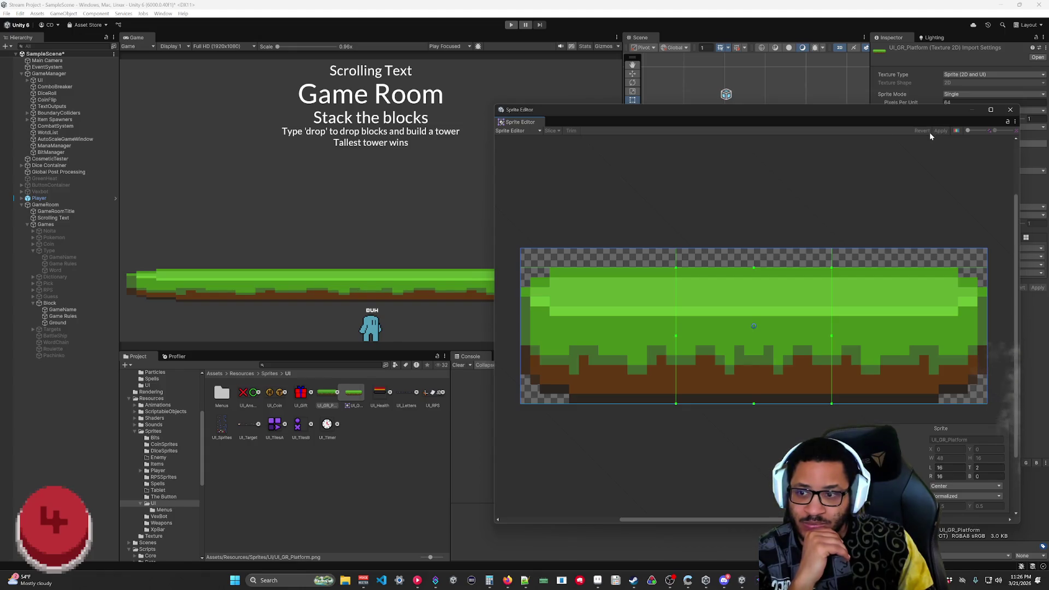
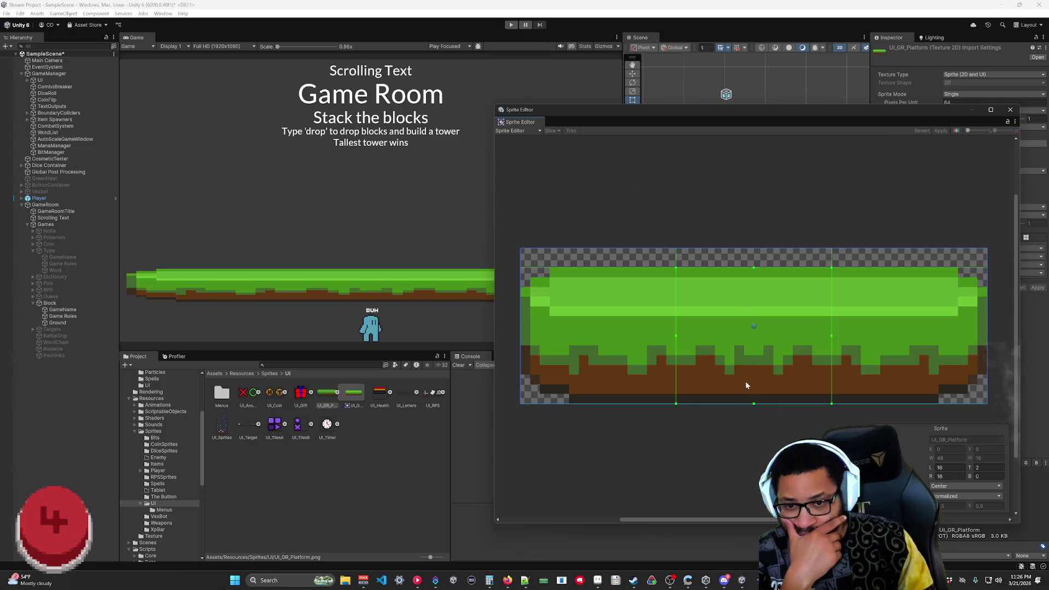
- Set UI_GR_Platform's sprite borders to B=1 and T=3, keeping L16 and R16, and apply them
left_click_drag(754, 404, 754, 396)
left_click_drag(753, 271, 753, 278)
left_click(941, 131)
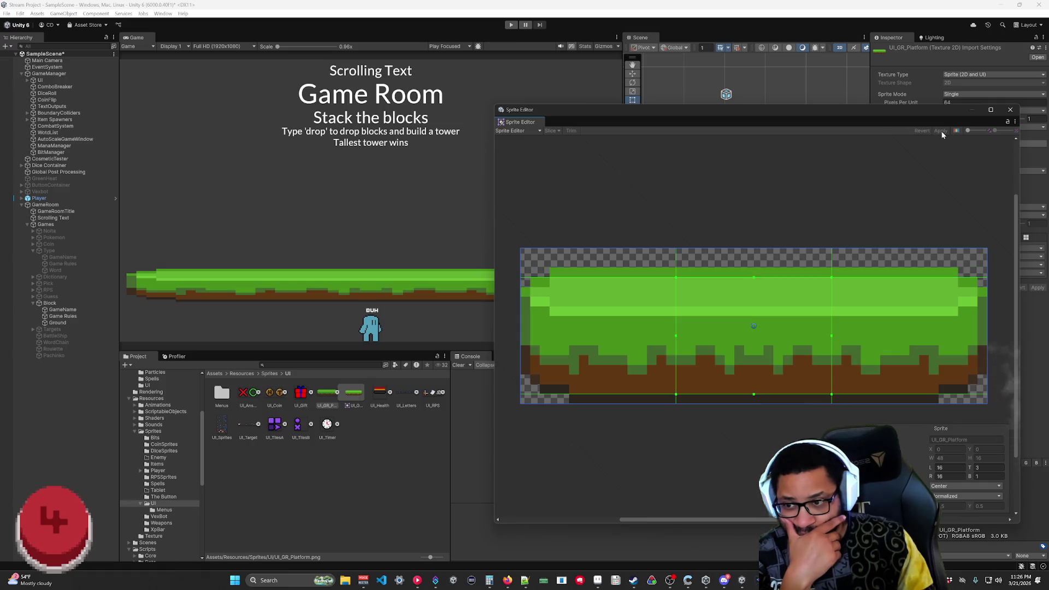
left_click(1010, 109)
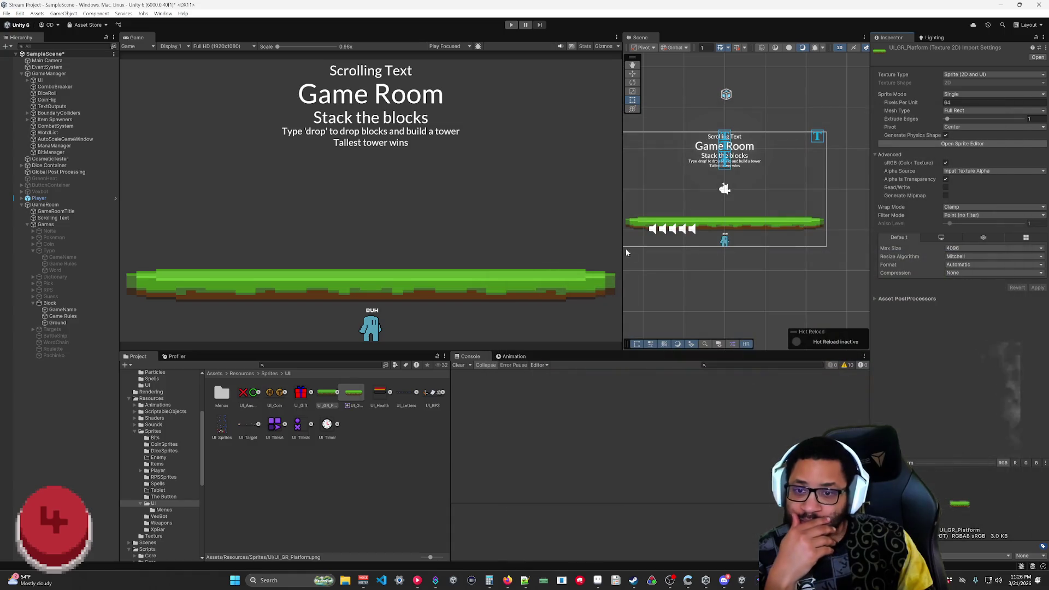
- Resize the Ground platform with the Rect tool to about 48.9×17.2
left_click(57, 323)
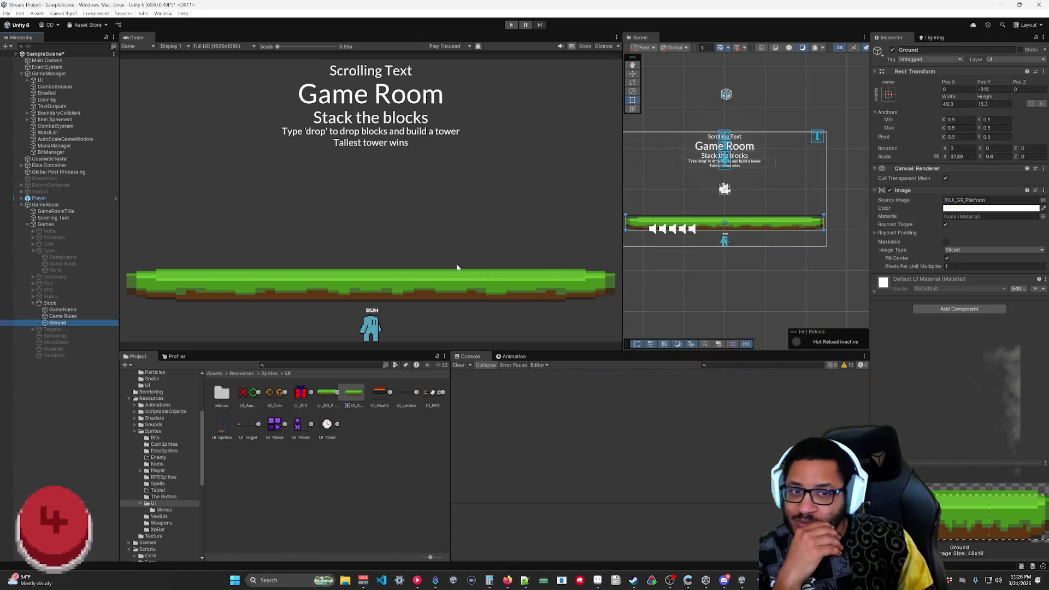
left_click(956, 156)
mouse_move(823, 214)
left_mouse_down()
mouse_move(641, 218)
mouse_move(822, 213)
left_mouse_up()
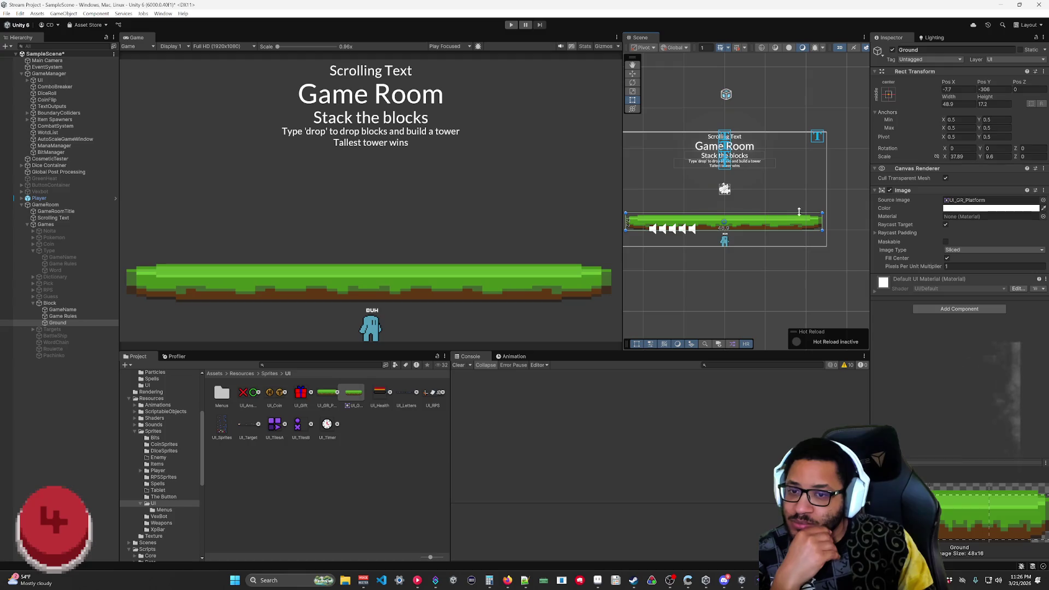
- Set UI_GR_Platform's Sprite Mode to Multiple, apply it, and open the Sprite Editor
left_click(327, 393)
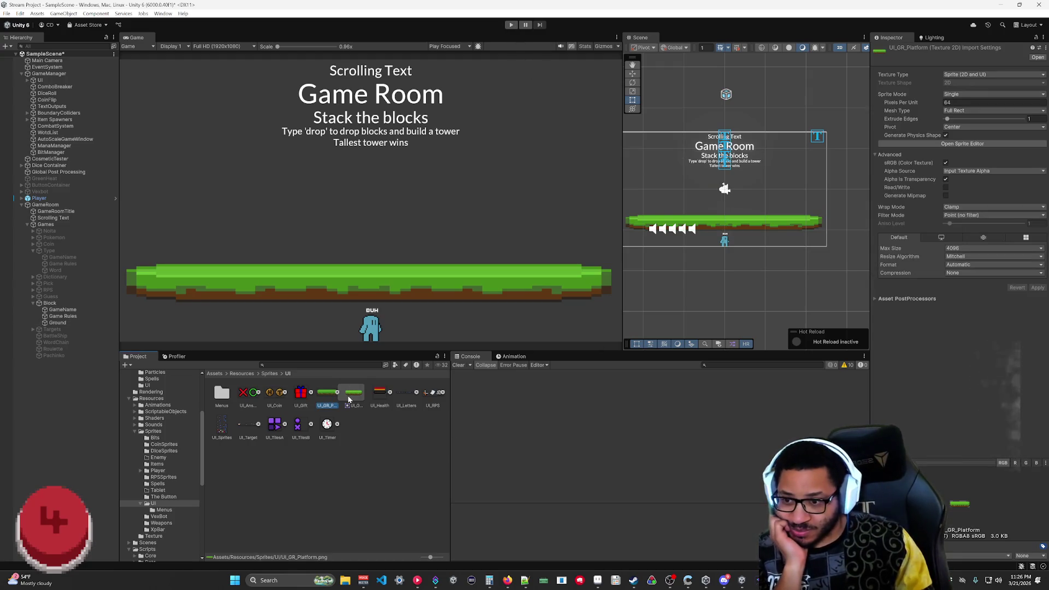
left_click(346, 402)
left_click(322, 401)
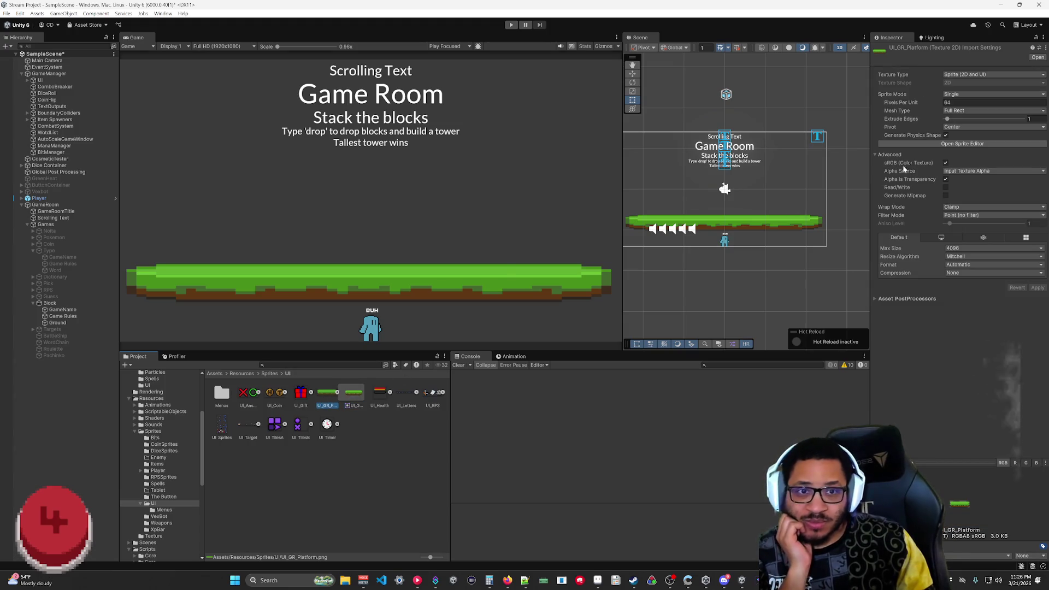
left_click(964, 94)
left_click(966, 114)
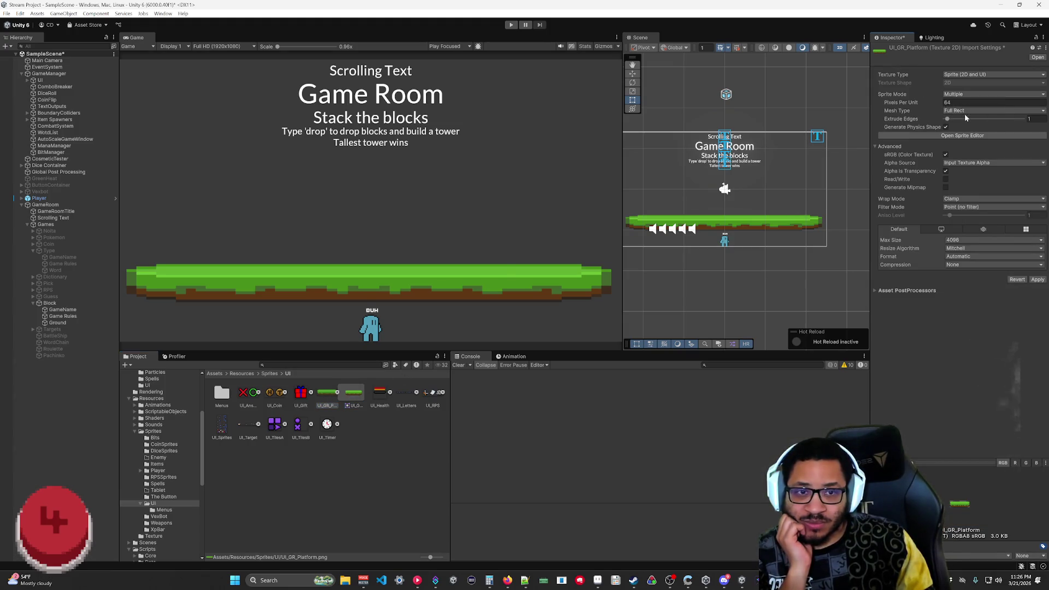
left_click(963, 136)
left_click(549, 301)
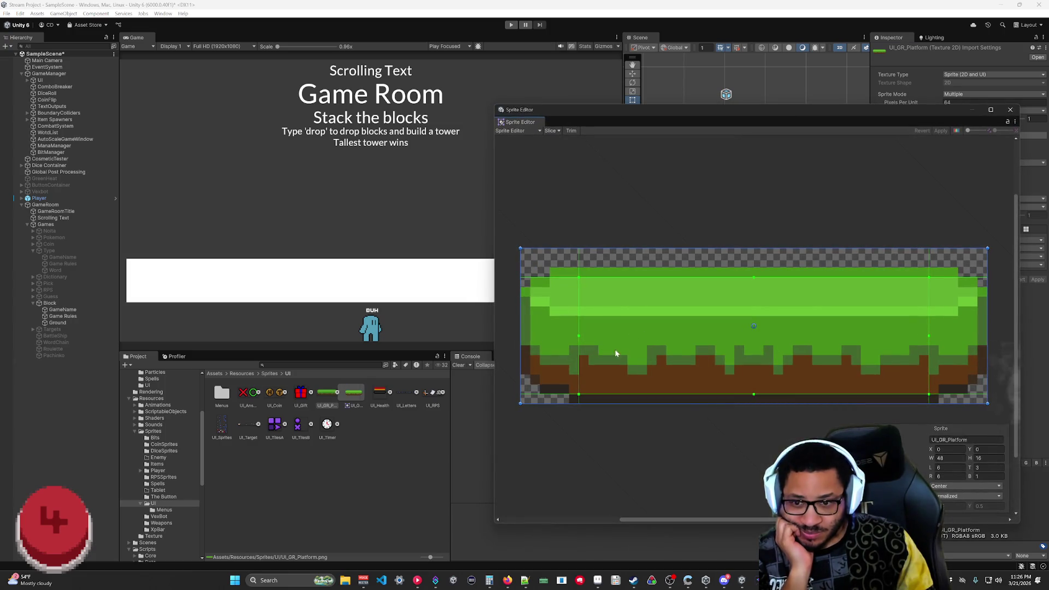
- Shrink the sprite rect to a 16-pixel left slice with zero borders, adding the _L suffix
left_click_drag(987, 403, 655, 403)
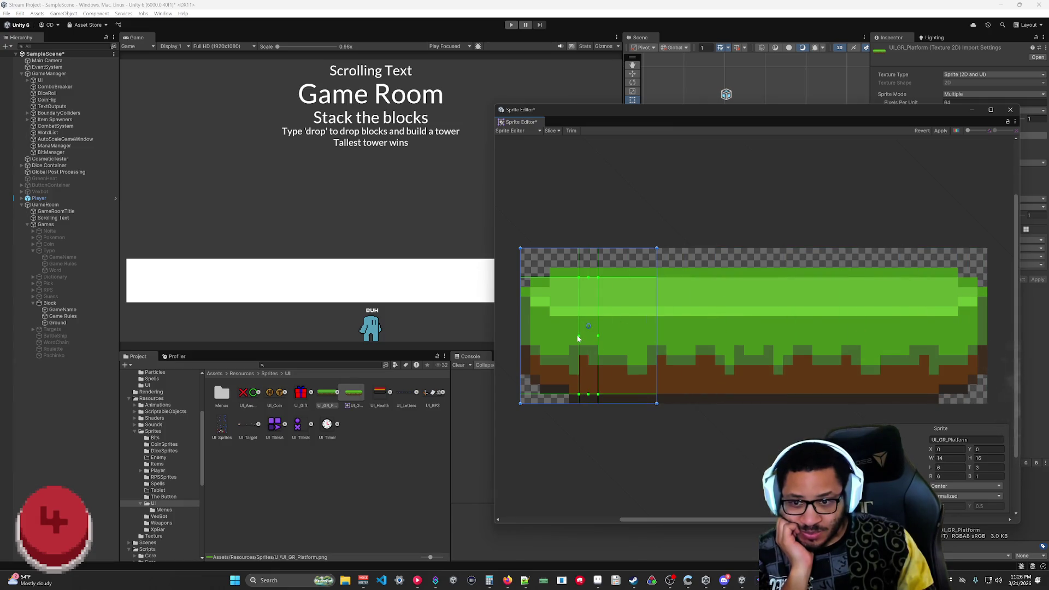
left_click_drag(555, 336, 520, 336)
left_click_drag(598, 323, 656, 322)
left_click_drag(588, 278, 588, 249)
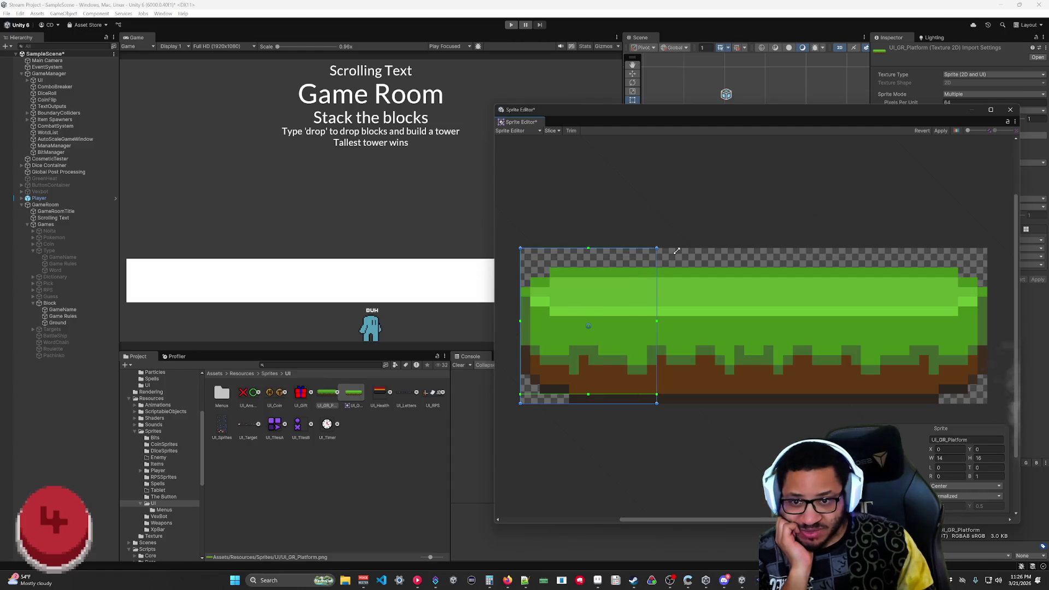
left_click_drag(588, 394, 588, 410)
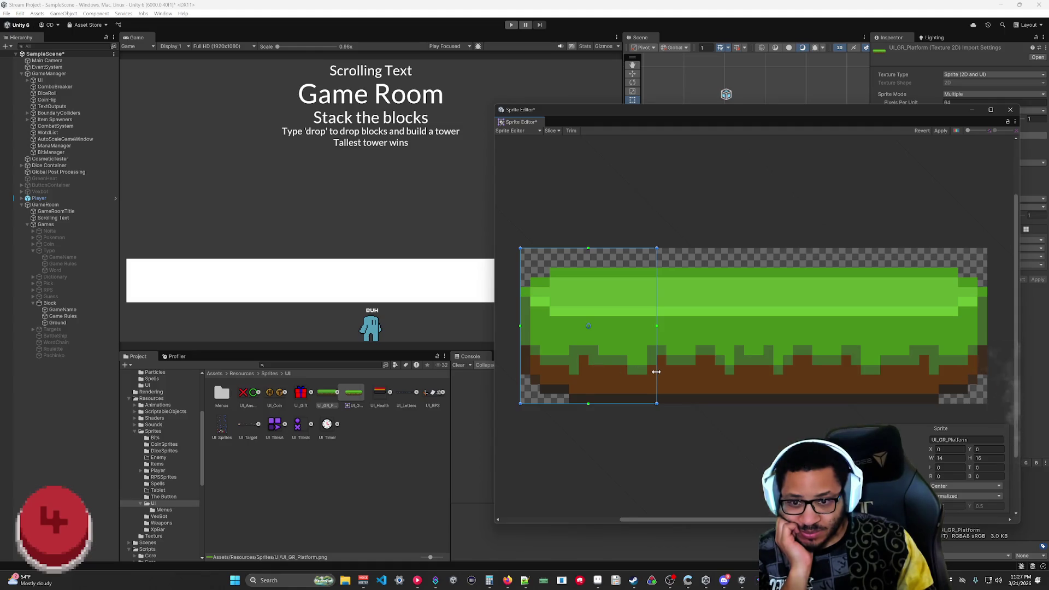
left_click_drag(656, 371, 676, 371)
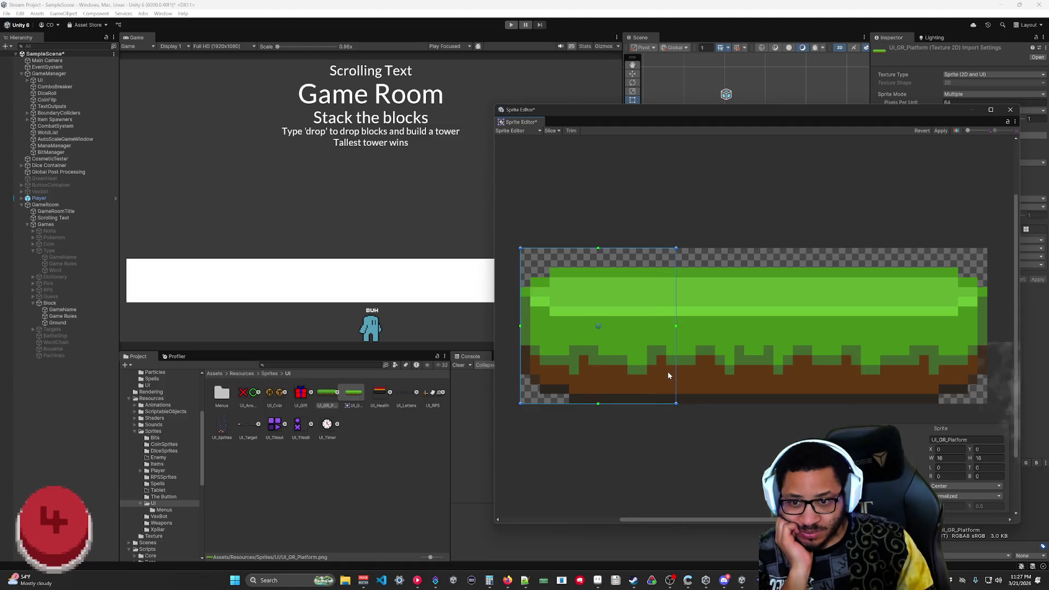
left_click(960, 440)
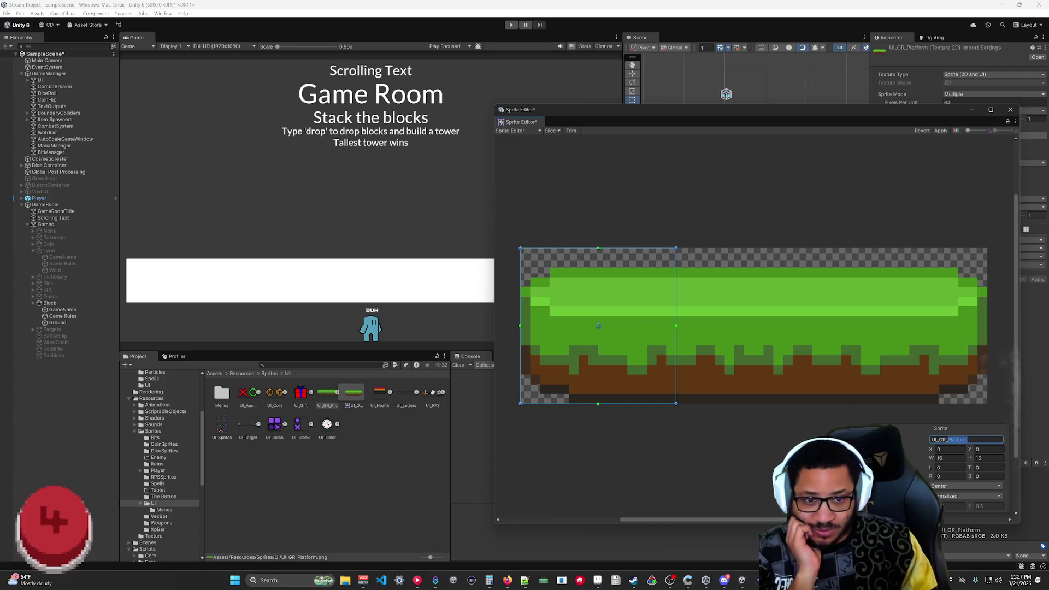
key("End")
type("_")
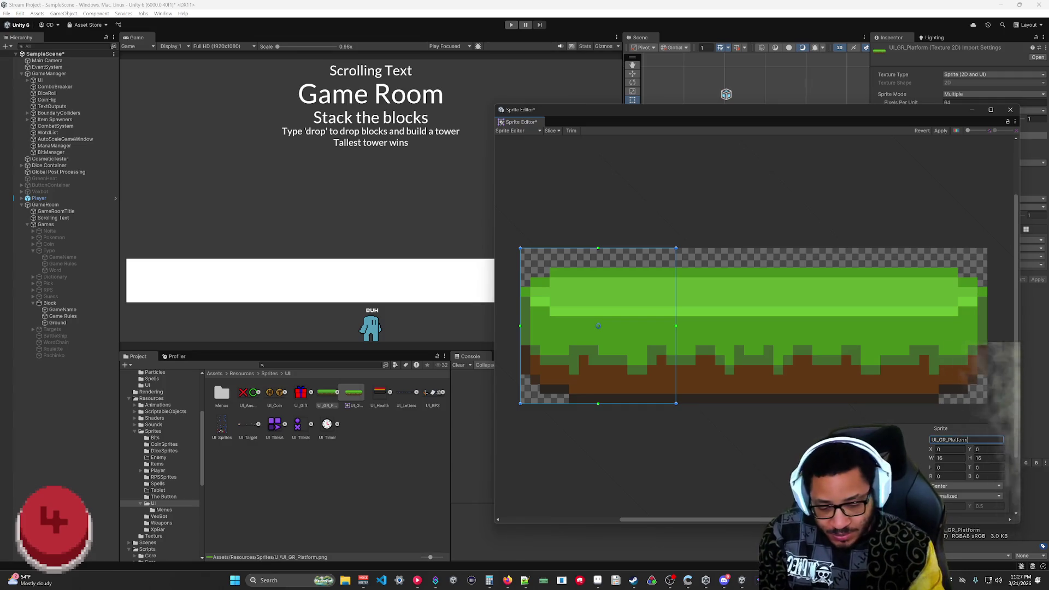
type("Left")
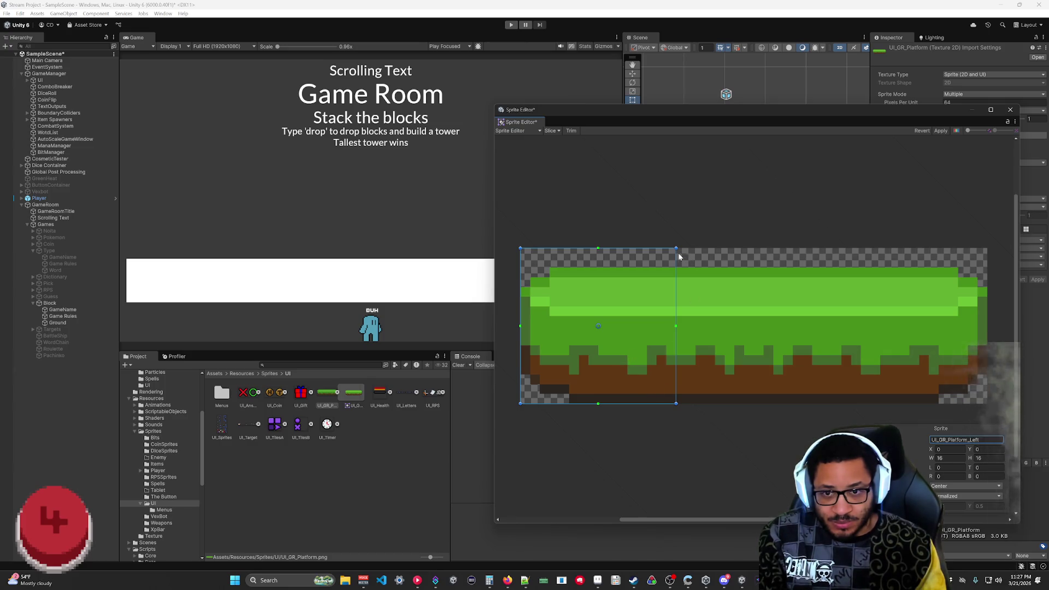
- Draw a 16×16 Middle slice with a 1-pixel bottom border and a lowered top border
left_click_drag(680, 403, 832, 249)
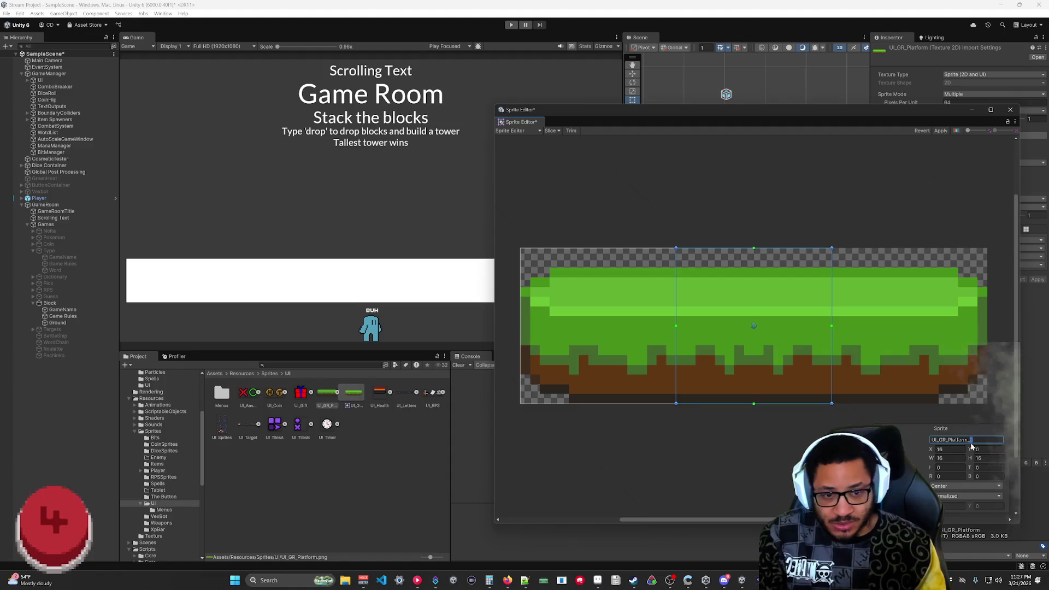
type("Middle")
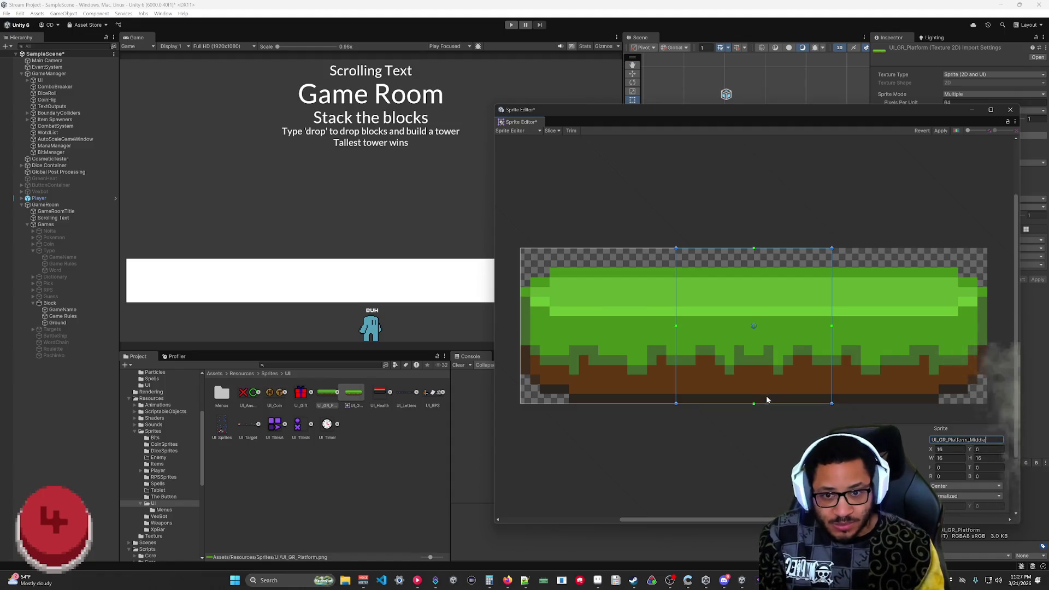
left_click_drag(754, 403, 755, 395)
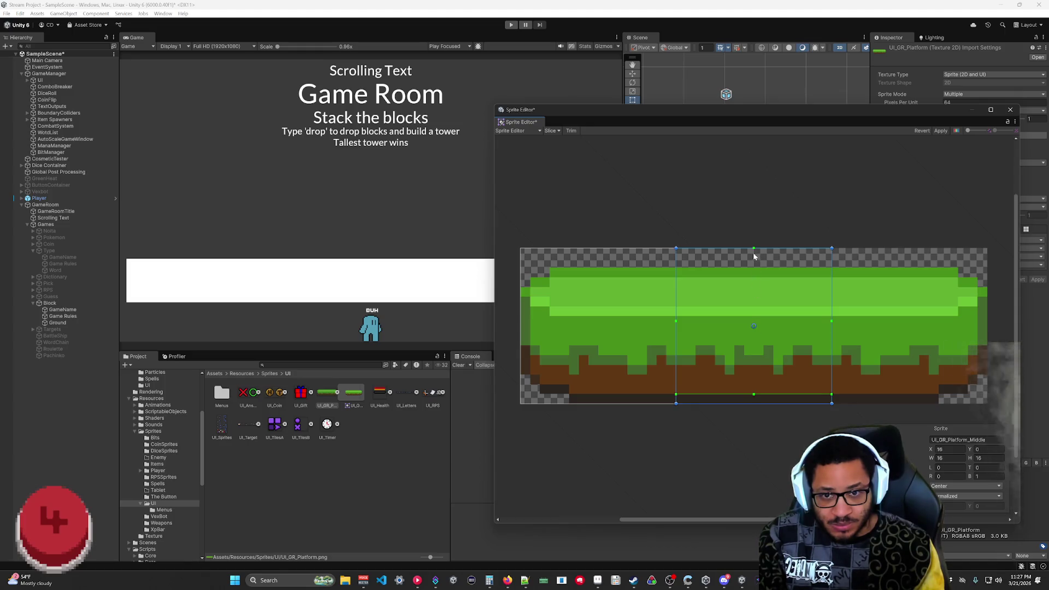
left_click_drag(752, 312, 754, 323)
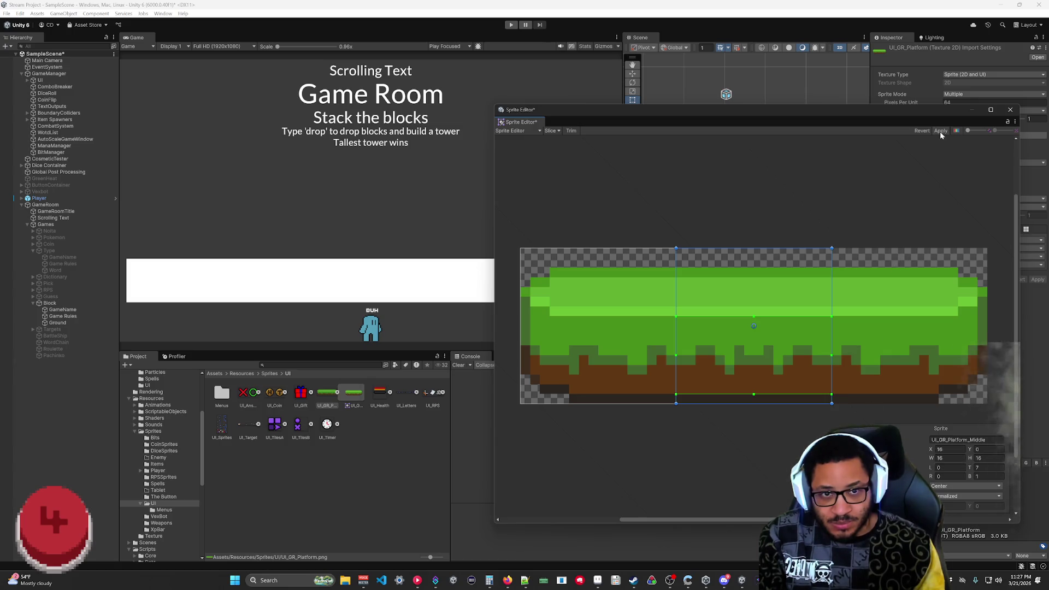
- Check the Left, Middle and Right slices, then apply them
left_click(599, 396)
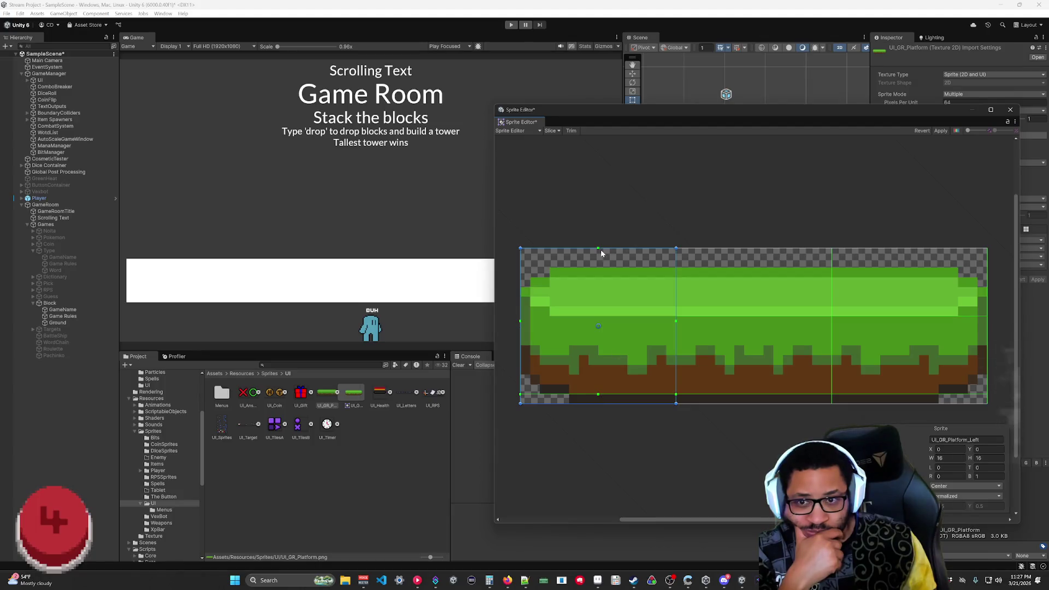
left_click(732, 275)
left_click(883, 300)
left_click(562, 285)
left_click(732, 296)
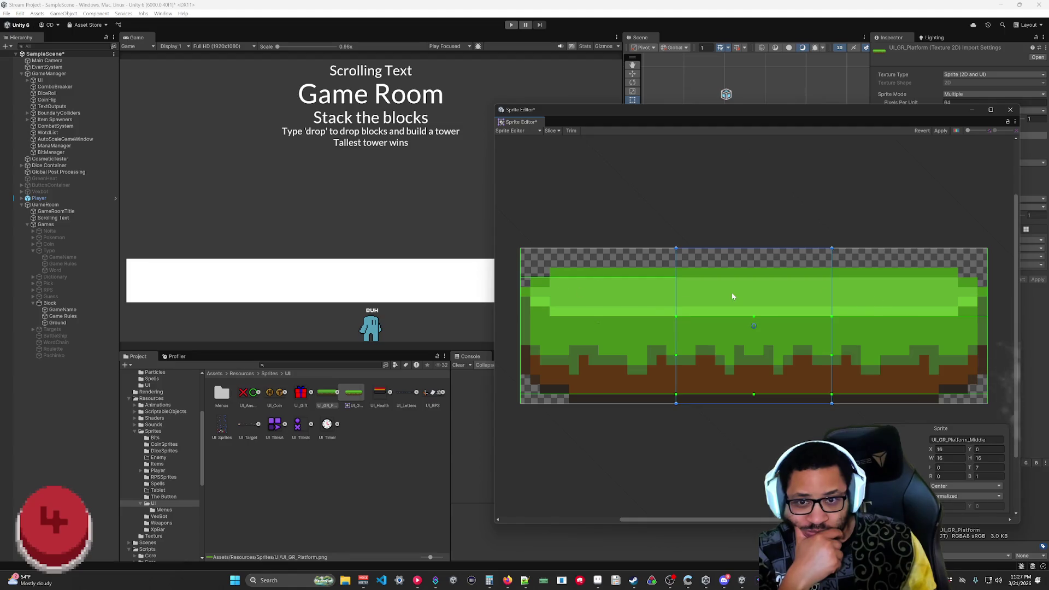
left_click(605, 277)
left_click(889, 306)
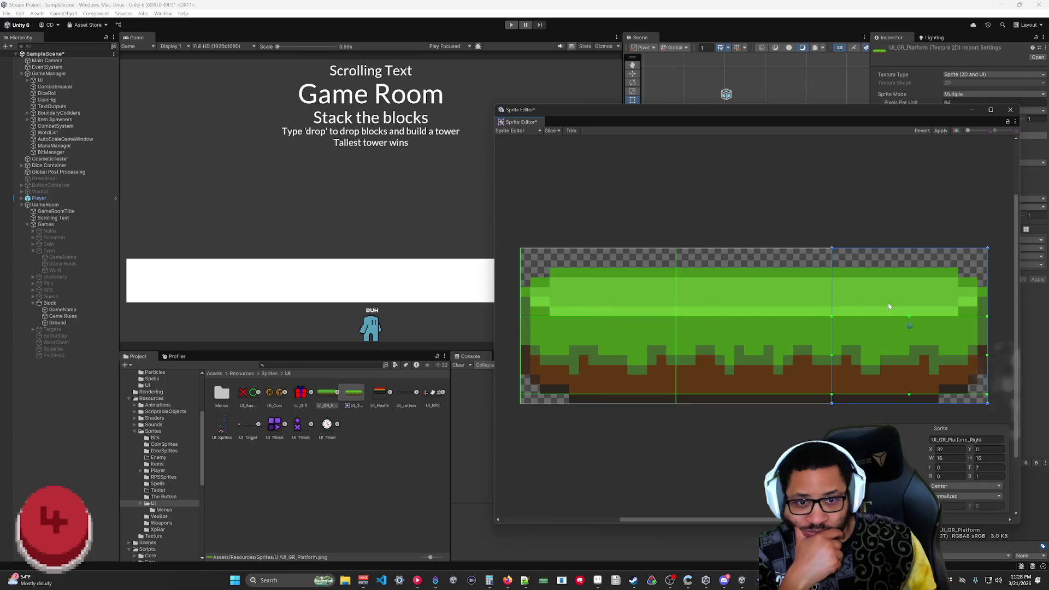
left_click(596, 334)
left_click(732, 329)
left_click(885, 330)
left_click(672, 339)
left_click(940, 131)
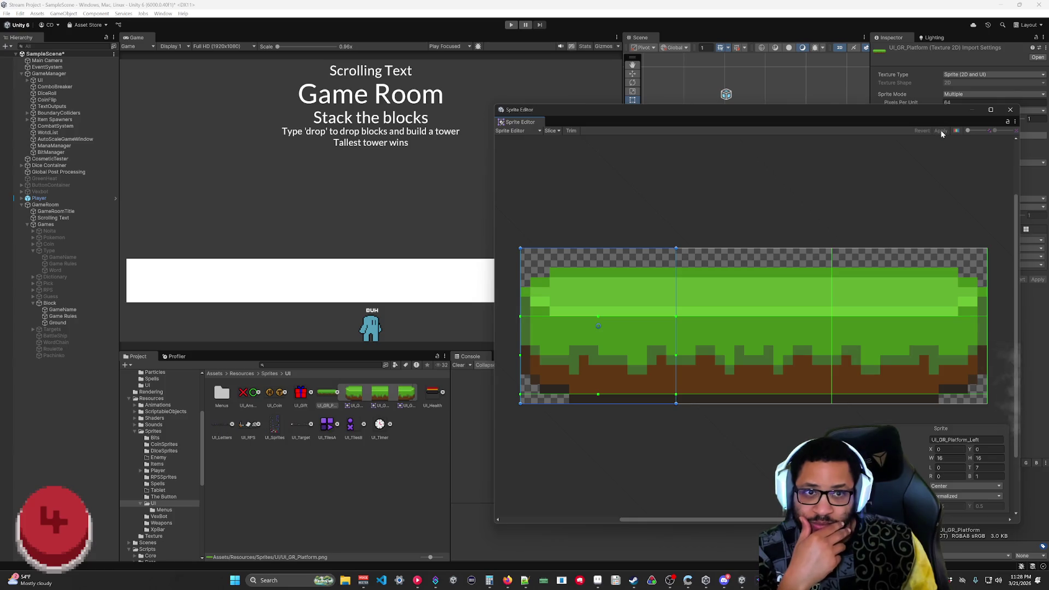
left_click(1010, 111)
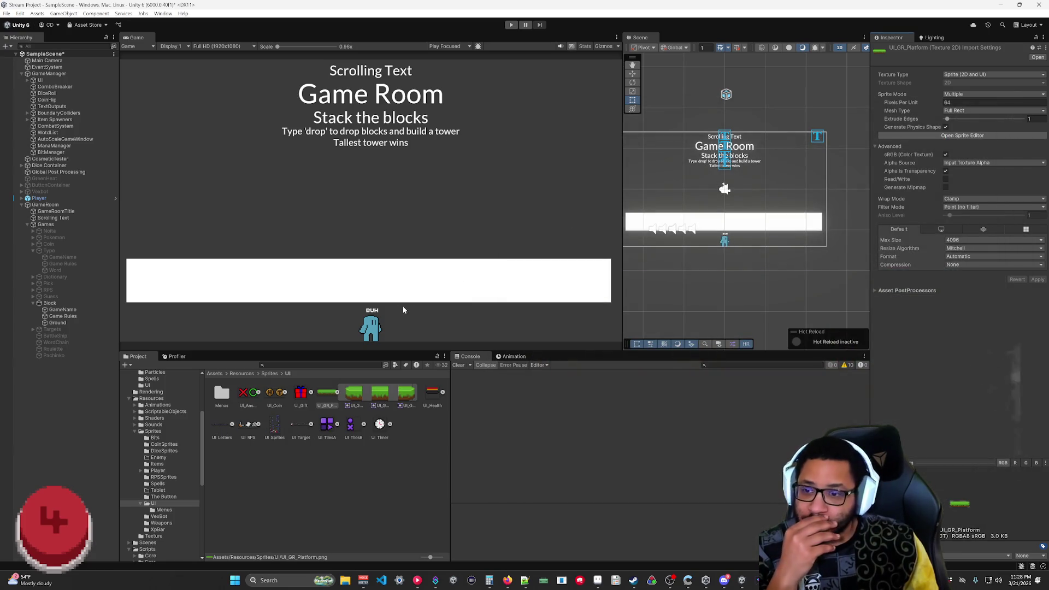
- Assign UI_GR_Platform_Middle to Ground's Image as Tiled with a 1.4 pixels-per-unit multiplier
left_click(58, 323)
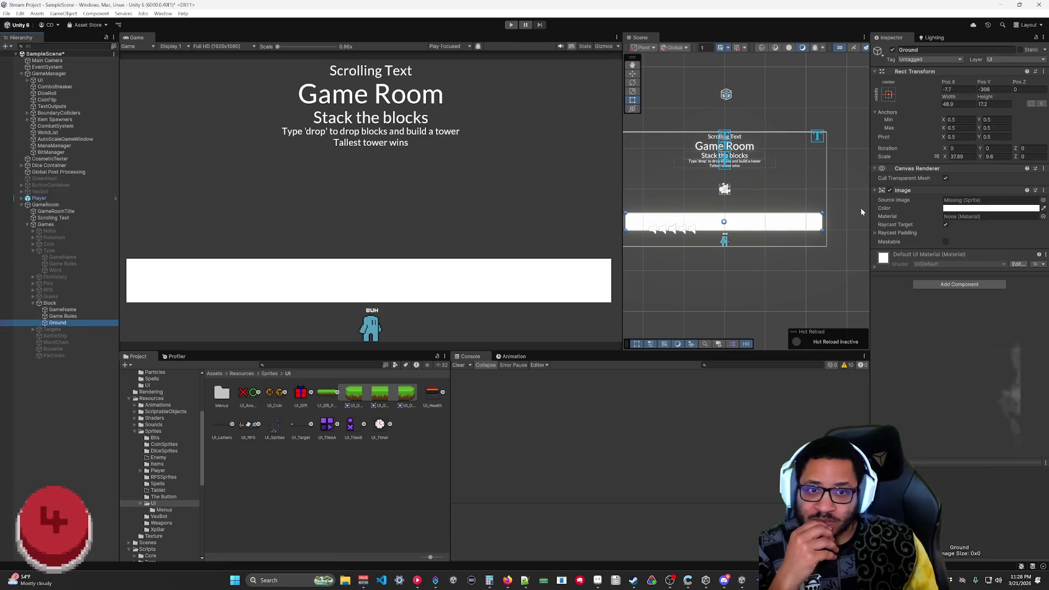
left_click_drag(384, 399, 972, 200)
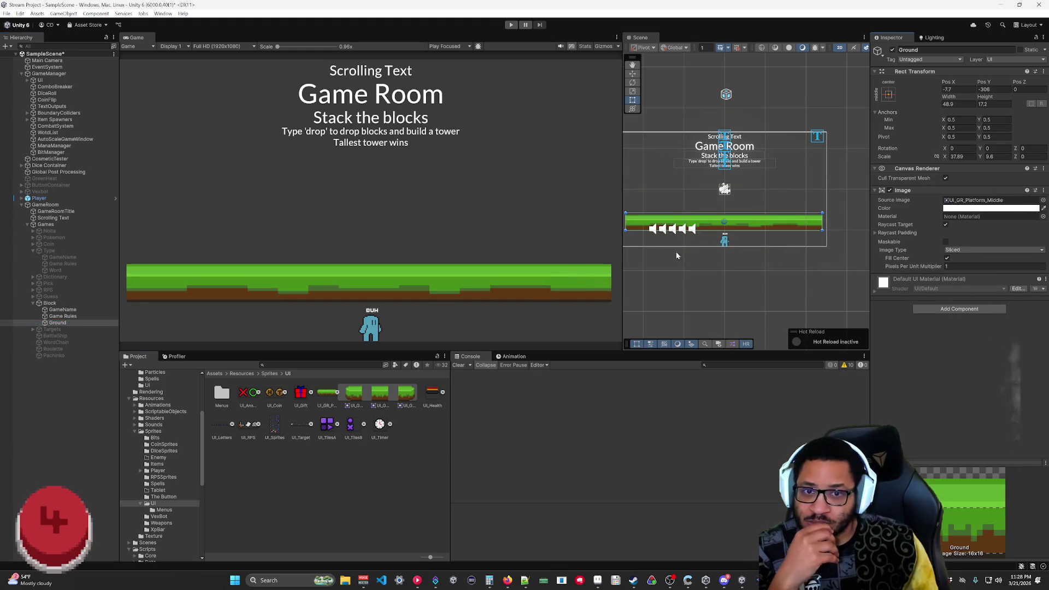
left_click(945, 250)
left_click(956, 276)
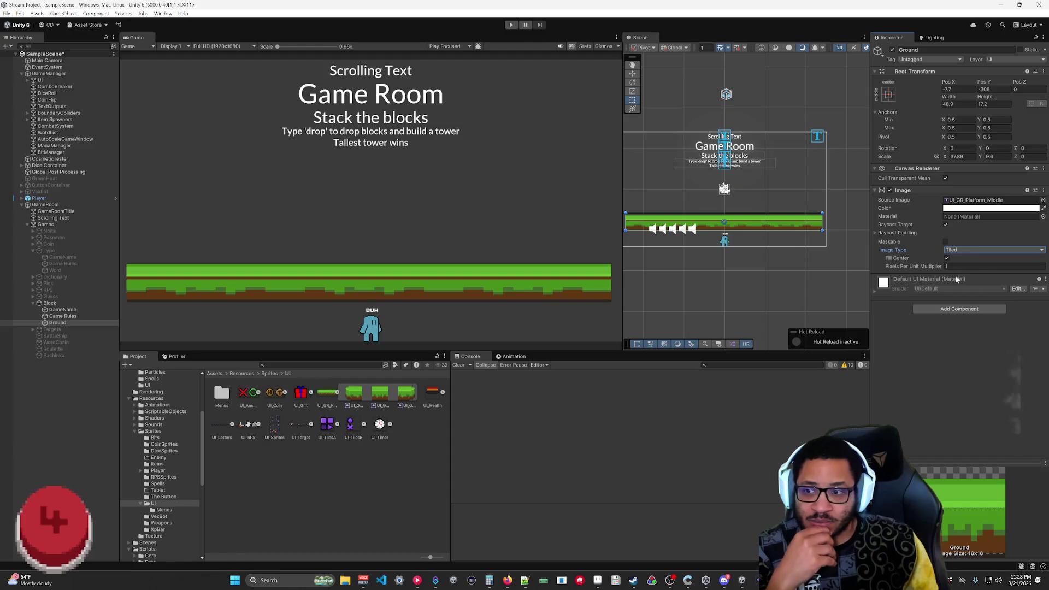
scroll(396, 212, "down", 2)
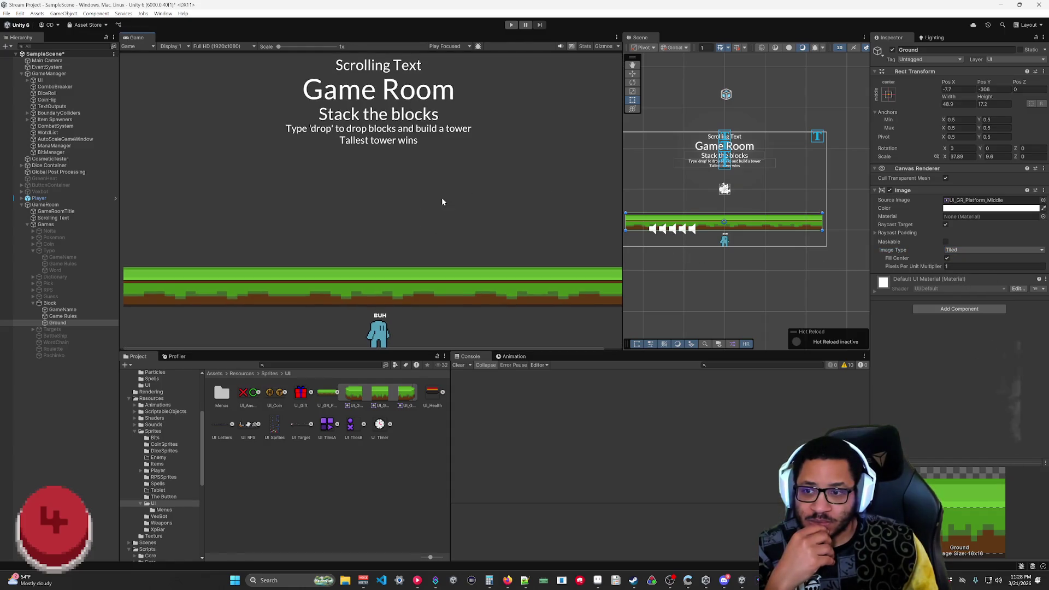
scroll(393, 196, "up", 2)
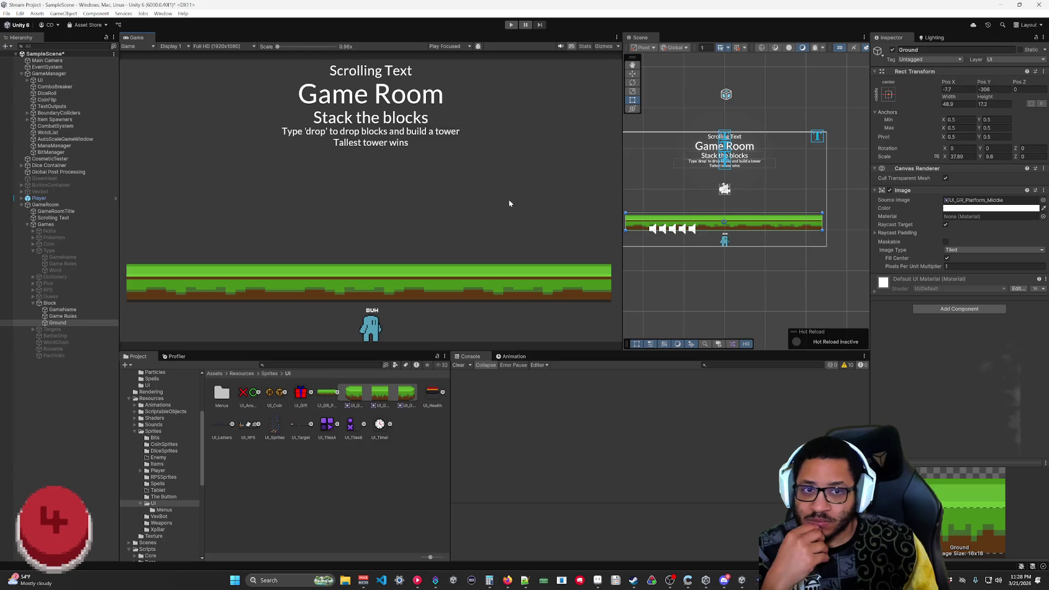
left_click_drag(912, 267, 918, 267)
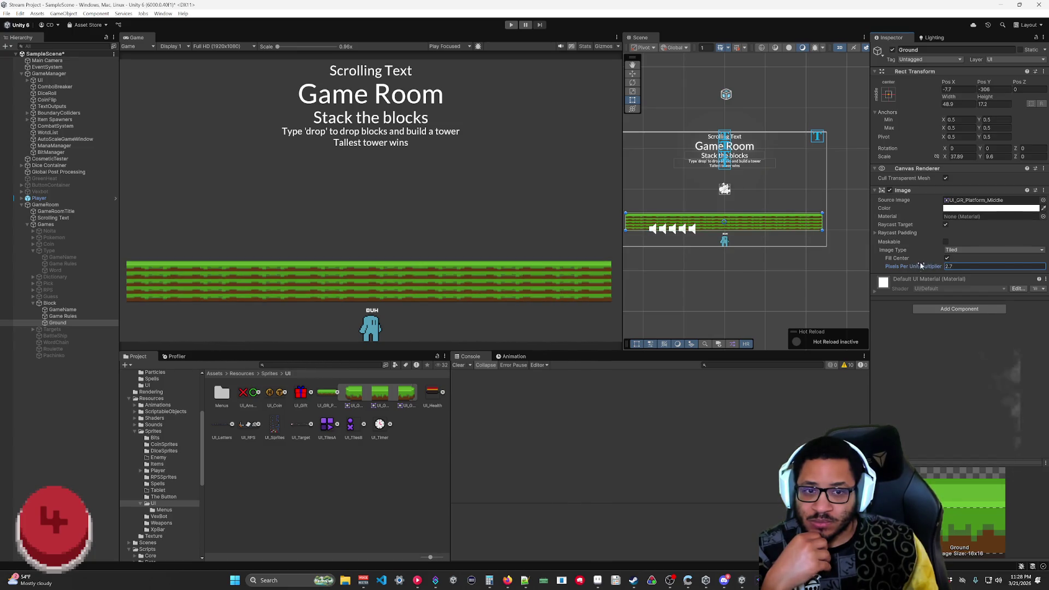
- Try Sliced, revert to Tiled, widen Ground to about 47.9, and reopen UI_GR_Platform's slices
left_click(949, 251)
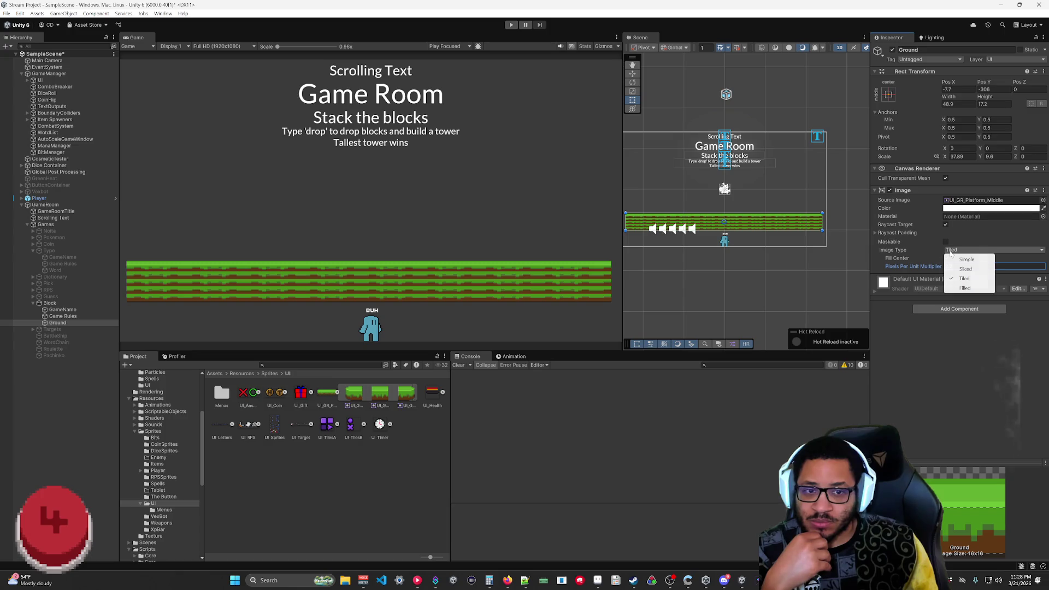
left_click(973, 269)
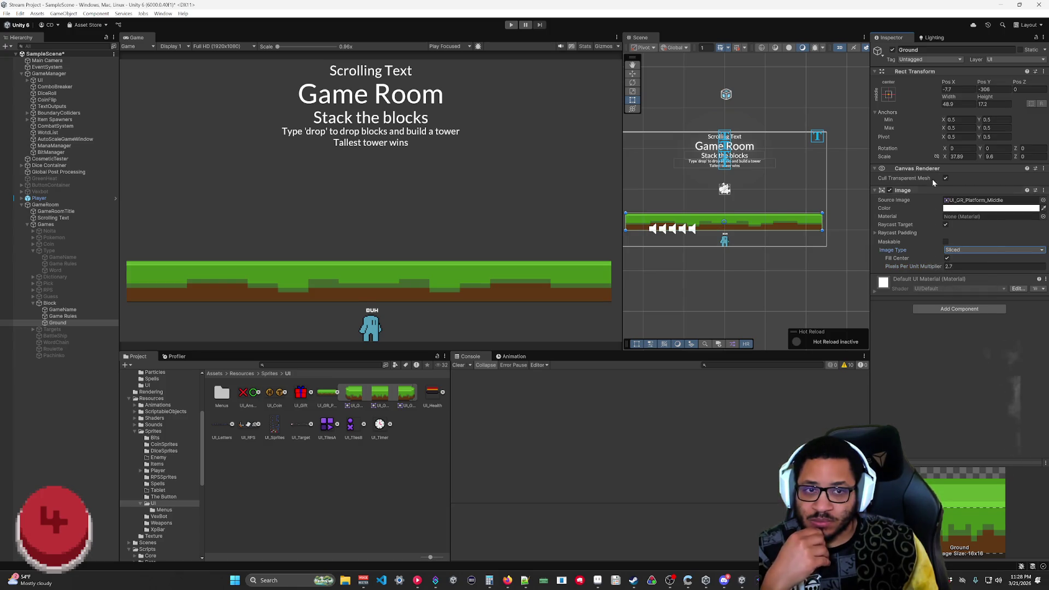
mouse_move(825, 212)
left_mouse_down()
mouse_move(787, 206)
mouse_move(762, 166)
mouse_move(850, 179)
mouse_move(801, 218)
mouse_move(779, 220)
left_mouse_up()
left_click(967, 250)
left_click(969, 278)
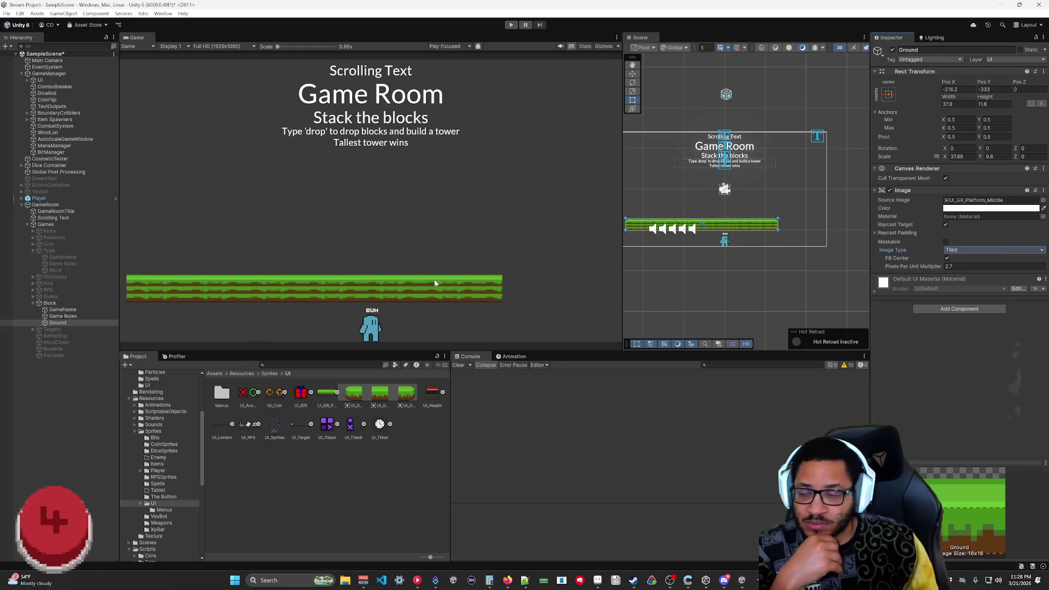
left_click_drag(780, 228, 820, 225)
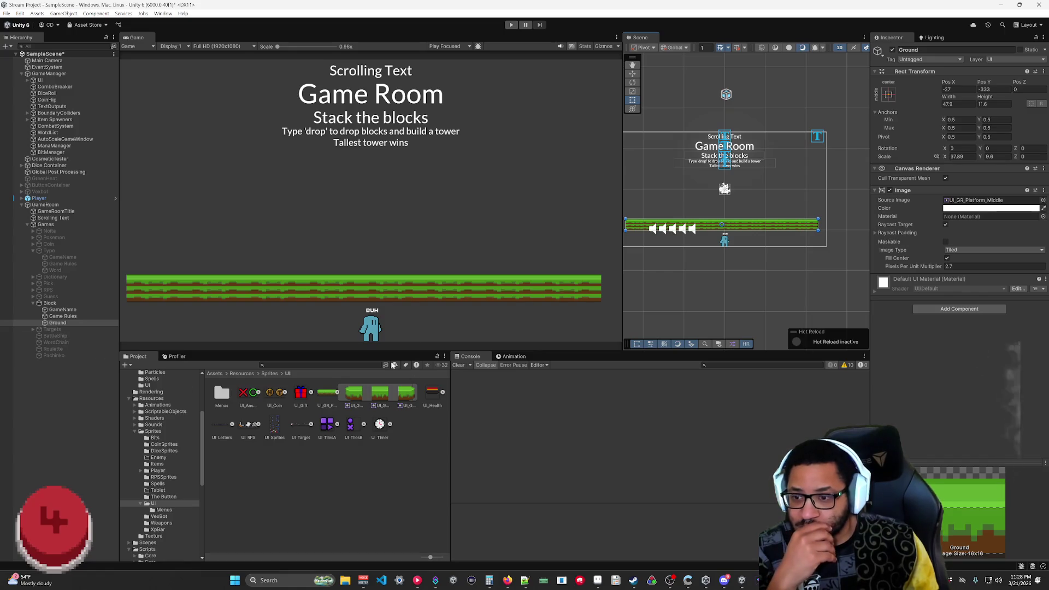
left_click(326, 394)
double_click(326, 395)
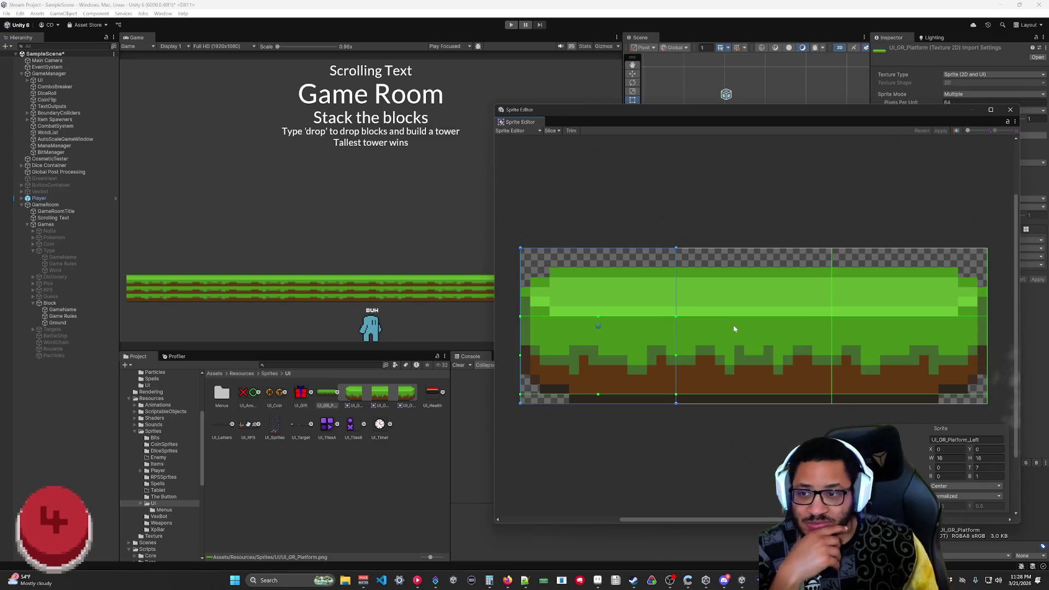
- Move the Middle slice's top and bottom borders outward, apply, then pull them back and reapply
left_click(756, 341)
left_click_drag(755, 317, 750, 268)
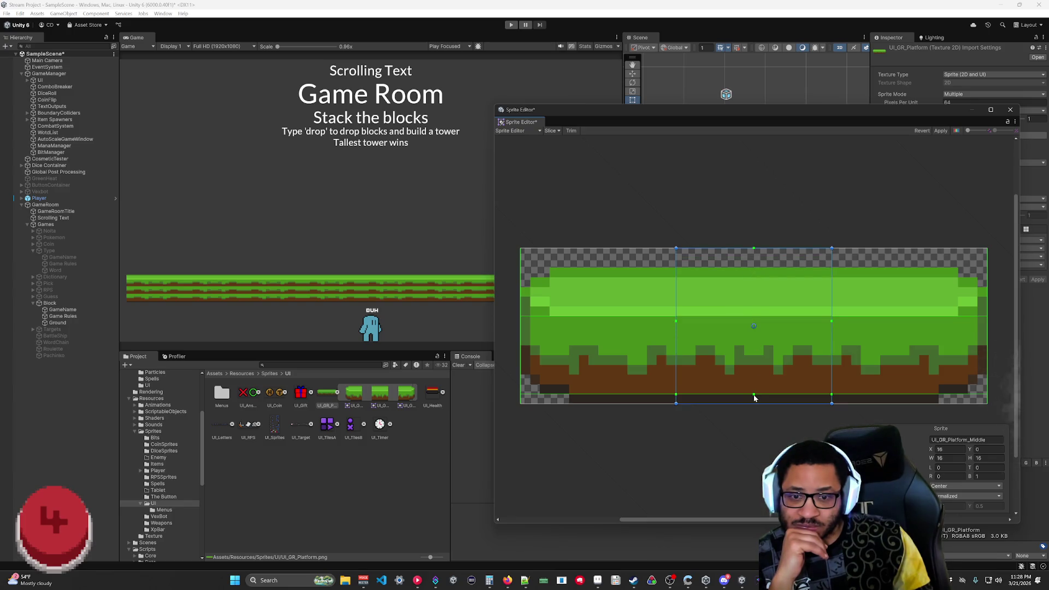
left_click_drag(755, 397, 753, 404)
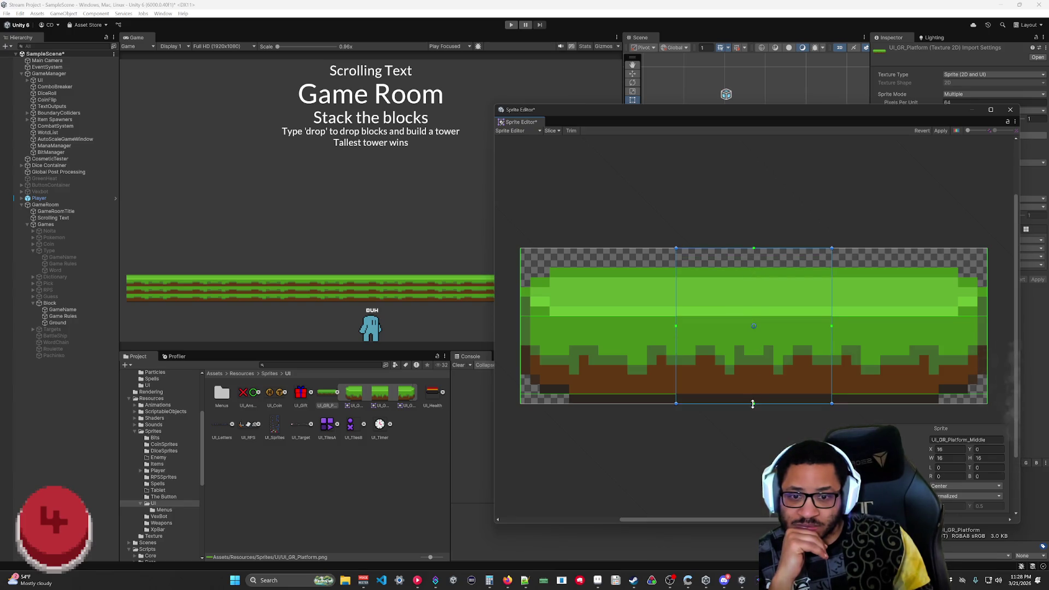
left_click(939, 131)
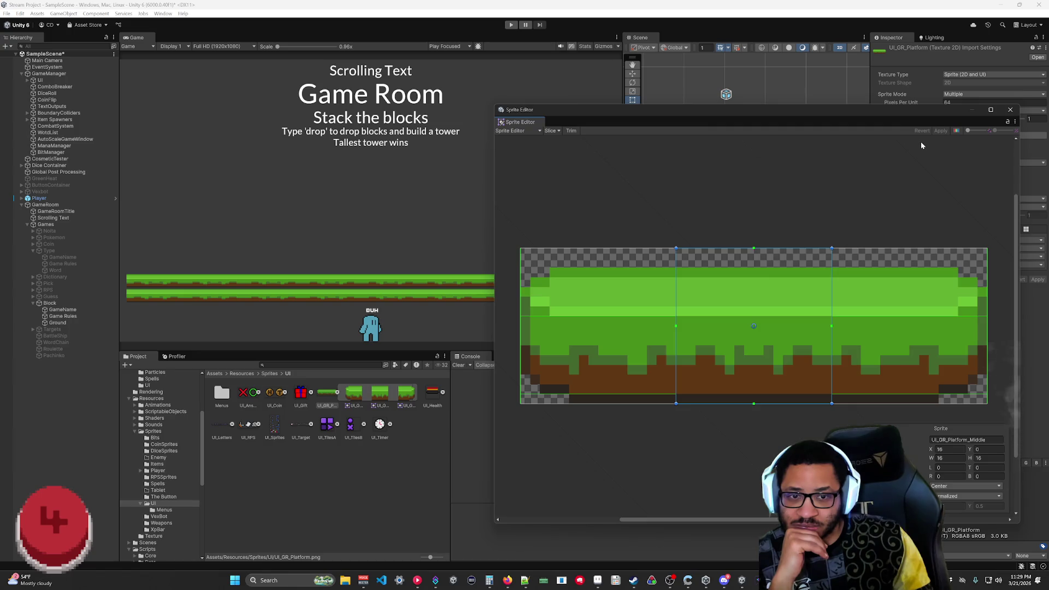
left_click_drag(754, 249, 746, 310)
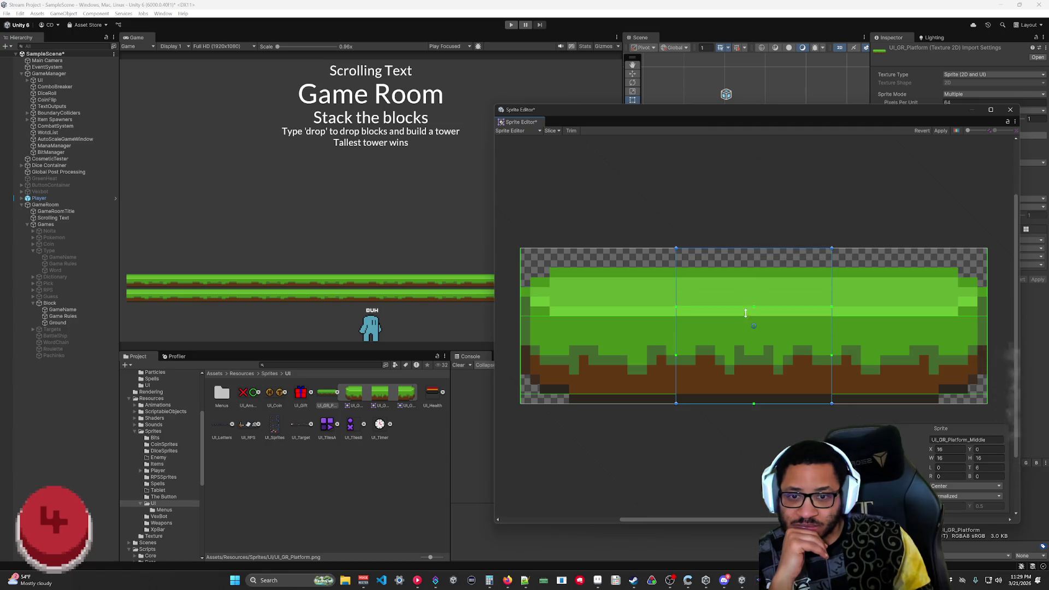
left_click_drag(752, 404, 754, 396)
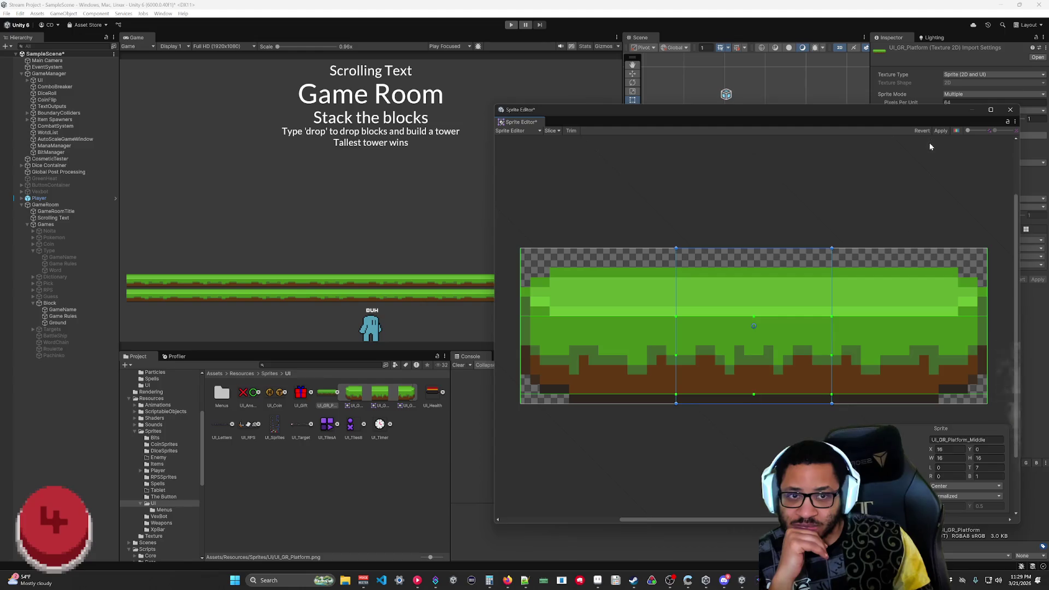
left_click(940, 131)
left_click(1010, 109)
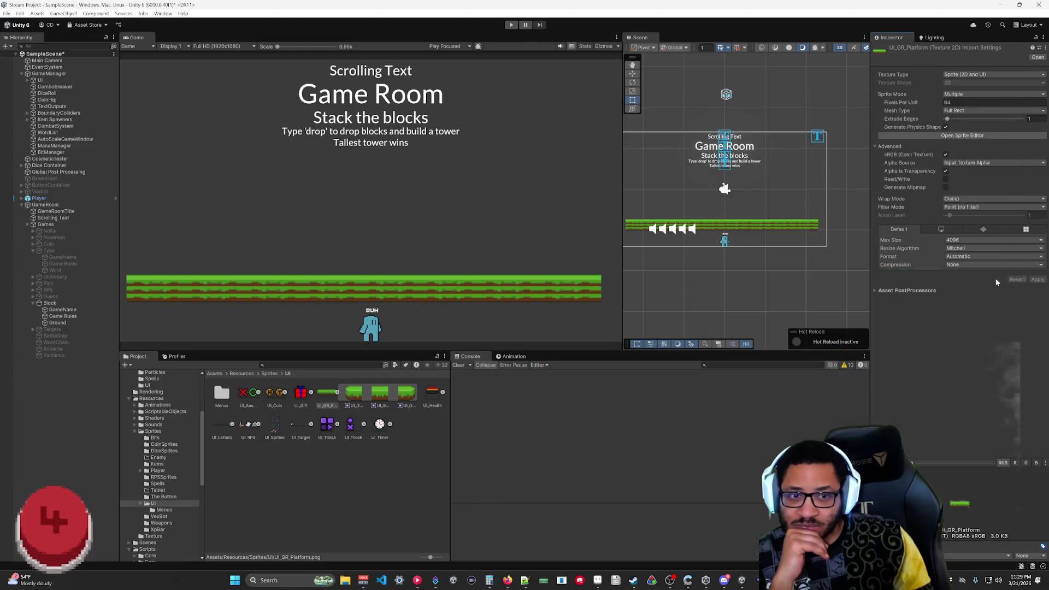
- Lower Ground's Pixels Per Unit Multiplier, trying 1.35, 1.36, 1.37 and 1.34 before settling on 1.38
left_click(57, 322)
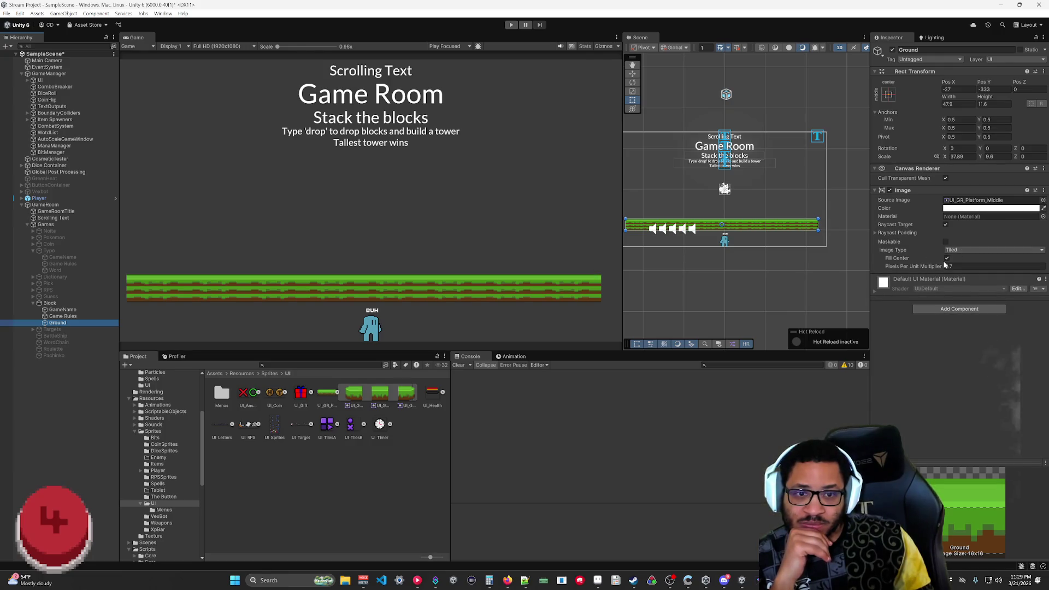
left_click_drag(942, 269, 920, 272)
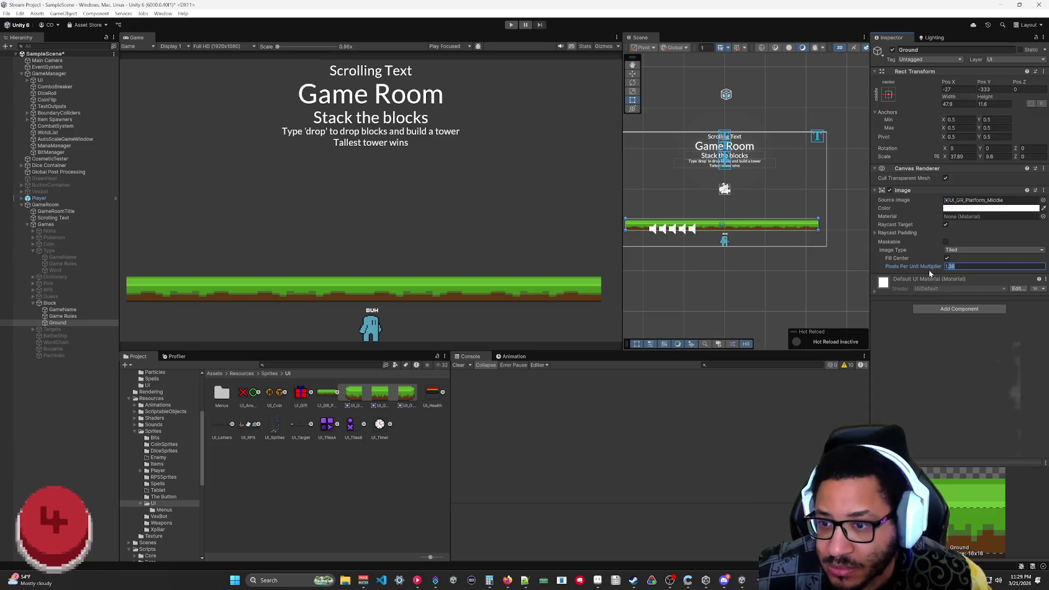
left_click_drag(931, 266, 931, 267)
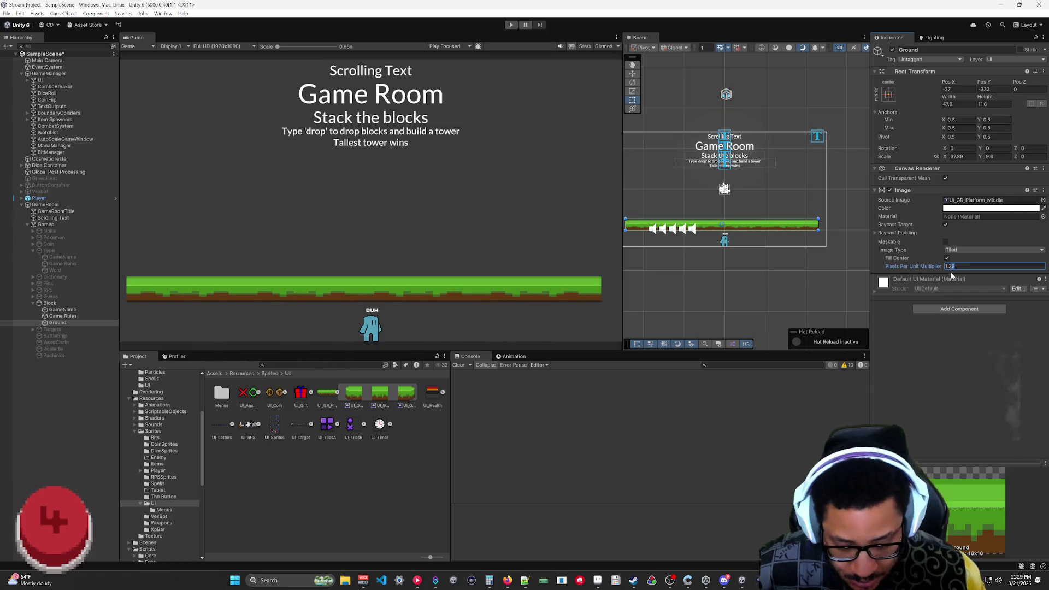
type("1.35")
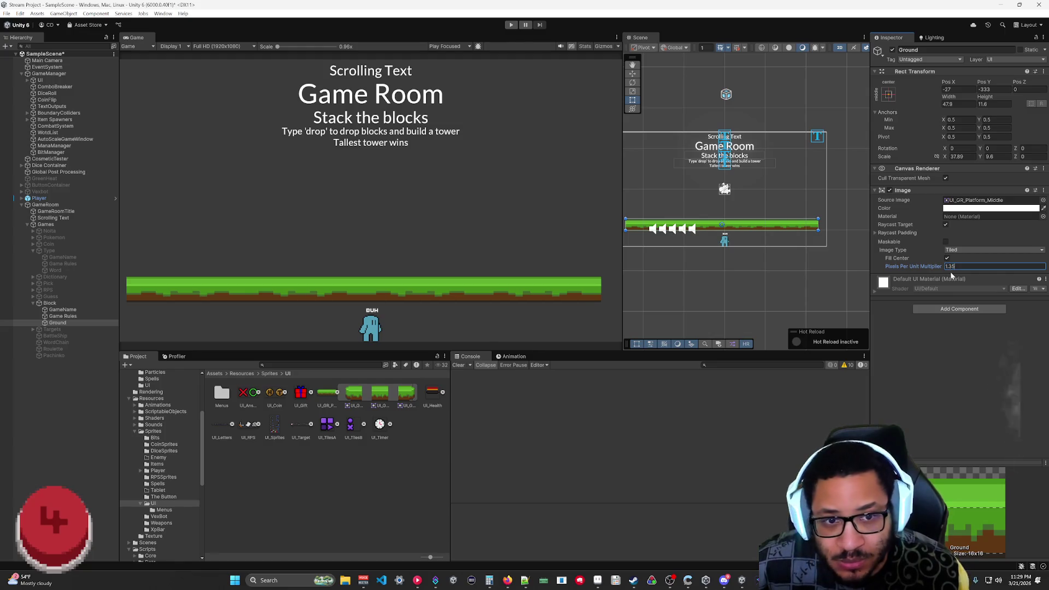
key("BackSpace")
type("6")
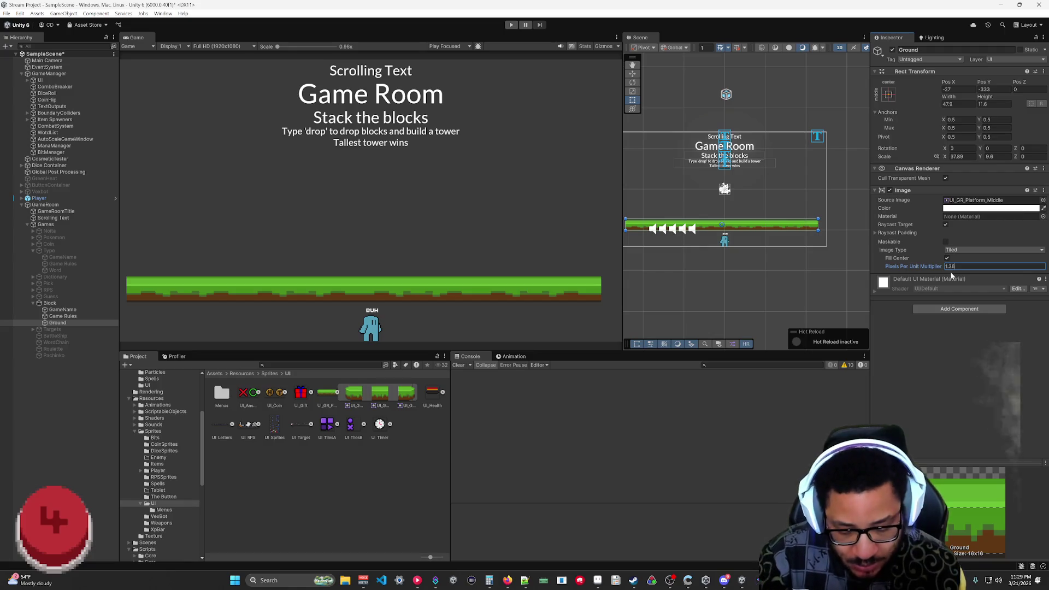
key("BackSpace")
type("7")
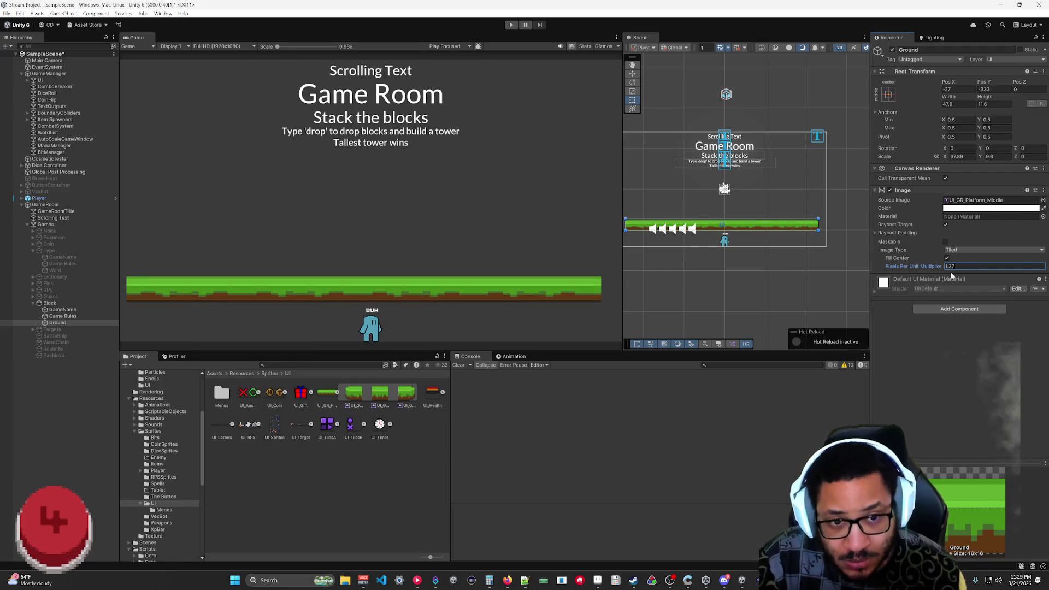
key("BackSpace")
key("BackSpace")
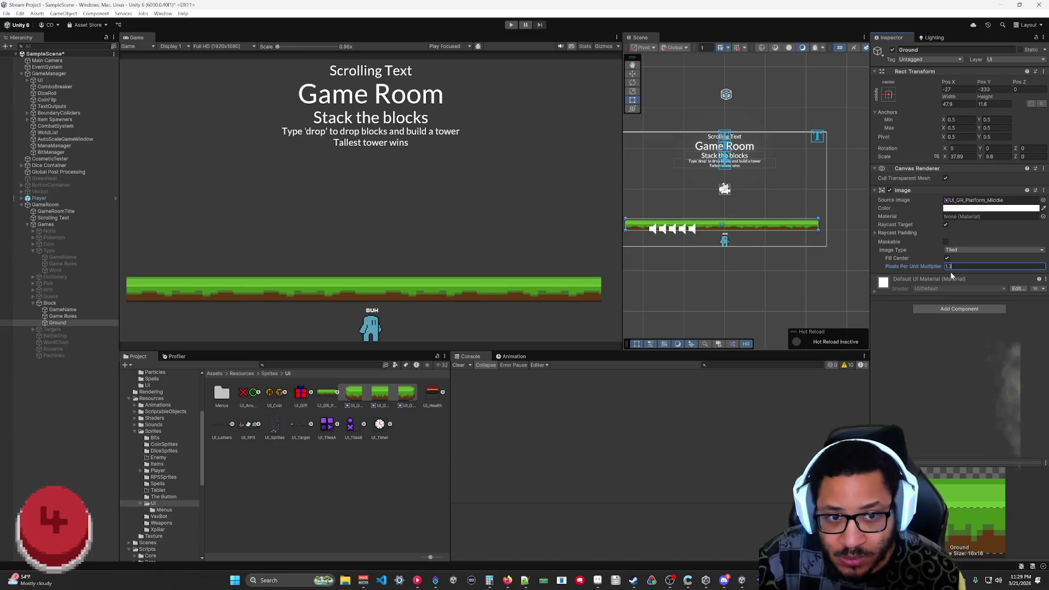
type("4")
key("BackSpace")
type("38")
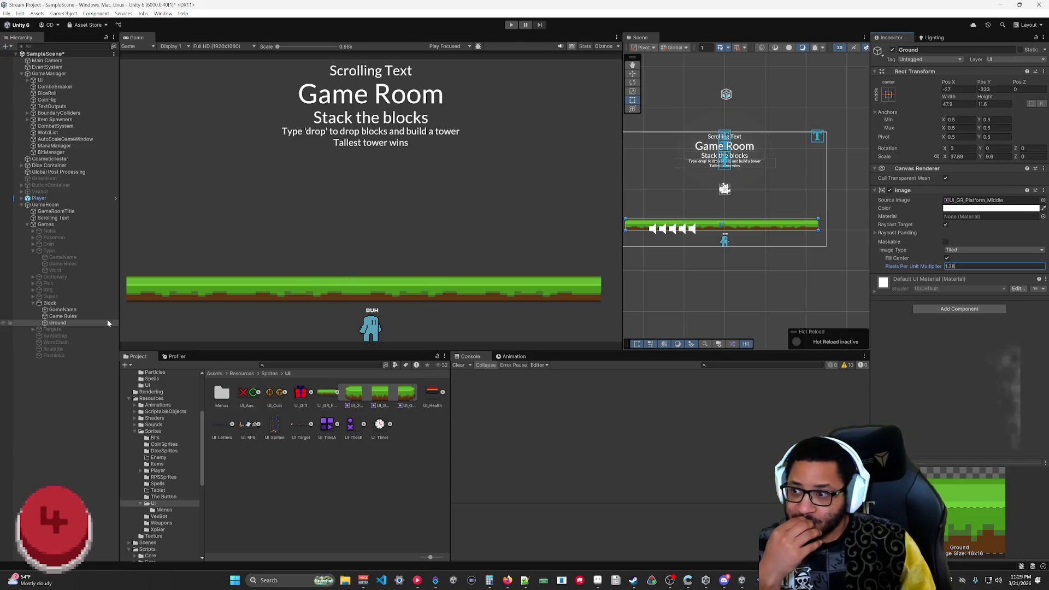
- Create empty children MiddlePlatform and LeftPlatformEdge under Ground
right_click(61, 323)
left_click(93, 371)
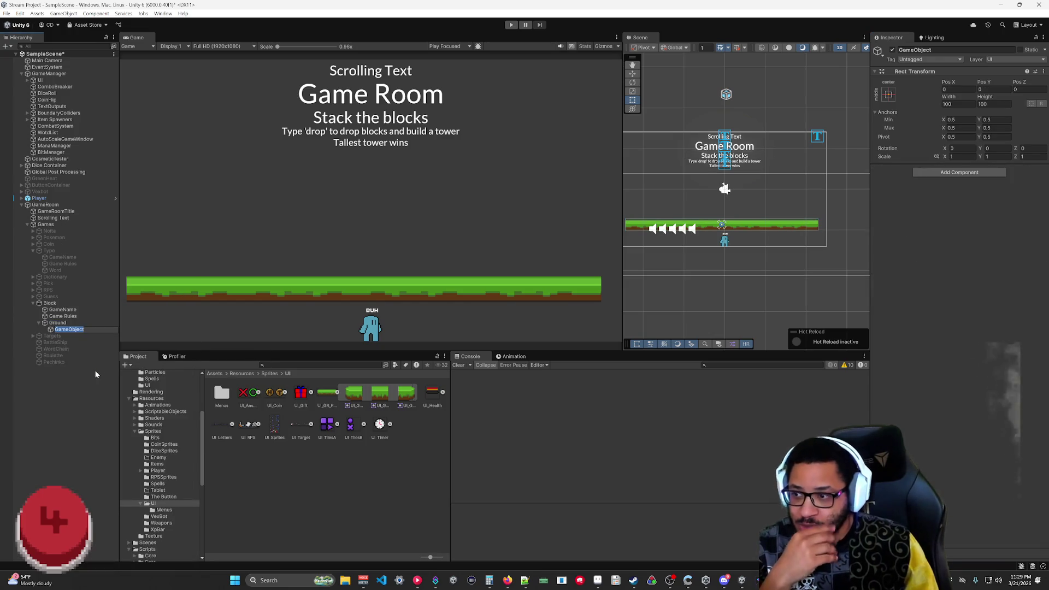
type("Middle")
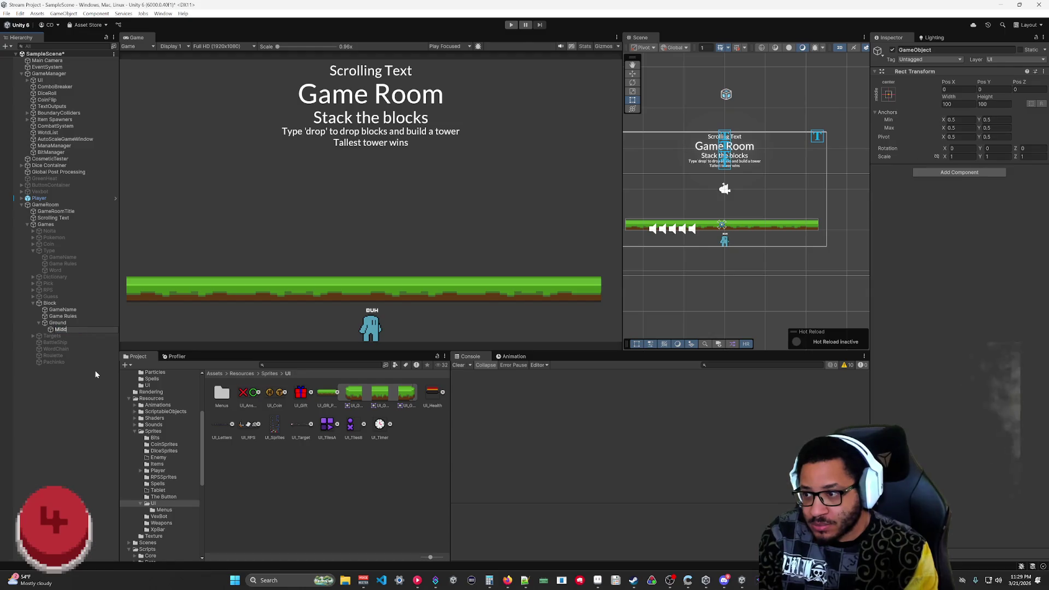
type("Platform")
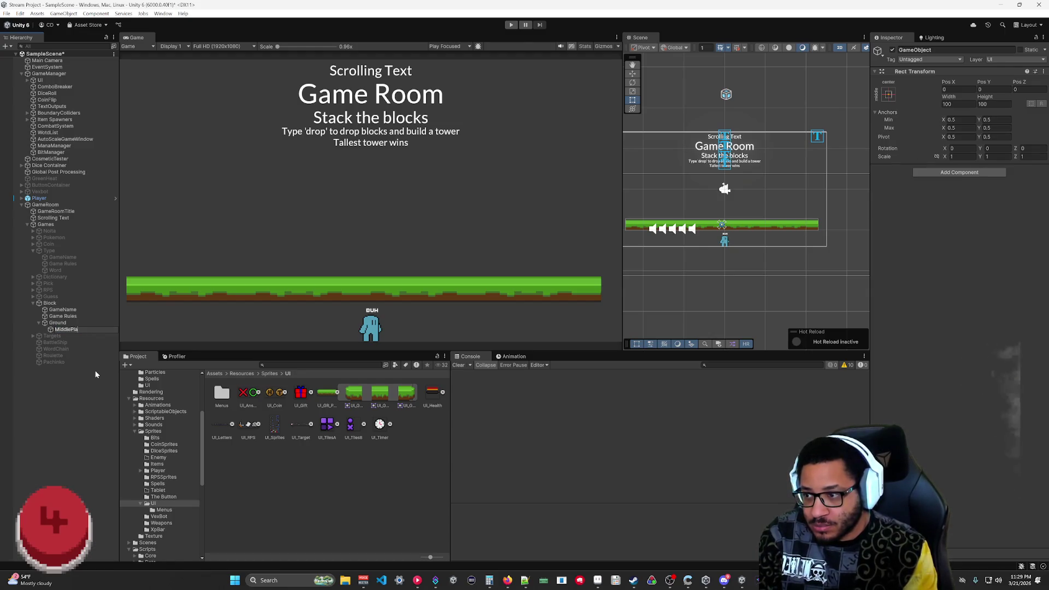
key("Return")
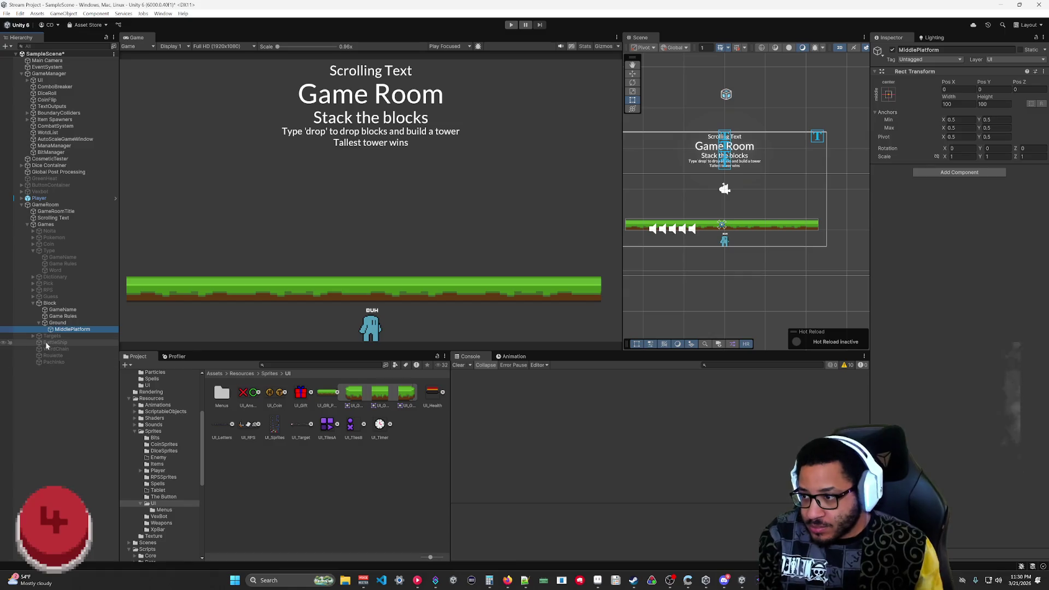
right_click(63, 322)
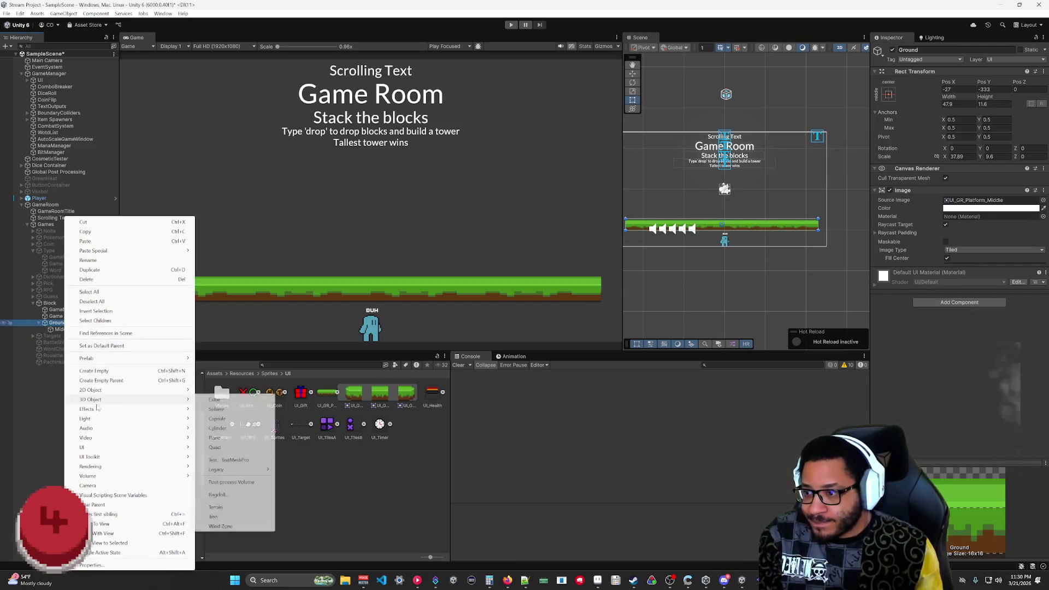
left_click(94, 371)
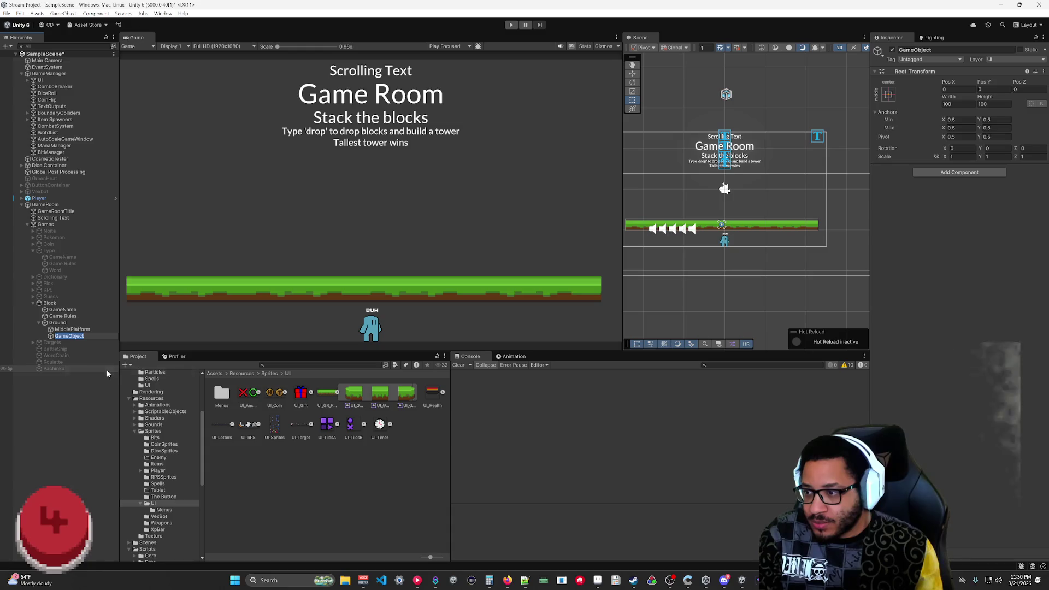
type("LeftP")
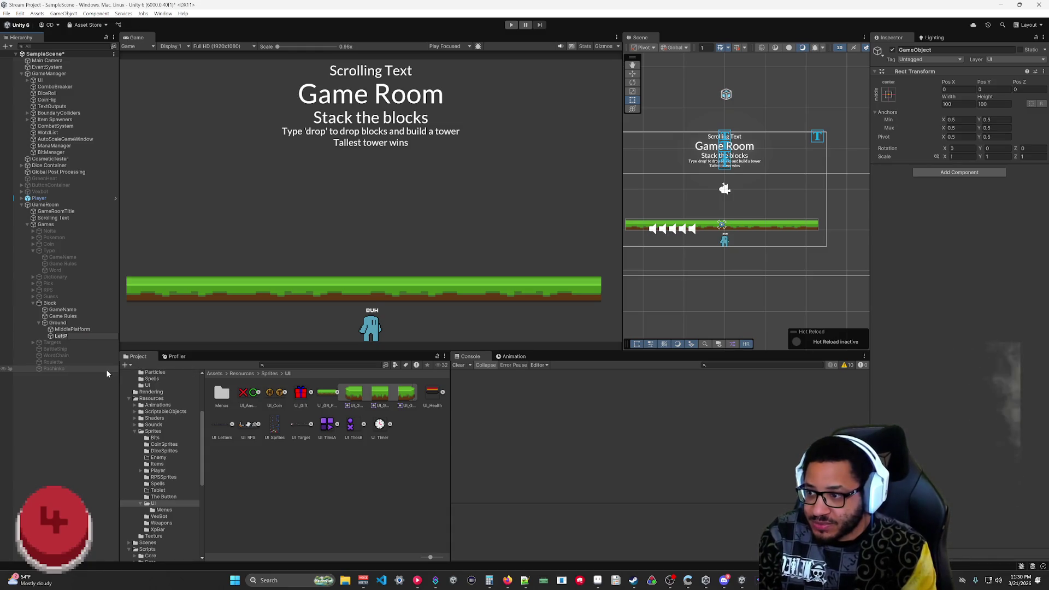
type("latform")
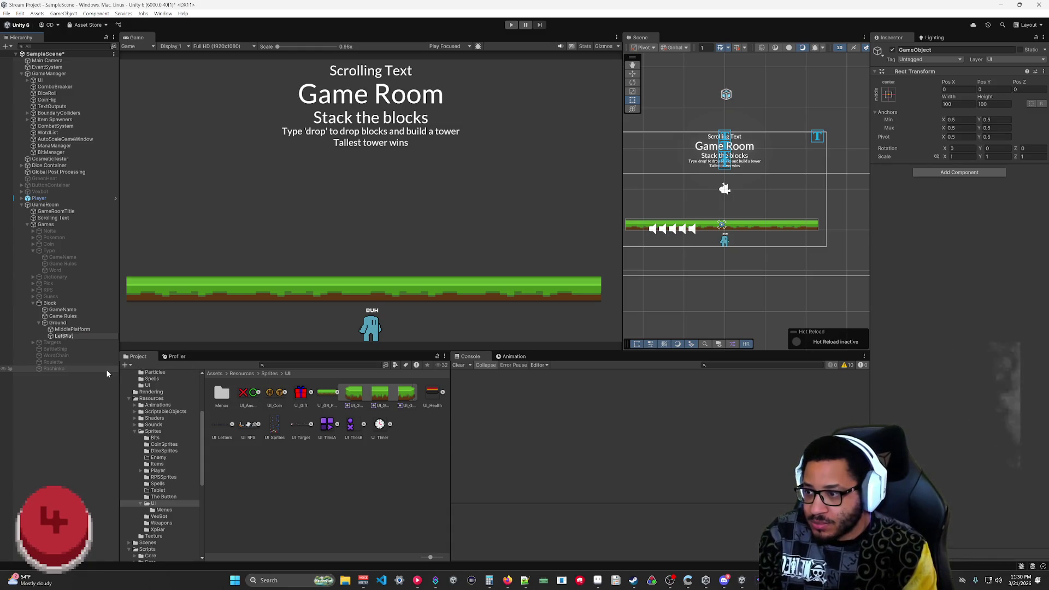
type("Edge")
key("Return")
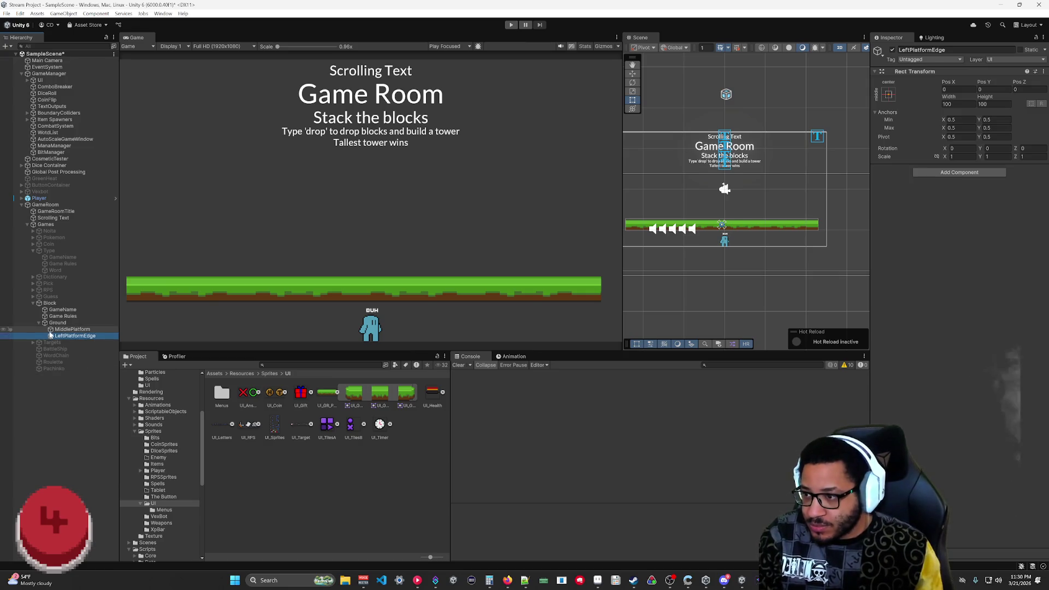
- Duplicate LeftPlatformEdge and rename the copy RightPlatformEdge
key("ctrl+d")
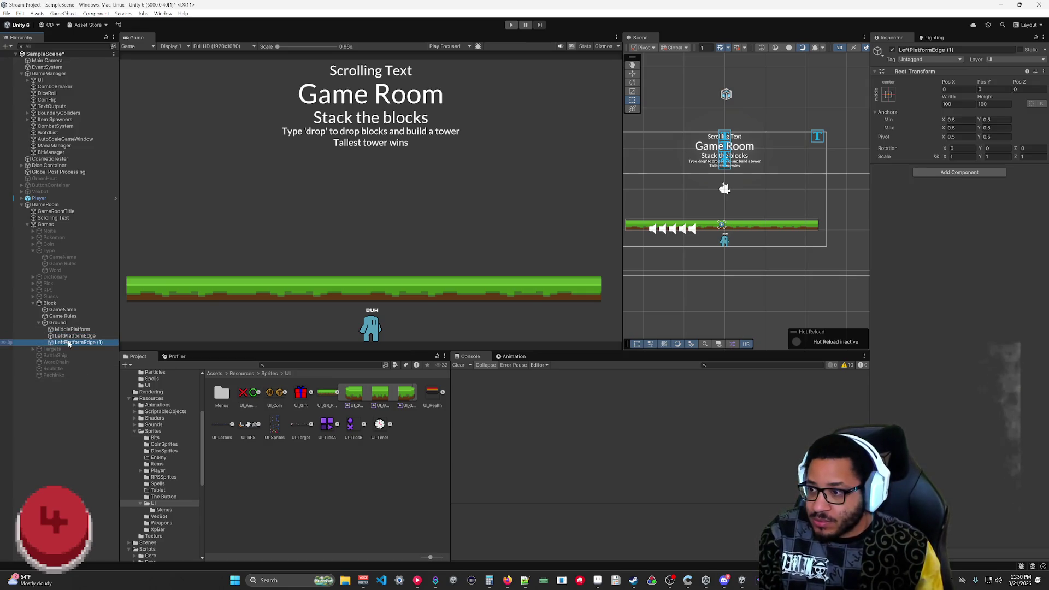
key("f")
left_click(929, 50)
type("Right")
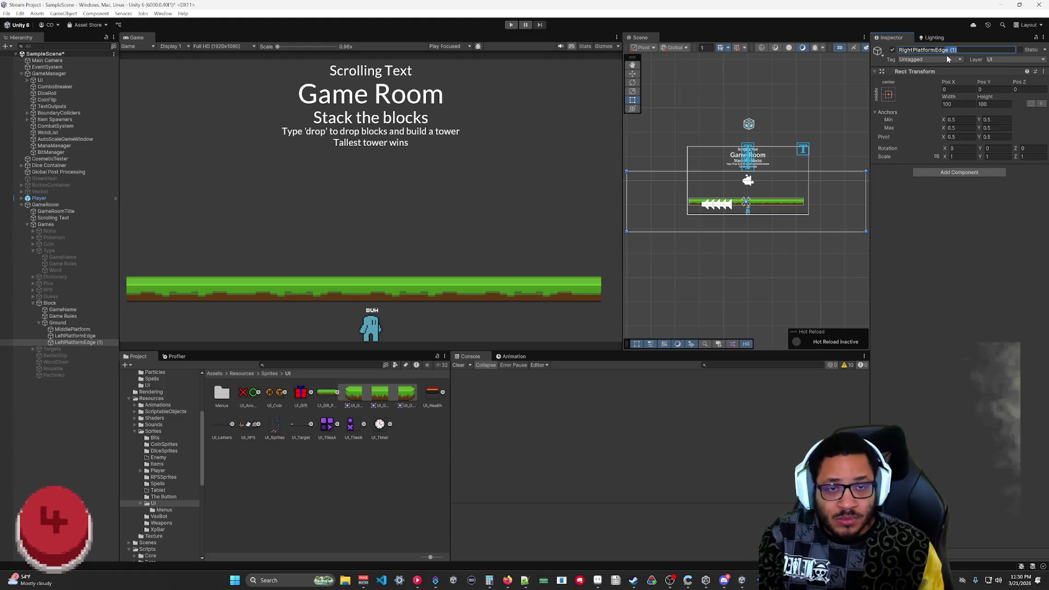
key("BackSpace")
key("Return")
- Copy and remove the Image component from Ground
left_click(57, 322)
right_click(927, 191)
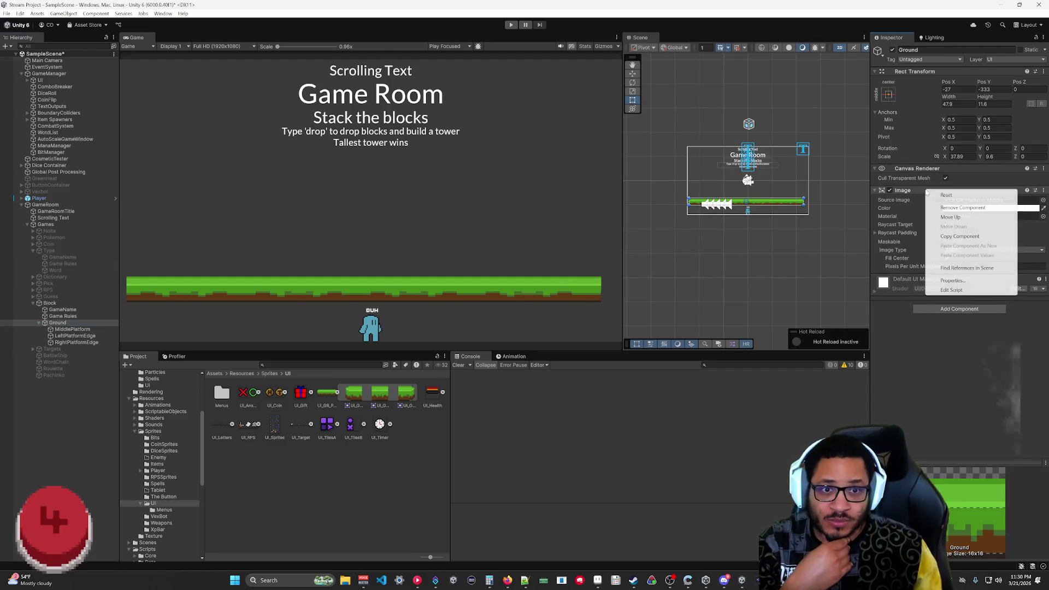
left_click(943, 190)
left_click(943, 190)
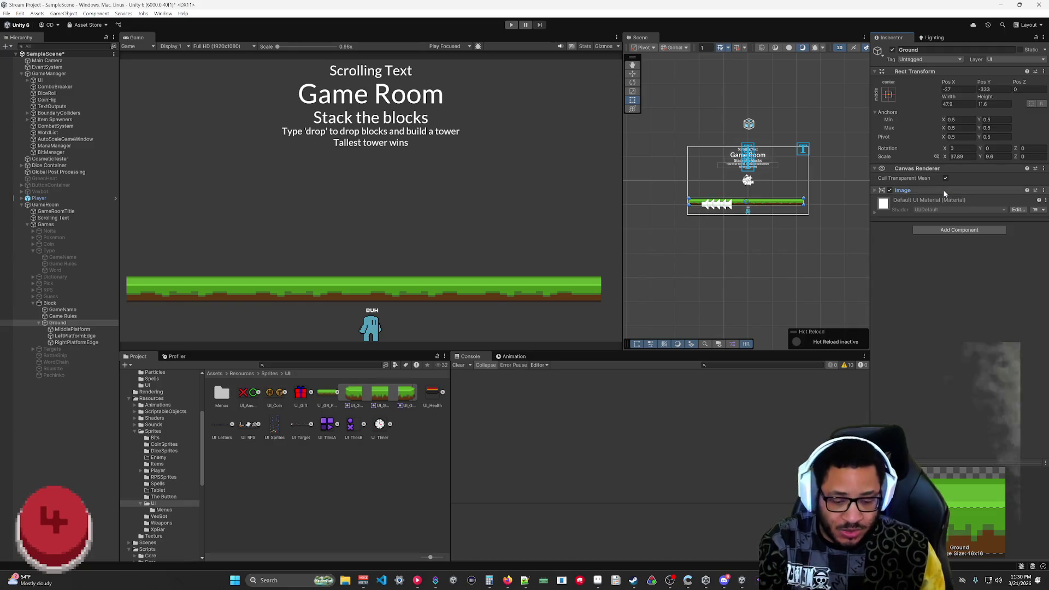
right_click(943, 190)
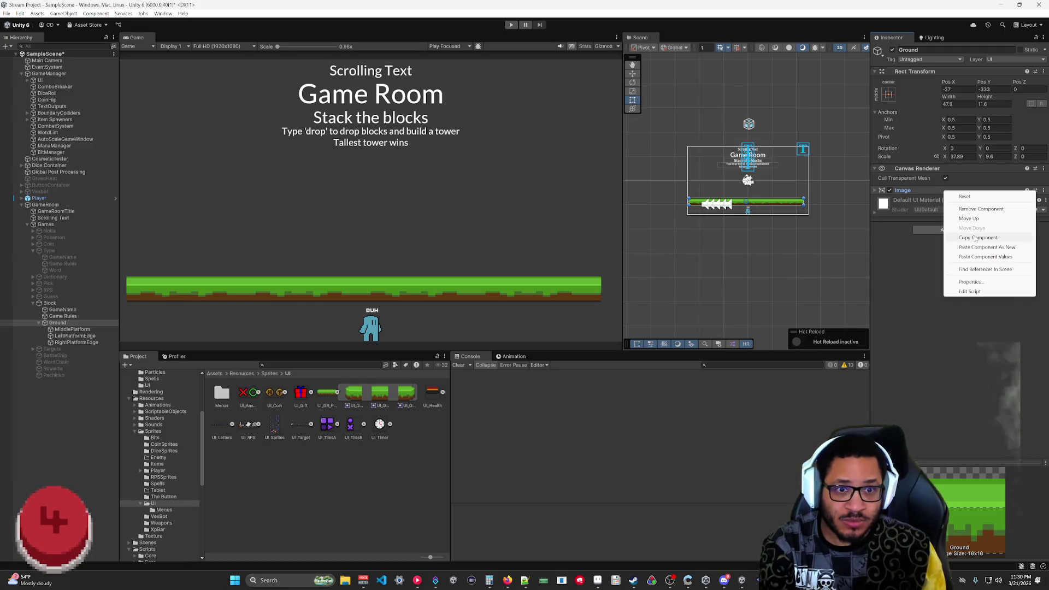
left_click(981, 209)
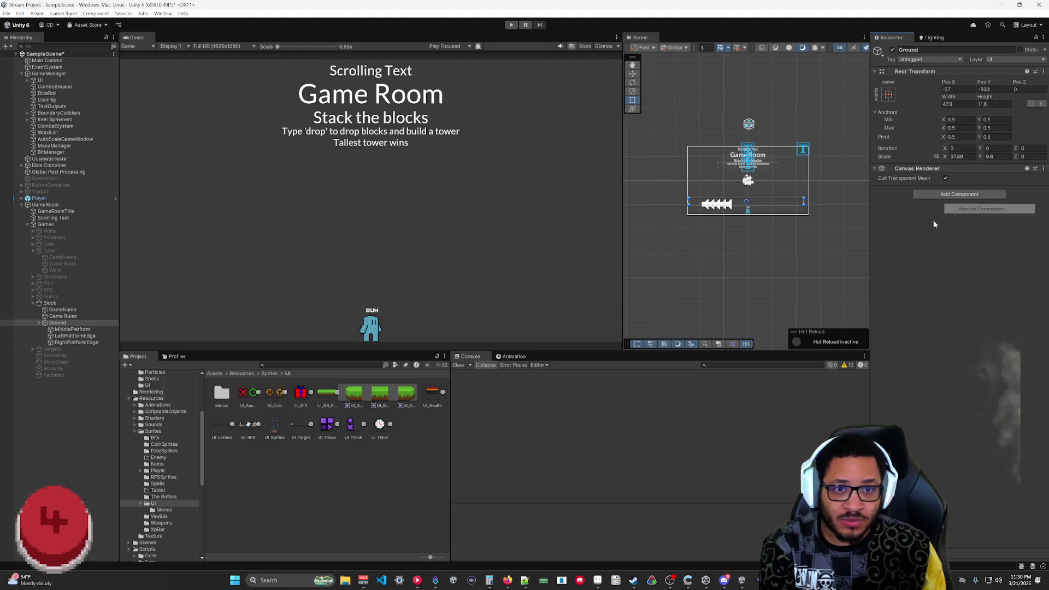
- Paste the Image onto MiddlePlatform as a new component
left_click(75, 331)
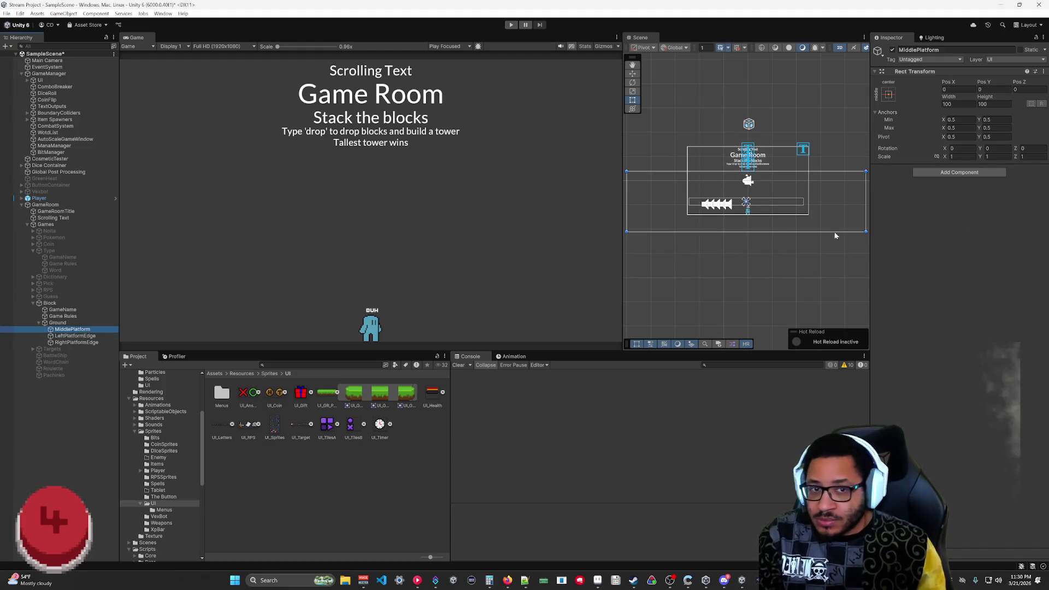
right_click(942, 71)
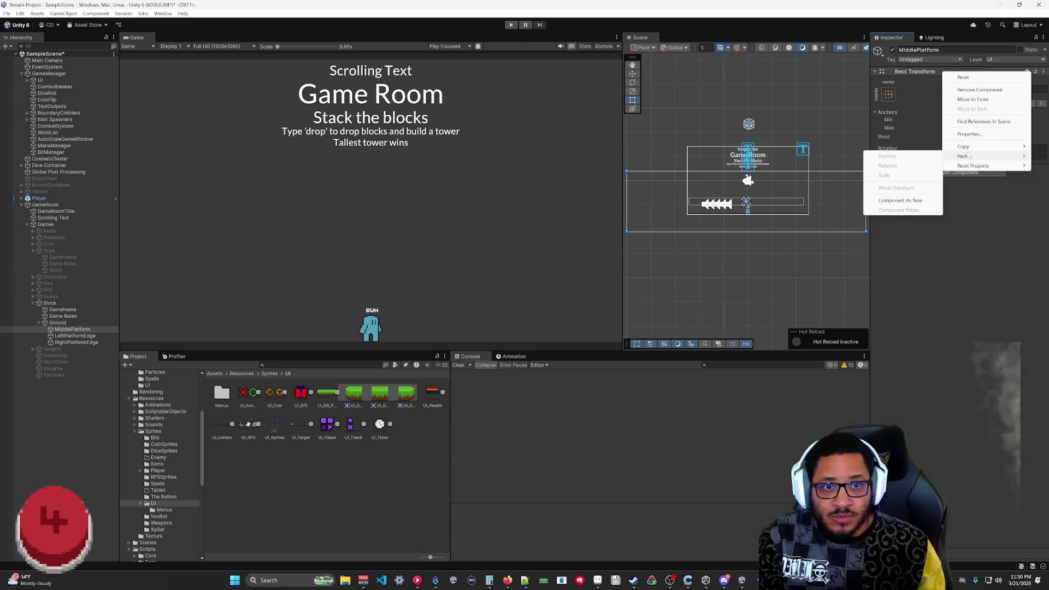
left_click(936, 232)
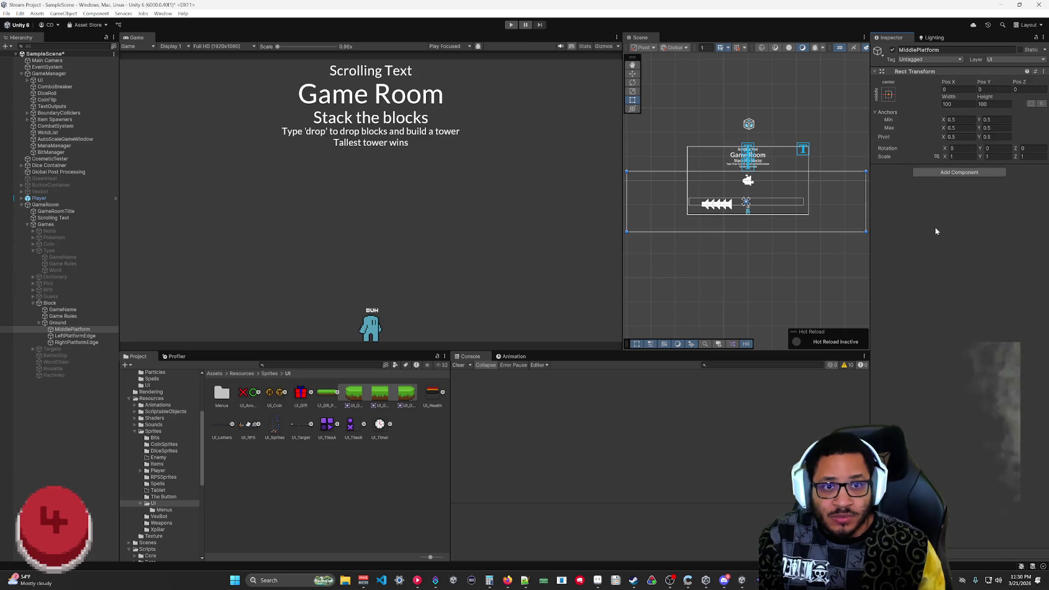
right_click(918, 148)
left_click(941, 71)
right_click(941, 71)
mouse_move(960, 157)
left_click(898, 200)
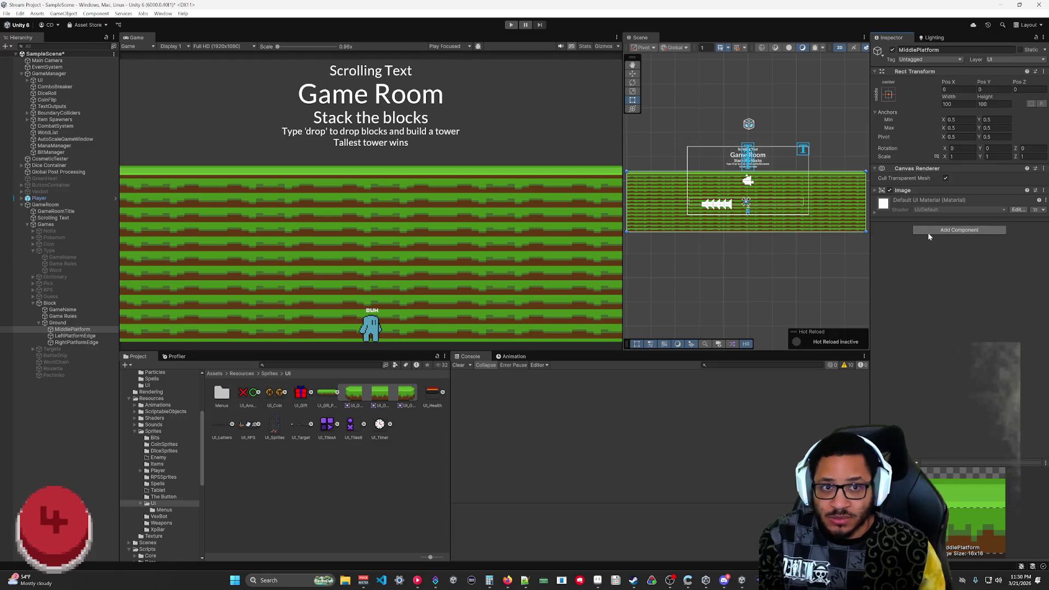
scroll(794, 225, "down", 2)
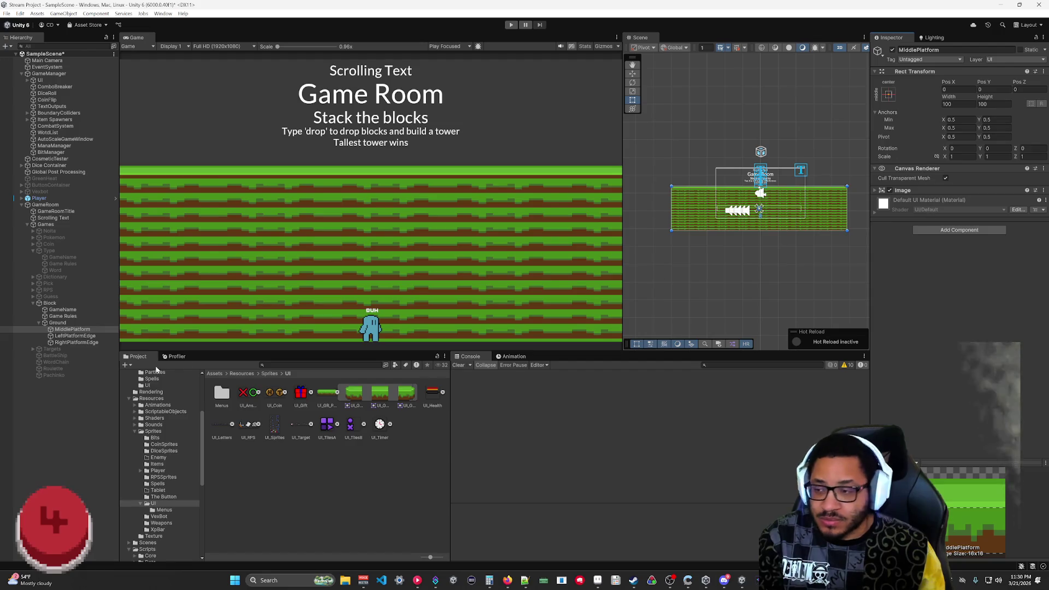
left_click(66, 323)
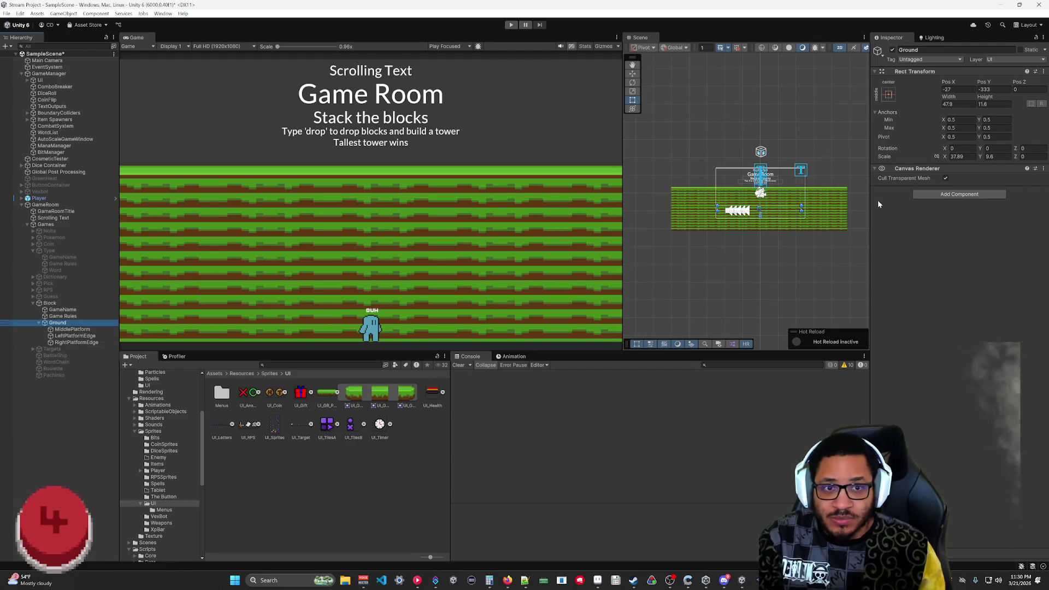
- Set Ground's scale to 1, 1
left_click(962, 149)
left_click(961, 156)
type("1")
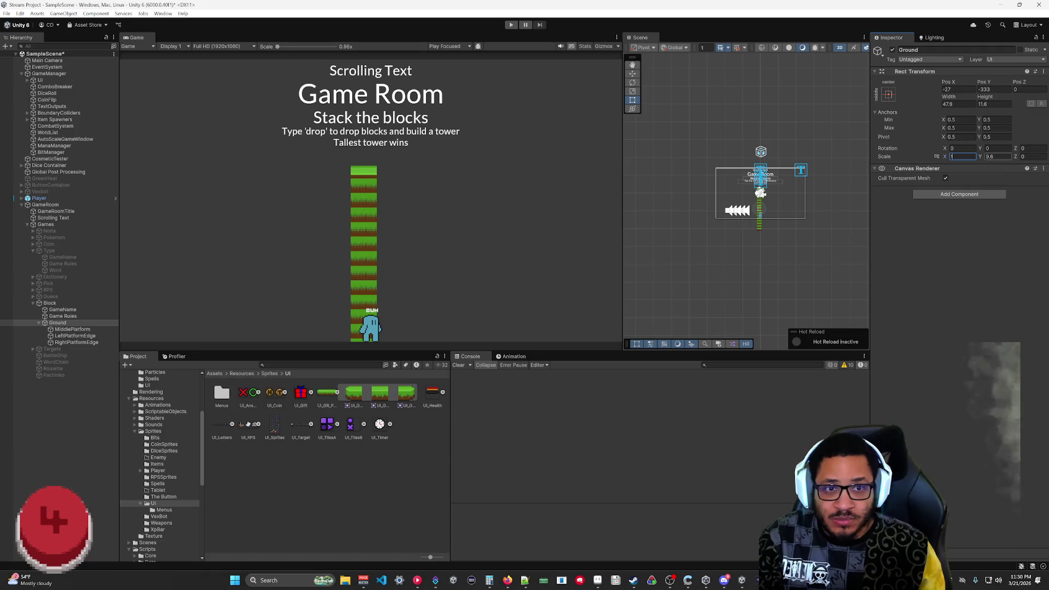
key("Tab")
type("1")
key("Return")
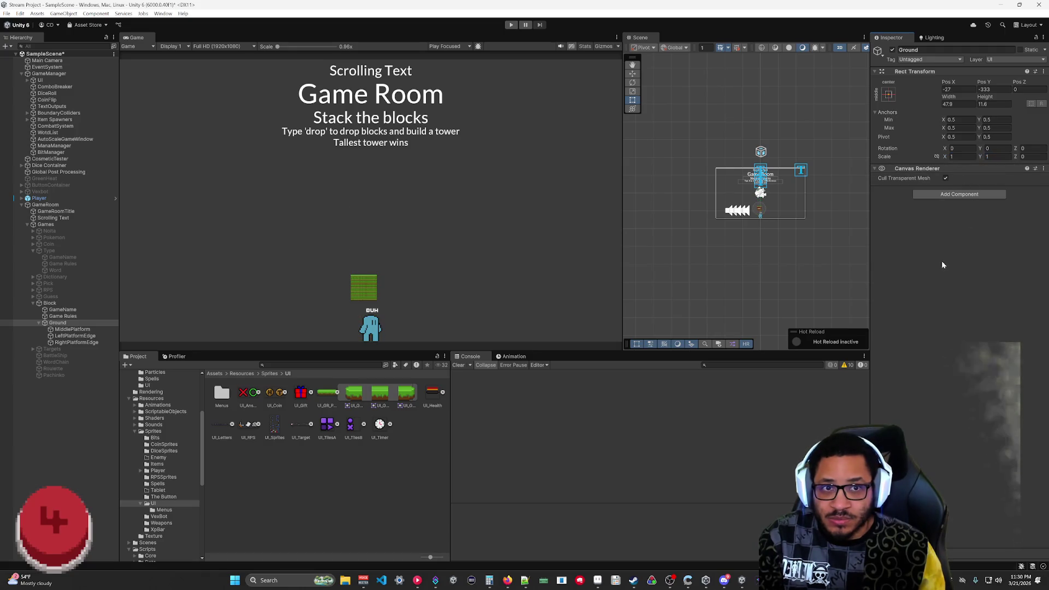
- Set Ground's width and height to 1 and its X position to 0
left_click(960, 105)
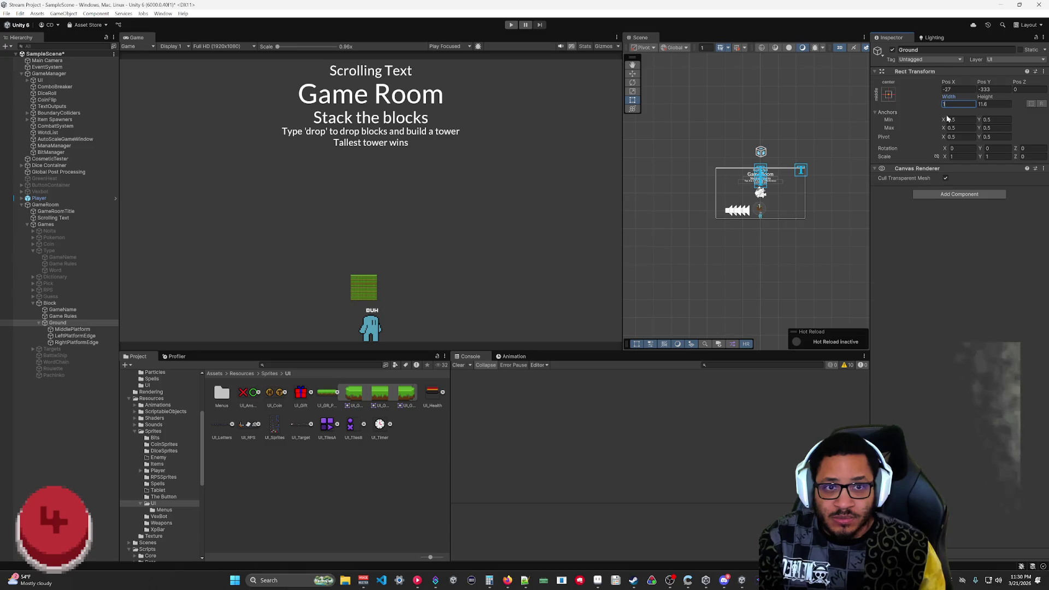
type("1")
key("Tab")
type("1")
key("Return")
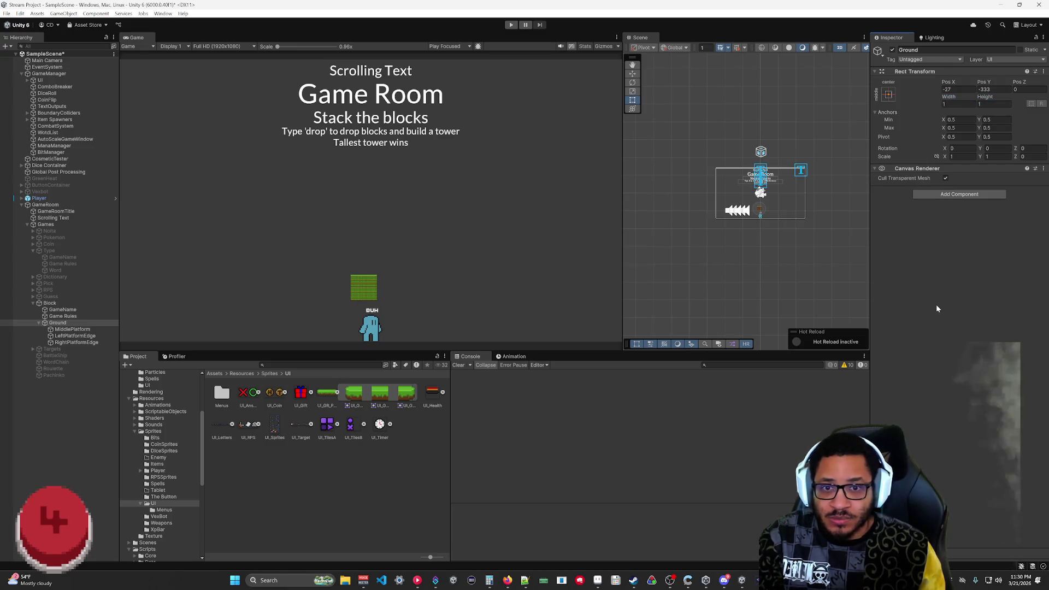
left_click(954, 89)
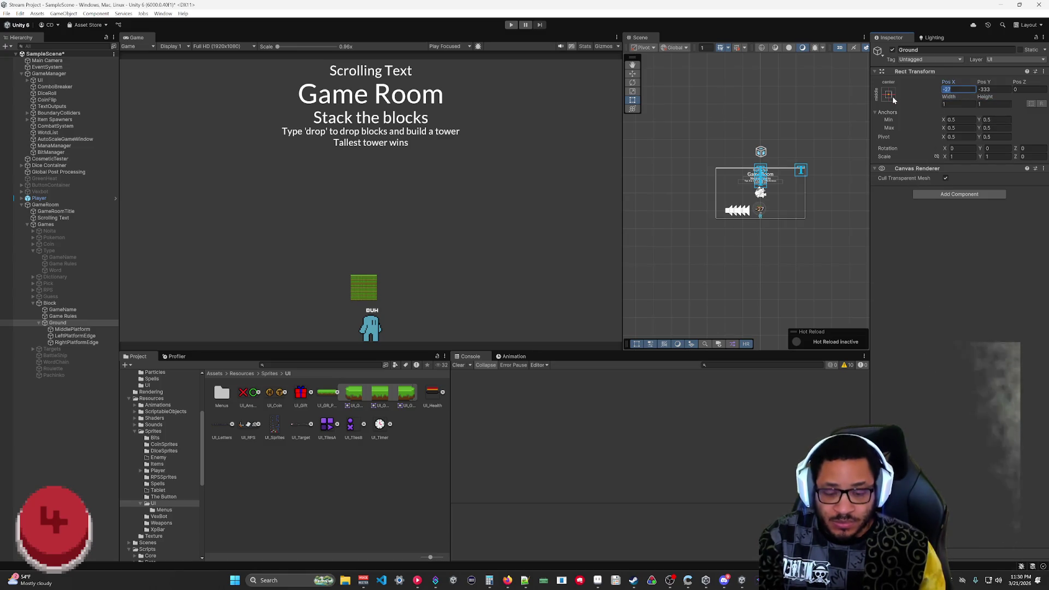
type("0")
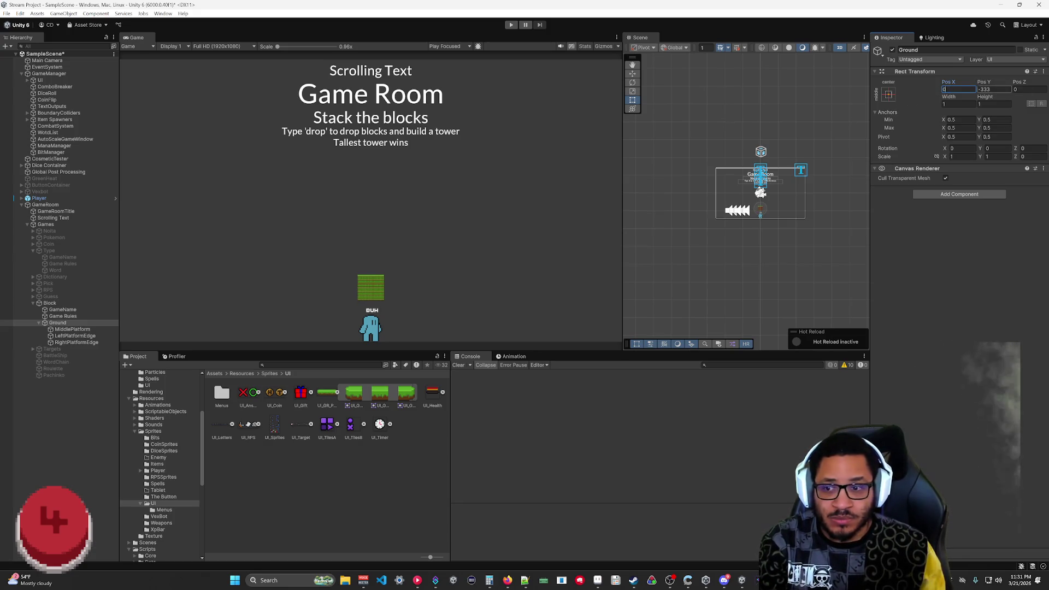
key("Return")
scroll(390, 289, "up", 10)
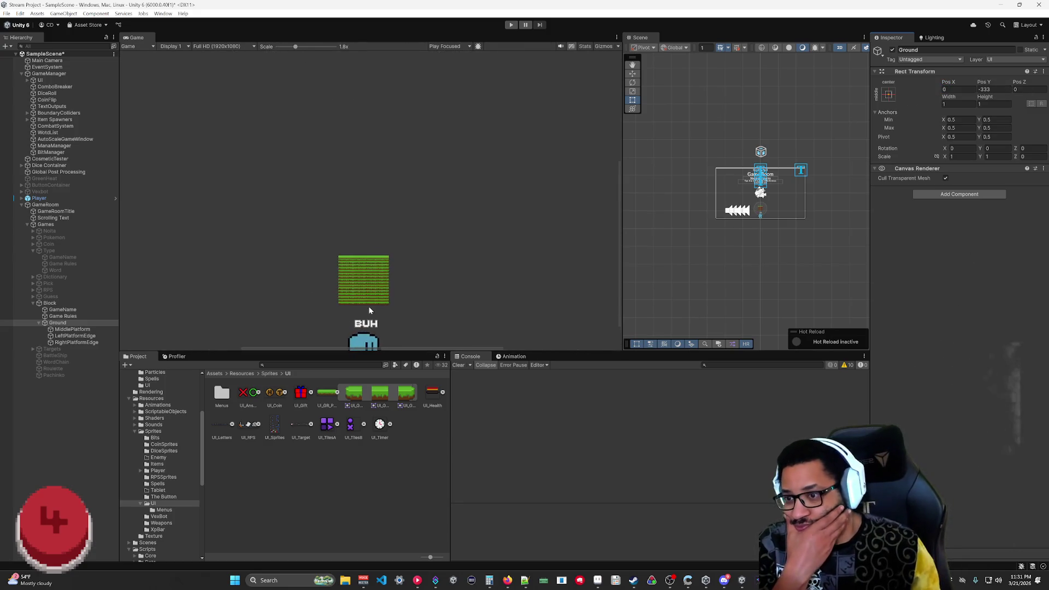
- Lower MiddlePlatform's Image Pixels Per Unit Multiplier to about 0.5 for larger tiles
left_click(71, 329)
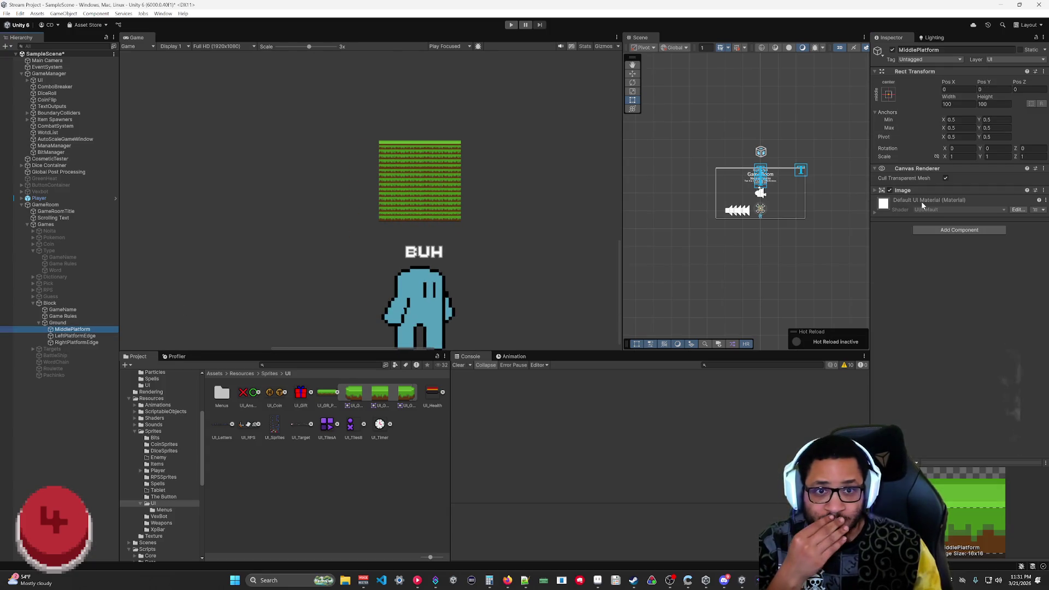
left_click(910, 193)
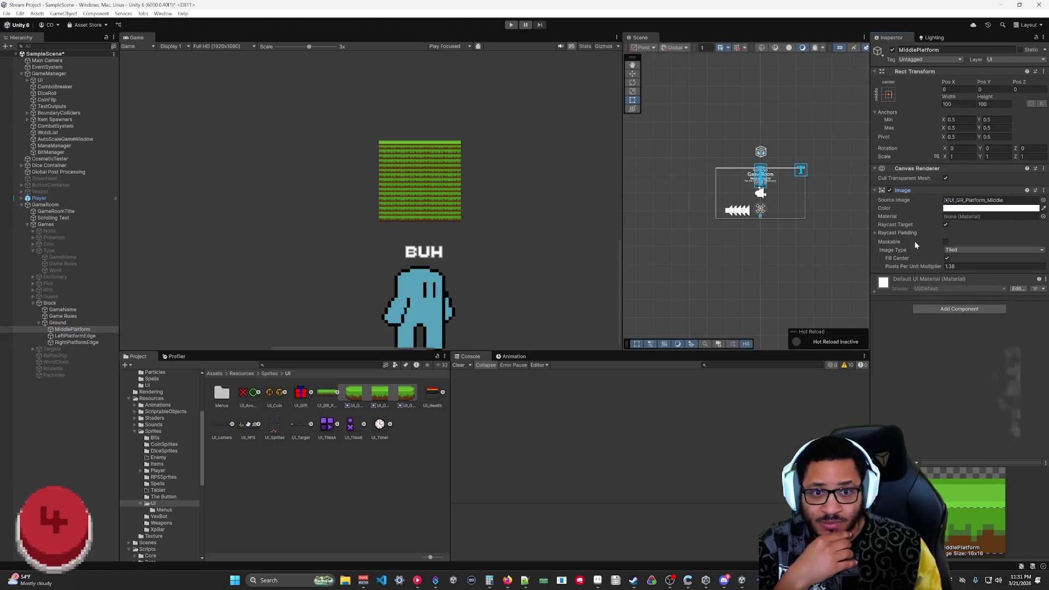
left_click(938, 267)
left_click_drag(938, 267, 920, 266)
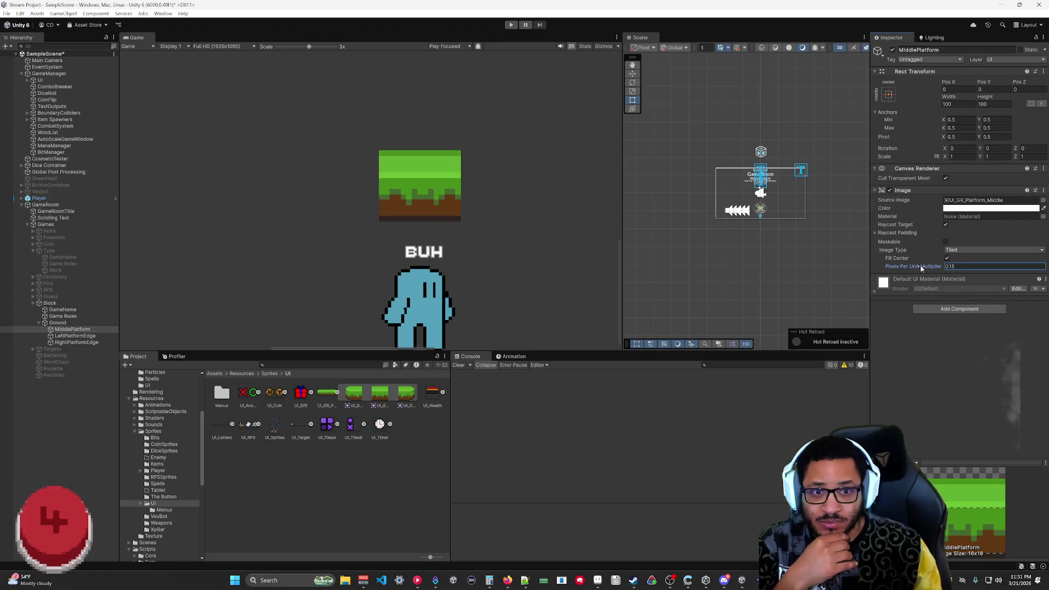
type("1")
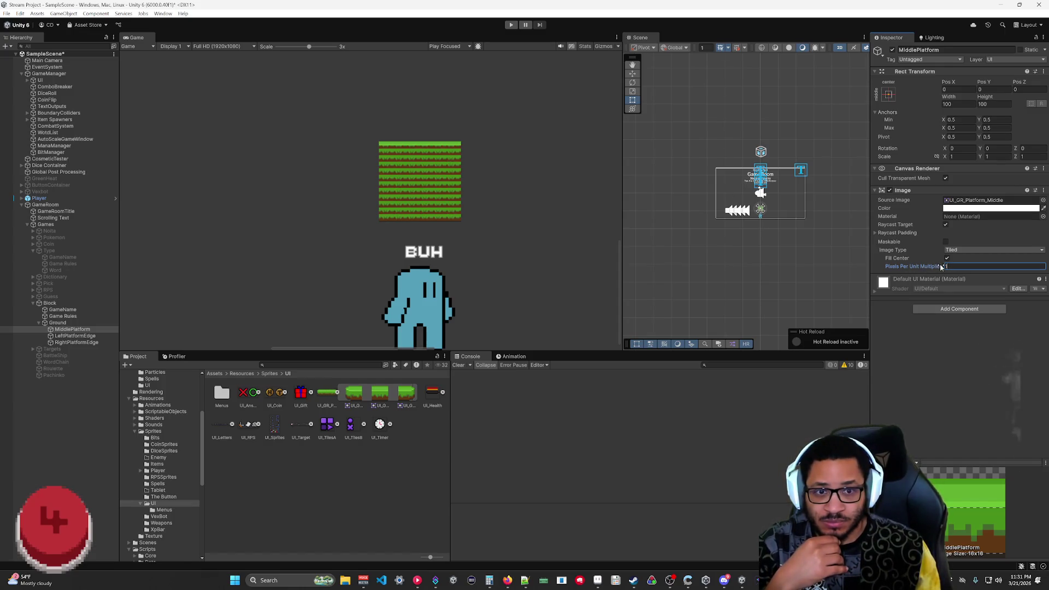
key("BackSpace")
type(".5")
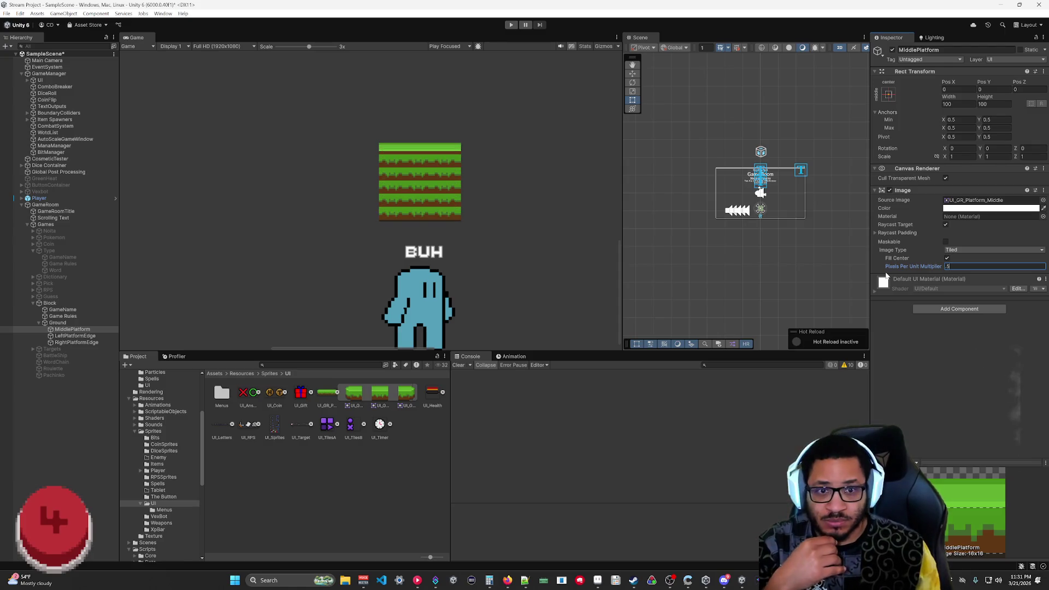
left_click_drag(910, 267, 903, 265)
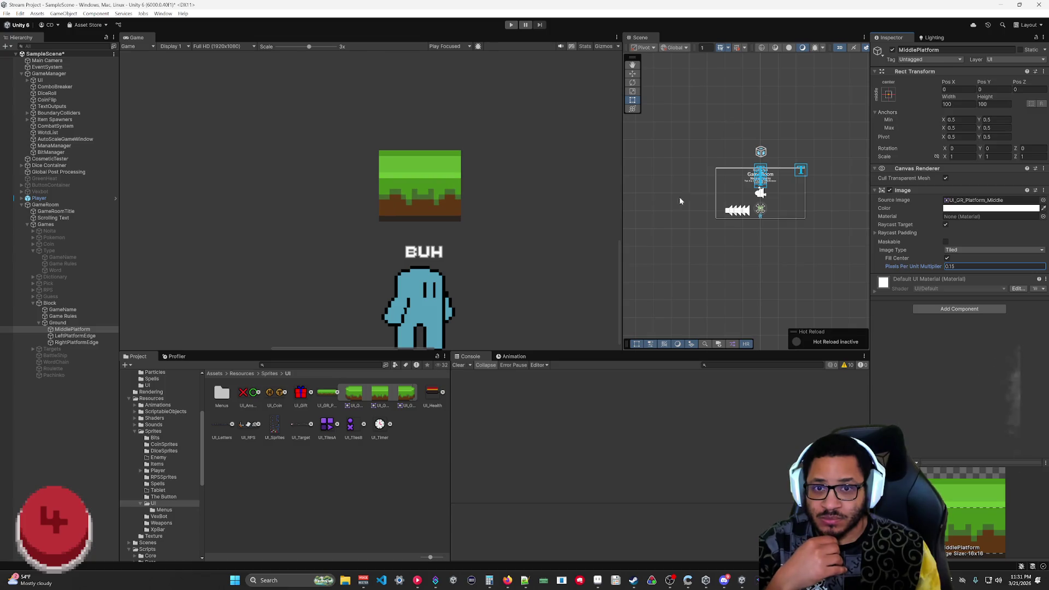
scroll(547, 229, "down", 6)
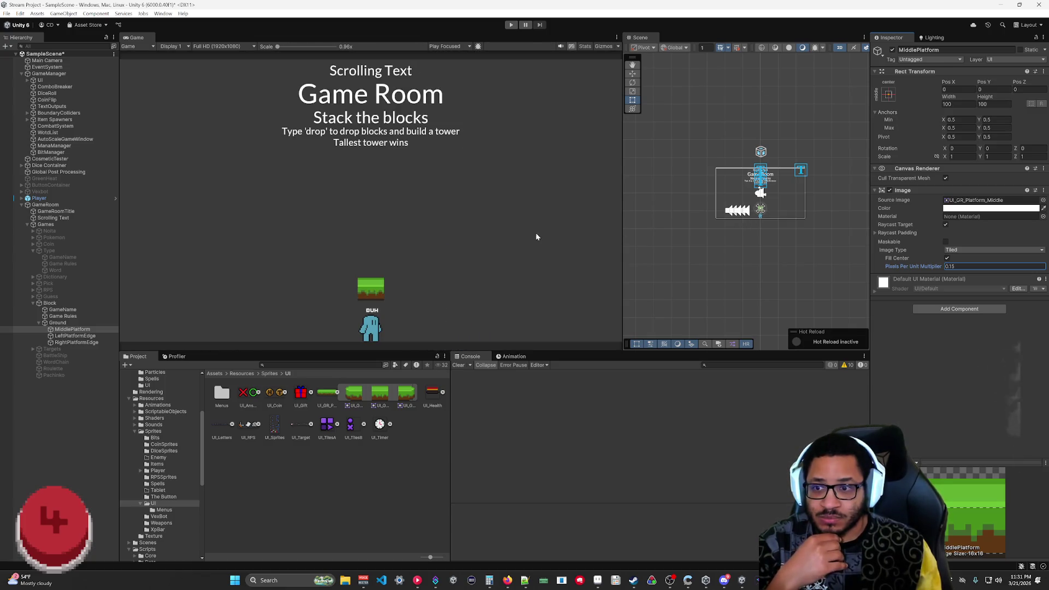
left_click(916, 355)
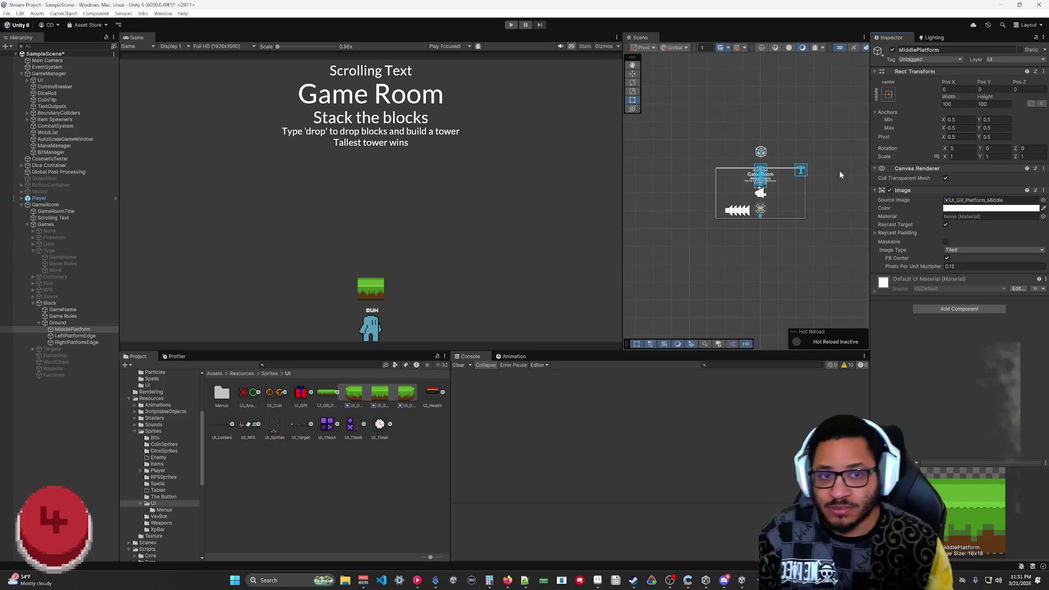
- Keep MiddlePlatform Tiled, stretch its X scale to 6.55, and fine-tune the multiplier to 0.47
left_click_drag(944, 156, 982, 158)
left_click(984, 250)
left_click(966, 268)
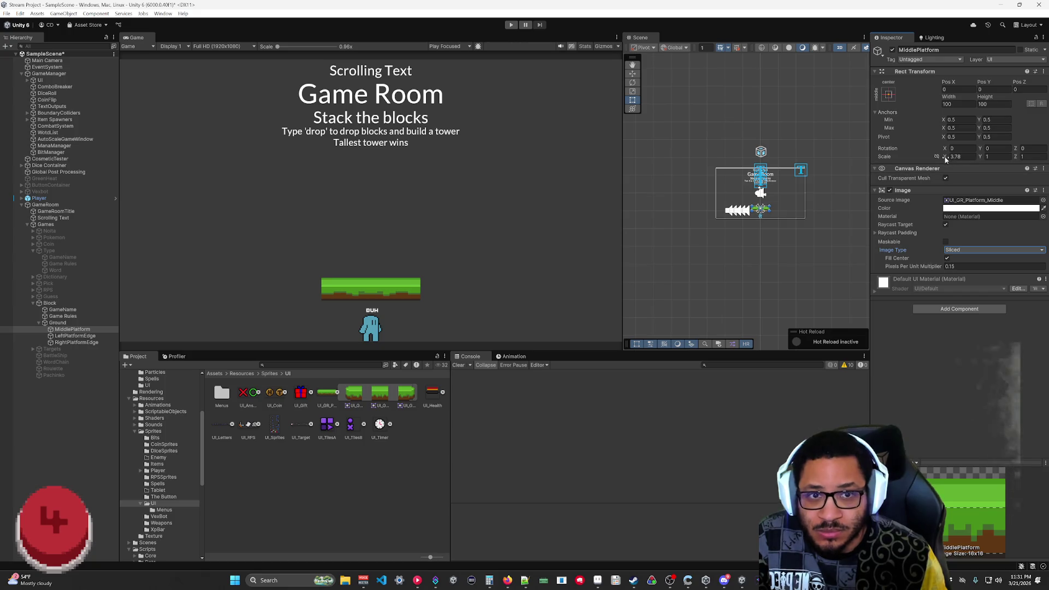
double_click(959, 157)
type("4.893.51")
left_click(975, 250)
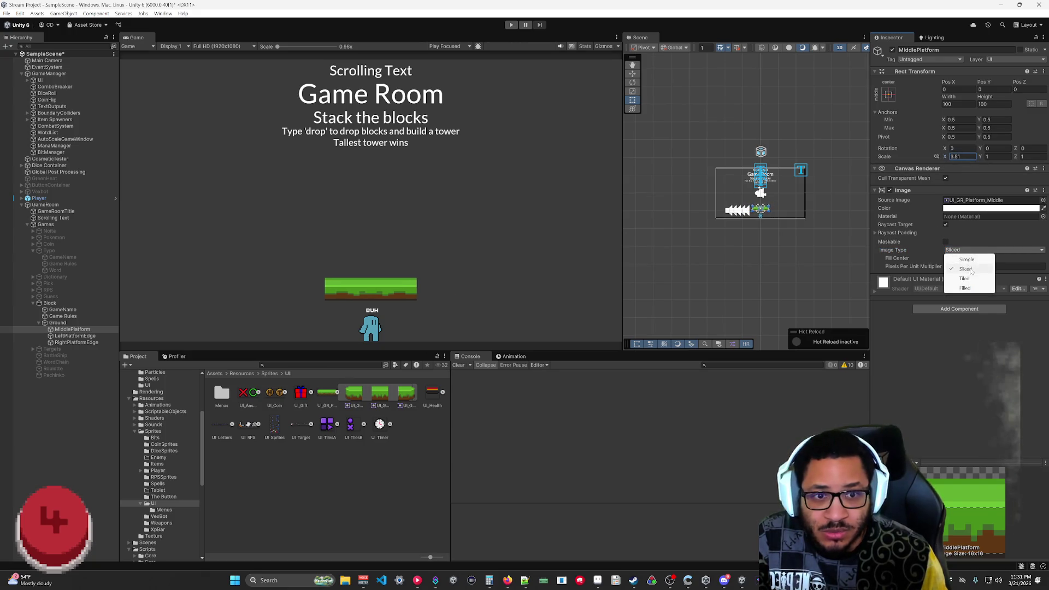
left_click(968, 279)
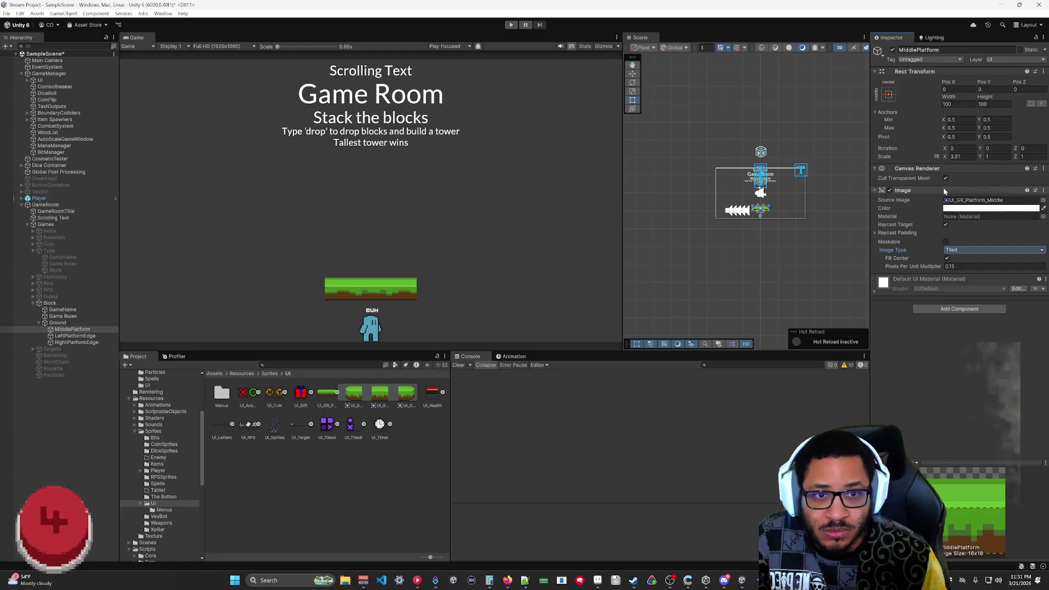
mouse_move(944, 157)
left_mouse_down()
mouse_move(998, 157)
mouse_move(947, 167)
mouse_move(1014, 158)
mouse_move(981, 156)
left_mouse_up()
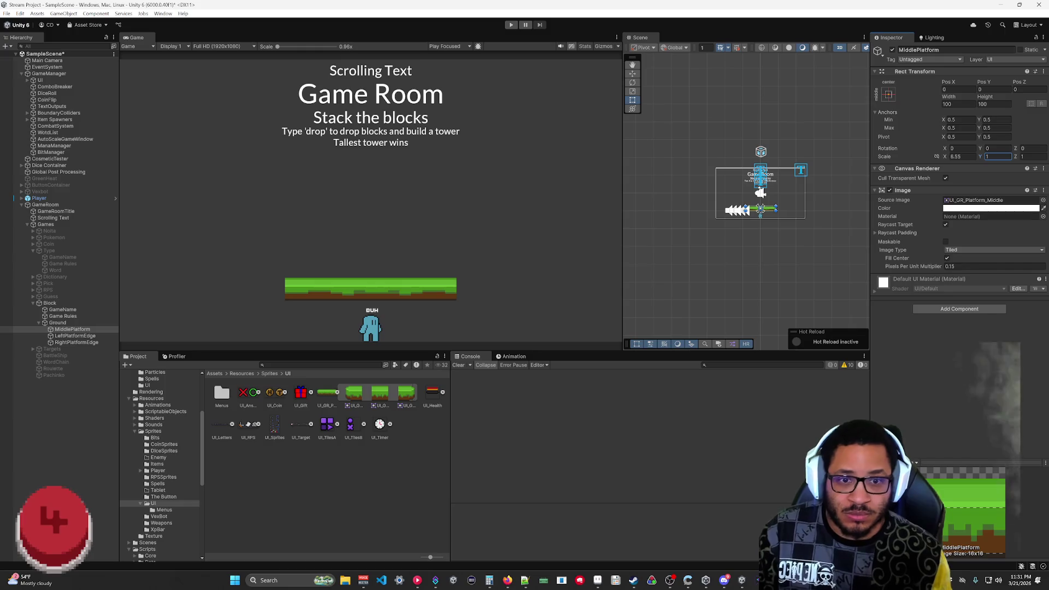
left_click_drag(938, 269, 944, 268)
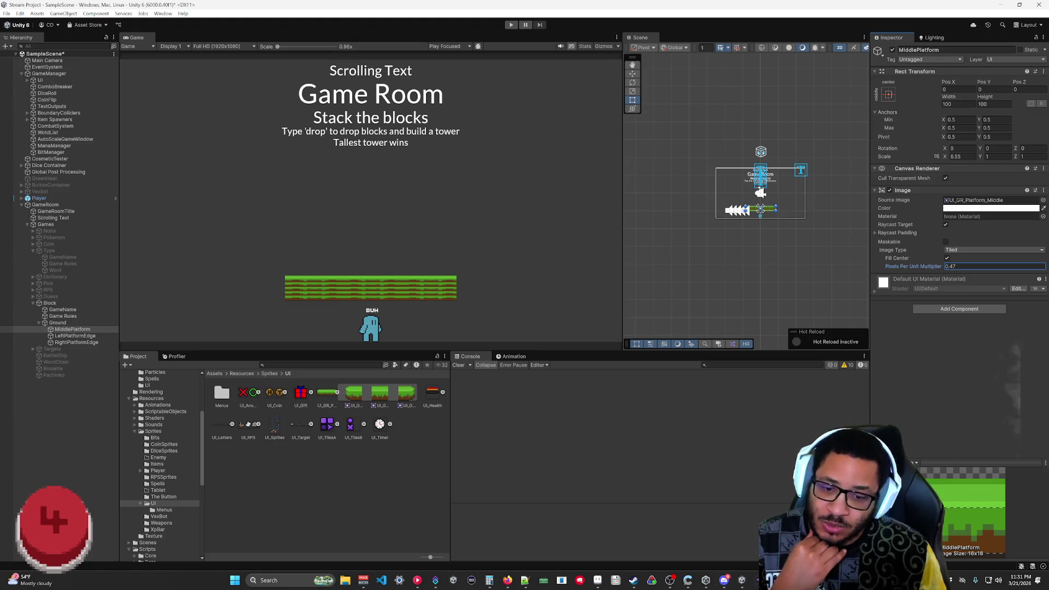
left_click(325, 400)
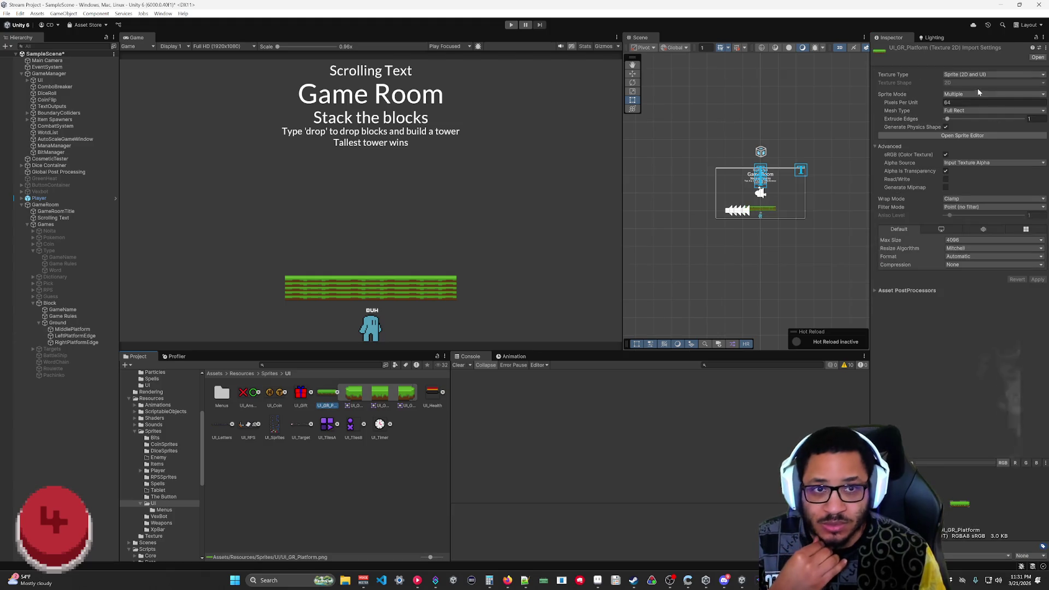
- Drag UI_GR_Platform_Middle's slice borders to top 9, bottom 6, left and right 1, and apply them
left_click(948, 137)
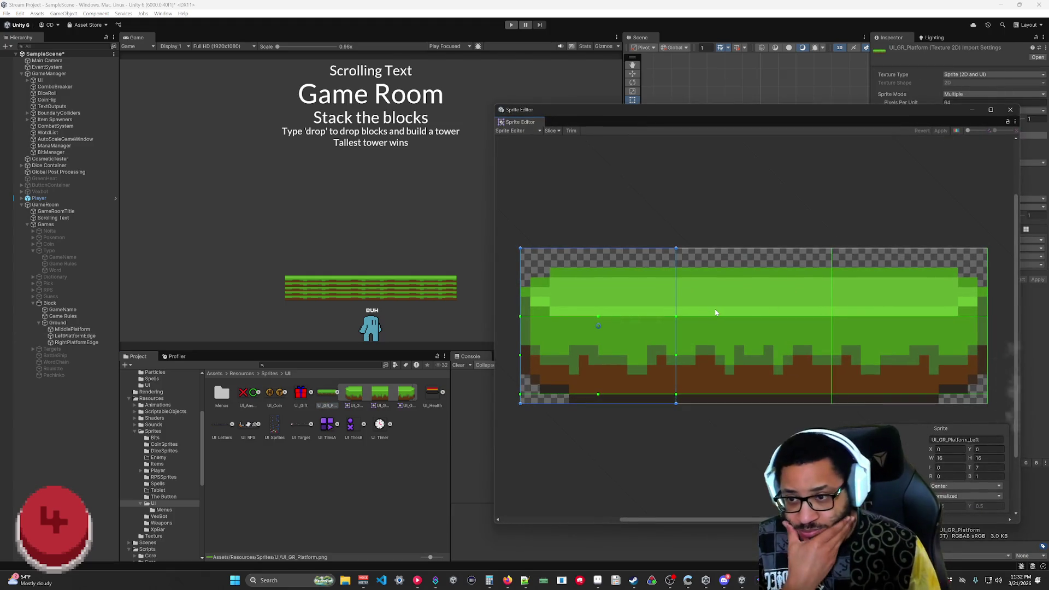
left_click(744, 328)
left_click_drag(754, 317, 753, 335)
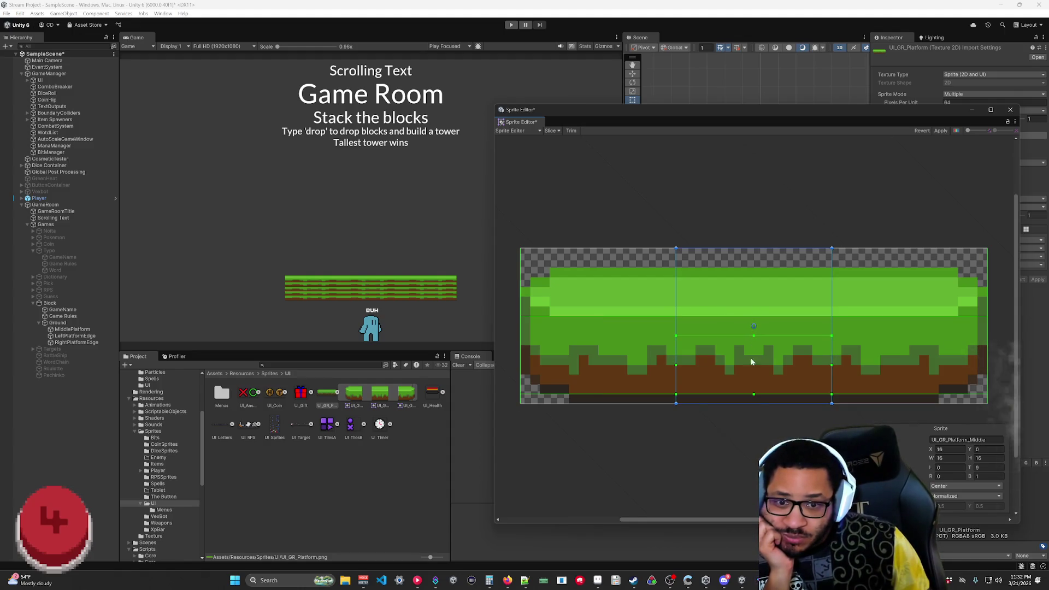
left_click_drag(753, 394, 748, 343)
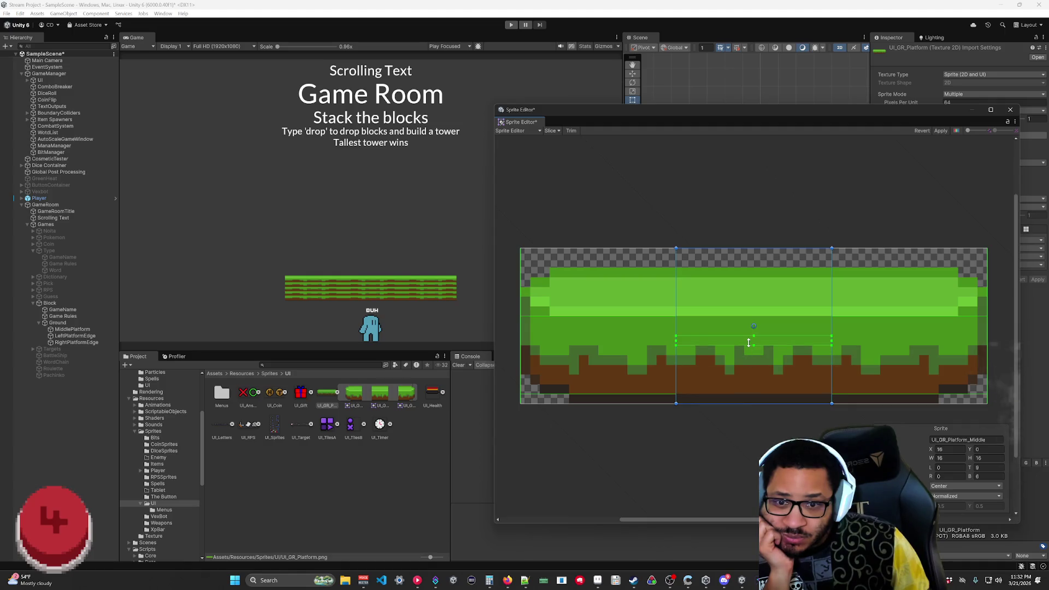
left_click(940, 131)
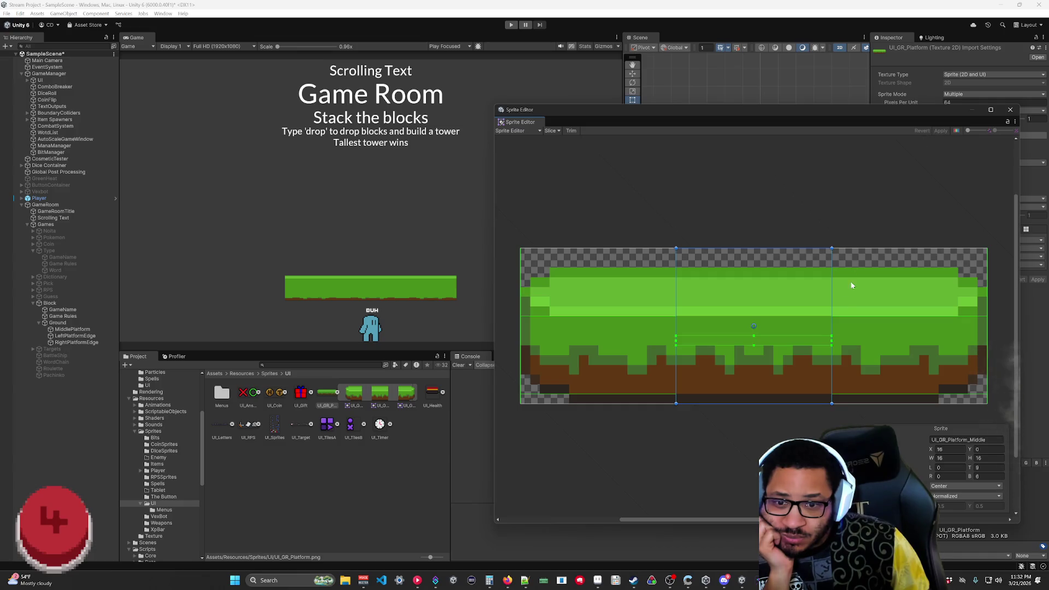
left_click_drag(677, 340, 684, 343)
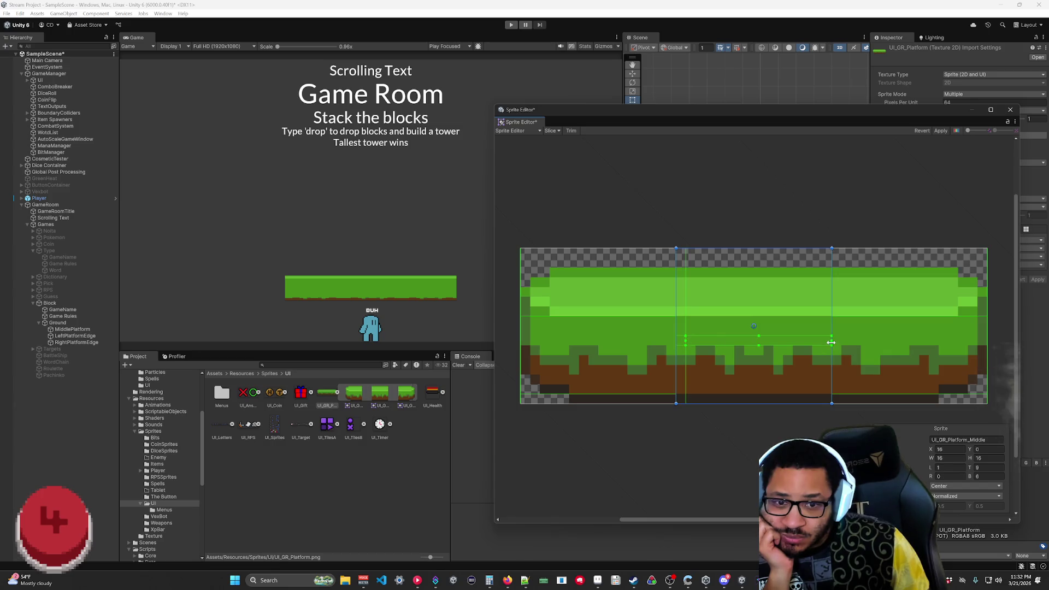
left_click_drag(829, 342, 825, 341)
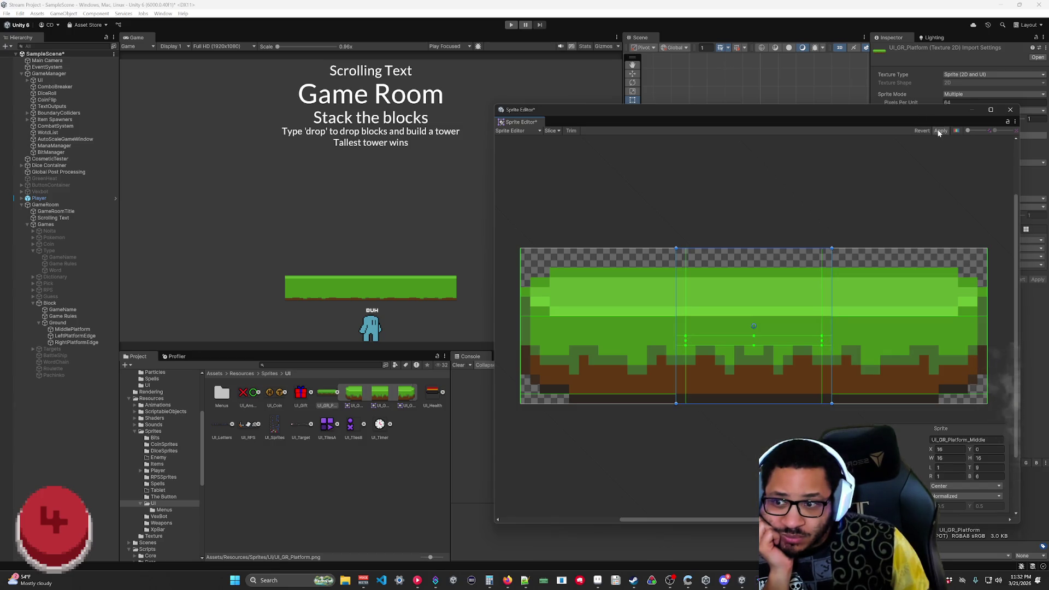
left_click(1010, 110)
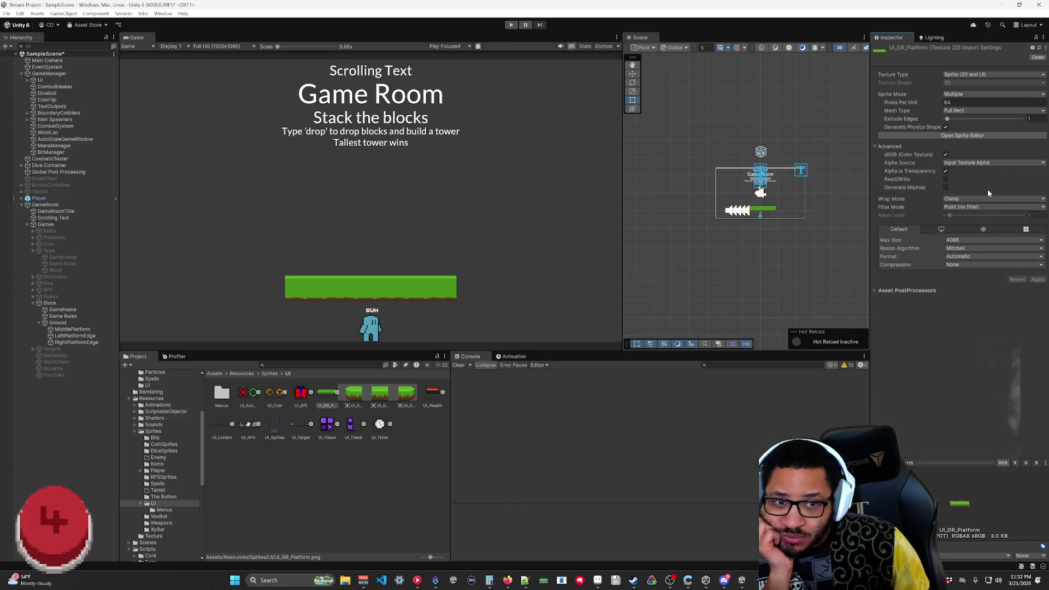
- Select MiddlePlatform and stretch it wider, resetting its scale to 1
scroll(765, 221, "up", 3)
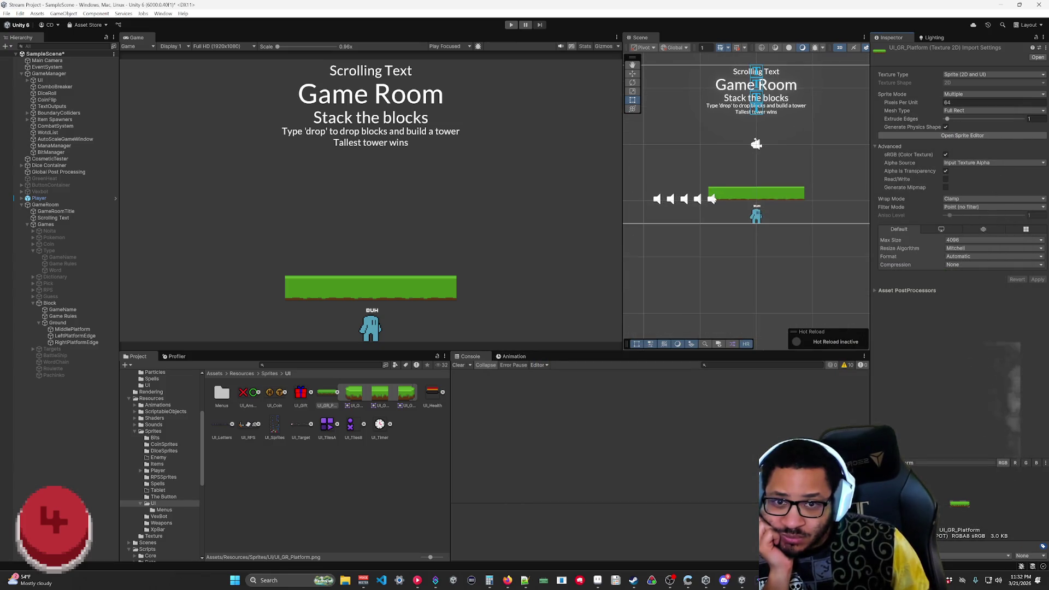
left_click(73, 329)
scroll(789, 214, "up", 2)
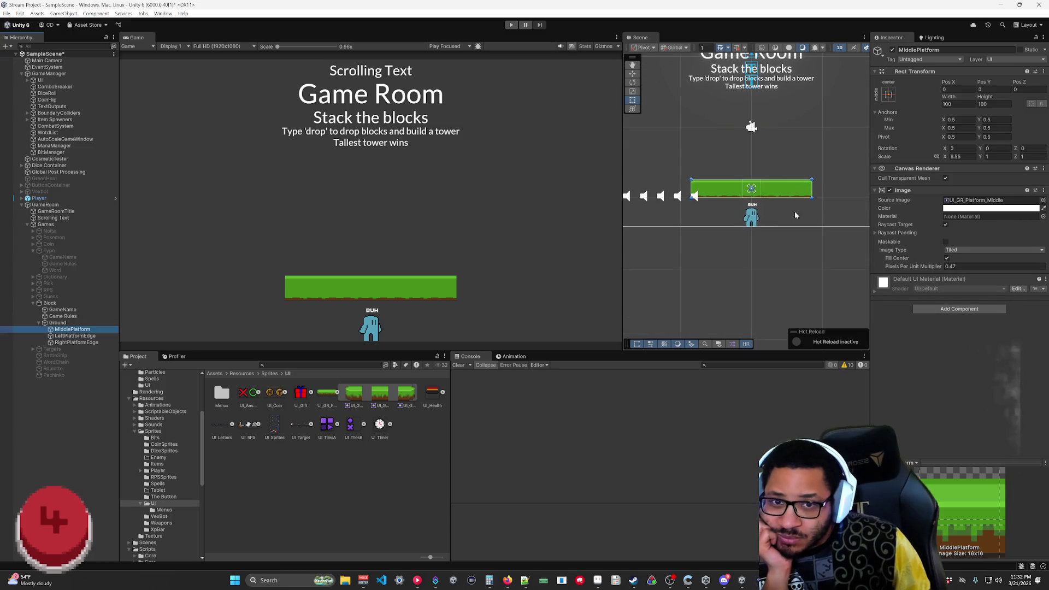
mouse_move(813, 198)
left_mouse_down()
mouse_move(733, 187)
mouse_move(865, 184)
mouse_move(872, 214)
mouse_move(878, 198)
mouse_move(865, 183)
mouse_move(866, 200)
mouse_move(847, 195)
left_mouse_up()
mouse_move(979, 158)
left_mouse_down()
mouse_move(1018, 164)
mouse_move(878, 166)
left_mouse_up()
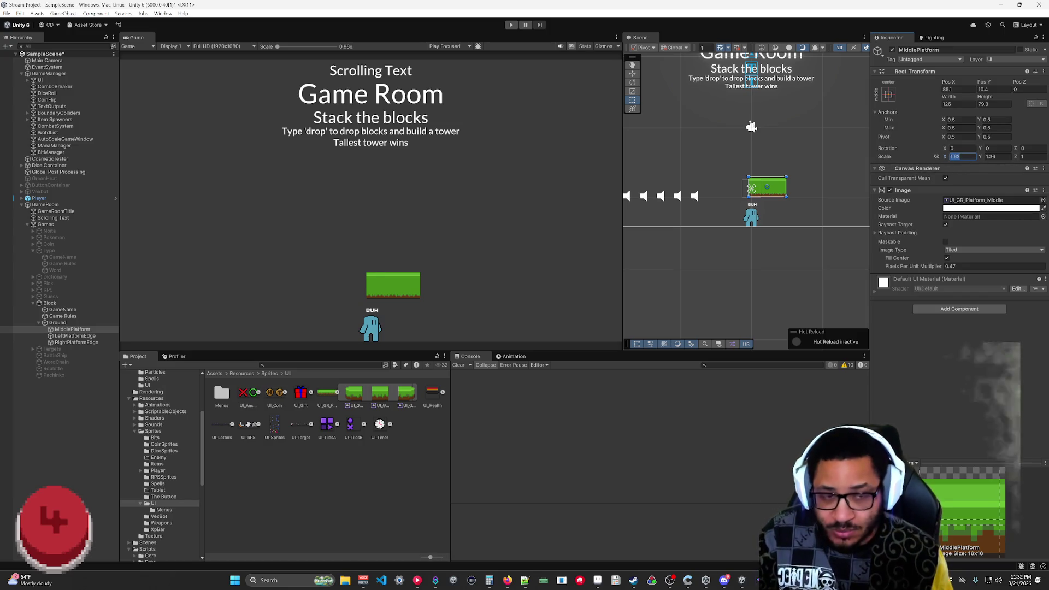
type("1")
key("Tab")
type("1")
mouse_move(948, 100)
left_mouse_down()
mouse_move(1027, 109)
mouse_move(671, 133)
mouse_move(481, 193)
mouse_move(606, 183)
left_mouse_up()
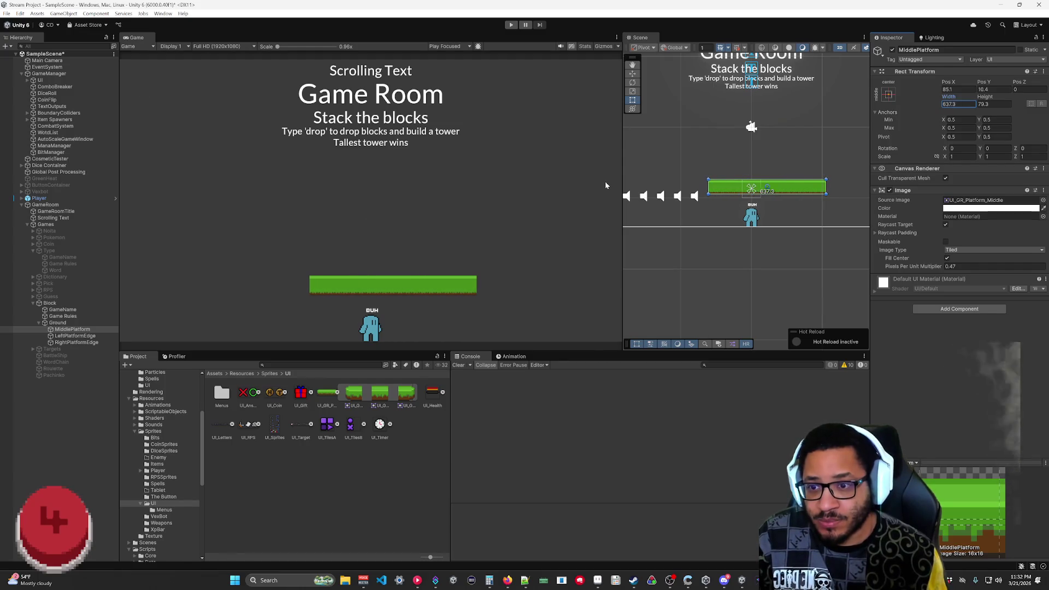
- Set MiddlePlatform's scale to 5, size to 244.8 by 24.6, and Pos Y to 152.5
left_click(957, 157)
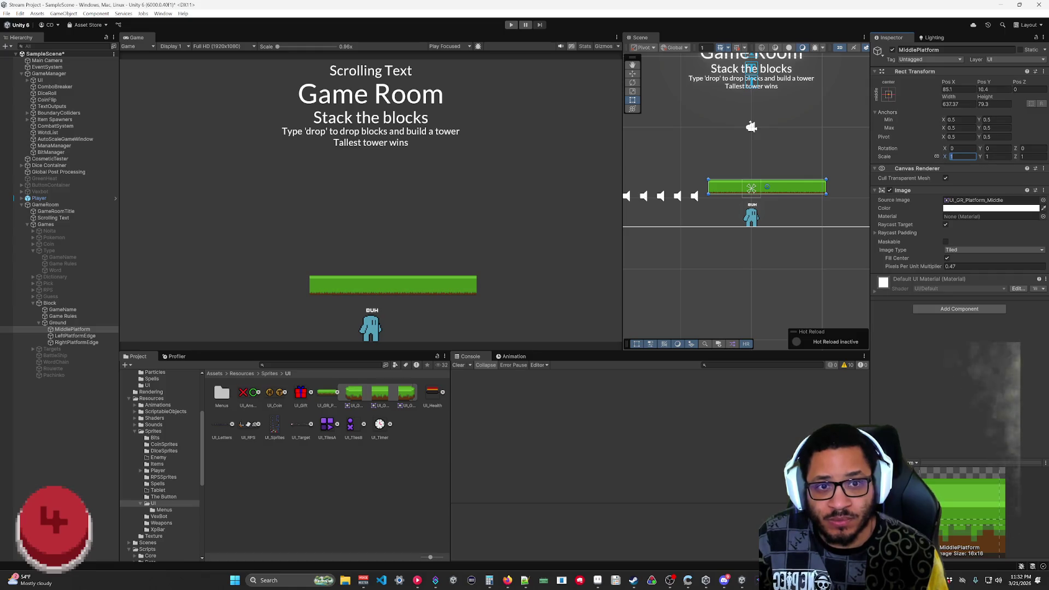
type("2")
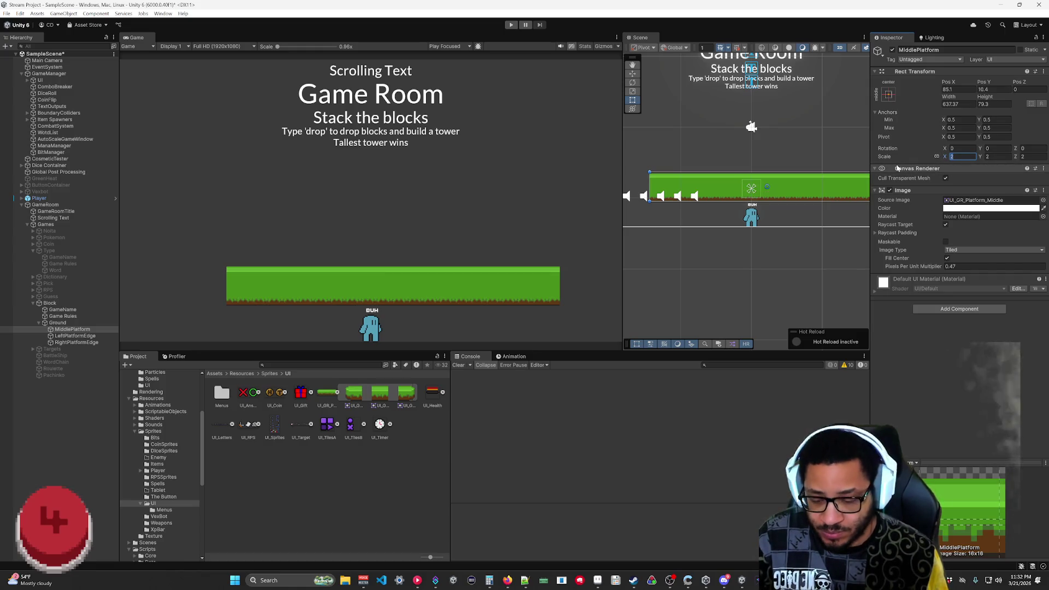
key("BackSpace")
type("5")
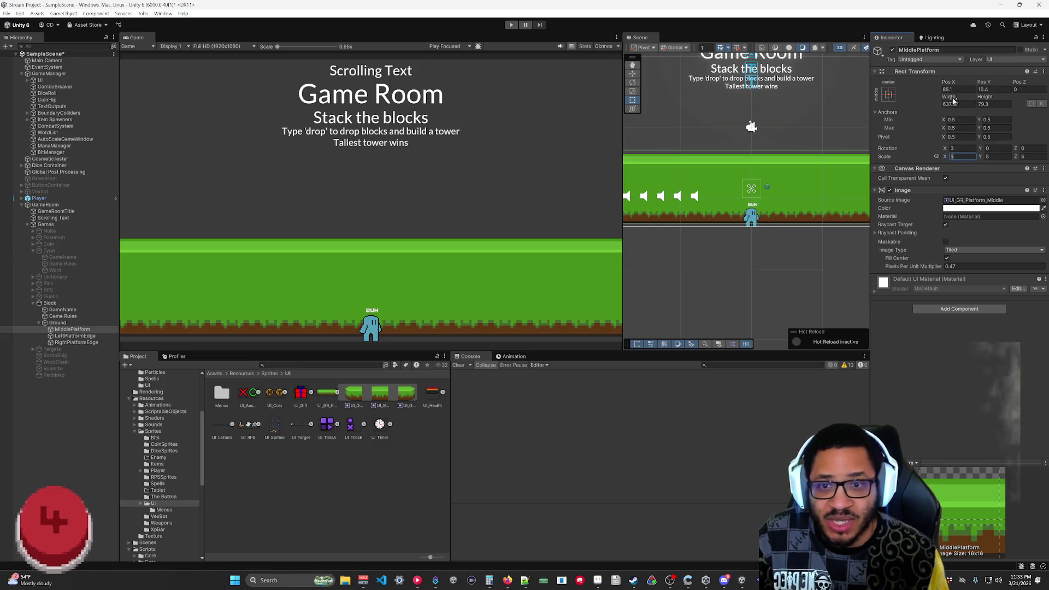
mouse_move(953, 101)
left_mouse_down()
mouse_move(506, 138)
mouse_move(849, 105)
left_mouse_up()
left_click_drag(986, 101, 956, 104)
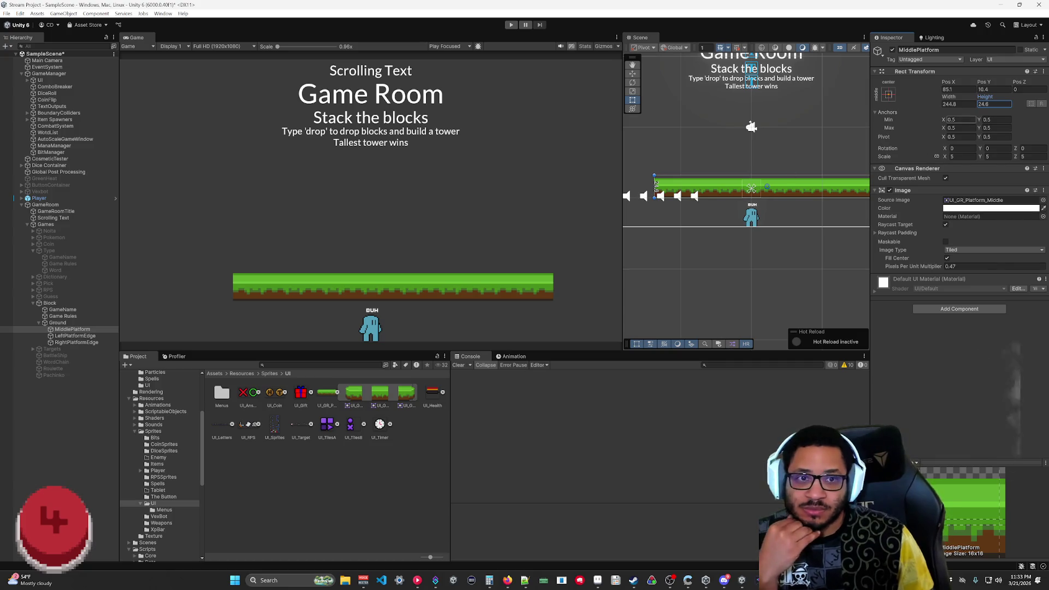
mouse_move(984, 82)
left_mouse_down()
mouse_move(1048, 109)
mouse_move(274, 225)
left_mouse_up()
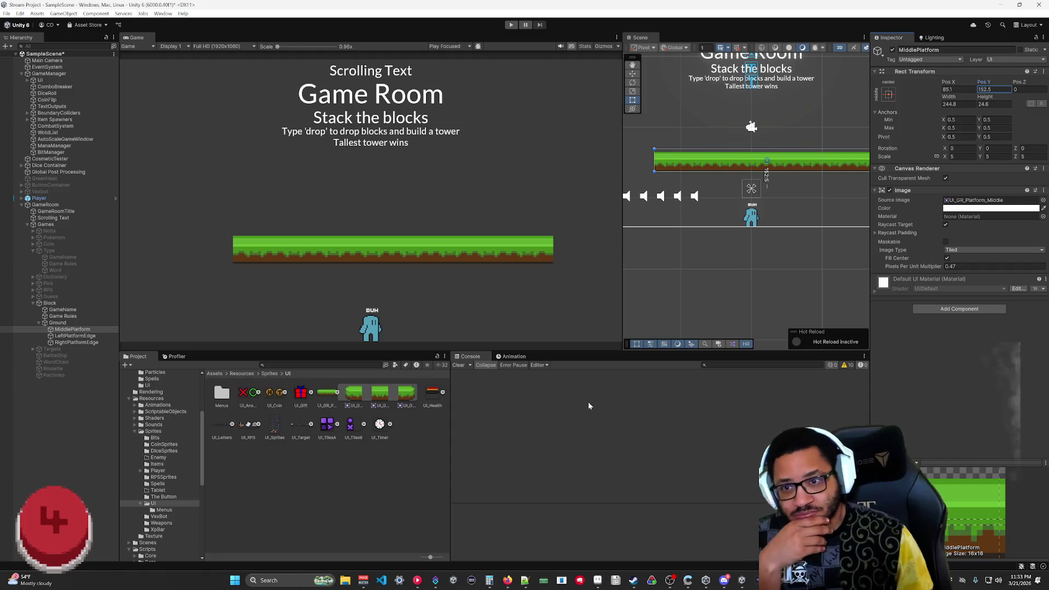
left_click(83, 336)
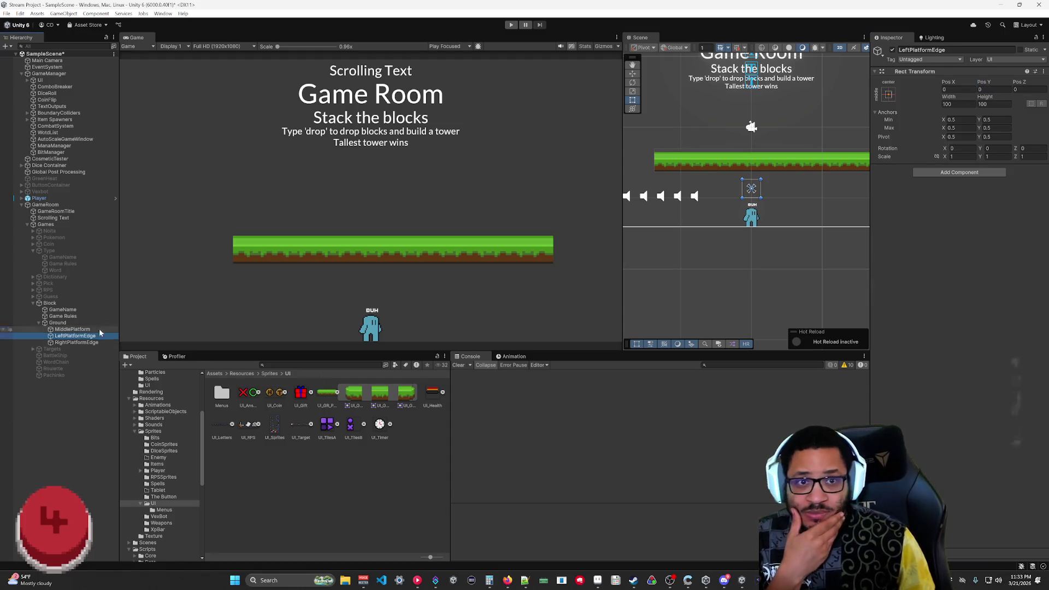
- Set the X scale of LeftPlatformEdge and RightPlatformEdge to 5
left_click(940, 163)
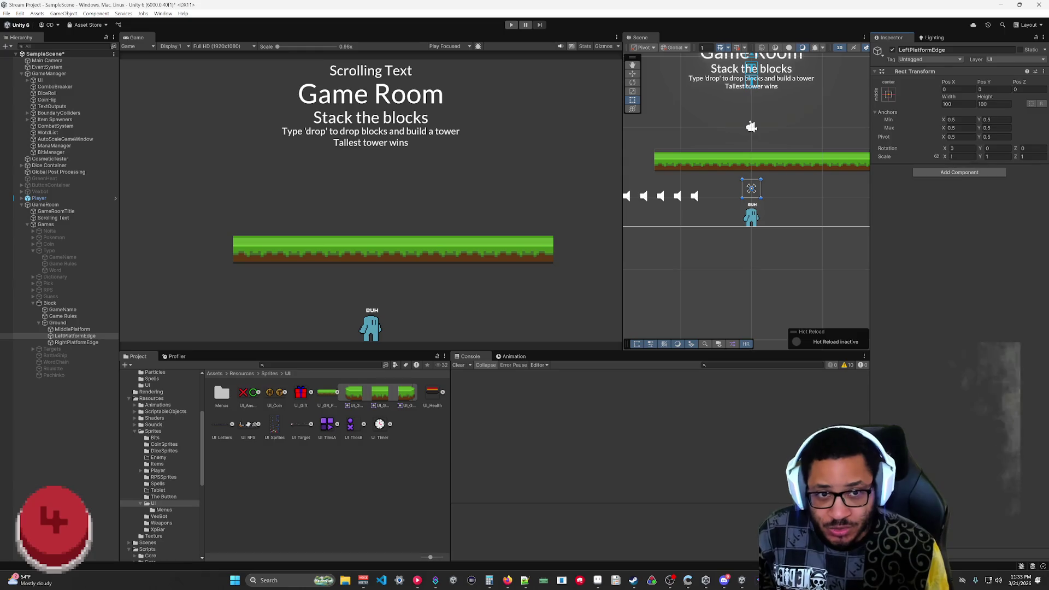
type("5")
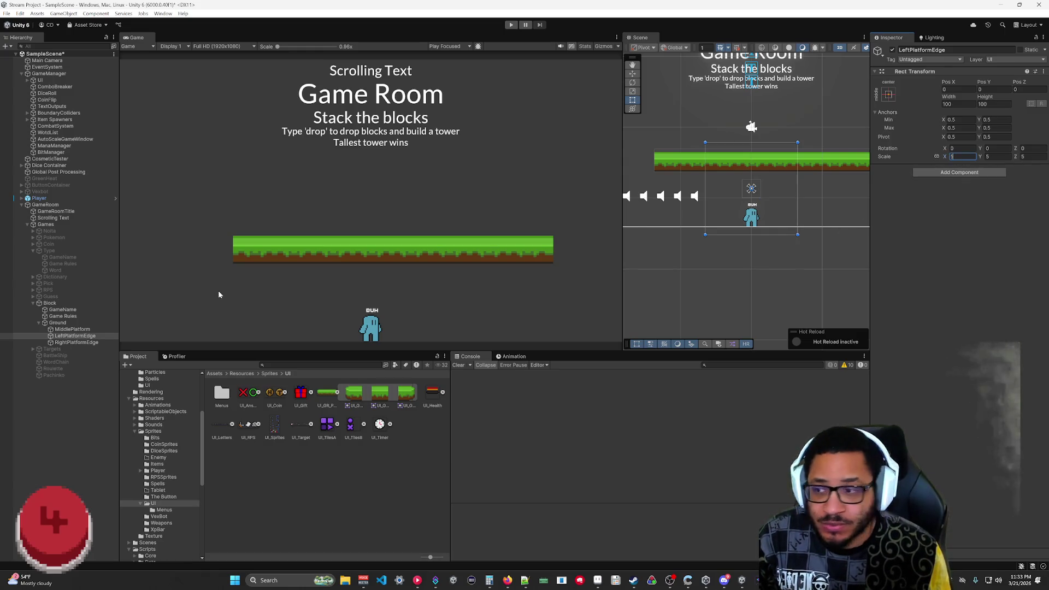
left_click(76, 343)
left_click(949, 158)
type("5")
- Center MiddlePlatform at position 0,0
left_click(72, 329)
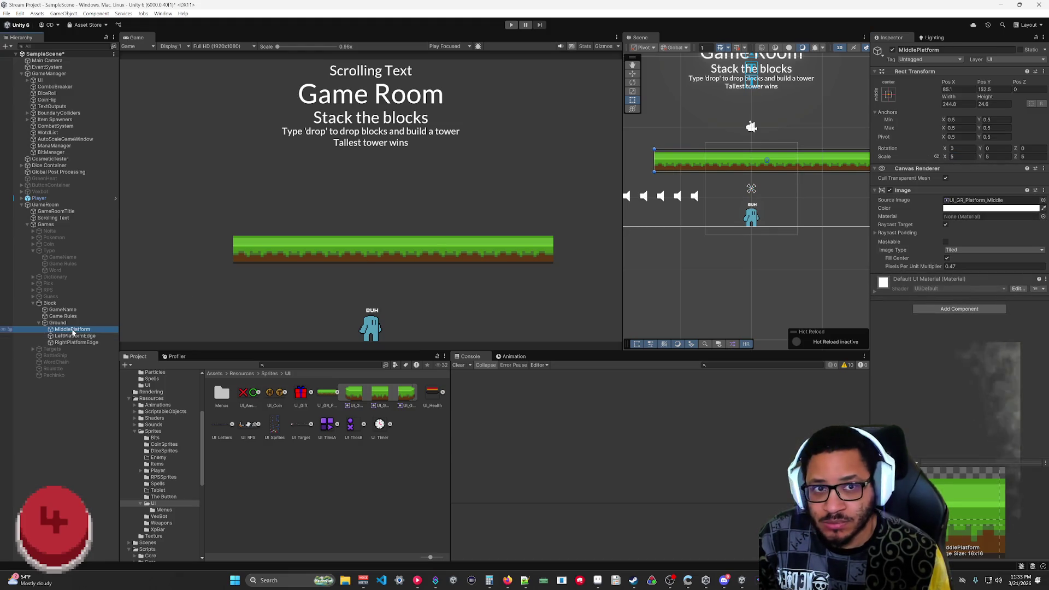
left_click(949, 89)
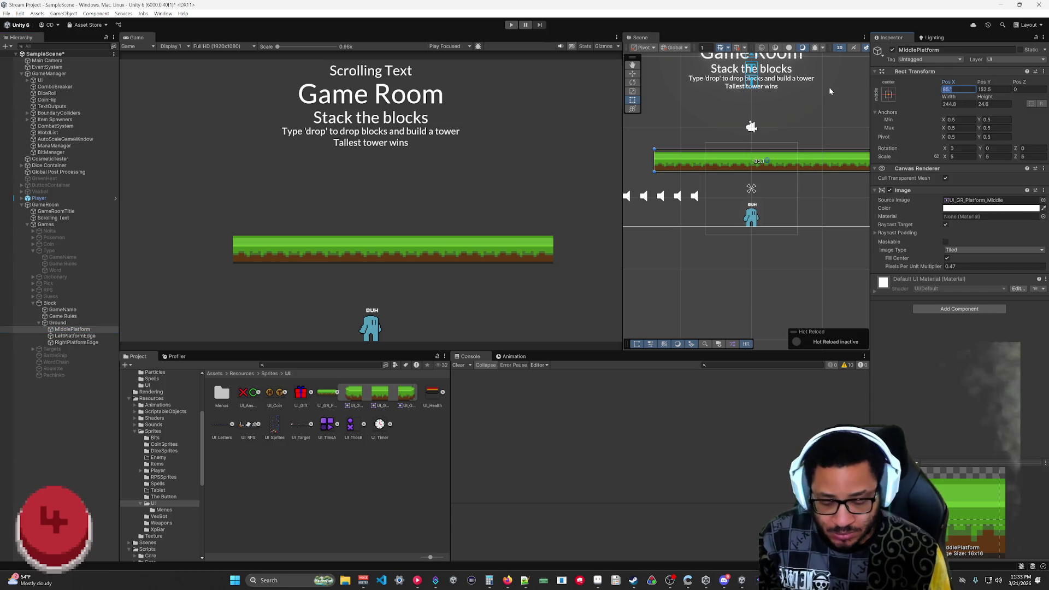
type("0")
key("Tab")
type("0")
key("Return")
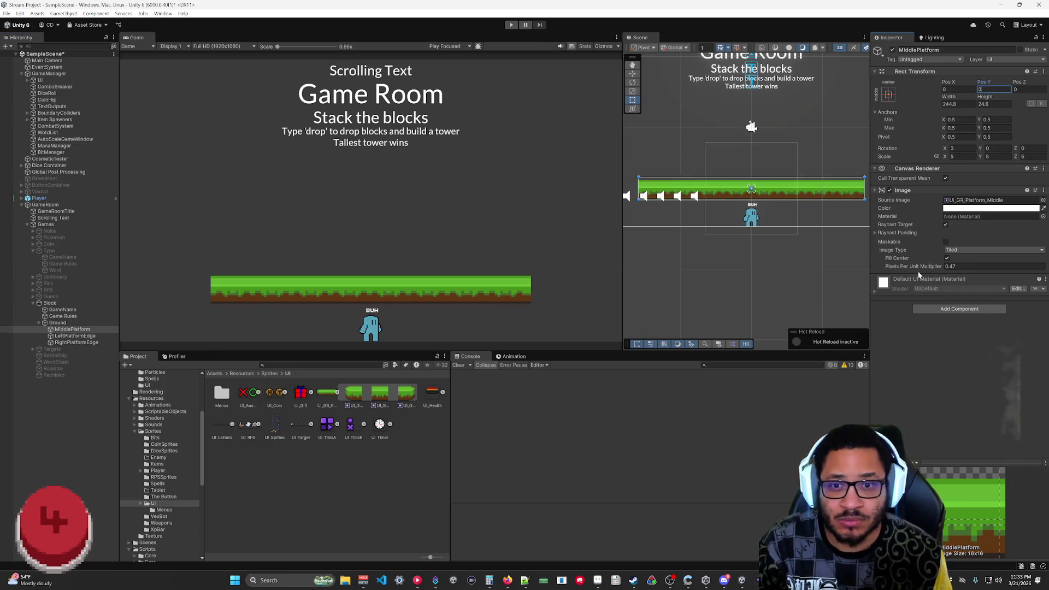
- Paste the copied scale of 5 onto LeftPlatformEdge and set its Pixels Per Unit Multiplier to 1
left_click(74, 336)
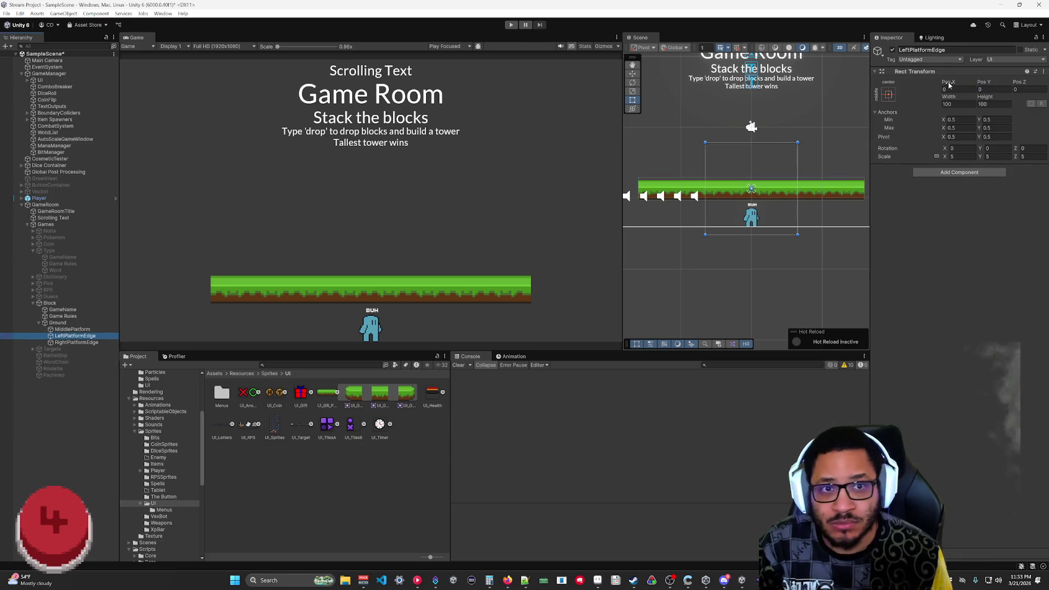
left_click(85, 342)
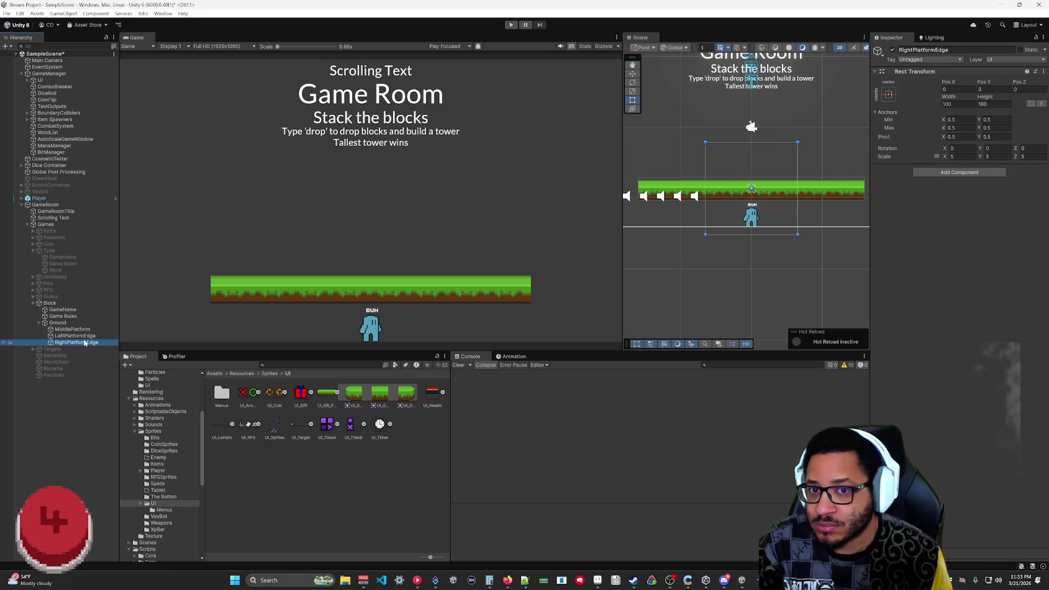
key("Up")
right_click(953, 71)
mouse_move(973, 155)
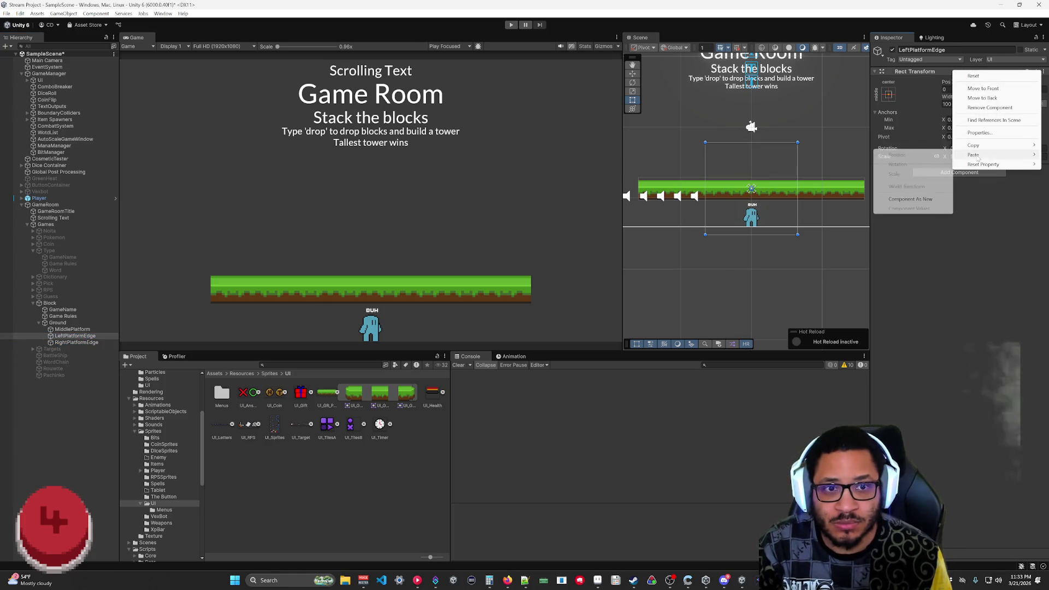
left_click(921, 175)
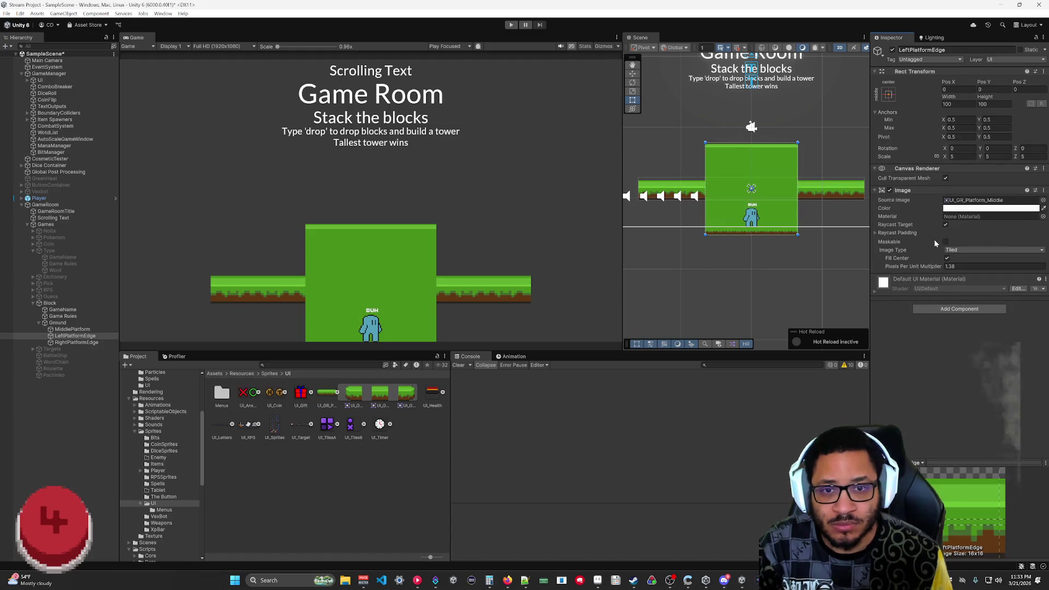
left_click(957, 268)
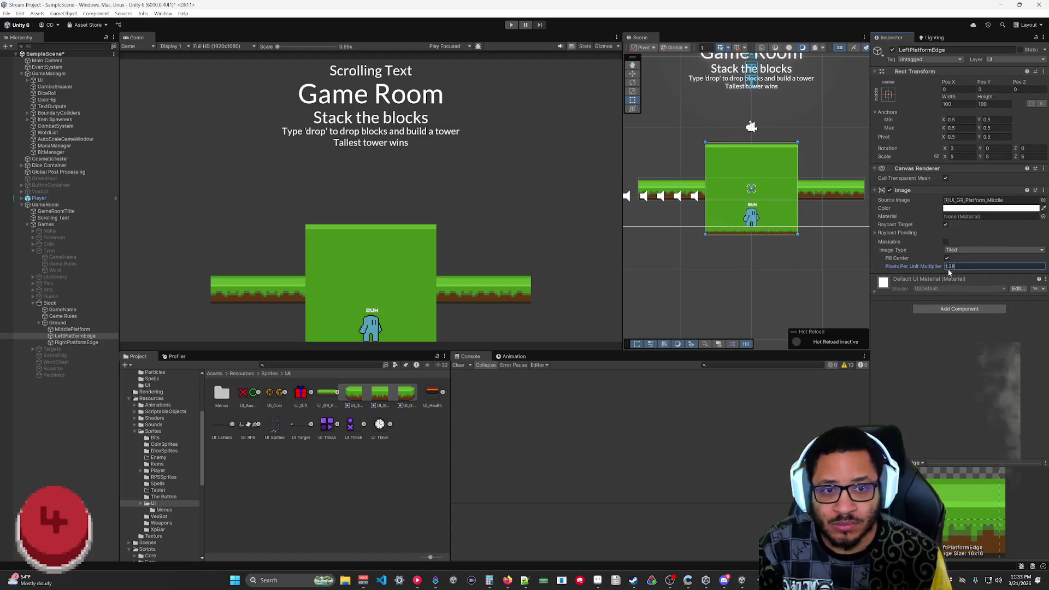
type("1")
key("Return")
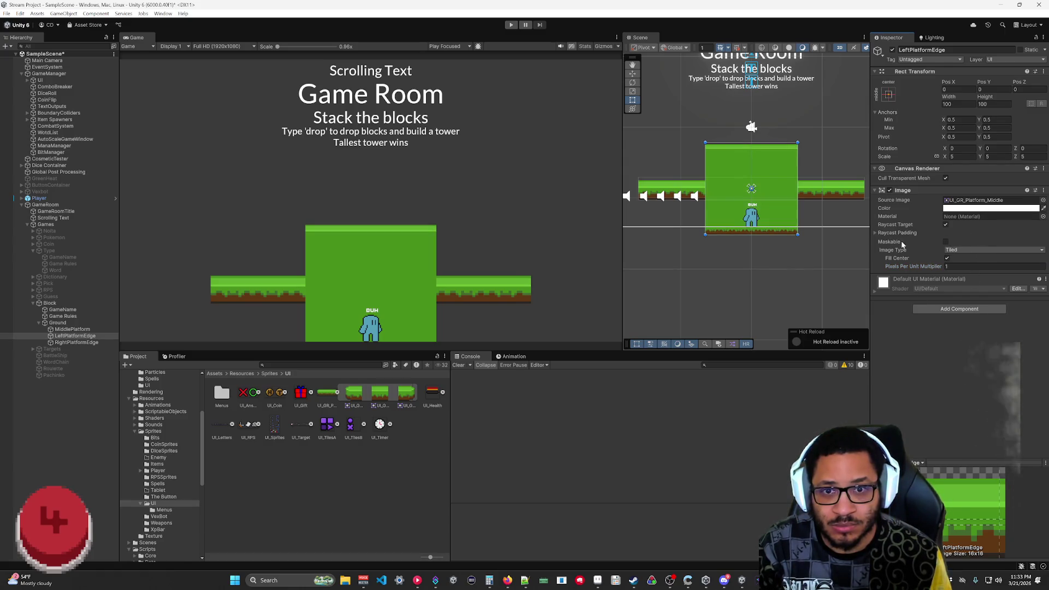
- Bring up the sprite picker for LeftPlatformEdge's Source Image
left_click(77, 336)
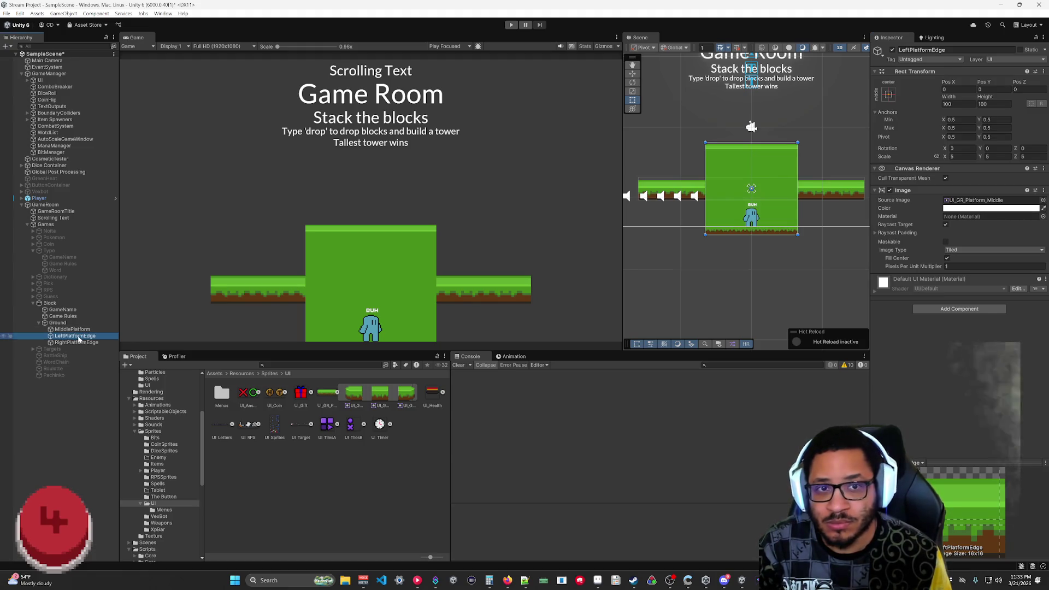
key("Up")
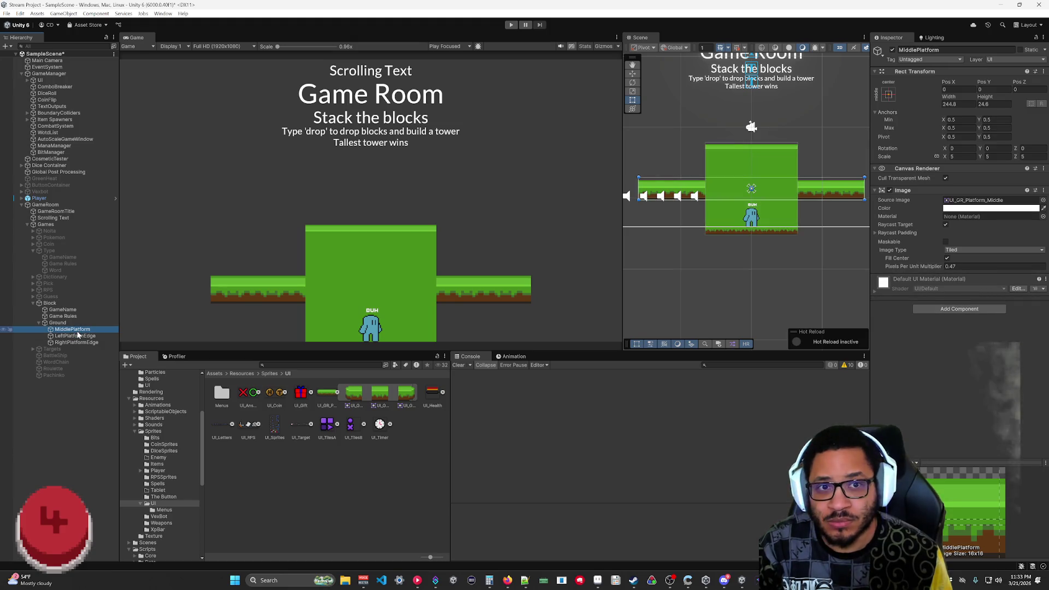
left_click(80, 337)
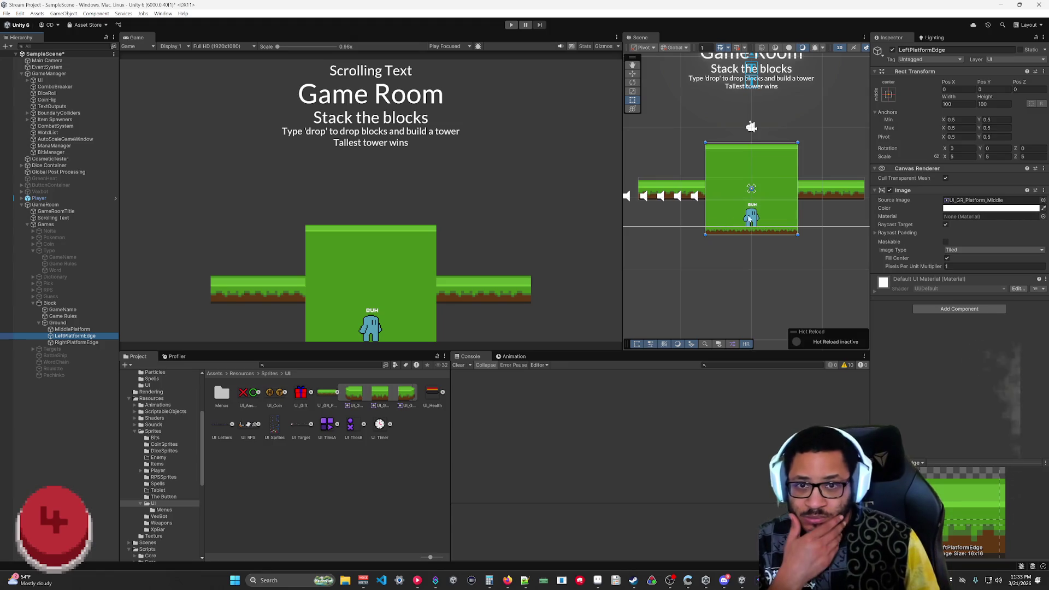
left_click(1043, 200)
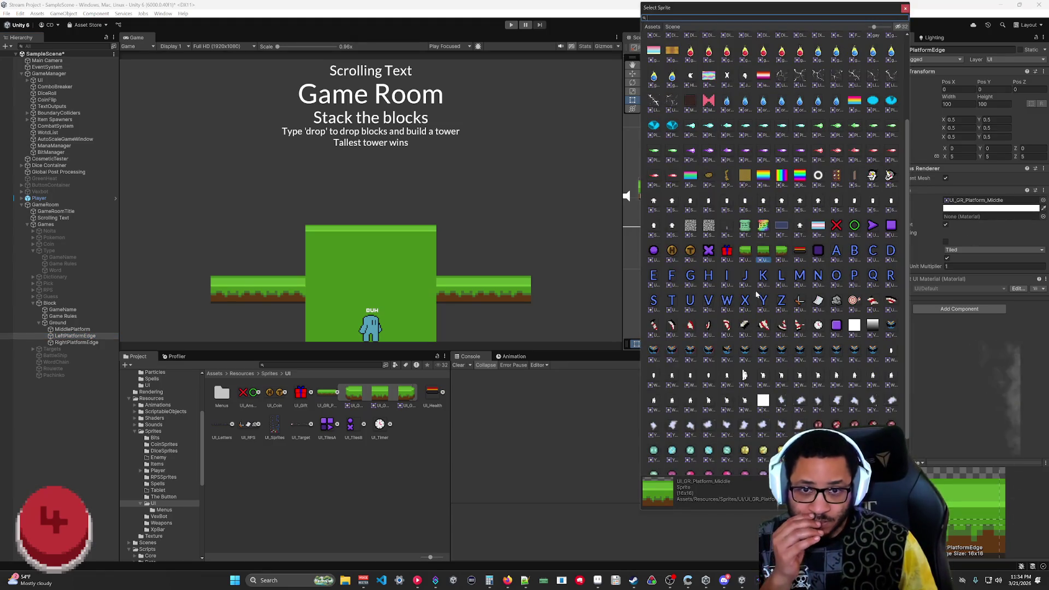
- Give LeftPlatformEdge the UI_GR_Platform_Left sprite and flatten it into a thin strip
left_click(745, 252)
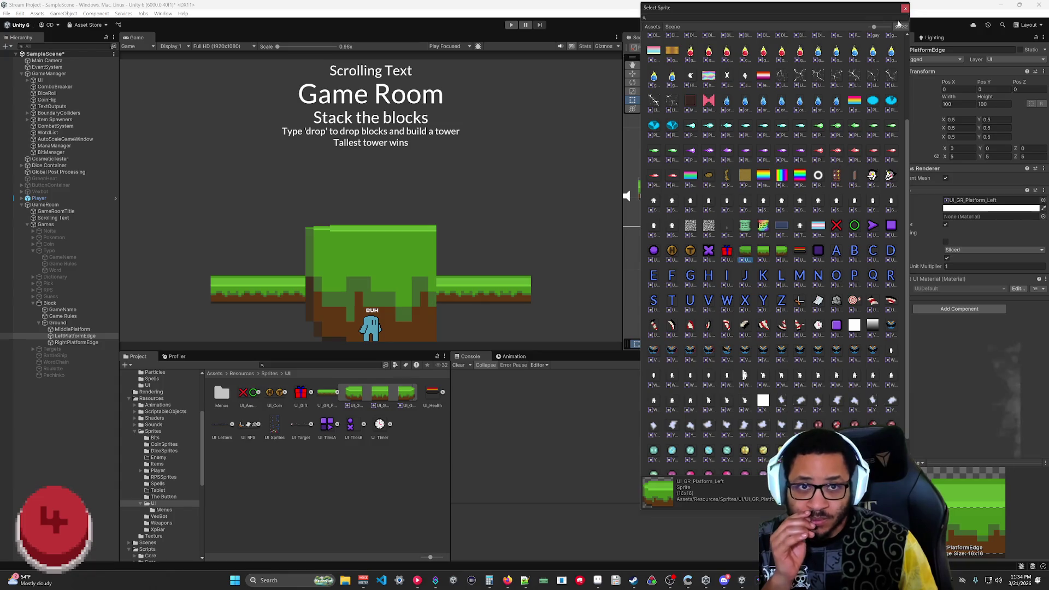
left_click(905, 8)
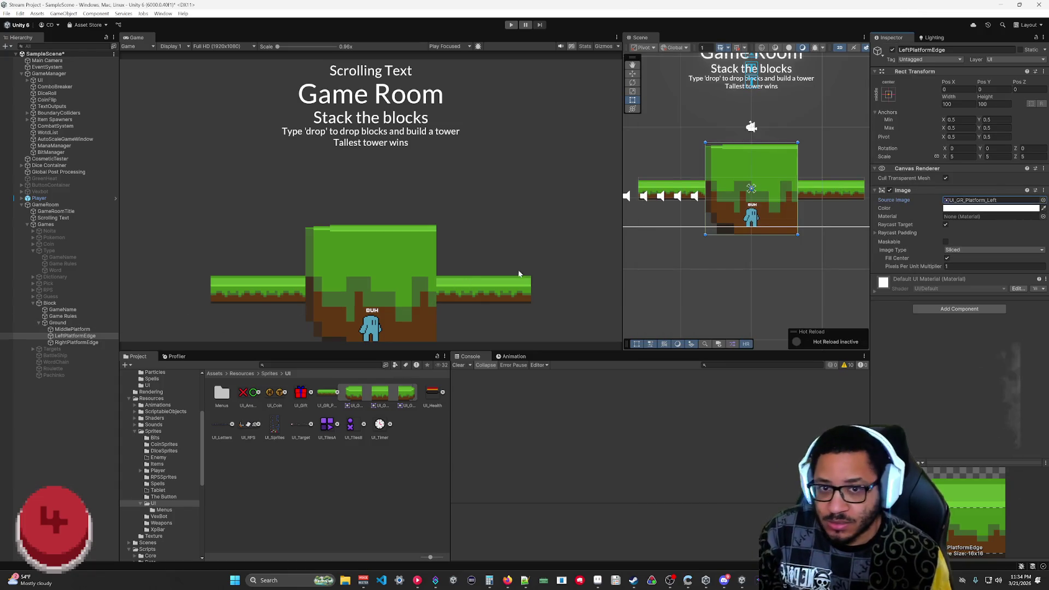
left_click_drag(797, 142, 788, 179)
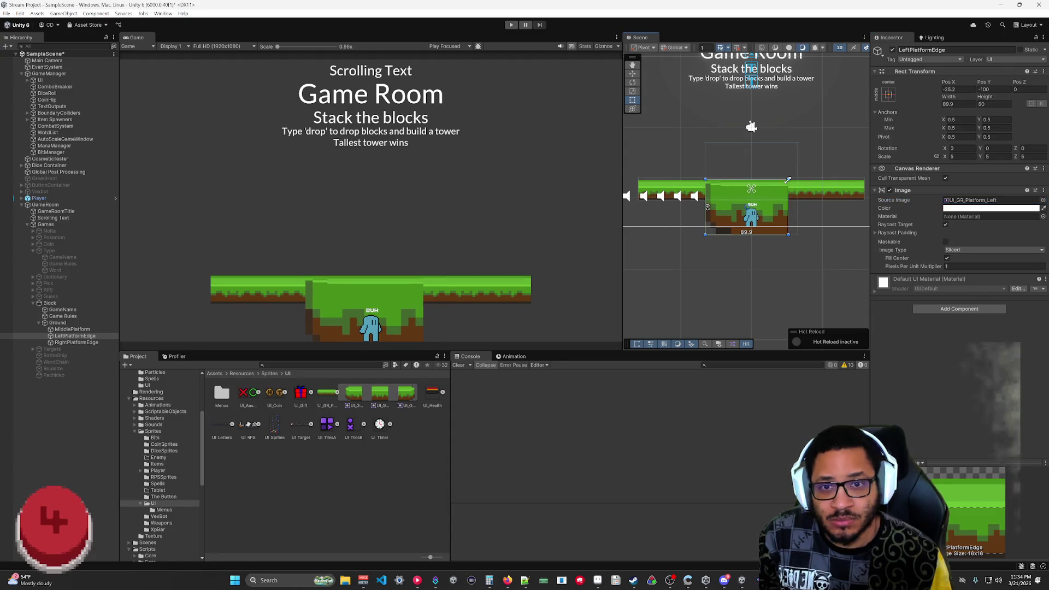
mouse_move(788, 235)
left_mouse_down()
mouse_move(784, 199)
mouse_move(713, 193)
mouse_move(728, 192)
left_mouse_up()
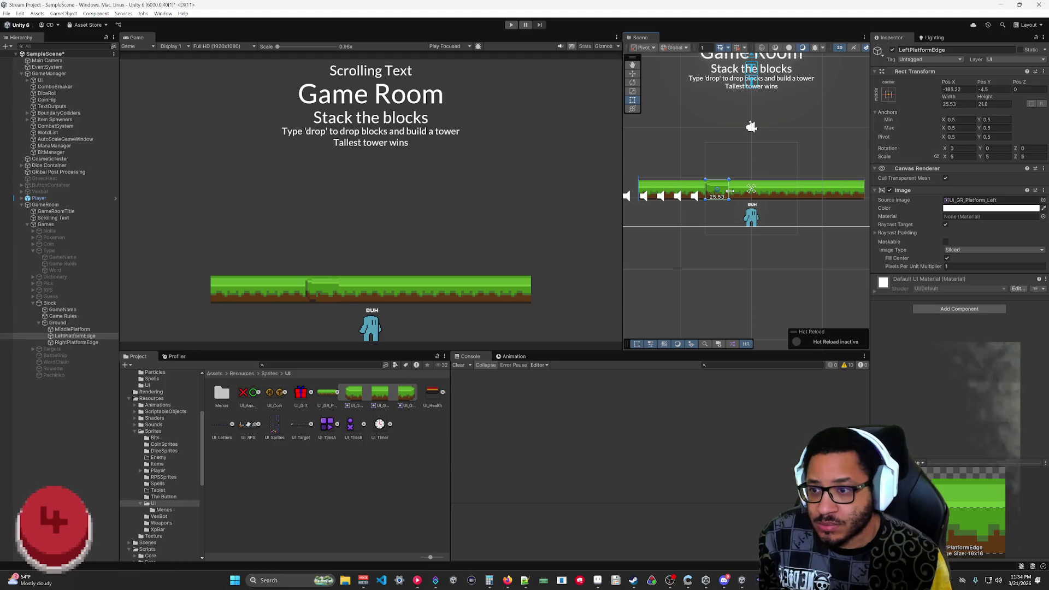
- Move LeftPlatformEdge down and across to the ground platform's left end
left_click_drag(727, 195, 687, 195)
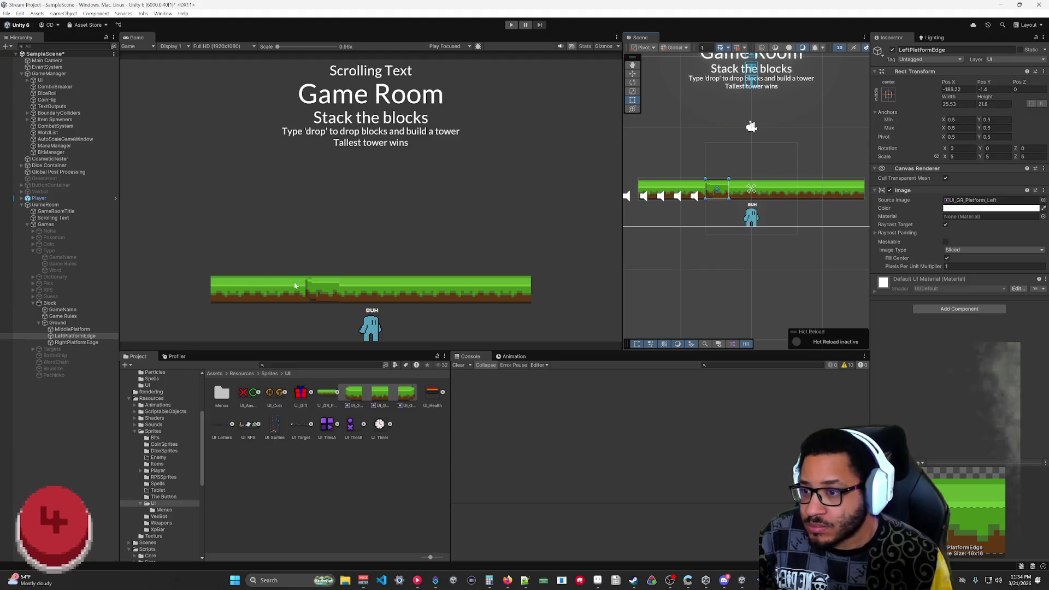
scroll(357, 273, "up", 1)
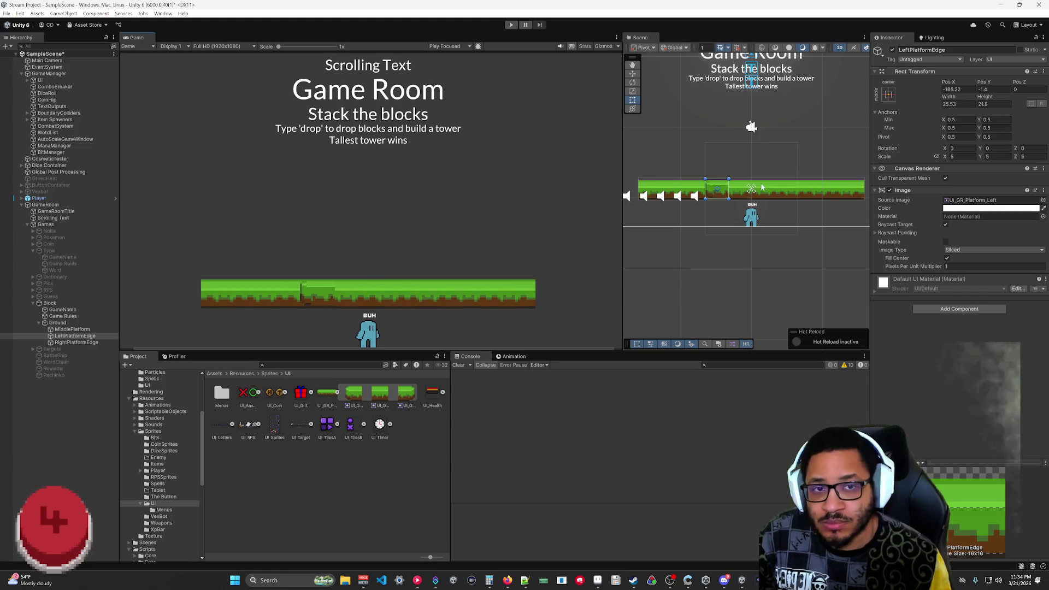
mouse_move(950, 86)
left_mouse_down()
mouse_move(792, 189)
mouse_move(276, 193)
mouse_move(978, 204)
mouse_move(953, 209)
left_mouse_up()
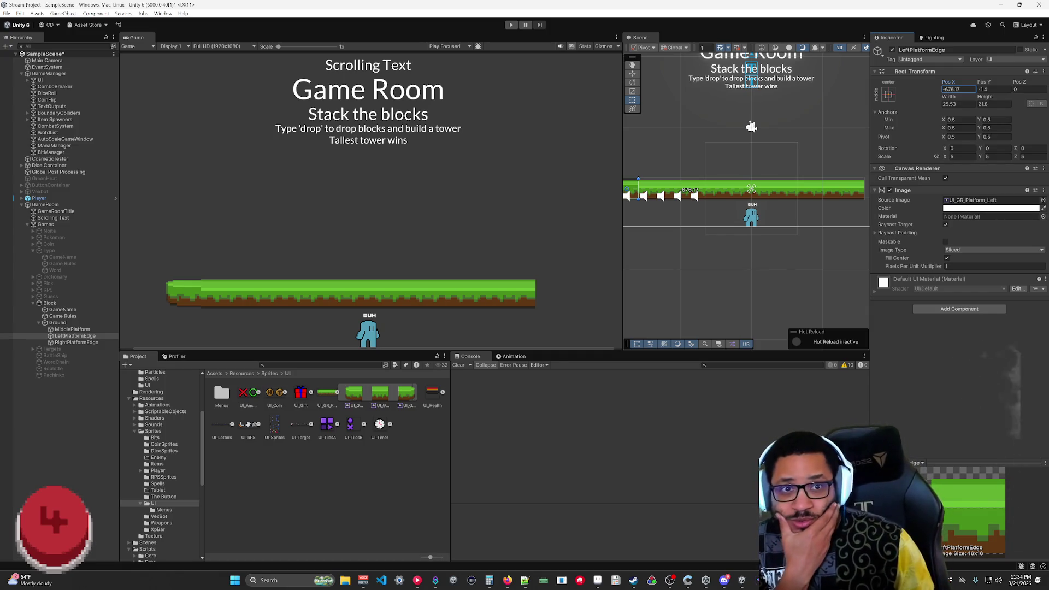
- Shorten LeftPlatformEdge slightly and try Pixels Per Unit Multiplier values 0.9, 0.7, 0.8, then 0.7
left_click(986, 103)
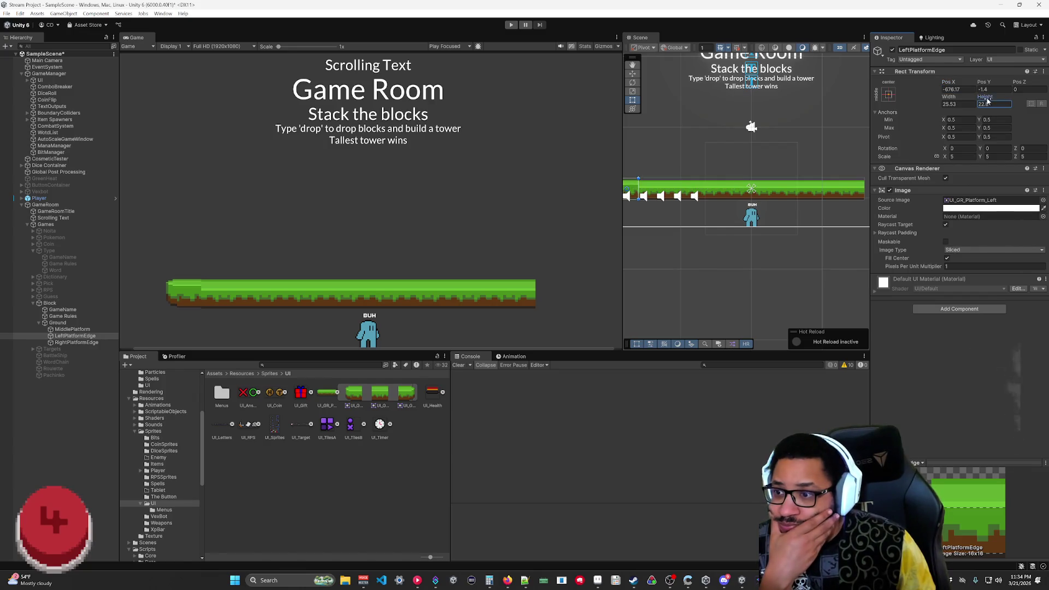
left_click_drag(988, 101, 986, 99)
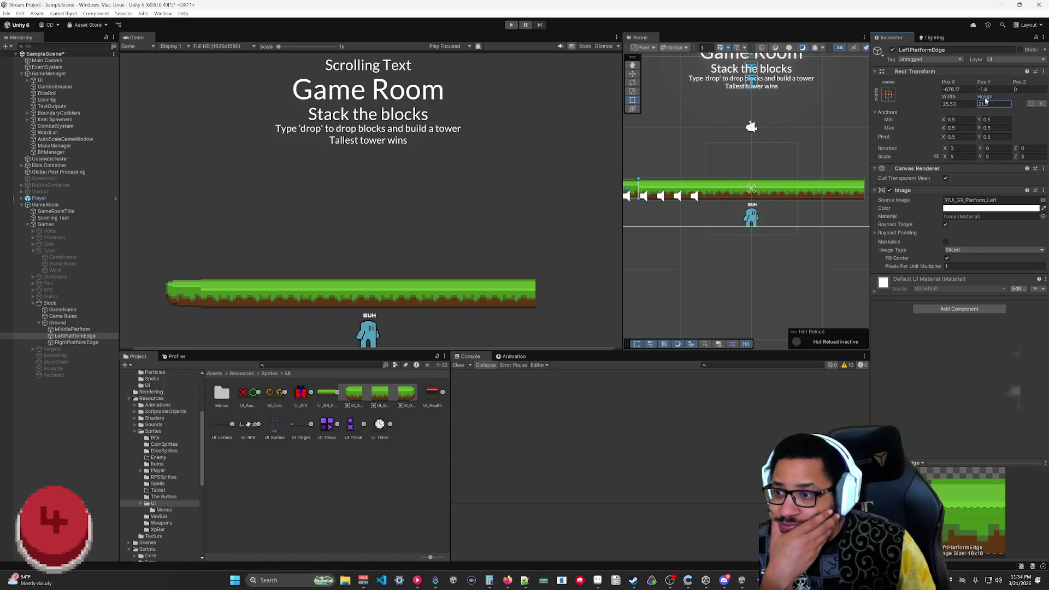
left_click(936, 268)
type("0.9")
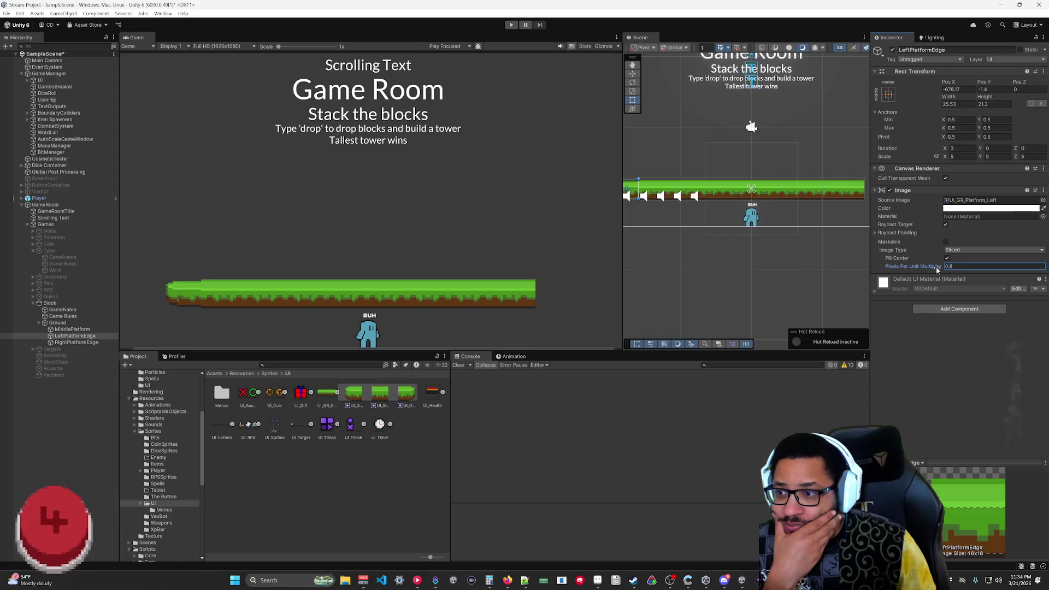
key("BackSpace")
type("7")
key("BackSpace")
type("8")
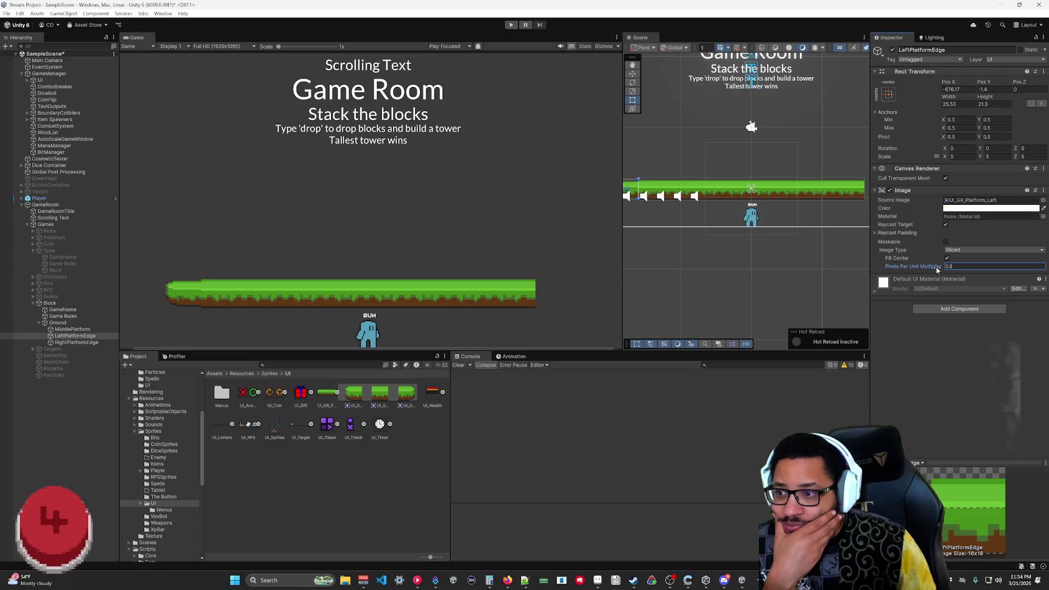
key("BackSpace")
type("7")
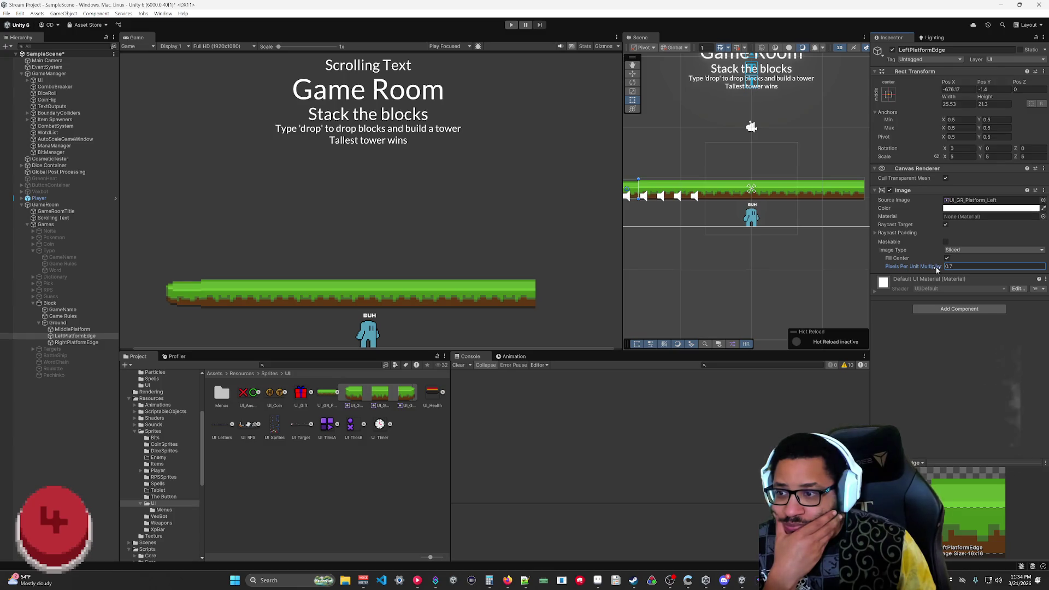
- Match LeftPlatformEdge's multiplier to MiddlePlatform's 0.47, then open UI_GR_Platform in the Sprite Editor
left_click(72, 329)
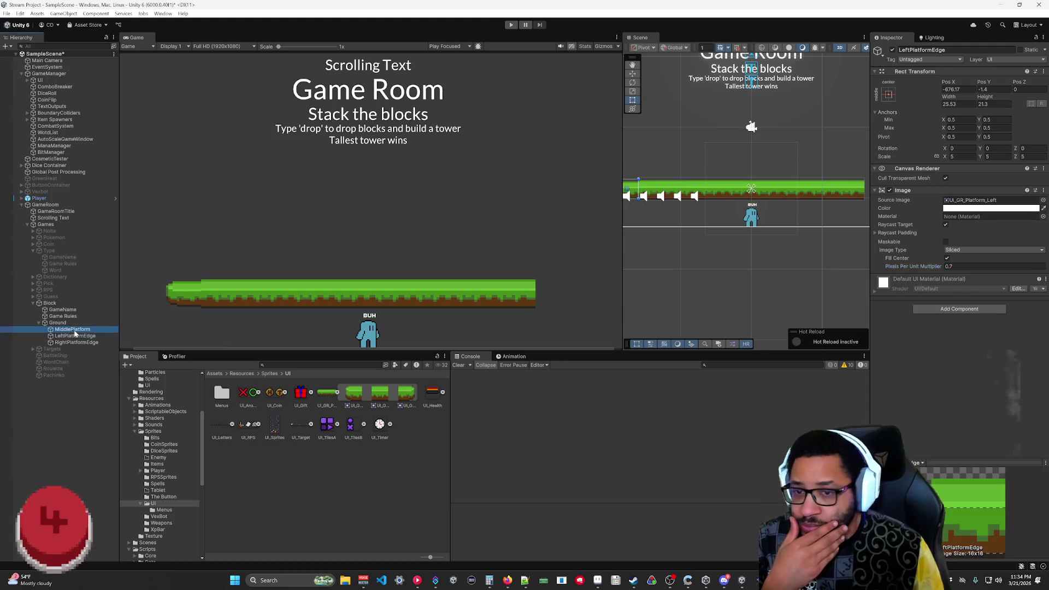
key("Down")
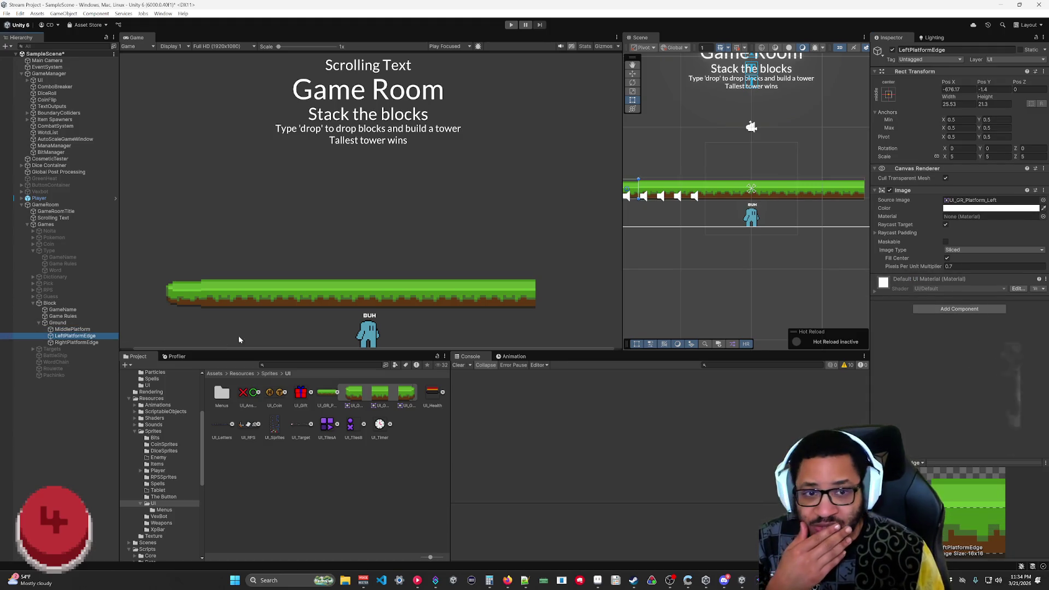
left_click(950, 268)
type("0.47")
key("Return")
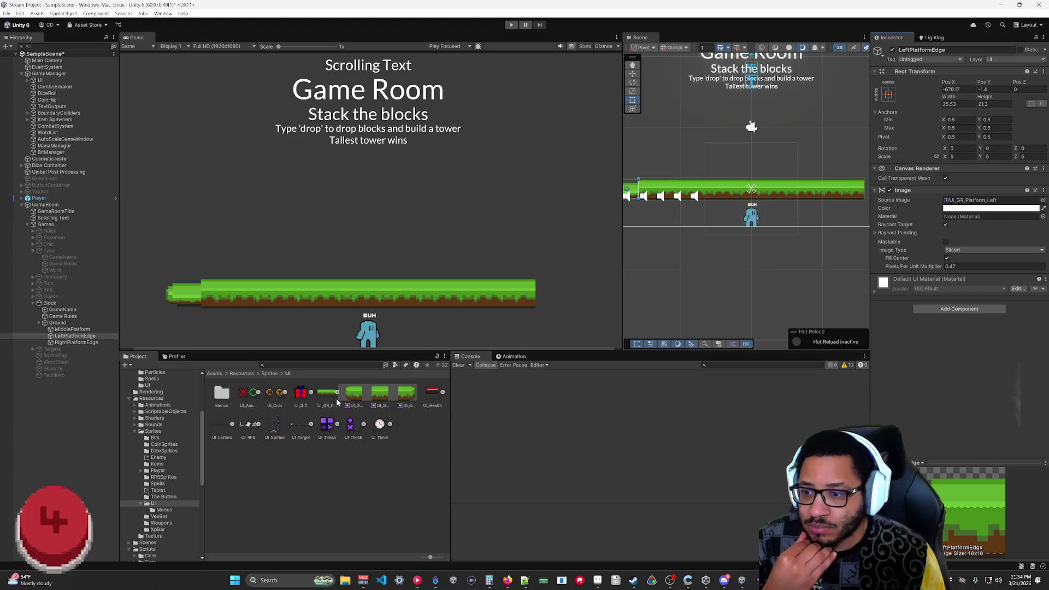
left_click(327, 395)
left_click(961, 138)
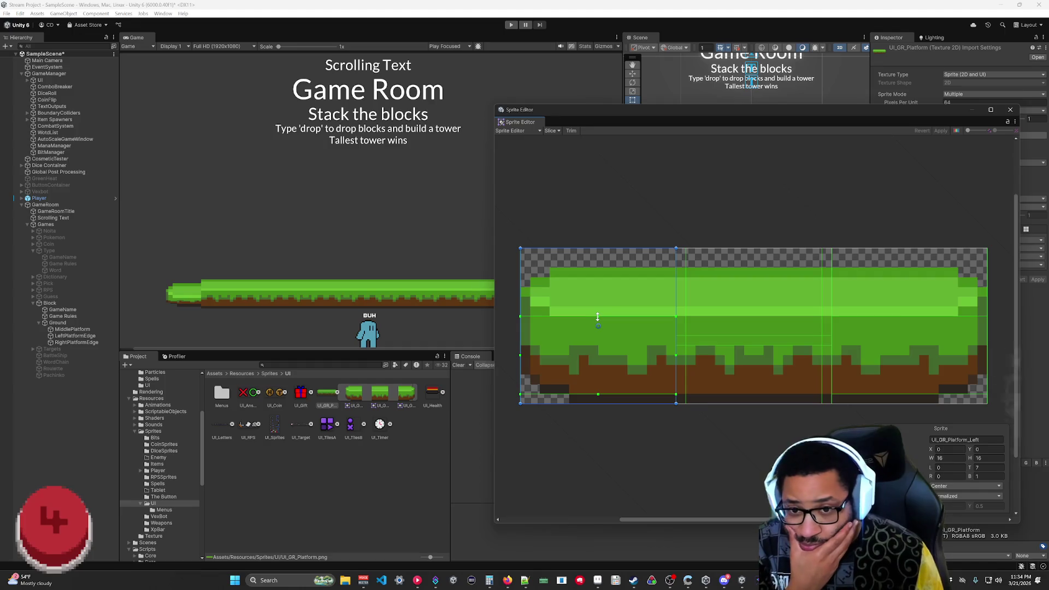
- Drag UI_GR_Platform_Left's borders to top 9, bottom 6, right 1, left 1, apply, and close the editor
left_click_drag(598, 317, 598, 335)
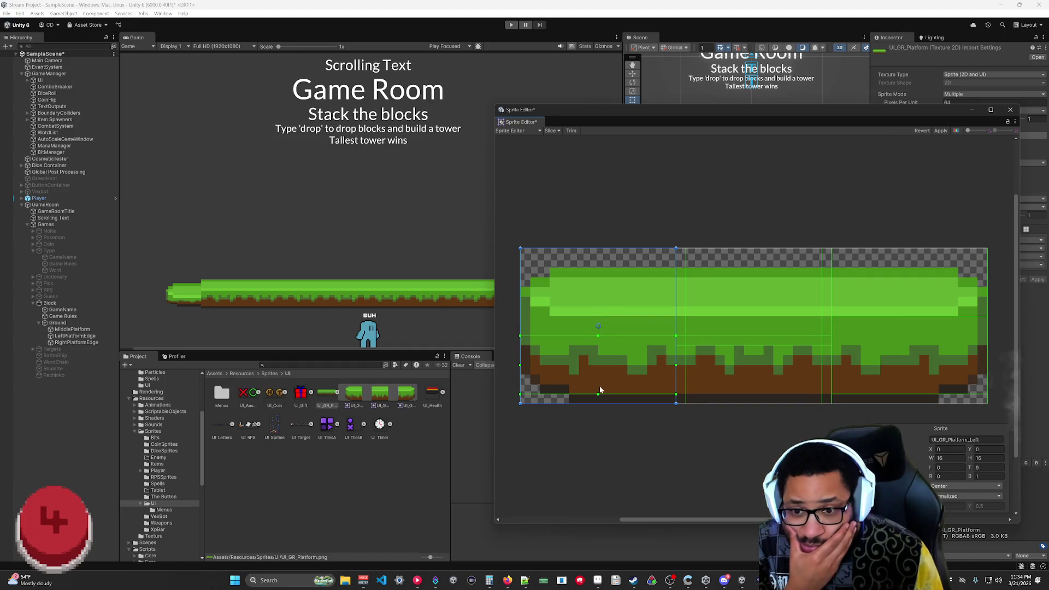
left_click_drag(598, 394, 600, 344)
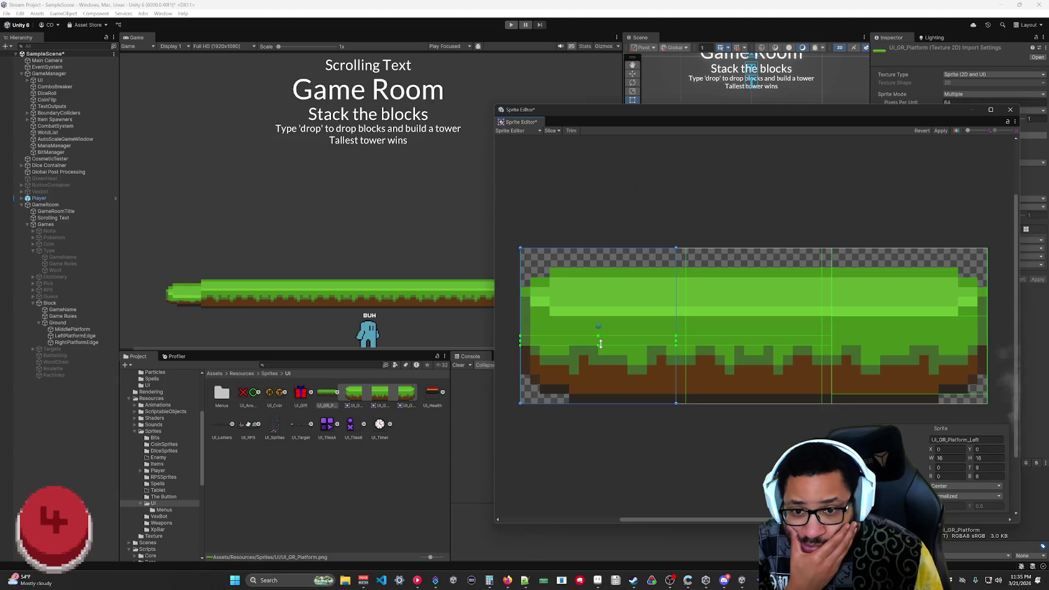
left_click_drag(676, 341, 667, 341)
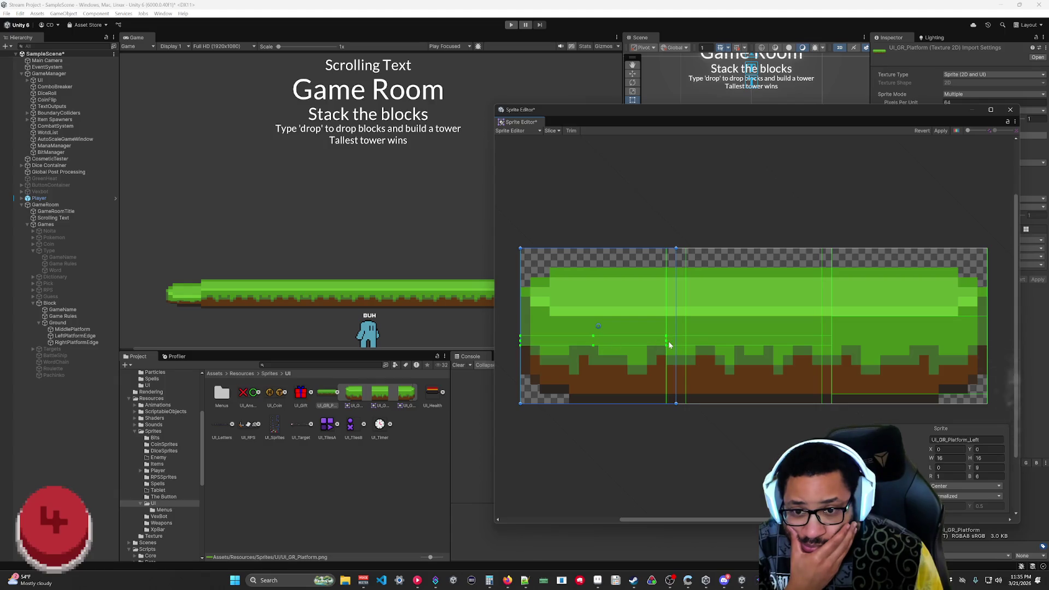
left_click_drag(519, 342, 529, 340)
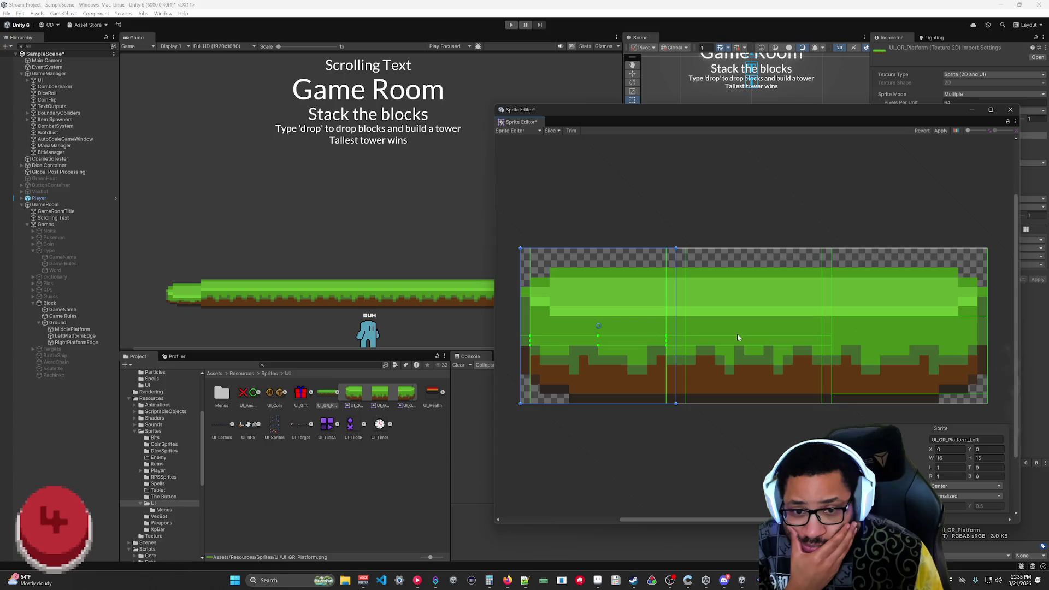
left_click(940, 131)
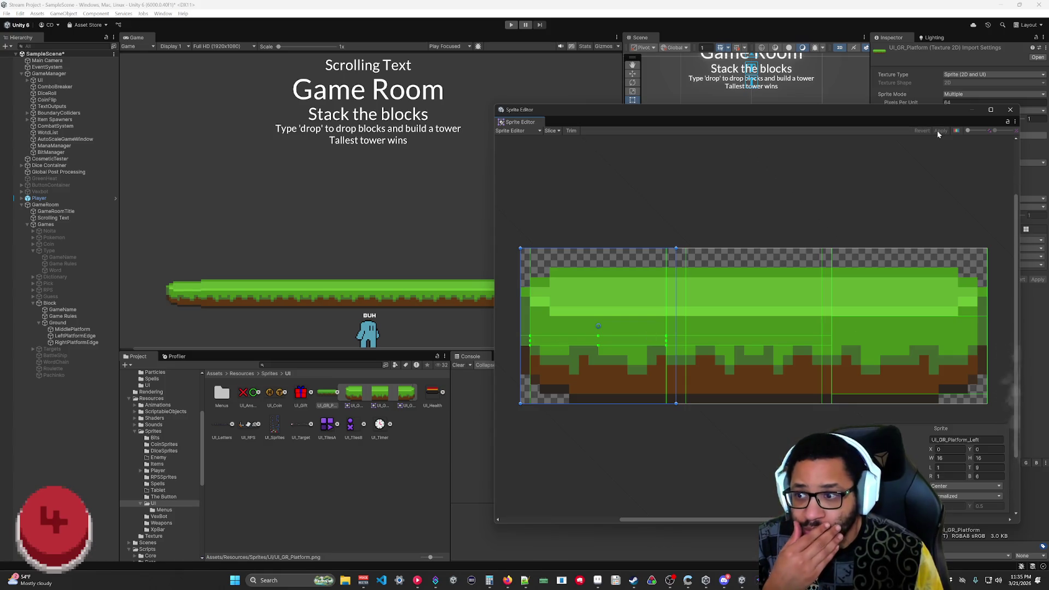
left_click(1010, 109)
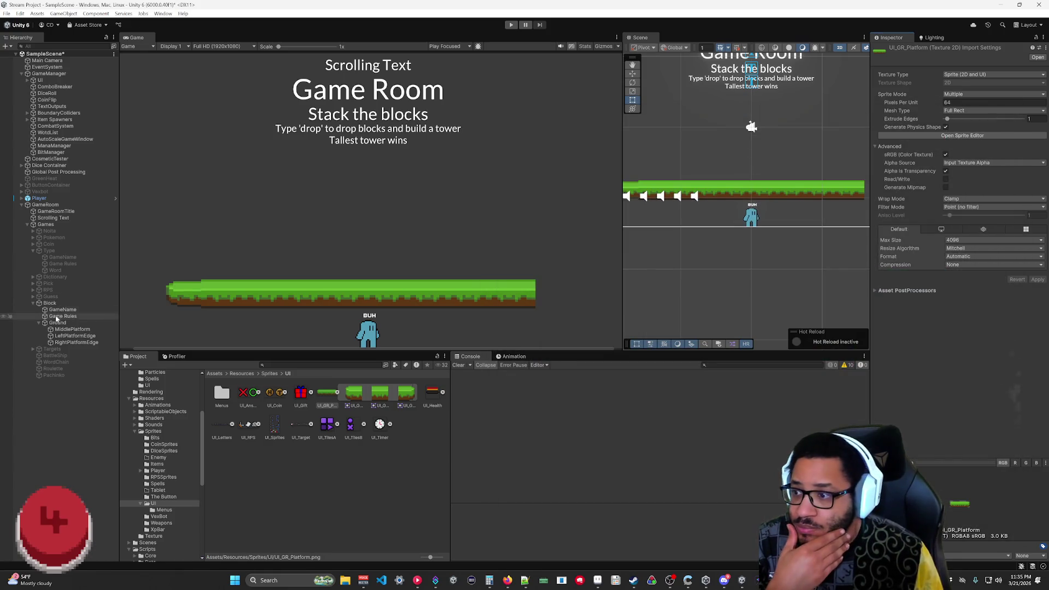
- Give LeftPlatformEdge a width of 19 and a height of 24.6
left_click(75, 336)
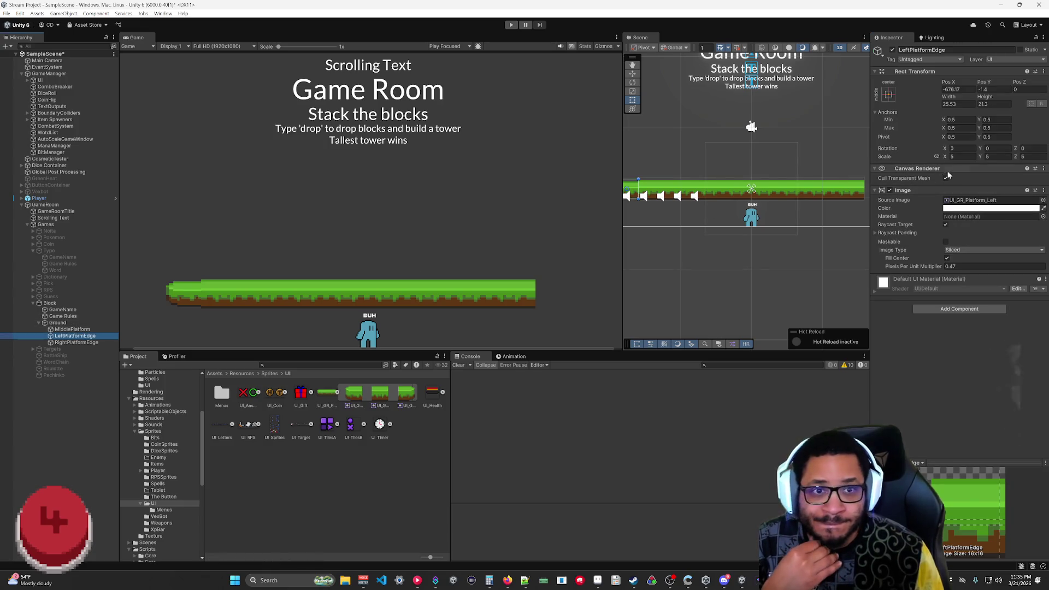
left_click(952, 102)
type("19")
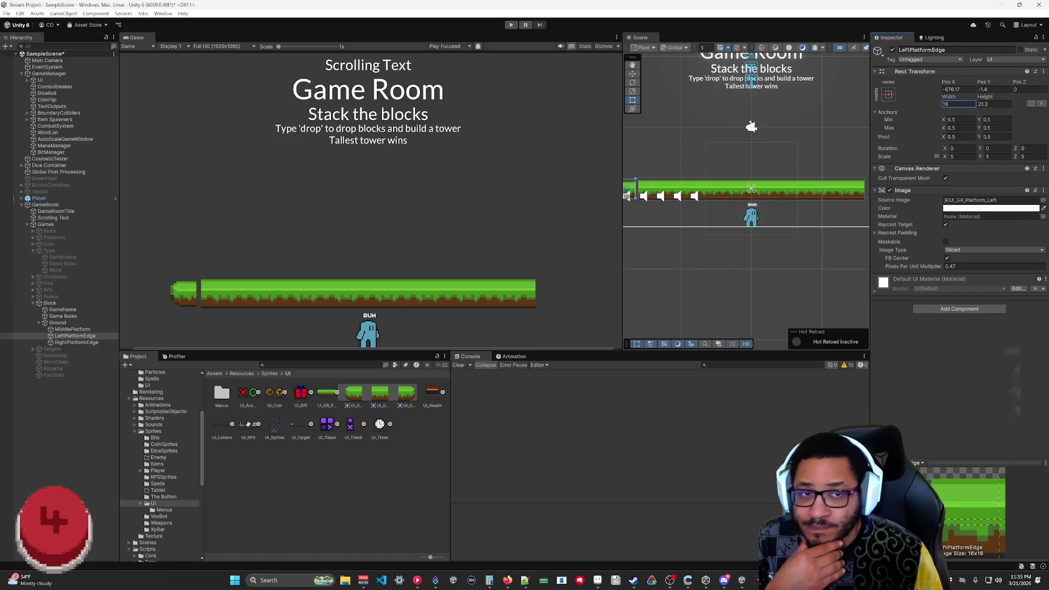
left_click(984, 98)
left_click_drag(987, 99, 995, 102)
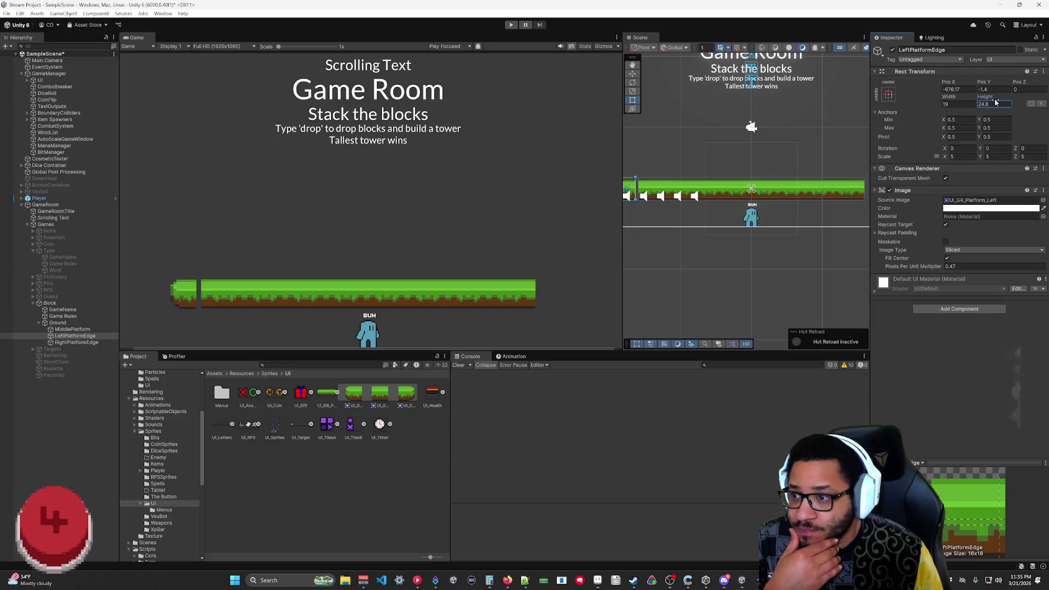
left_click(77, 329)
left_click(76, 336)
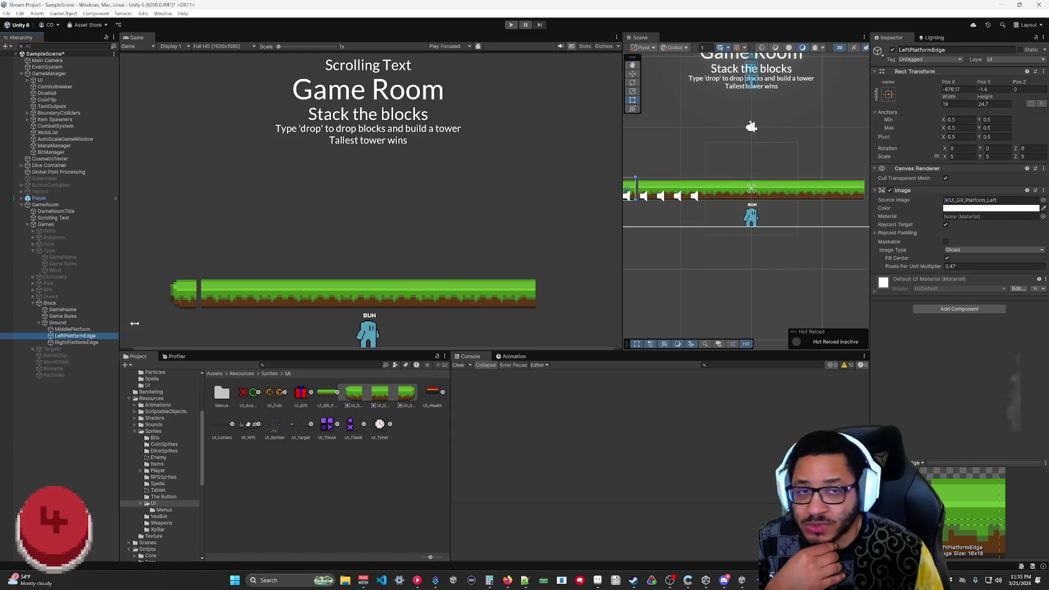
left_click(998, 104)
key("BackSpace")
type("6")
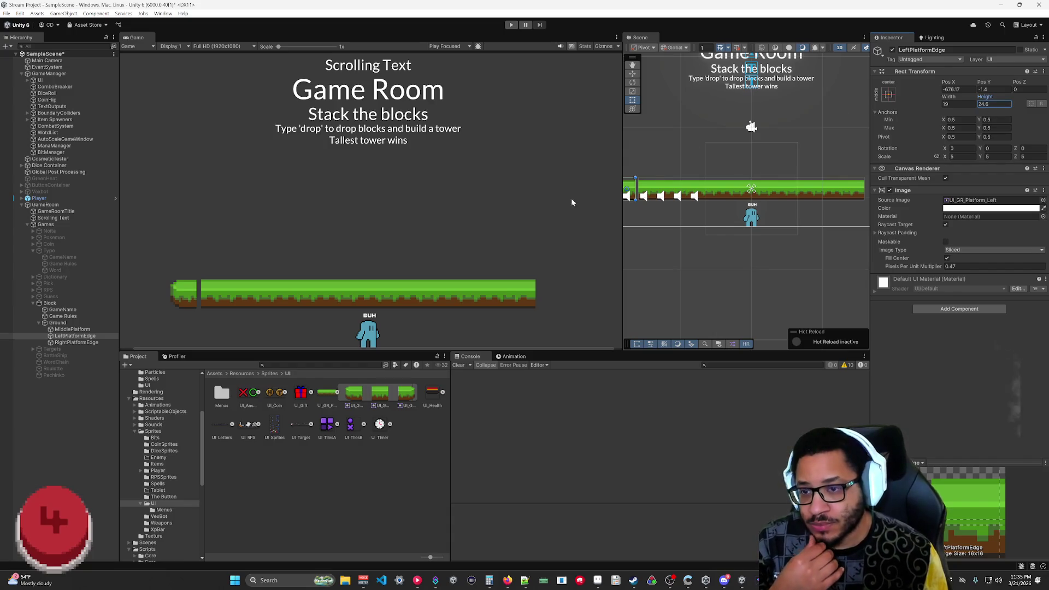
type("f")
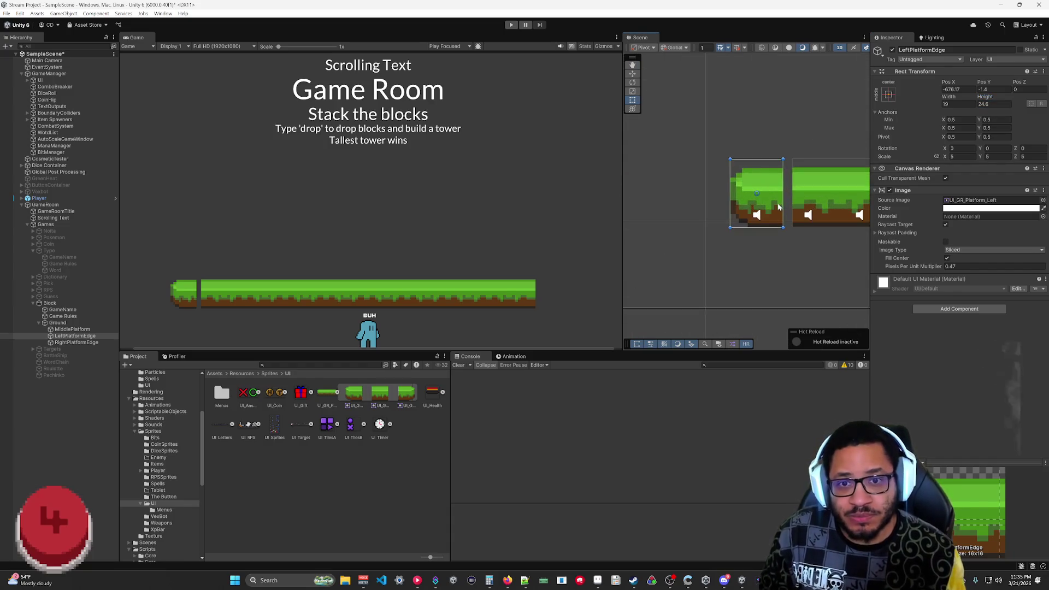
- Line LeftPlatformEdge up with the middle platform's left end and set its width to 25
left_click_drag(782, 196, 784, 170)
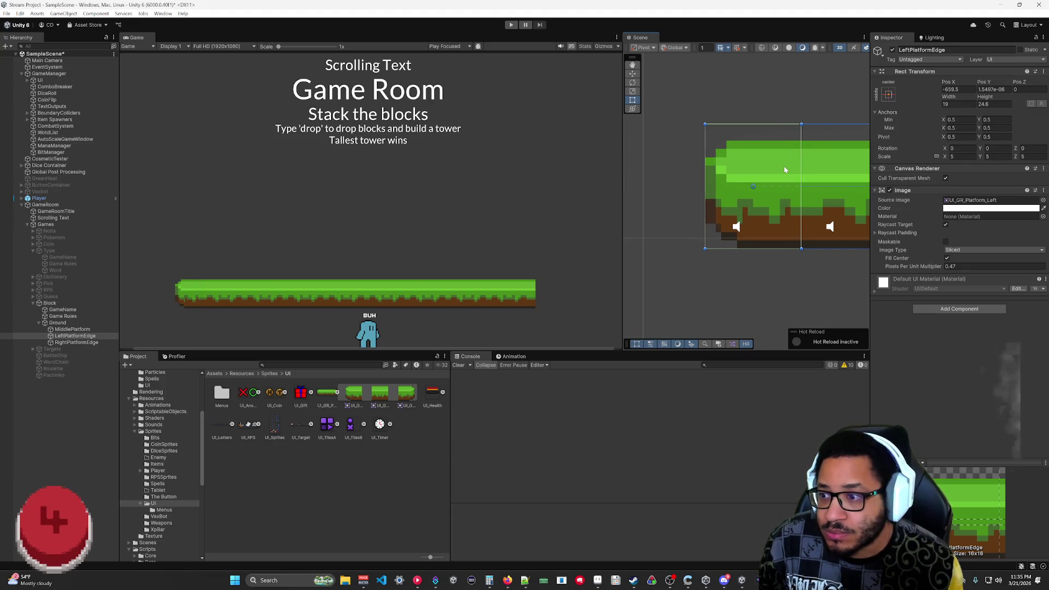
left_click_drag(780, 220, 783, 217)
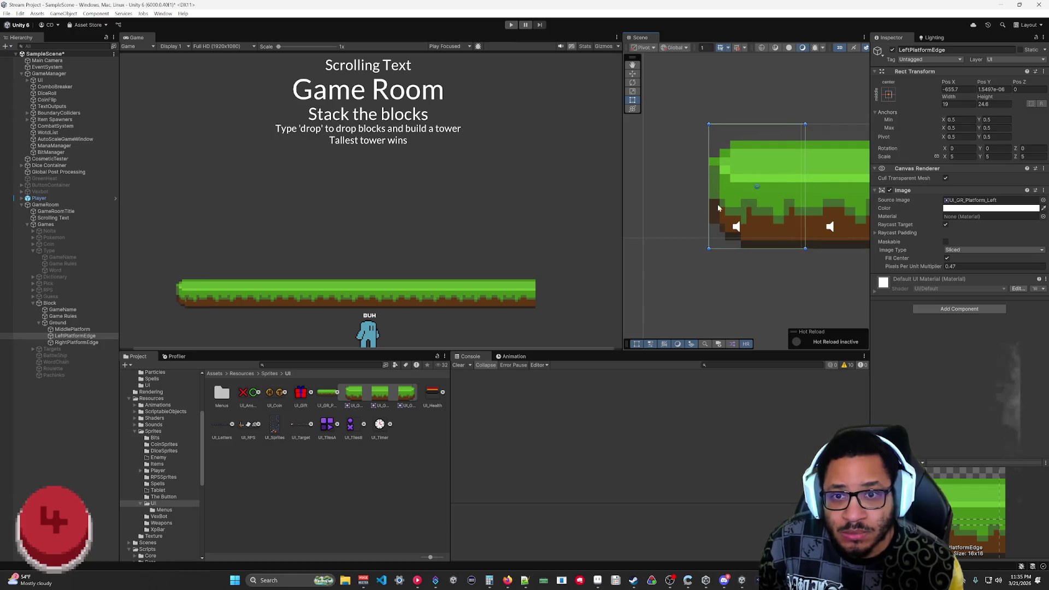
mouse_move(708, 244)
left_mouse_down()
mouse_move(654, 248)
mouse_move(677, 249)
left_mouse_up()
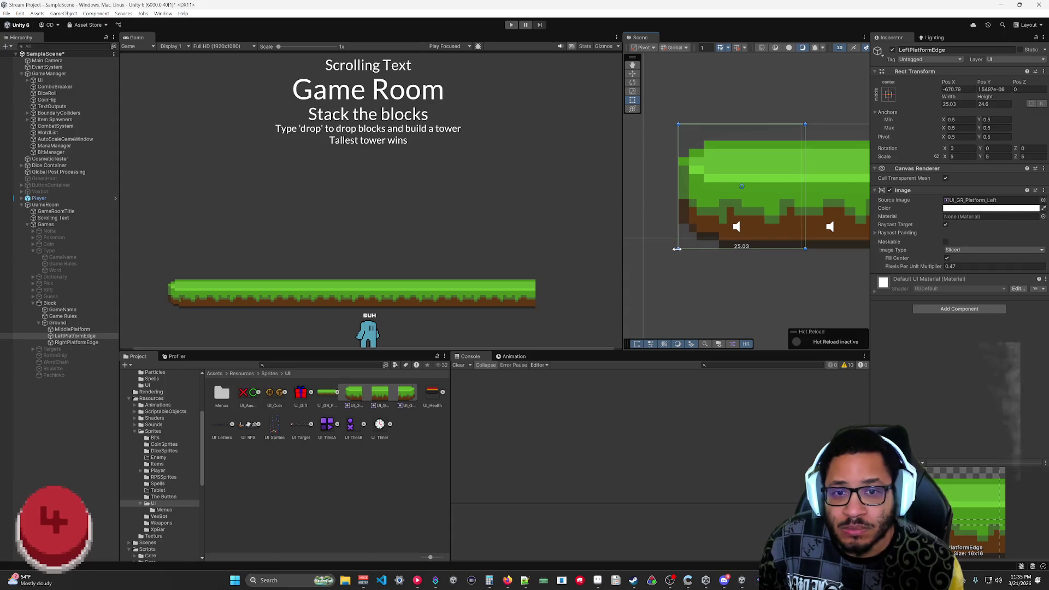
left_click_drag(677, 249, 678, 249)
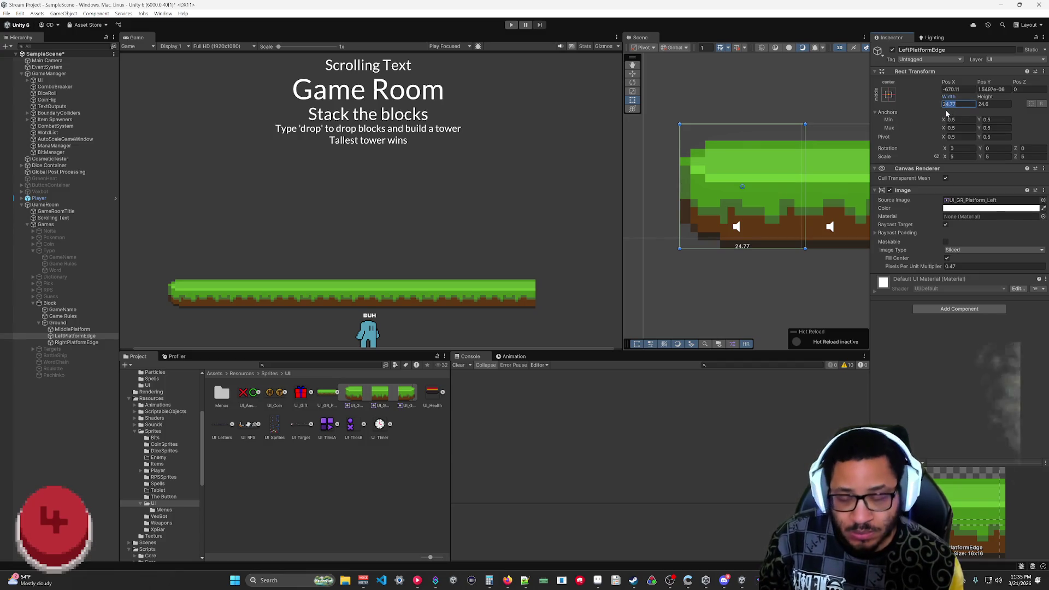
type("25")
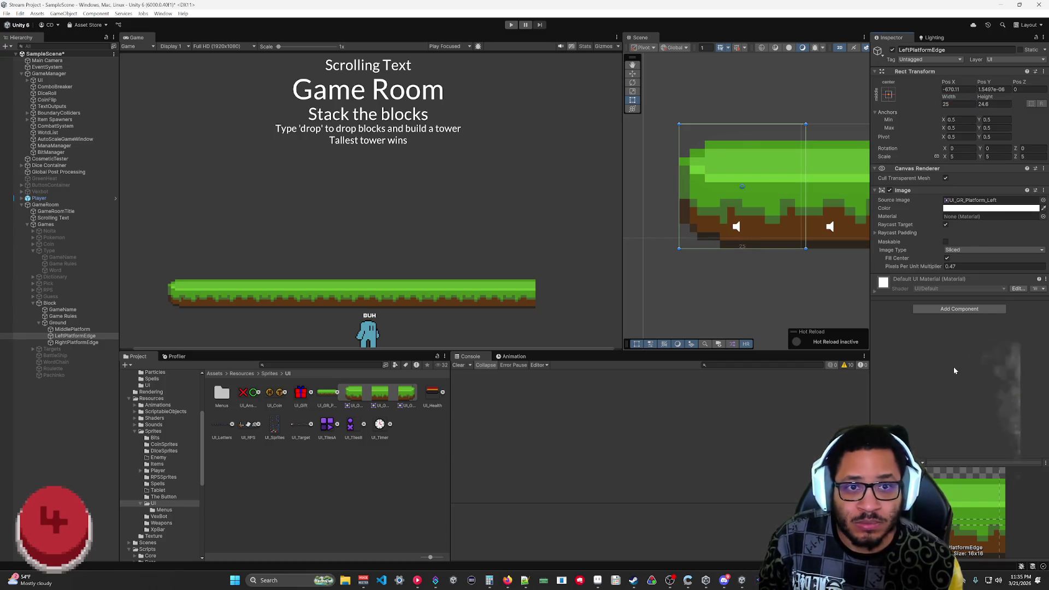
left_click(82, 342)
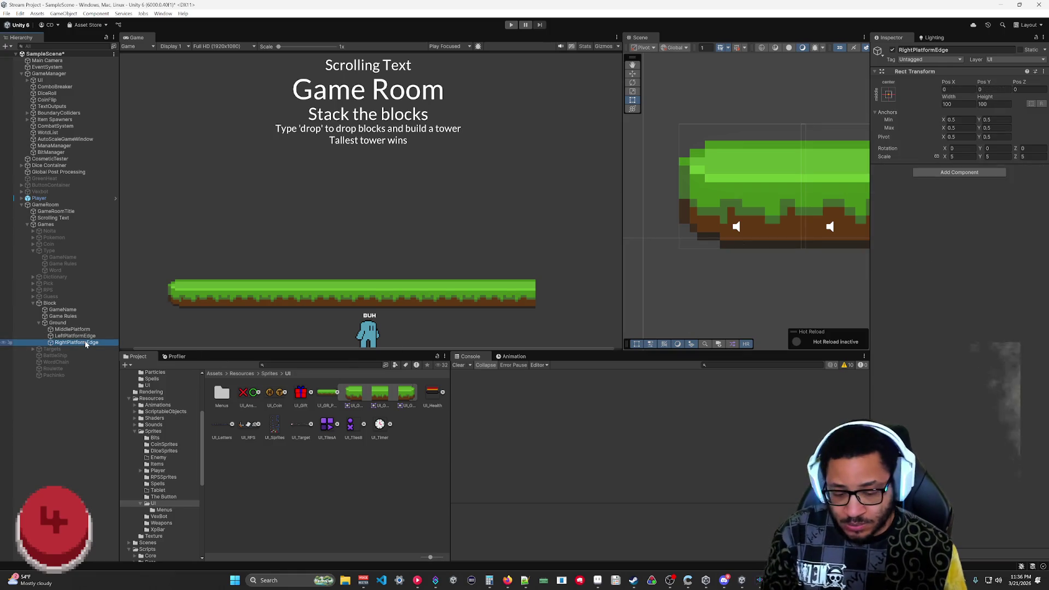
- Delete RightPlatformEdge, duplicate LeftPlatformEdge, and give the copy the UI_GR_Platform_Right sprite
key("Delete")
left_click(82, 336)
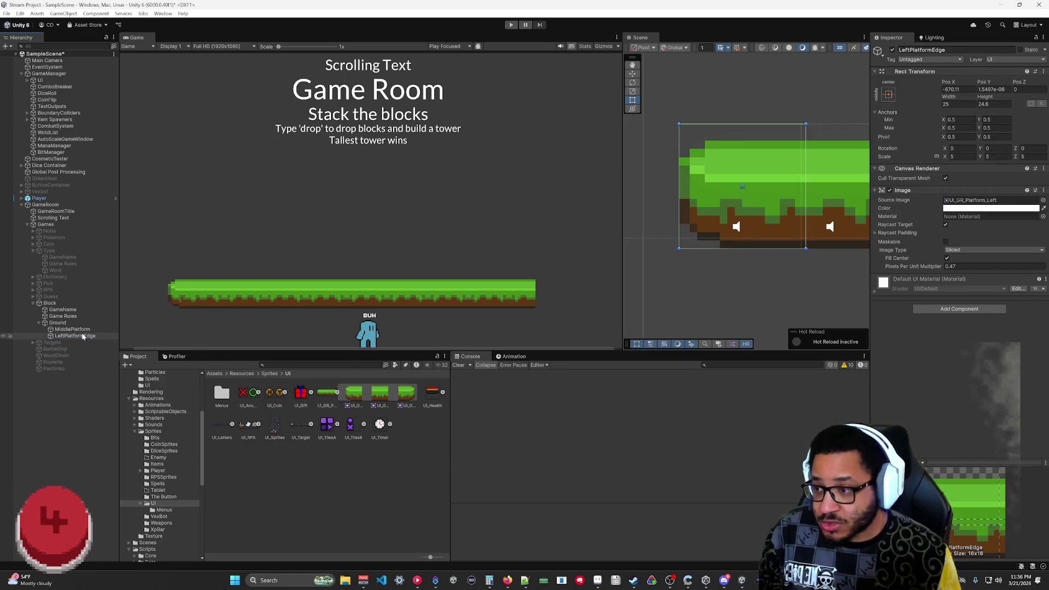
key("ctrl+d")
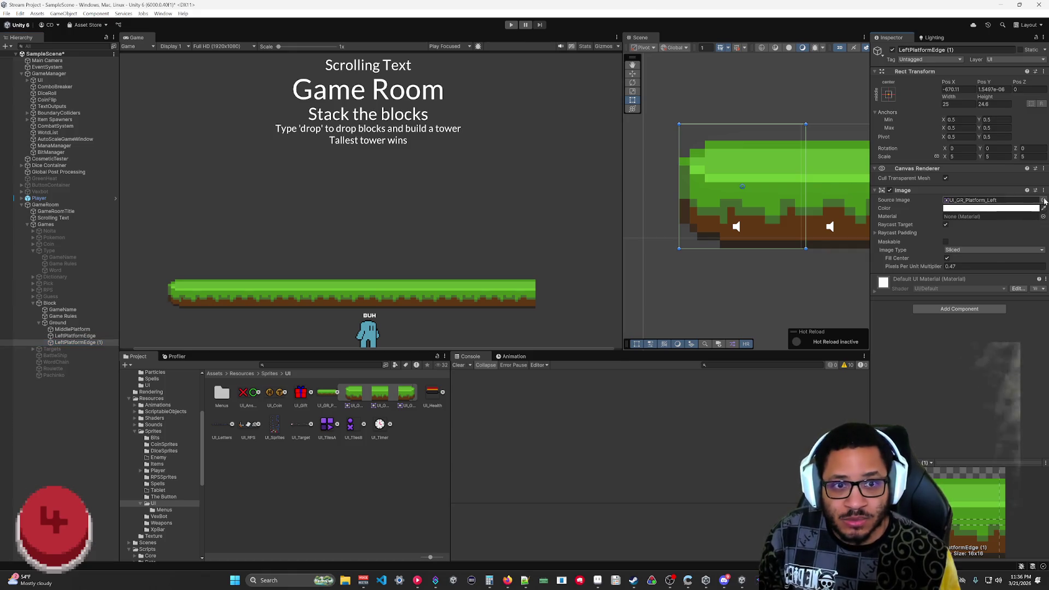
left_click(1043, 201)
left_click(782, 253)
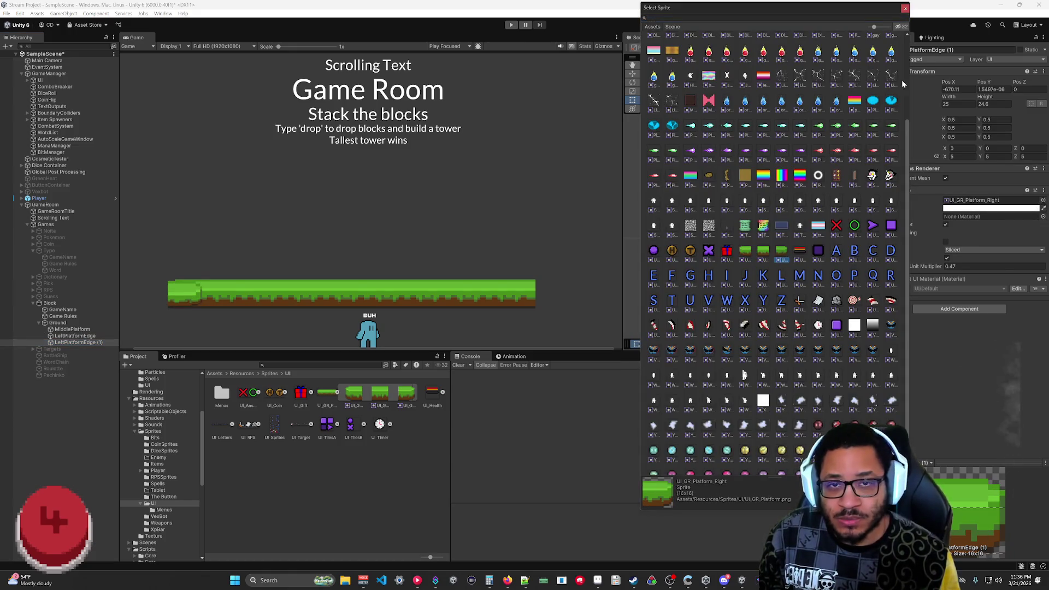
left_click(906, 9)
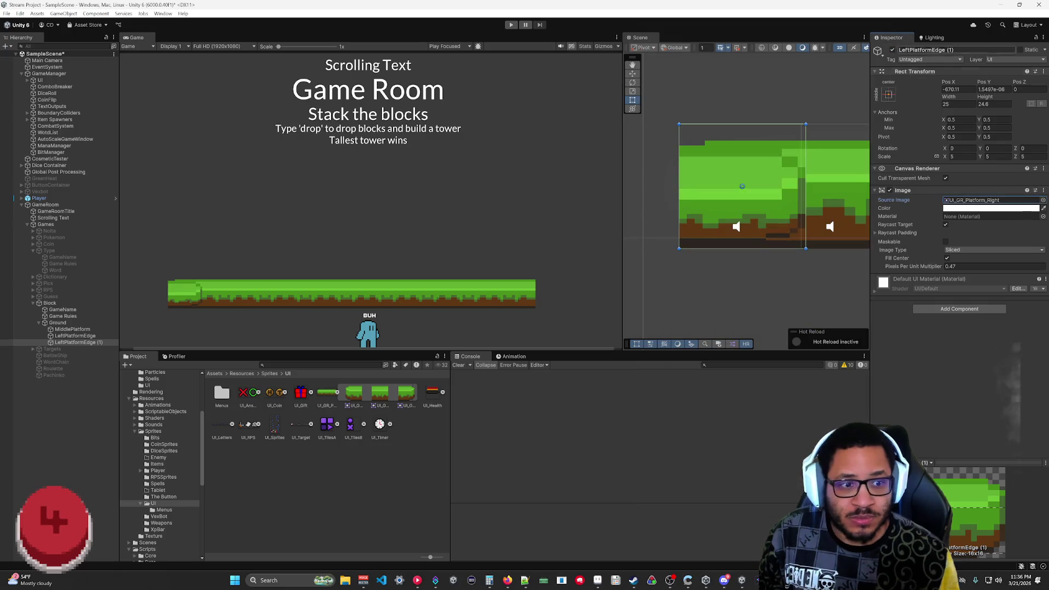
left_click(328, 397)
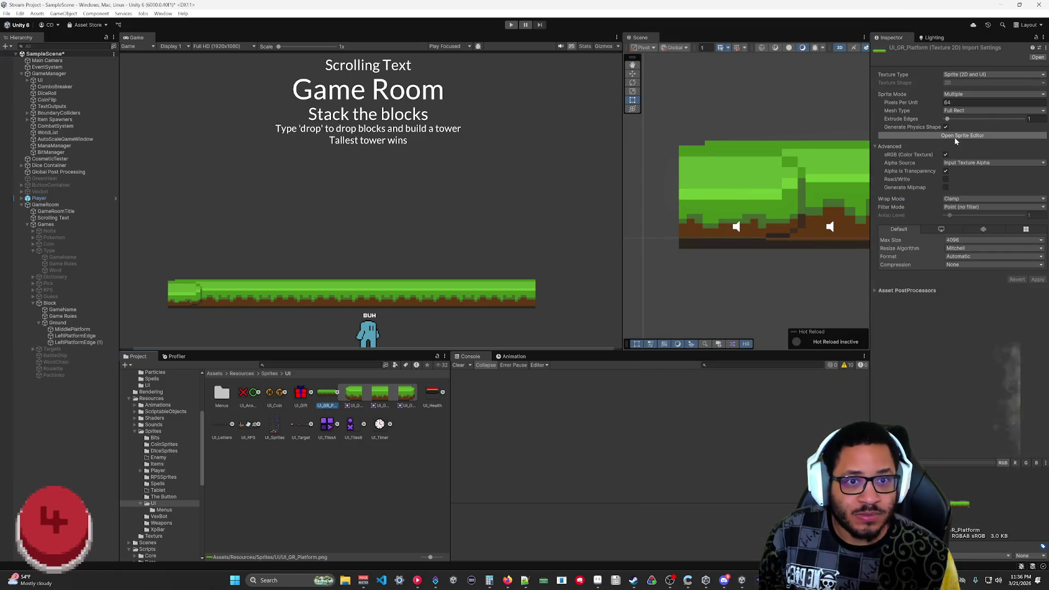
- Move the UI_GR_Platform_Right slice's top border down to 9 in the Sprite Editor and apply
left_click(963, 136)
left_click(885, 342)
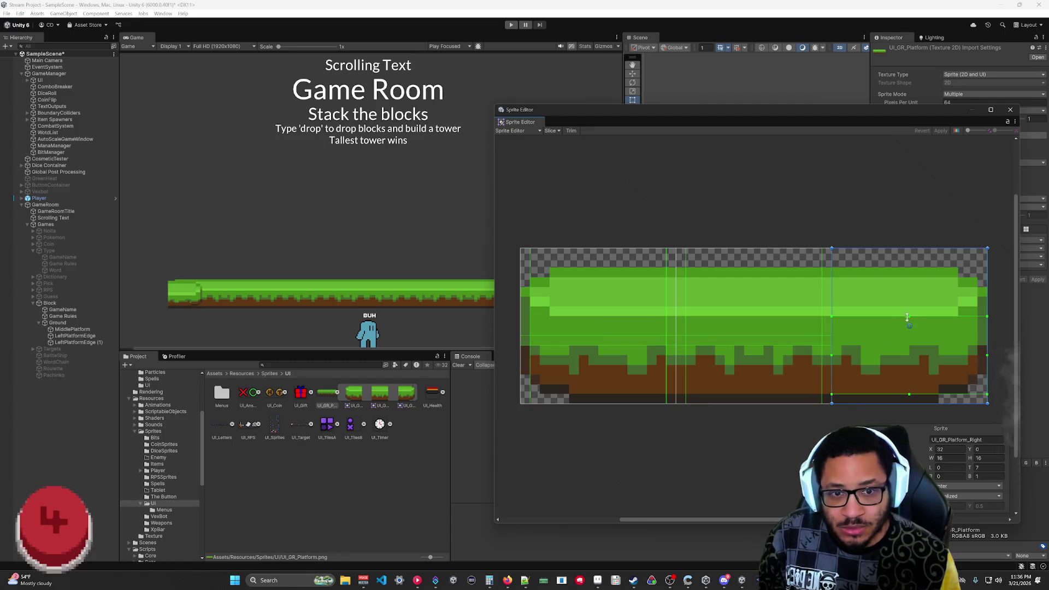
left_click_drag(909, 321, 909, 341)
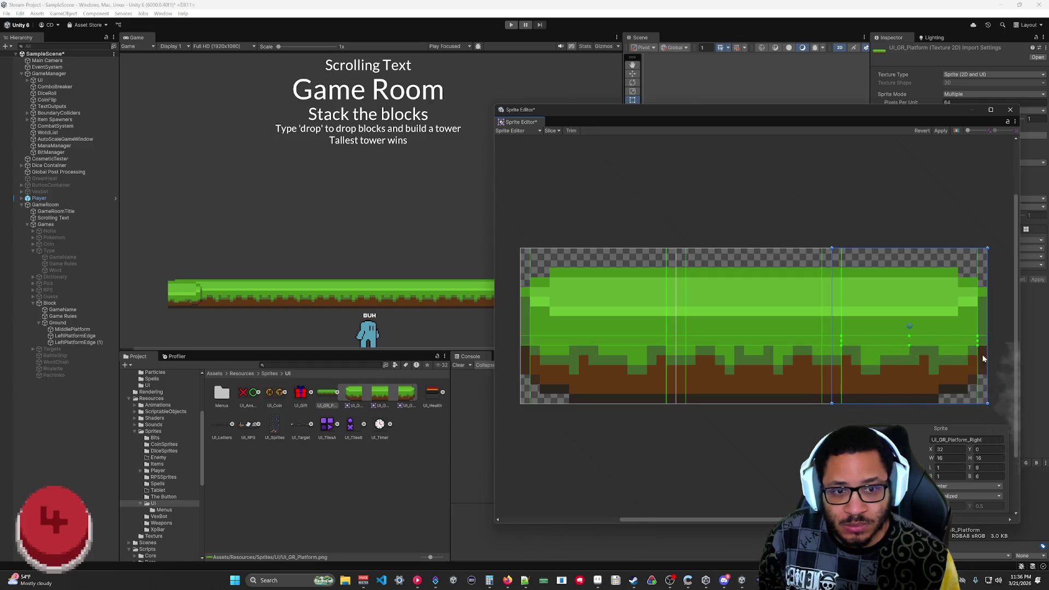
left_click(940, 132)
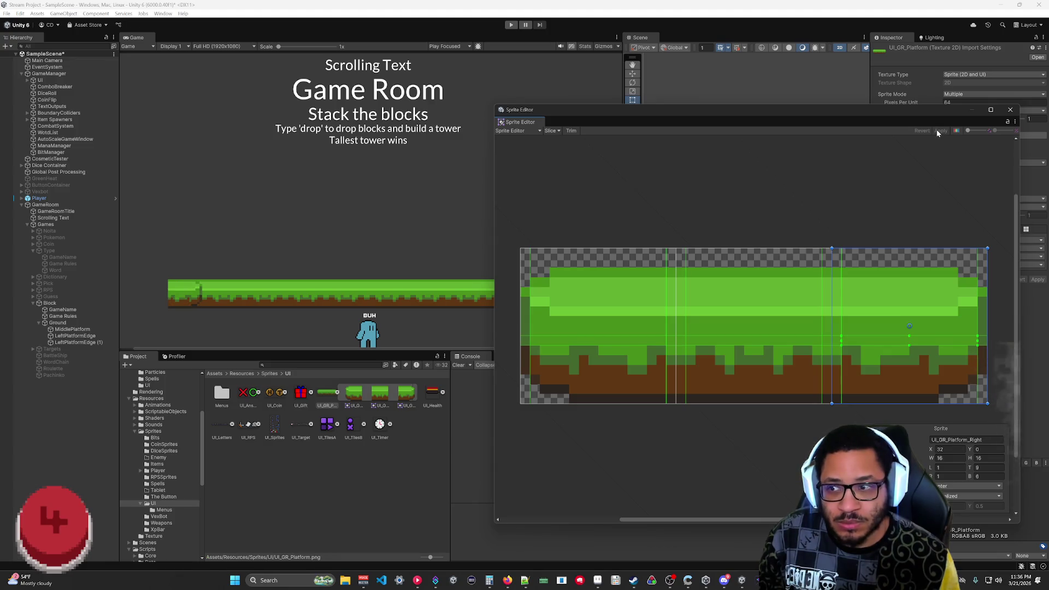
left_click(1011, 110)
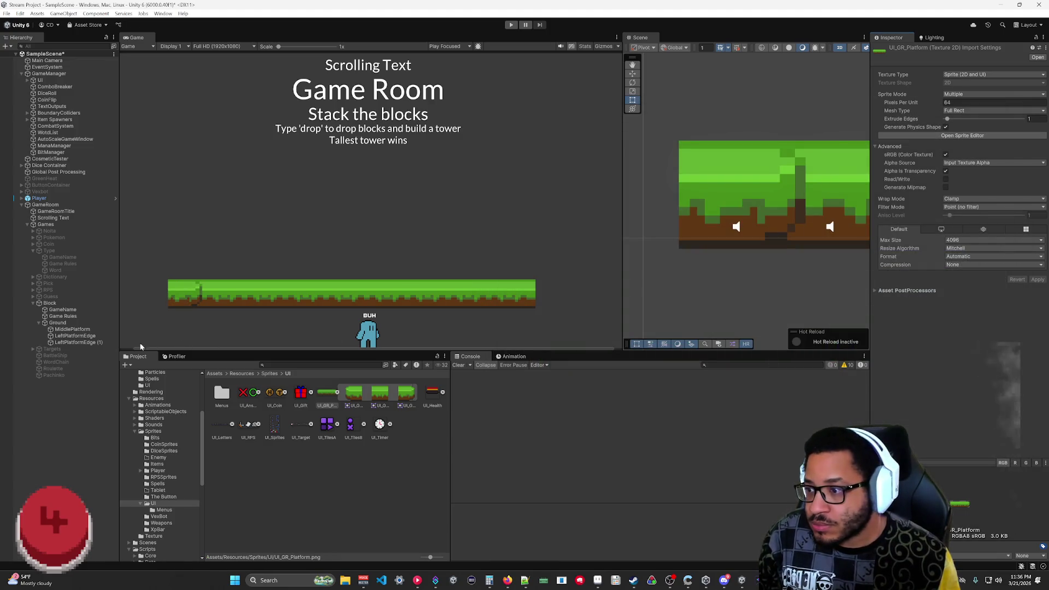
- Rename LeftPlatformEdge (1) to RightPlatformEdge
left_click(91, 342)
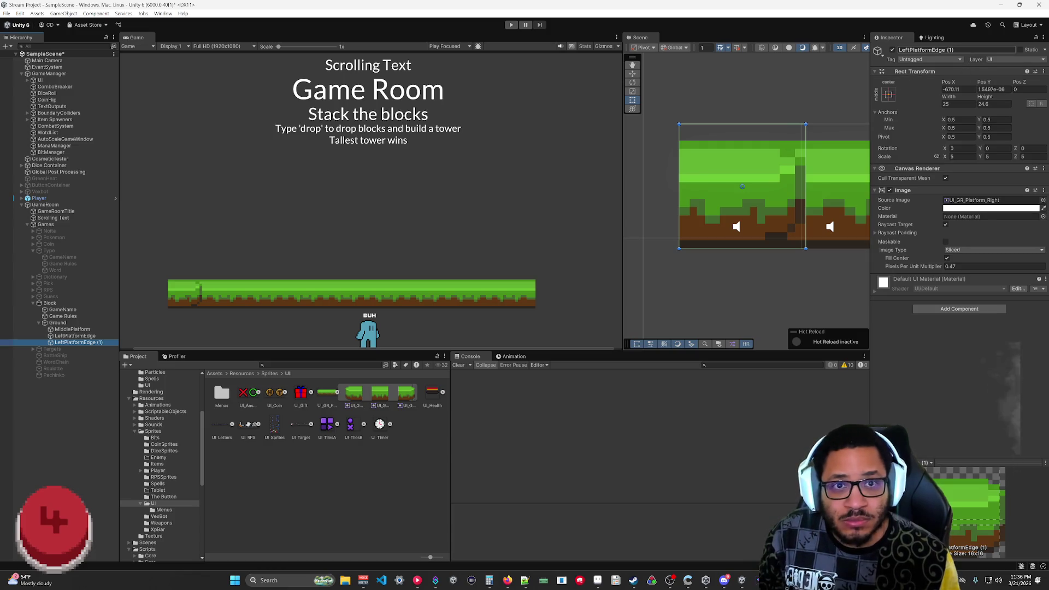
key("Home")
key("Delete")
key("Delete")
key("Delete")
type("Right")
key("End")
key("BackSpace")
key("BackSpace")
key("BackSpace")
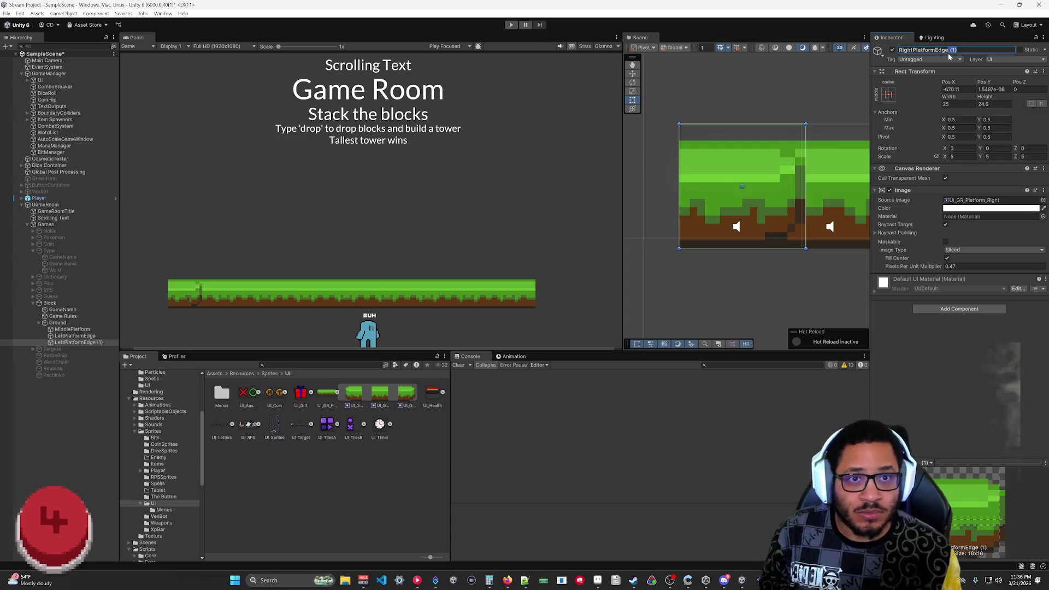
key("Return")
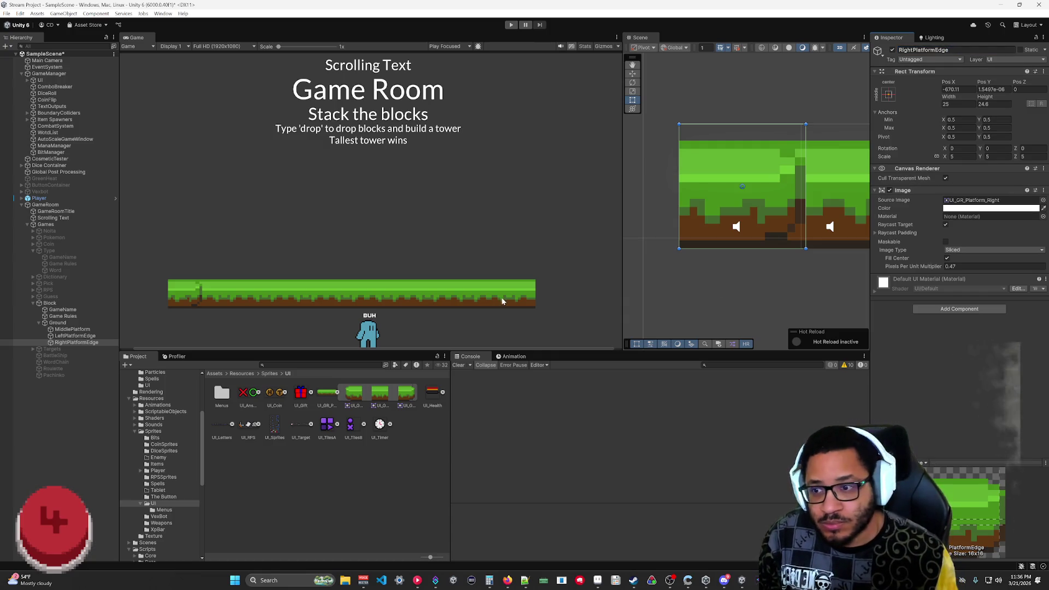
- Drag RightPlatformEdge to the platform's right end at X 654 and scale Ground's X to 0.7
scroll(794, 222, "down", 2)
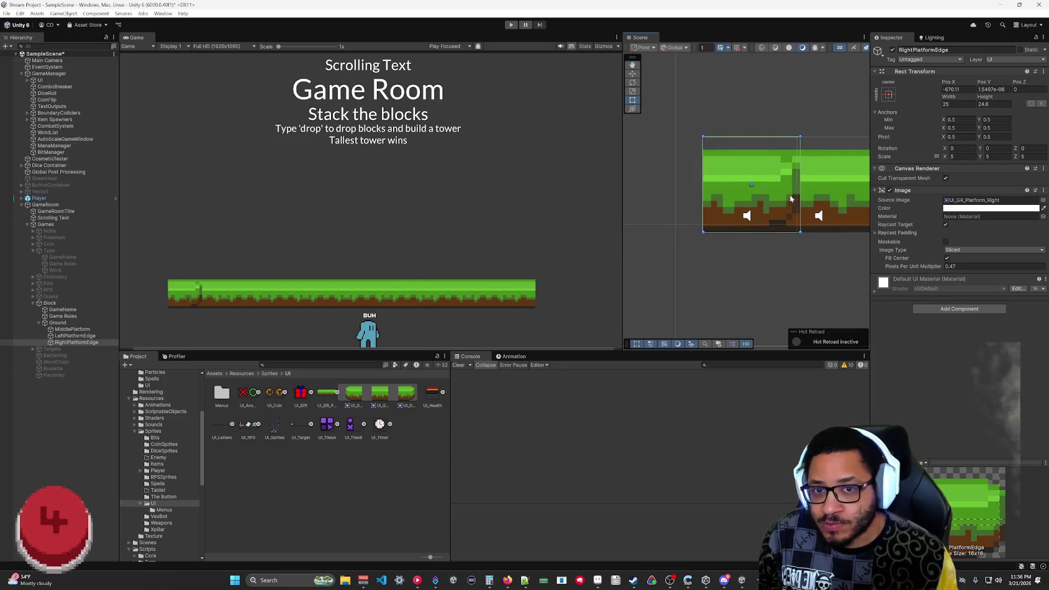
scroll(794, 200, "down", 3)
mouse_move(623, 196)
left_mouse_down()
mouse_move(495, 188)
mouse_move(558, 181)
left_mouse_up()
left_click_drag(791, 233, 748, 236)
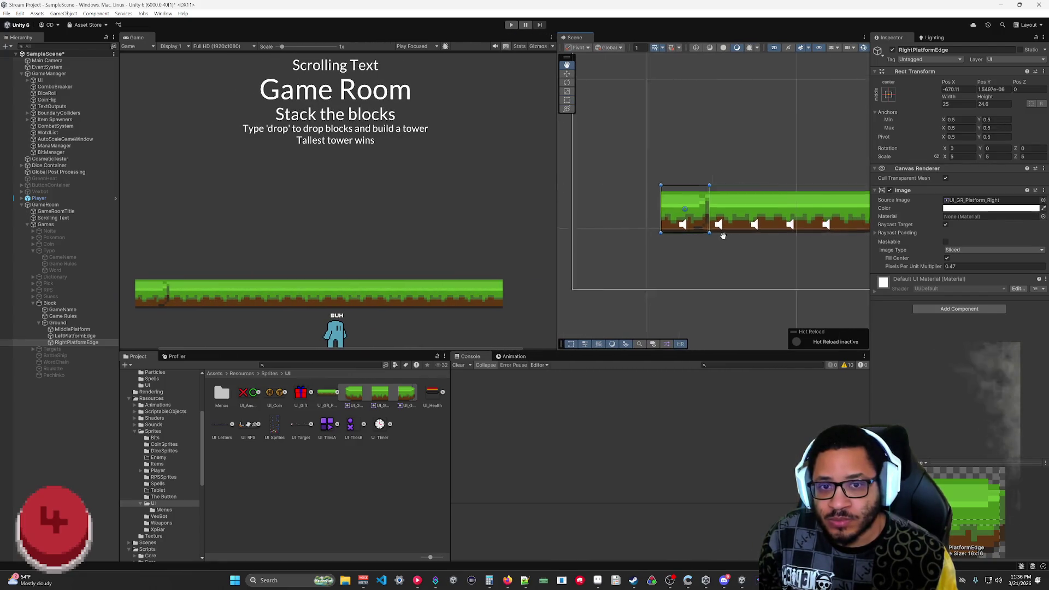
scroll(756, 209, "down", 5)
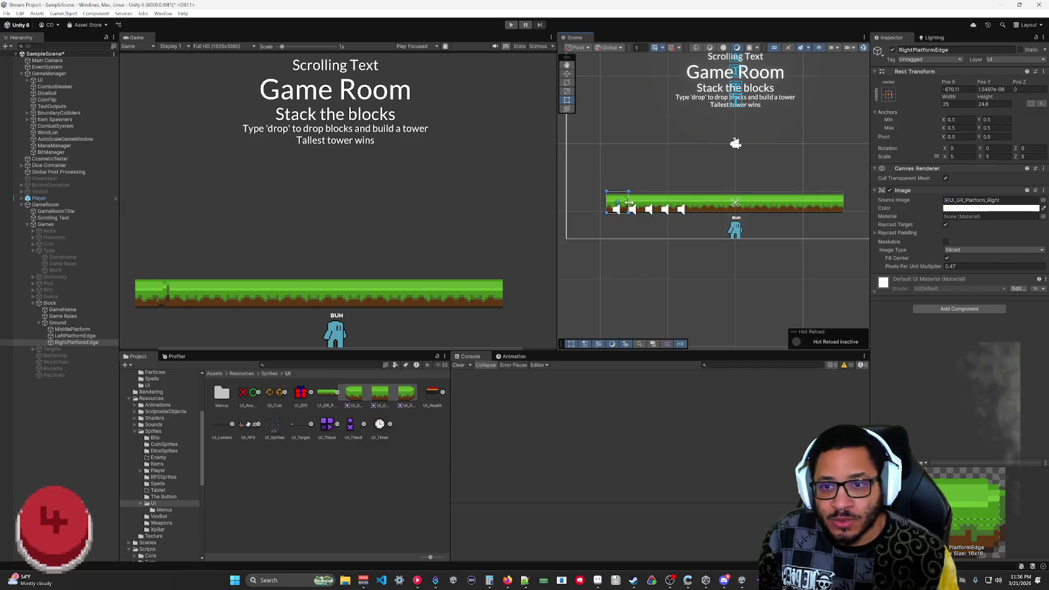
left_click_drag(626, 204, 858, 201)
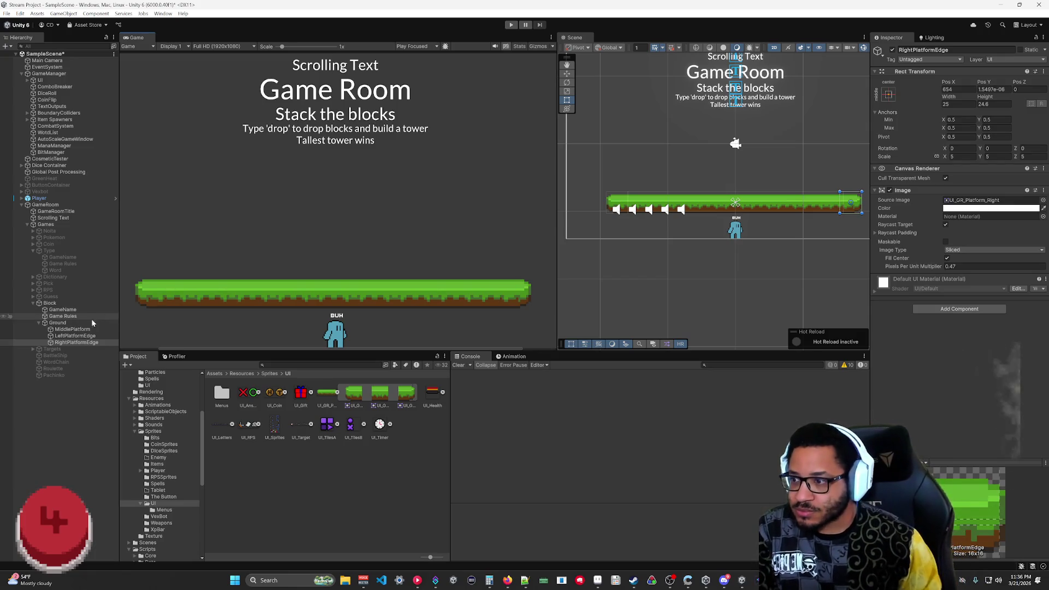
left_click(75, 324)
mouse_move(949, 158)
left_mouse_down()
mouse_move(939, 155)
mouse_move(1016, 161)
mouse_move(983, 164)
left_mouse_up()
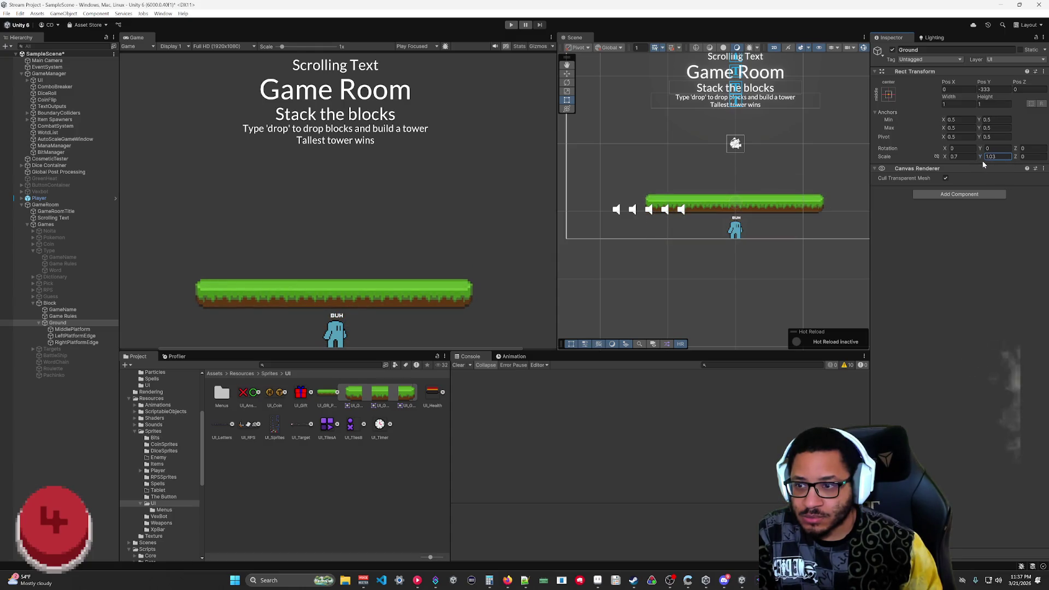
- Reset Ground's Scale X and Y to 1
left_click(954, 156)
type("1")
key("Tab")
type("1")
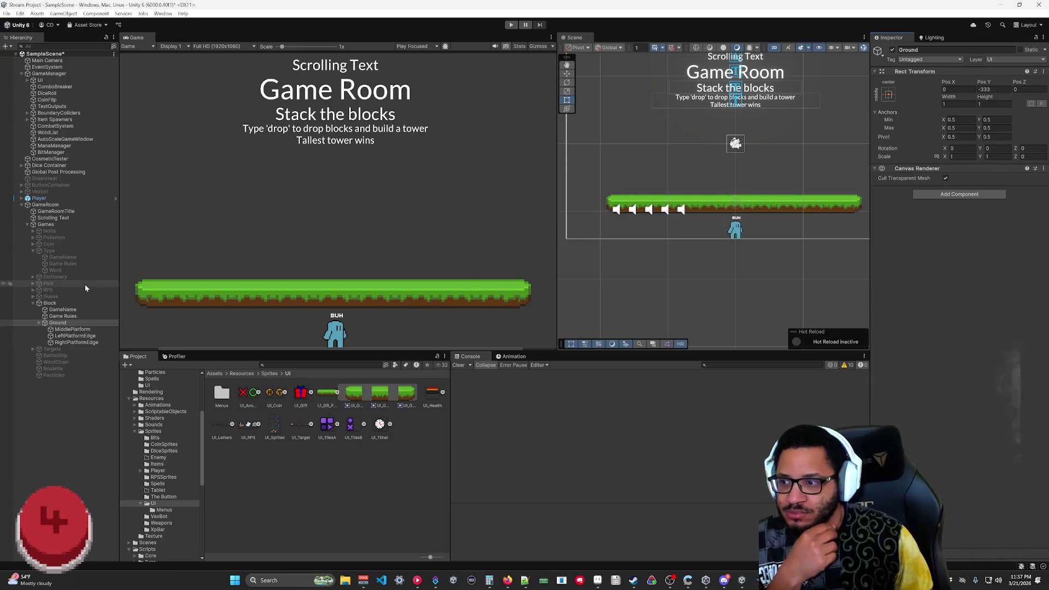
- Move Ground to Pos Y -281.93 and run the game to test the platform
left_click(39, 324)
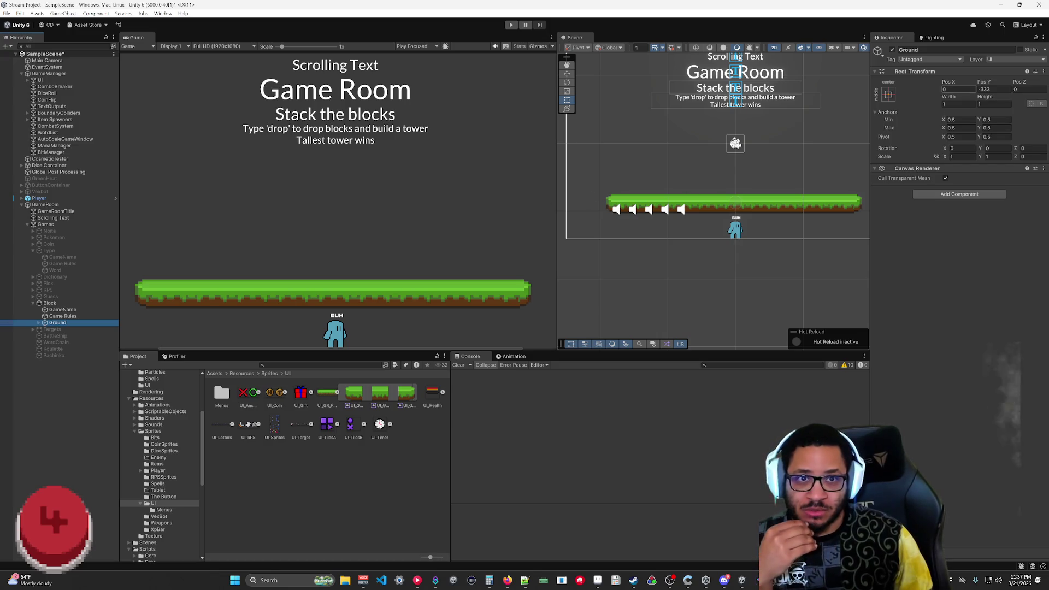
mouse_move(988, 84)
left_mouse_down()
mouse_move(1039, 137)
mouse_move(222, 227)
mouse_move(579, 241)
mouse_move(941, 200)
mouse_move(1048, 202)
mouse_move(192, 209)
mouse_move(258, 202)
mouse_move(227, 218)
mouse_move(107, 227)
mouse_move(869, 254)
mouse_move(779, 239)
mouse_move(962, 216)
mouse_move(40, 207)
left_mouse_up()
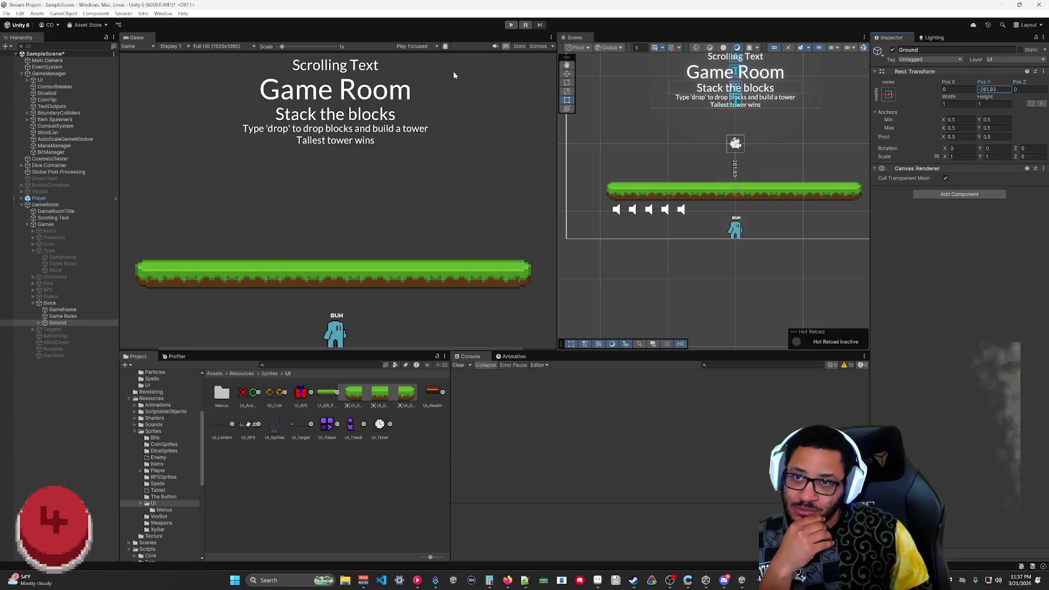
left_click(511, 25)
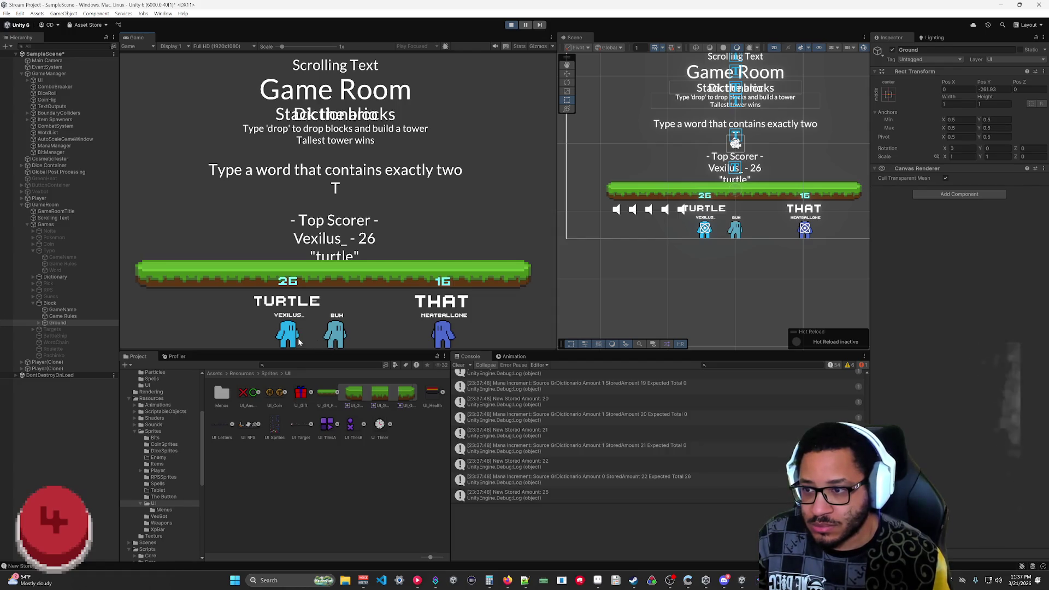
- Stop the game and open ManaValueDisplay.cs line 28 from the New Stored Amount log entry
left_click(511, 25)
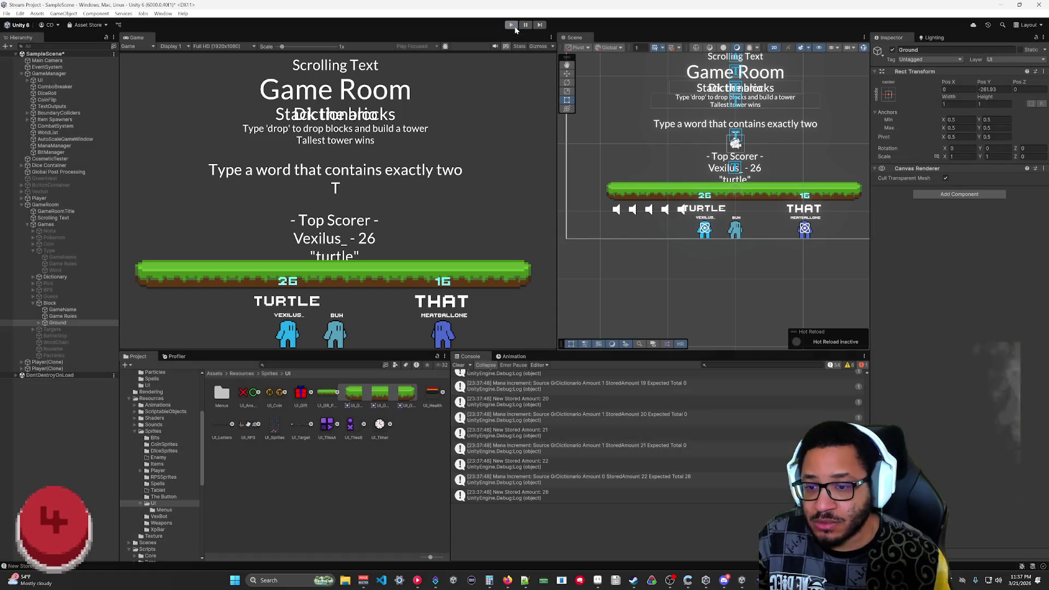
left_click(602, 494)
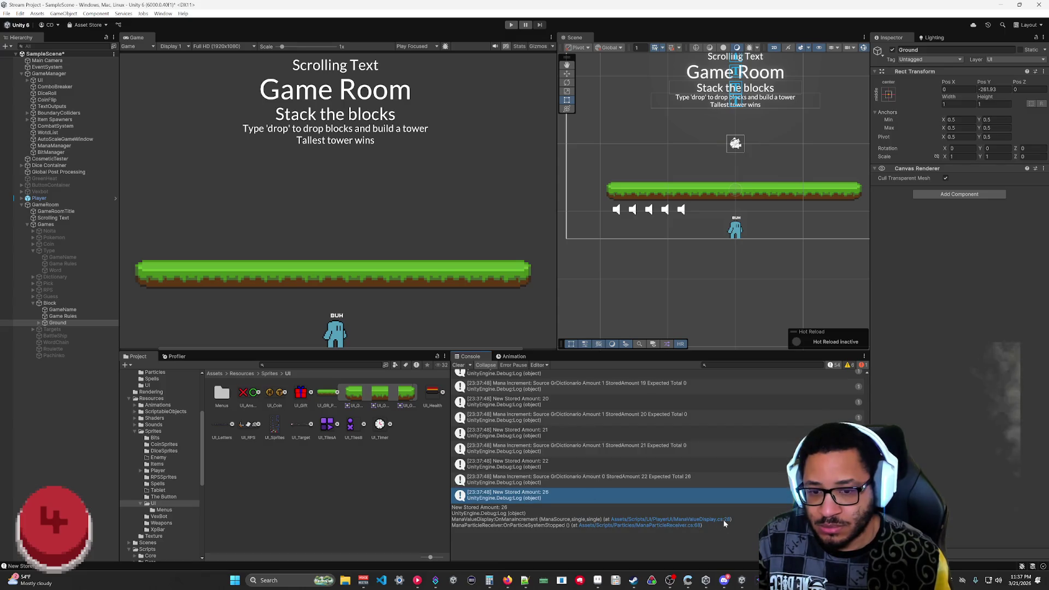
left_click(723, 519)
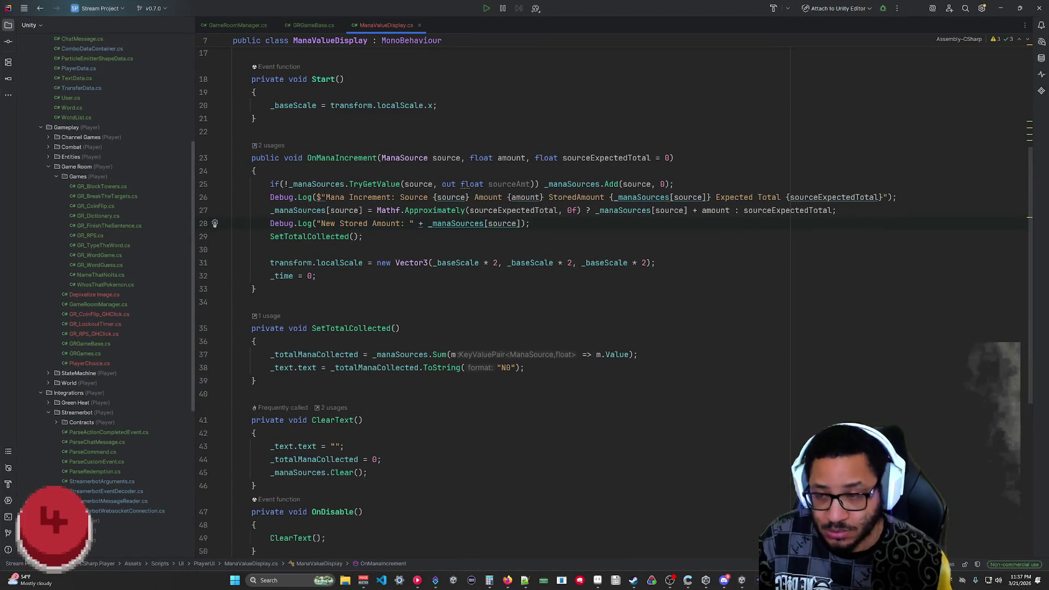
- Comment out the Debug.Log lines 28 and 26 in OnManaIncrement, then return to Unity
key("ctrl+slash")
left_click(270, 197)
key("ctrl+slash")
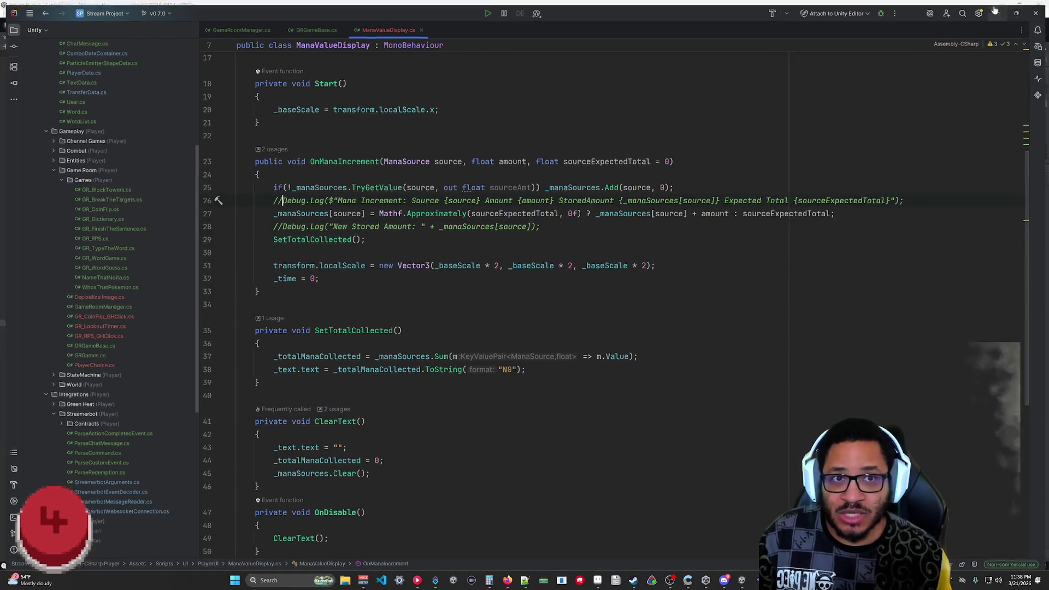
left_click(997, 12)
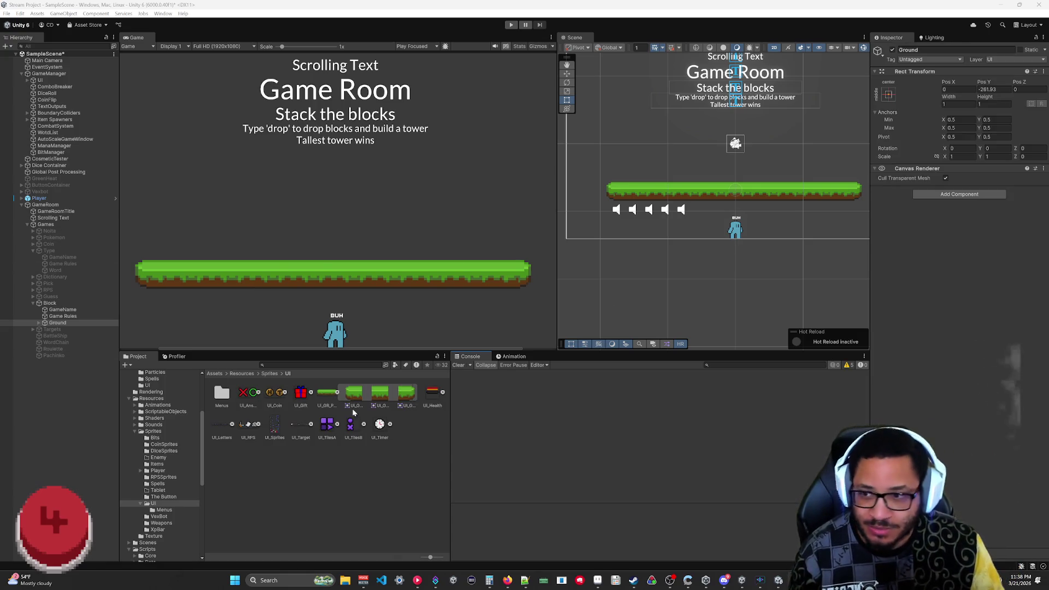
- Deactivate the Player object, collapse the platform sprite's sub-sprites, and clear the selection
left_click(893, 51)
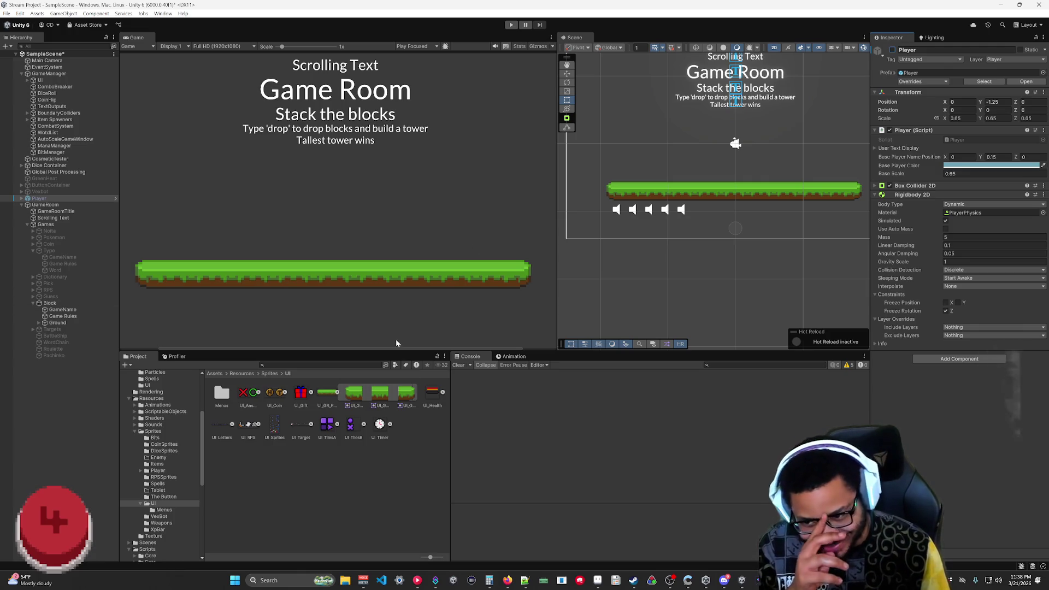
left_click(338, 393)
left_click(369, 473)
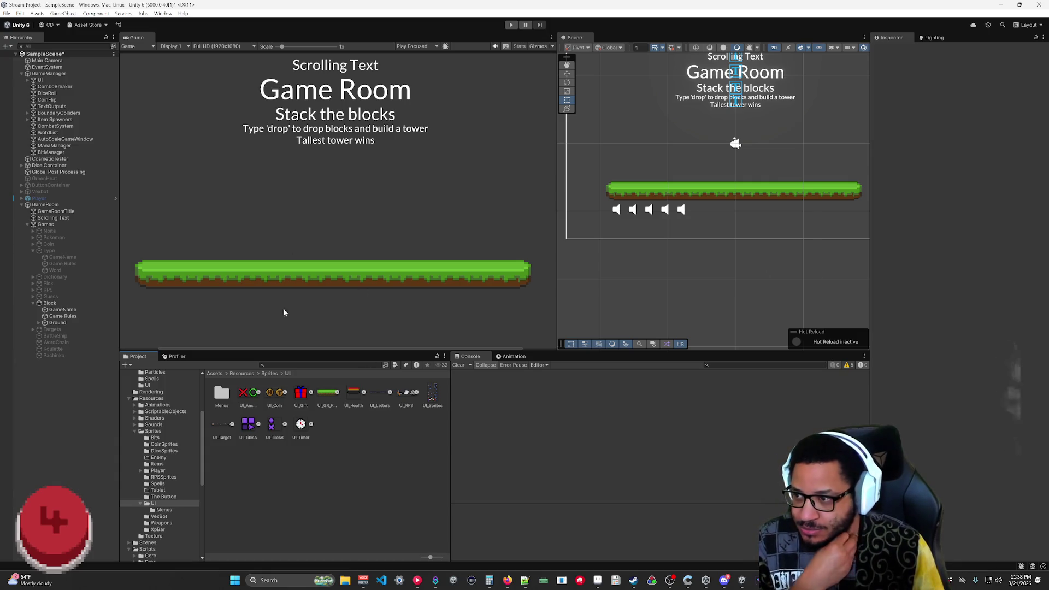
- Add a Rigidbody 2D component to the Ground object
left_click(57, 310)
left_click(55, 323)
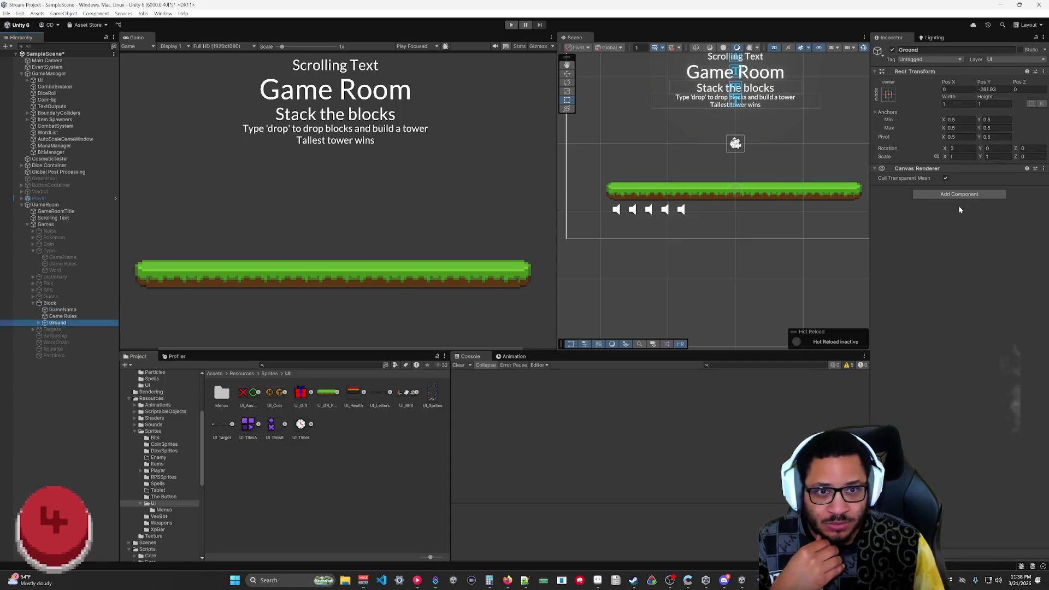
left_click(959, 194)
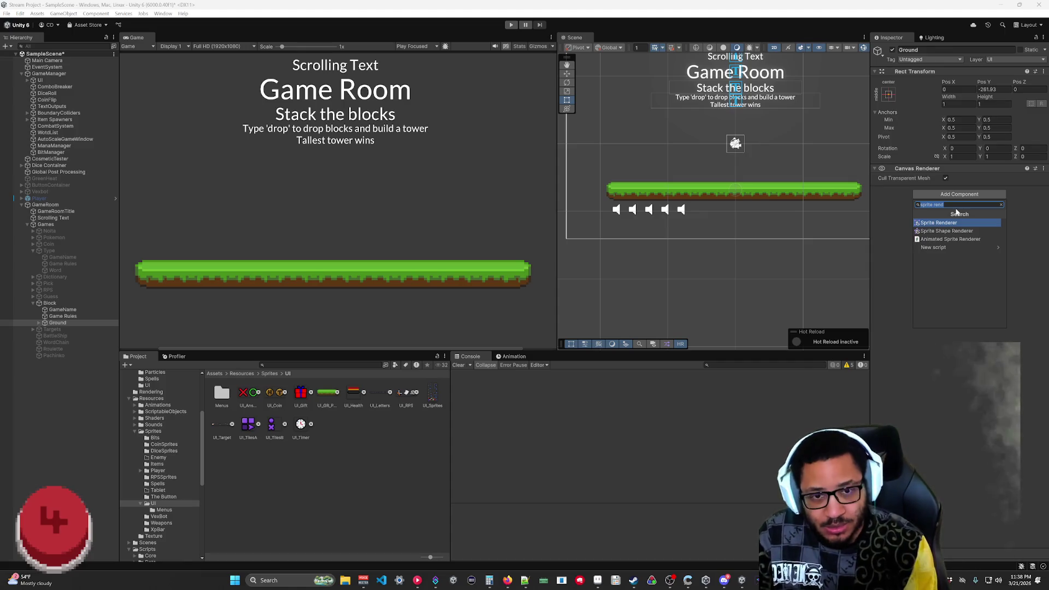
type("Rigid")
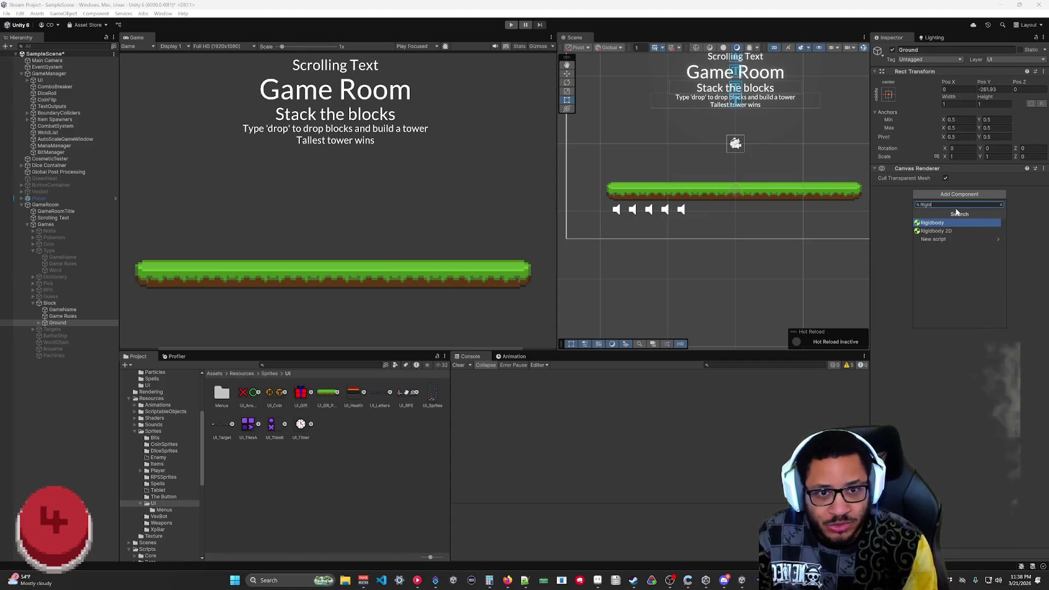
left_click(942, 232)
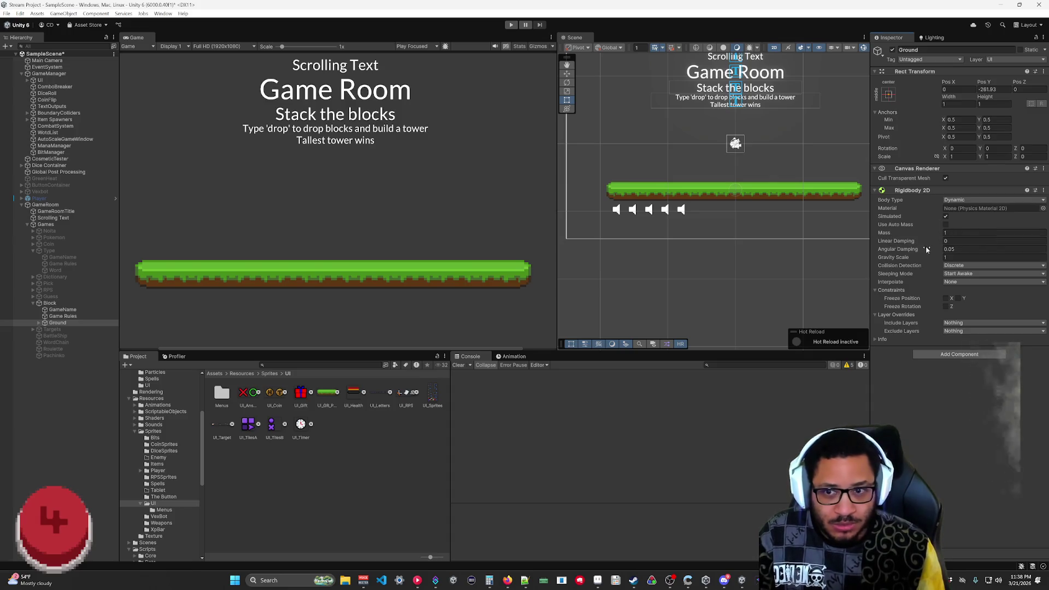
scroll(754, 202, "up", 1)
mouse_move(756, 175)
left_mouse_down()
mouse_move(784, 238)
mouse_move(774, 223)
left_mouse_up()
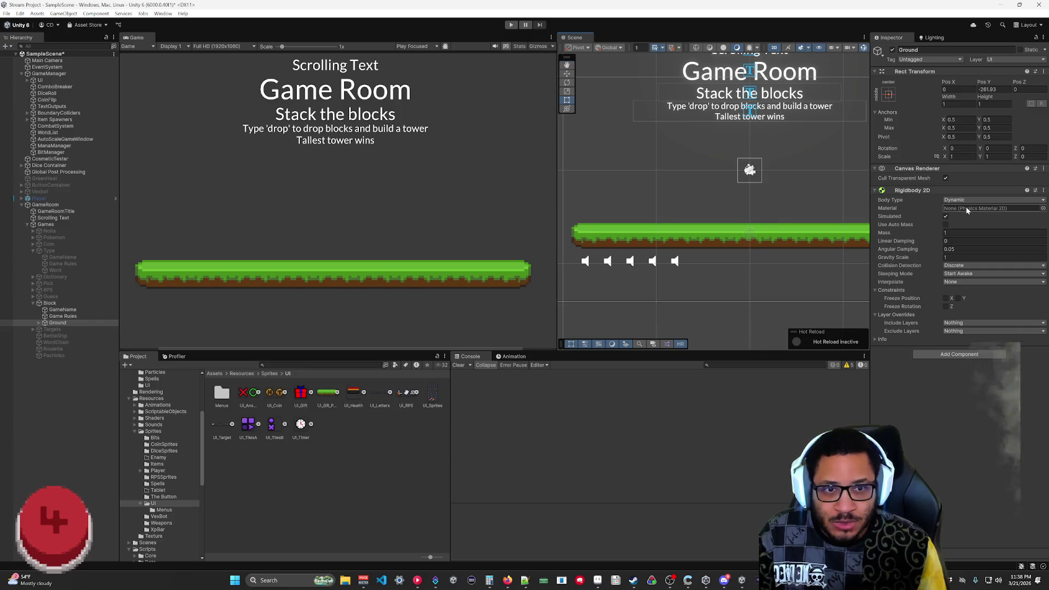
- Set Ground's Gravity Scale to 0 and freeze X/Y position and Z rotation
left_click(972, 257)
type("0")
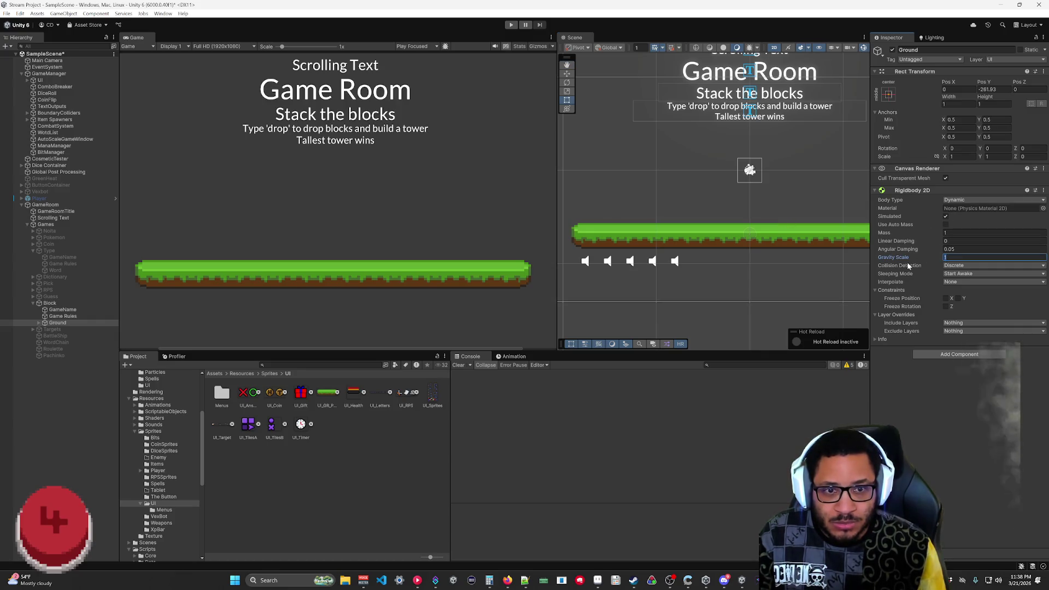
key("Return")
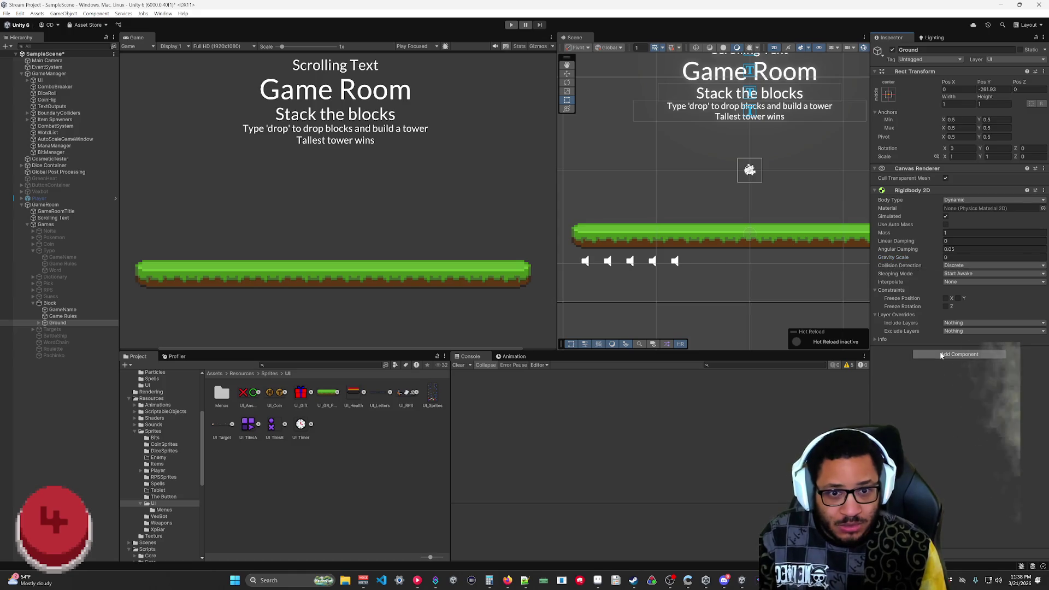
left_click(946, 298)
left_click(958, 298)
left_click(946, 306)
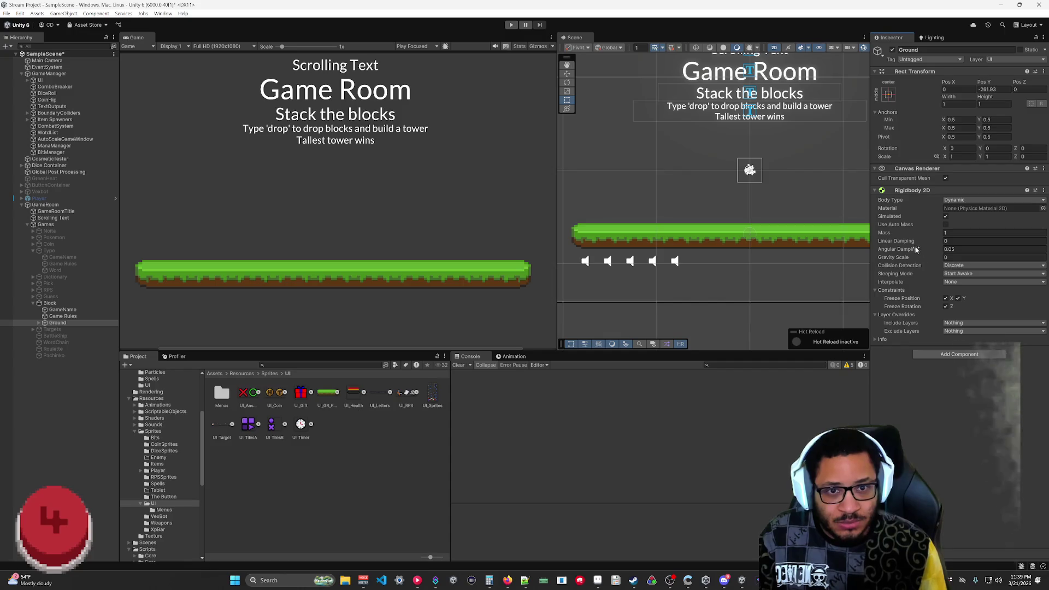
- Set the Rigidbody 2D mass to 1200
left_click(967, 240)
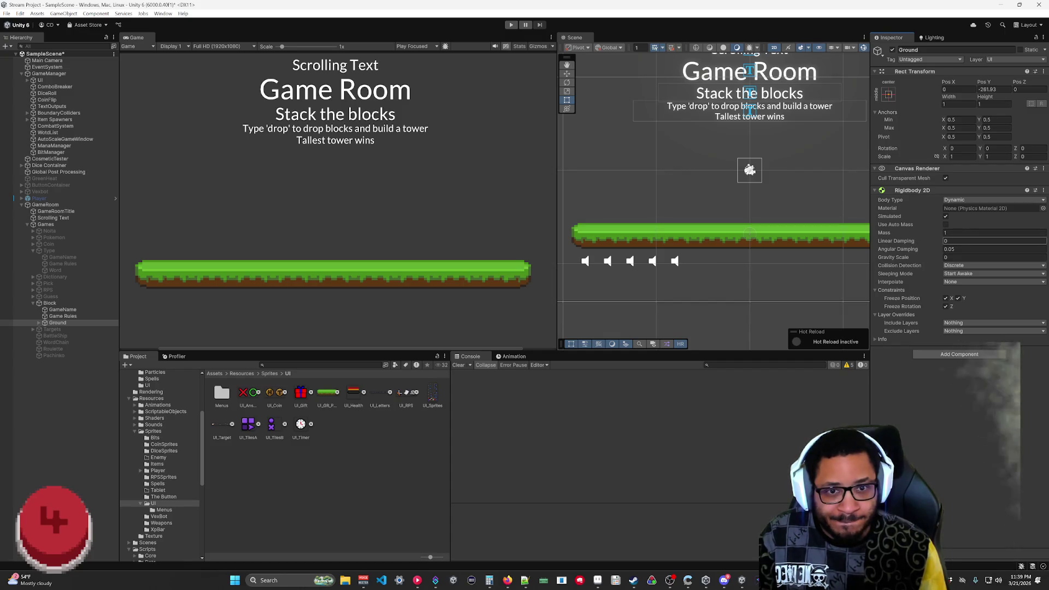
key("shift+Tab")
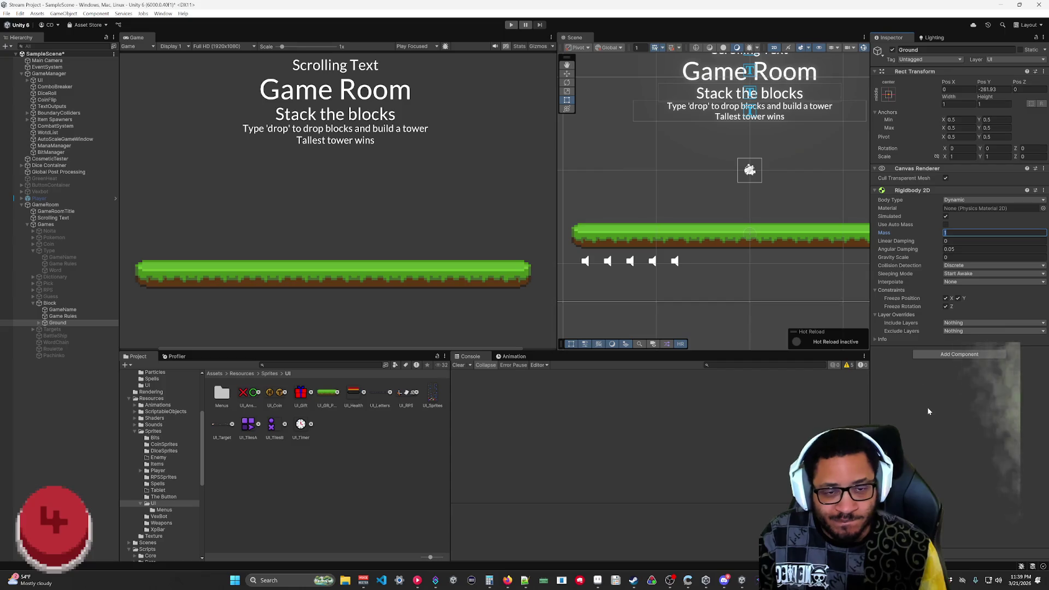
type("1200")
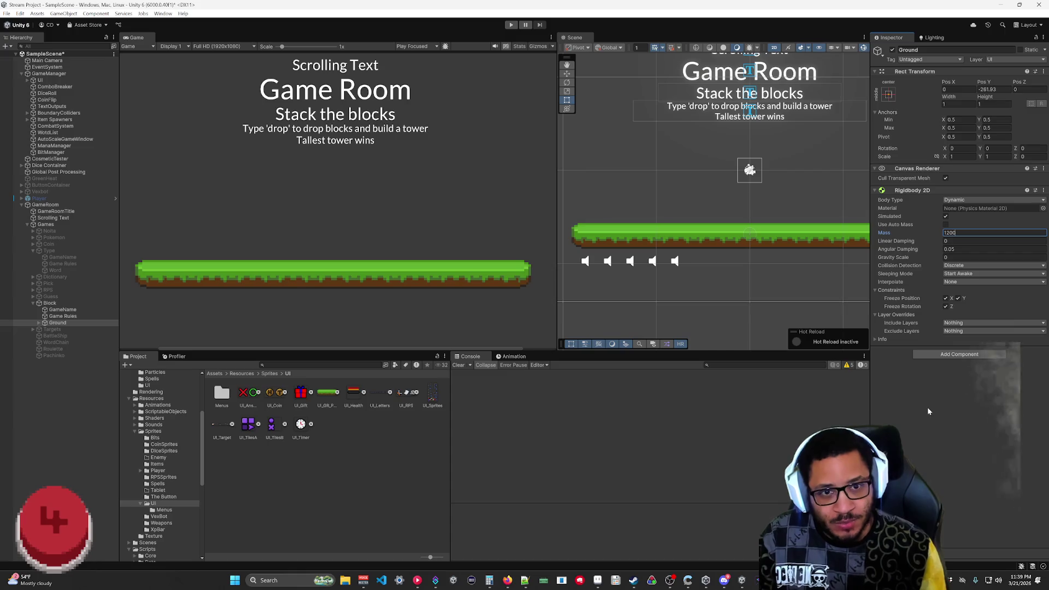
key("Return")
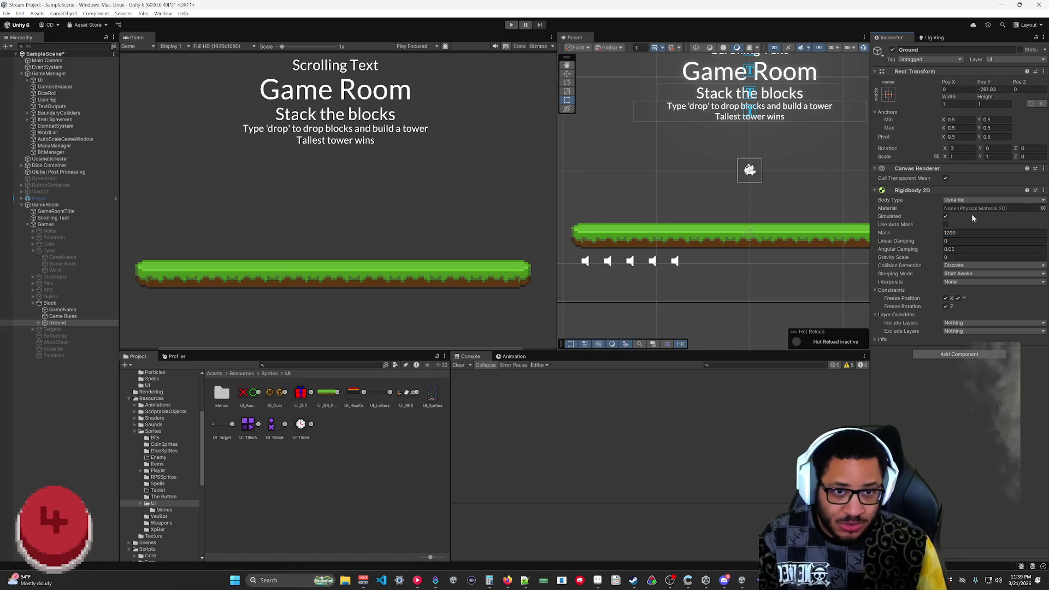
left_click(974, 249)
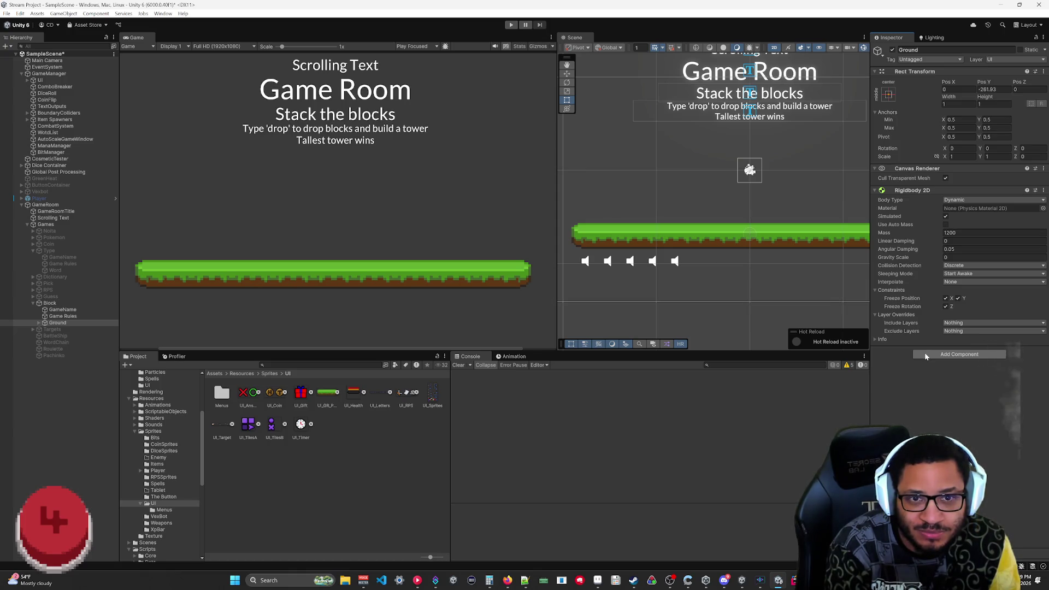
left_click(776, 241)
left_click(767, 241)
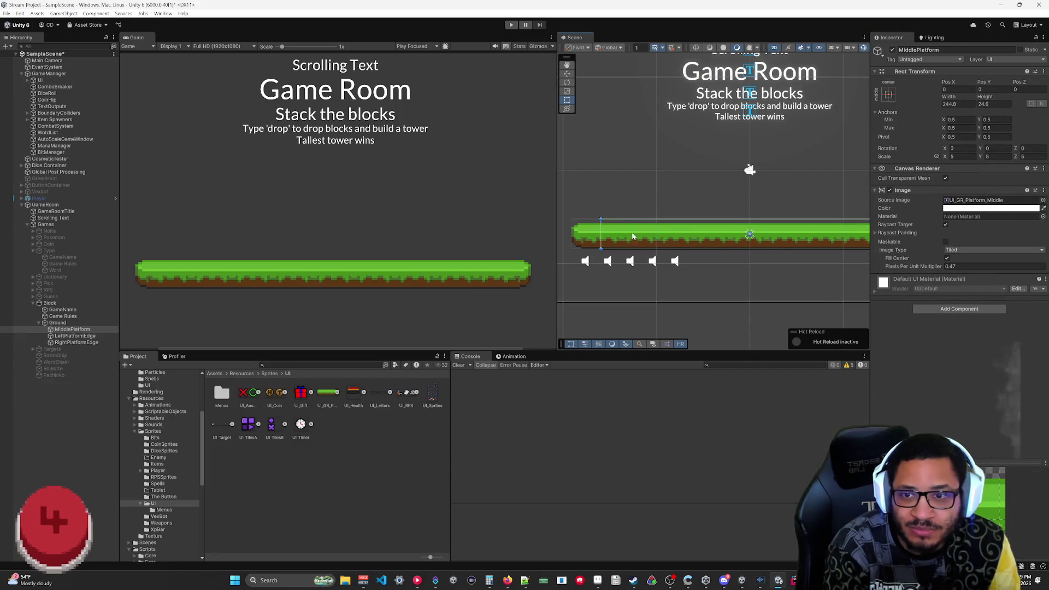
left_click(580, 237)
left_click(578, 238)
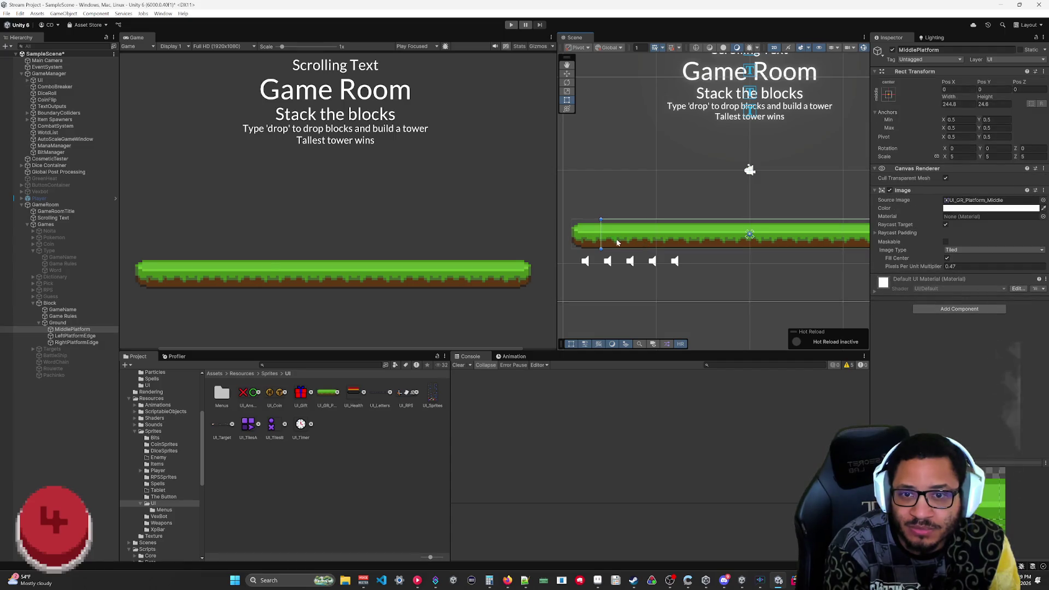
left_click(577, 238)
left_click(71, 323)
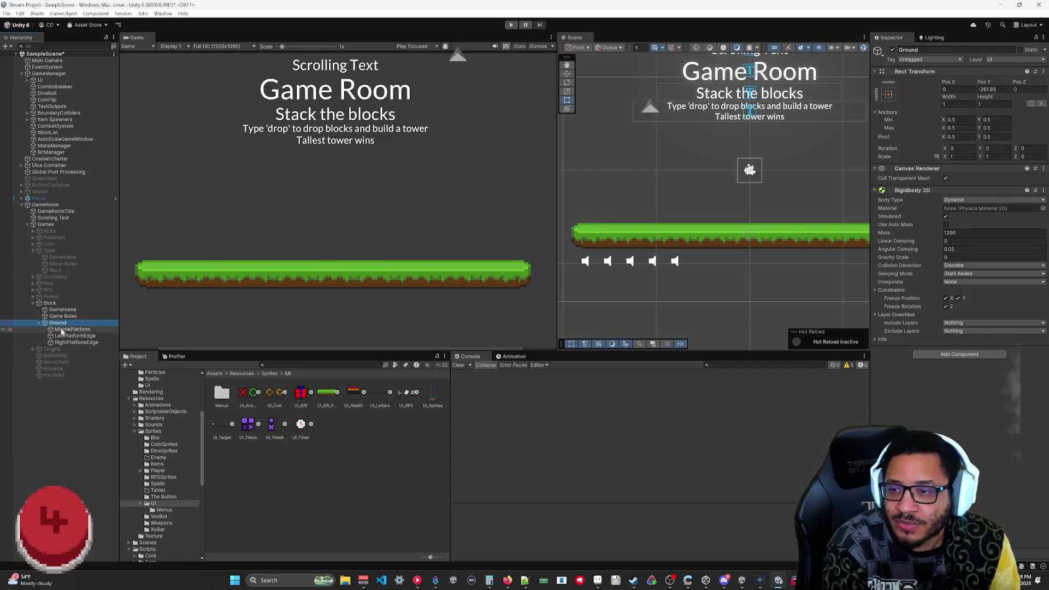
left_click(39, 323)
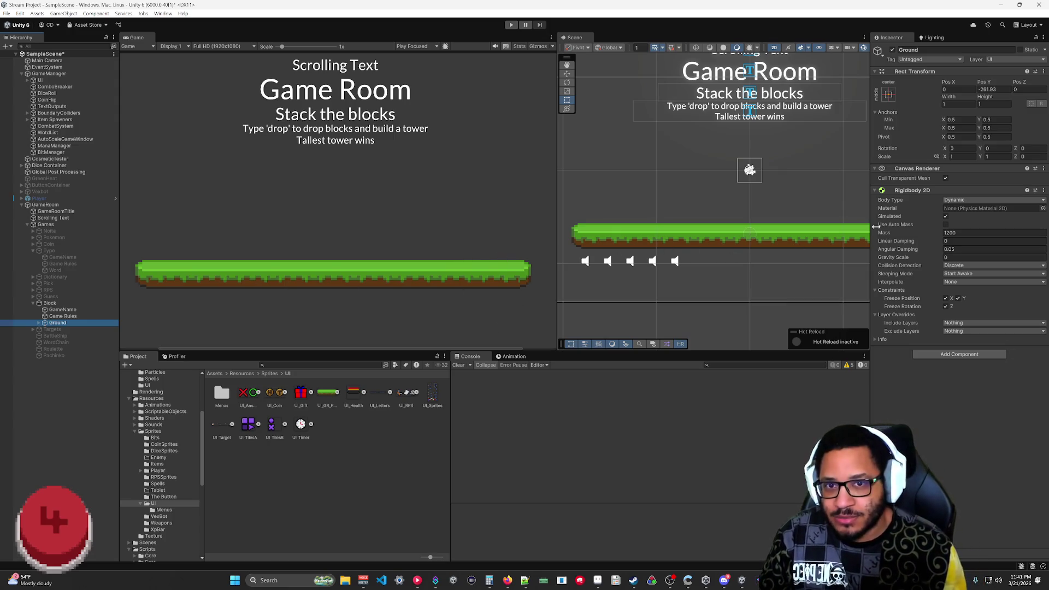
- Add a Box Collider 2D to Ground and expand its properties
left_click(942, 356)
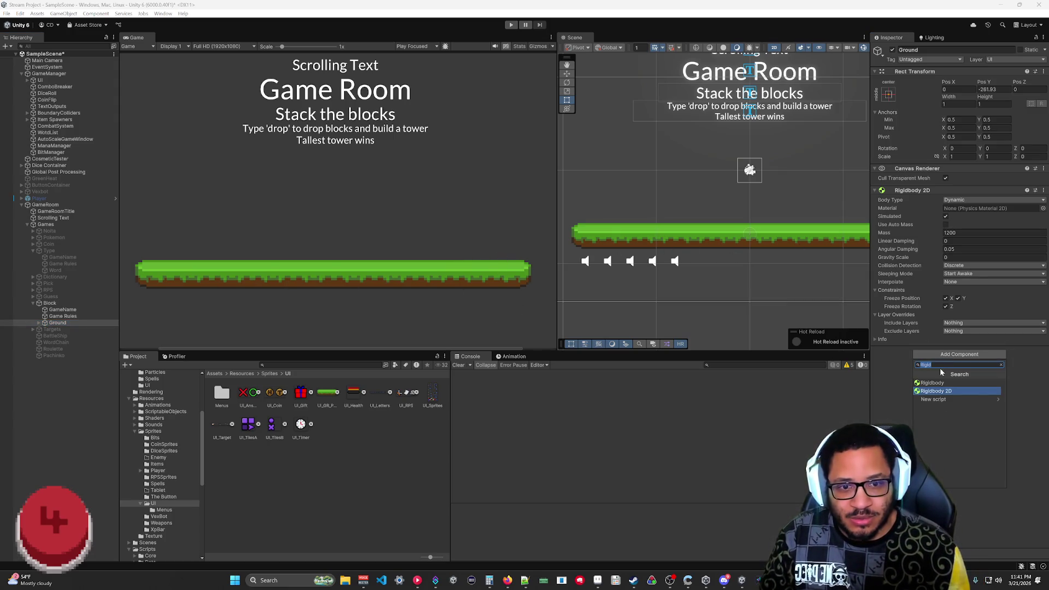
type("box")
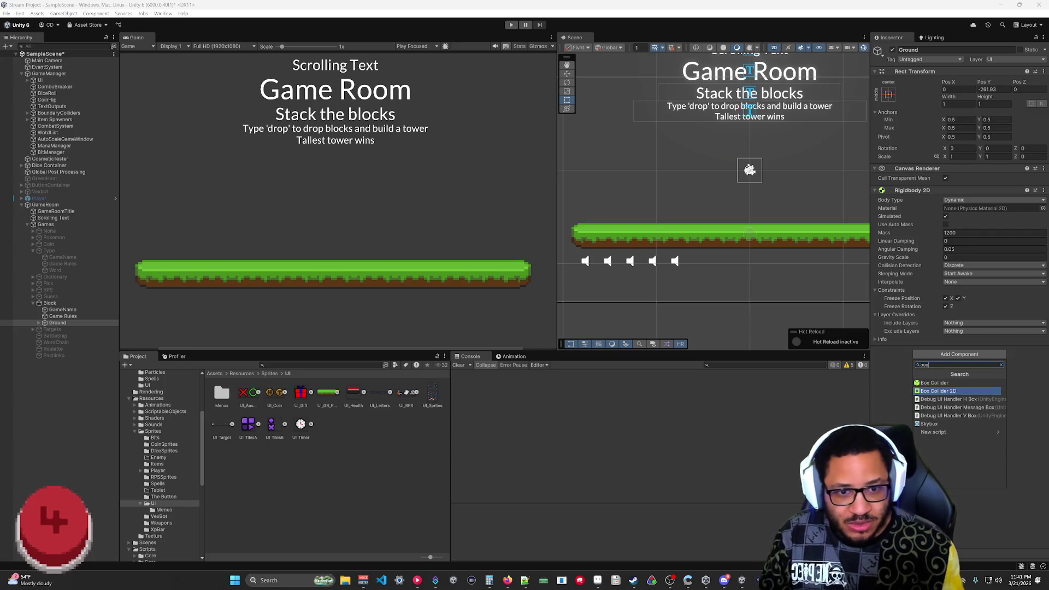
left_click(928, 390)
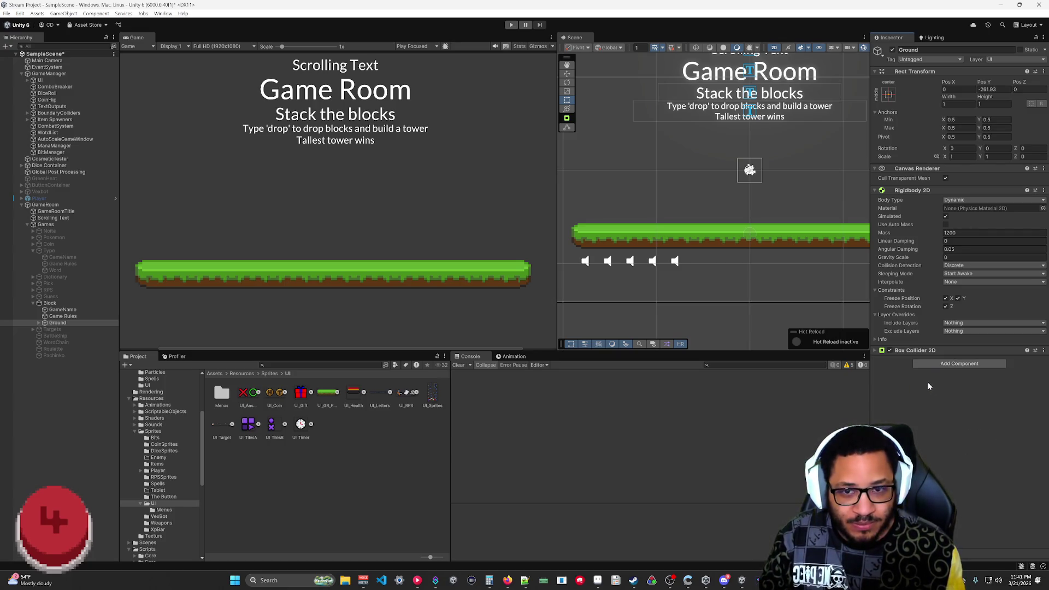
left_click(926, 350)
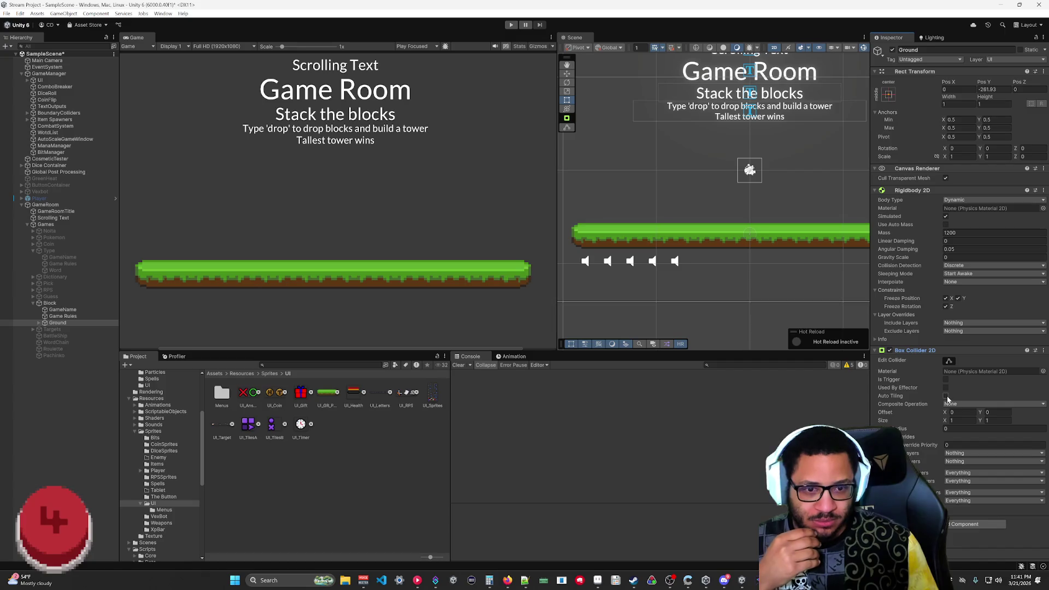
- Size the collider to 85 high and widen it to about 826 with X offset -321.33
left_click(949, 361)
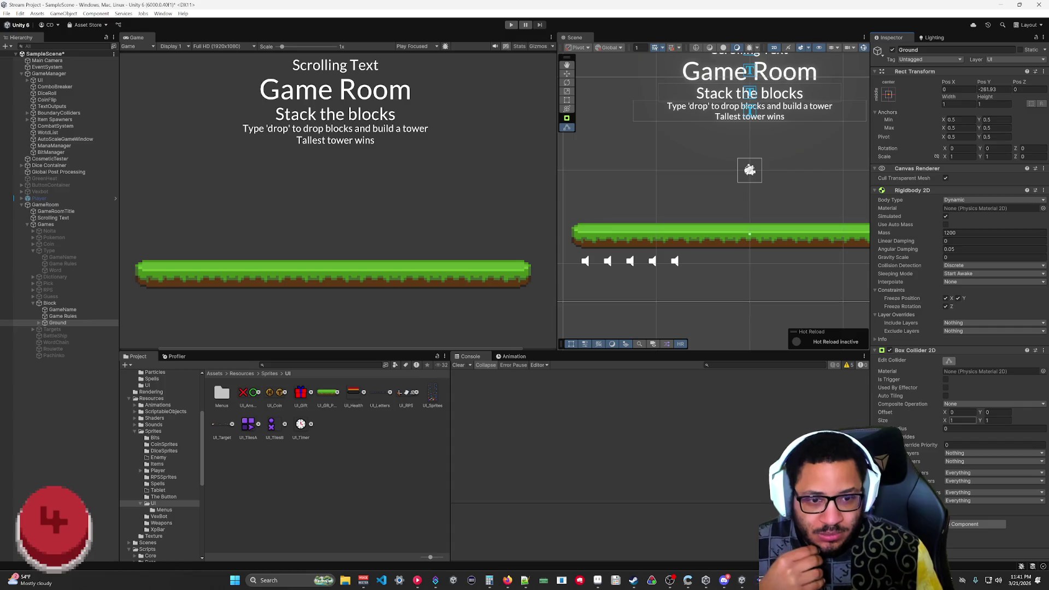
left_click_drag(980, 421, 983, 422)
type("84.6")
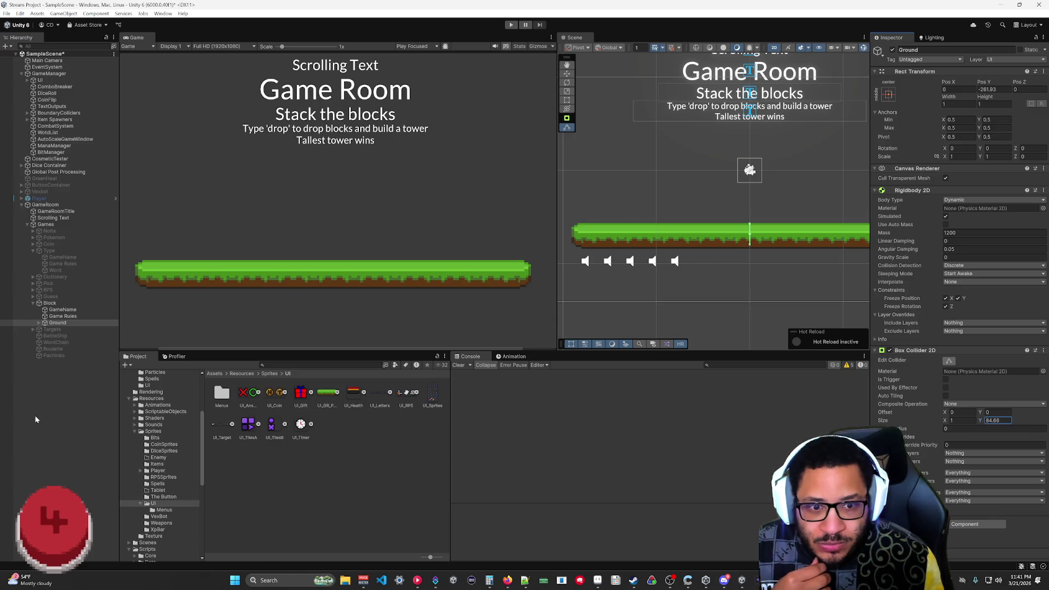
type("85")
key("shift+Tab")
type("16")
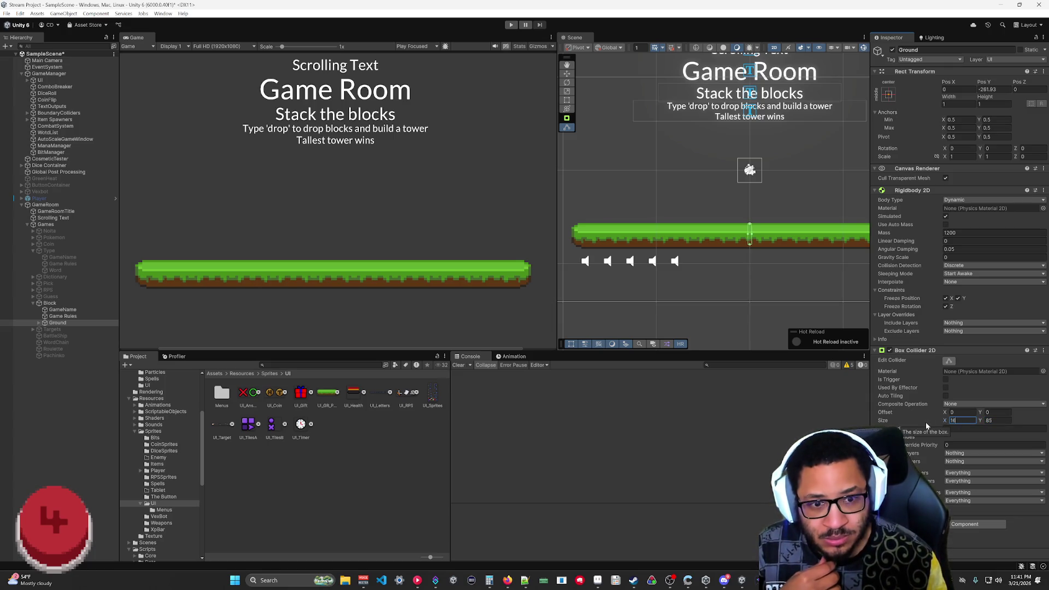
type("0")
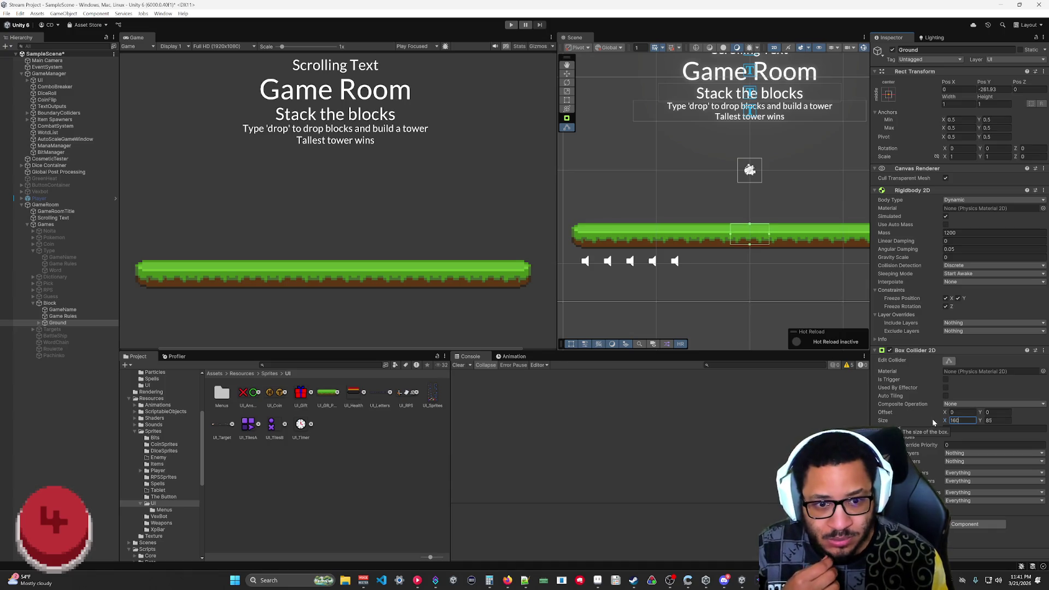
left_click_drag(945, 421, 978, 420)
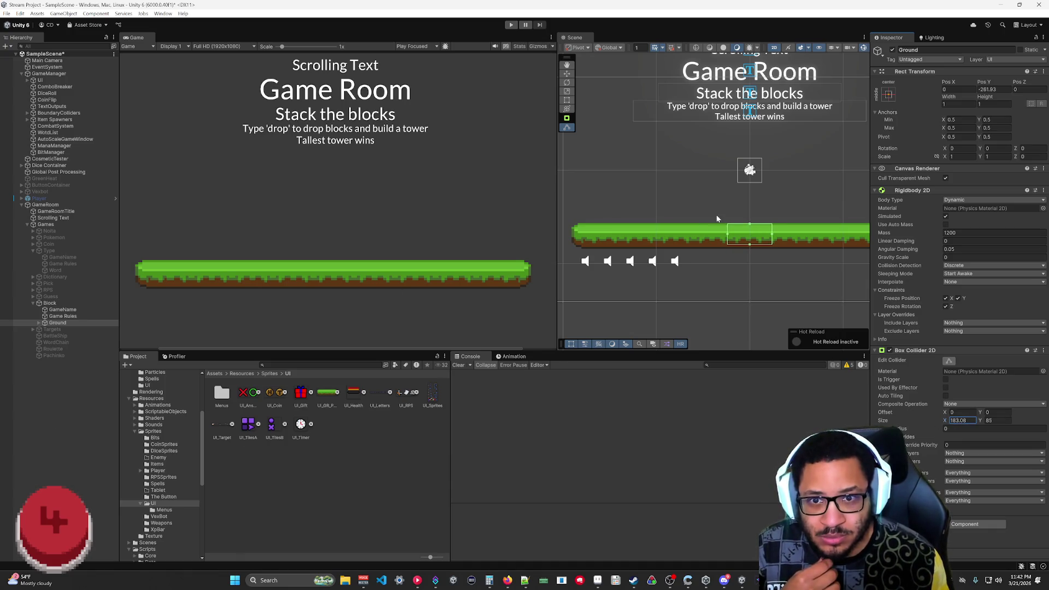
left_click_drag(728, 235, 572, 235)
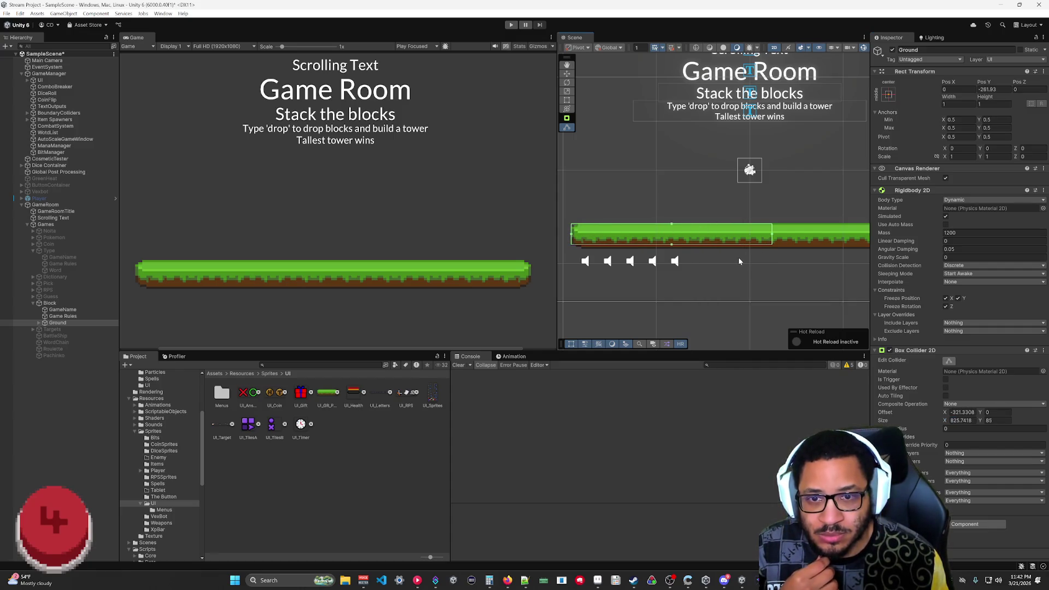
left_click_drag(555, 186, 293, 185)
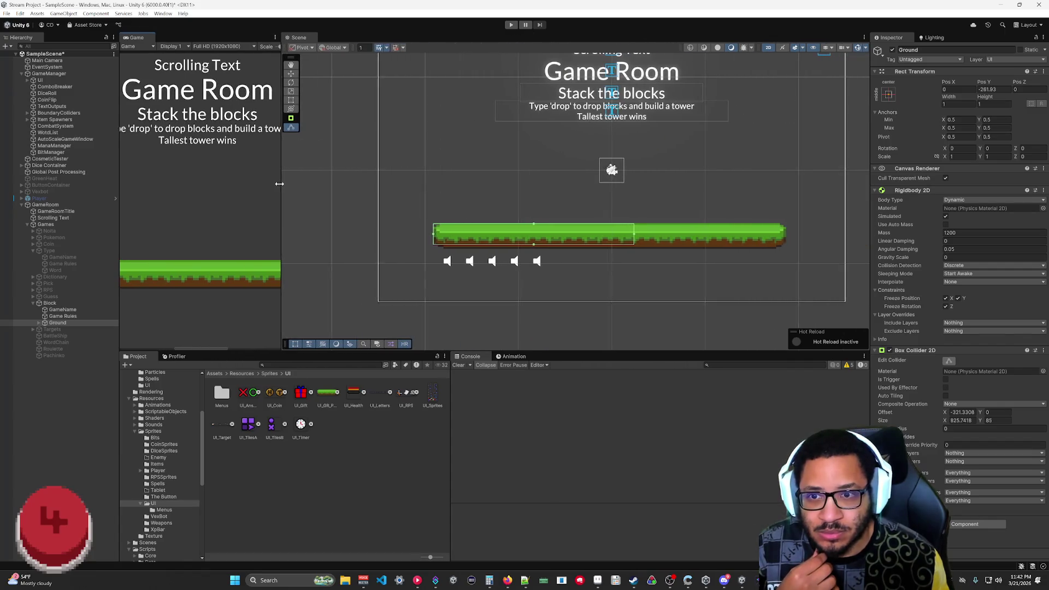
- Stretch Ground's collider to about 1451.55×81.63 over the grass and review its physics components
mouse_move(641, 237)
left_mouse_down()
mouse_move(794, 235)
mouse_move(784, 246)
left_mouse_up()
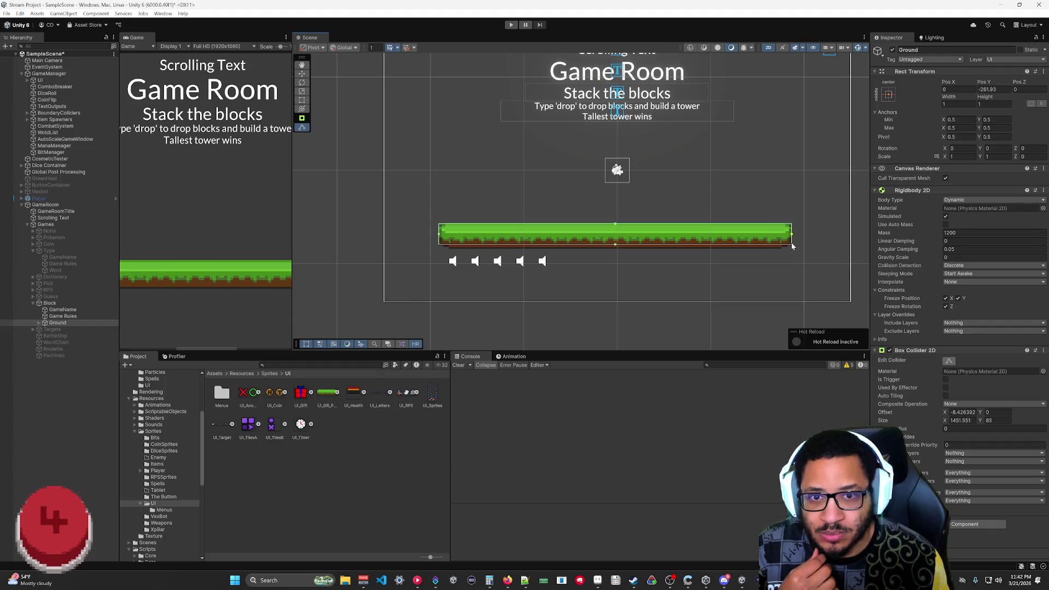
left_click_drag(616, 247, 615, 230)
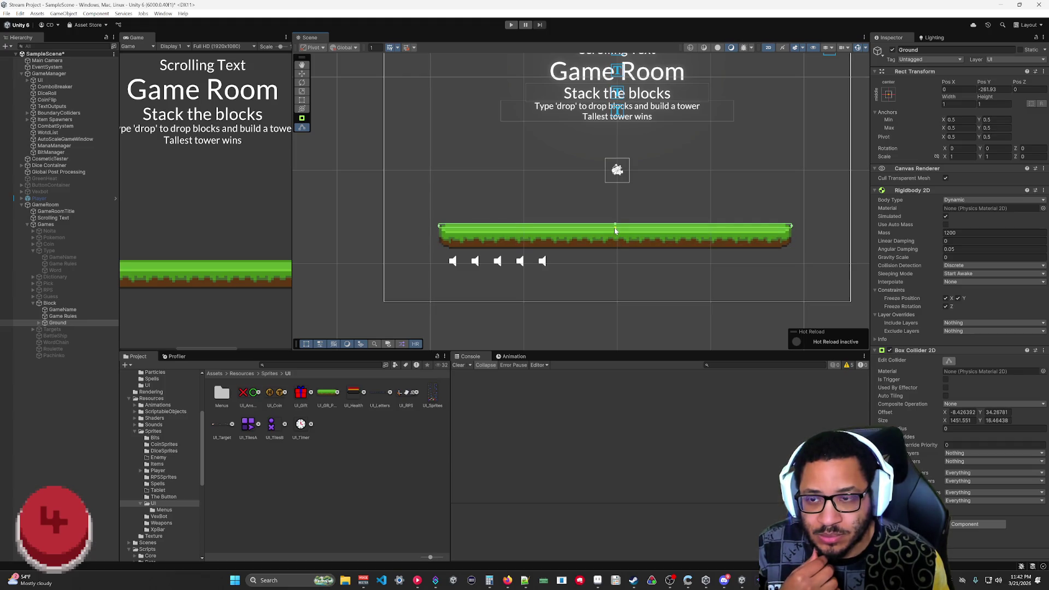
left_click(609, 276)
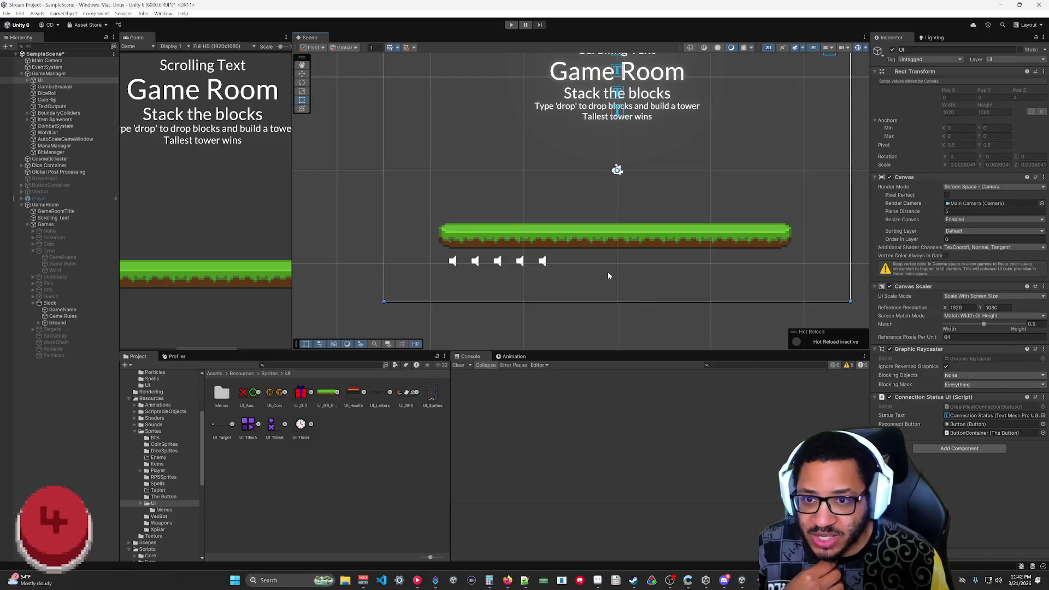
scroll(603, 273, "up", 4)
left_click_drag(669, 265, 712, 330)
key("t")
left_click(401, 290)
left_click(462, 249)
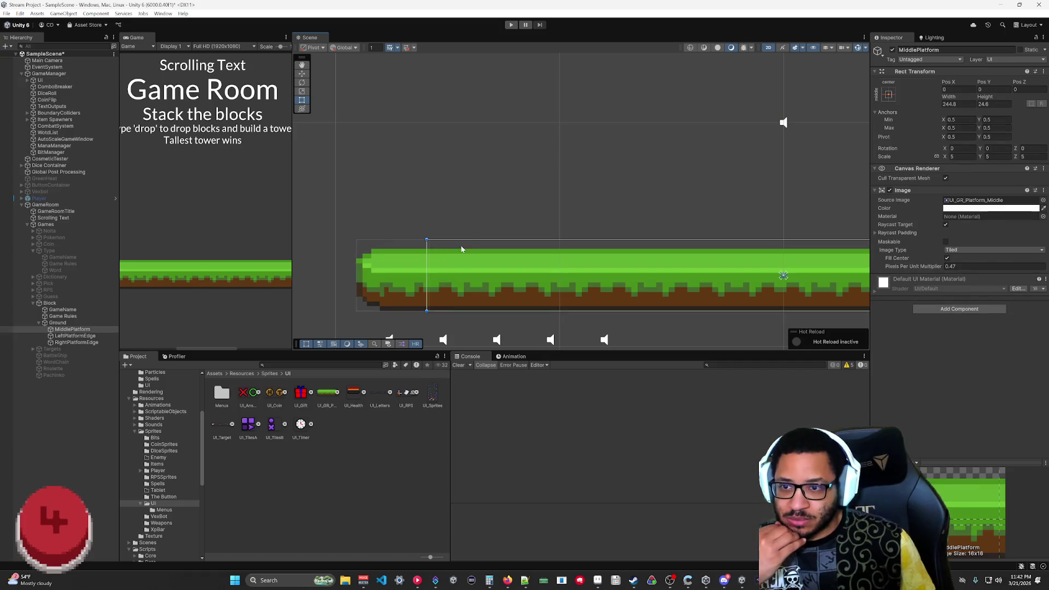
left_click(58, 323)
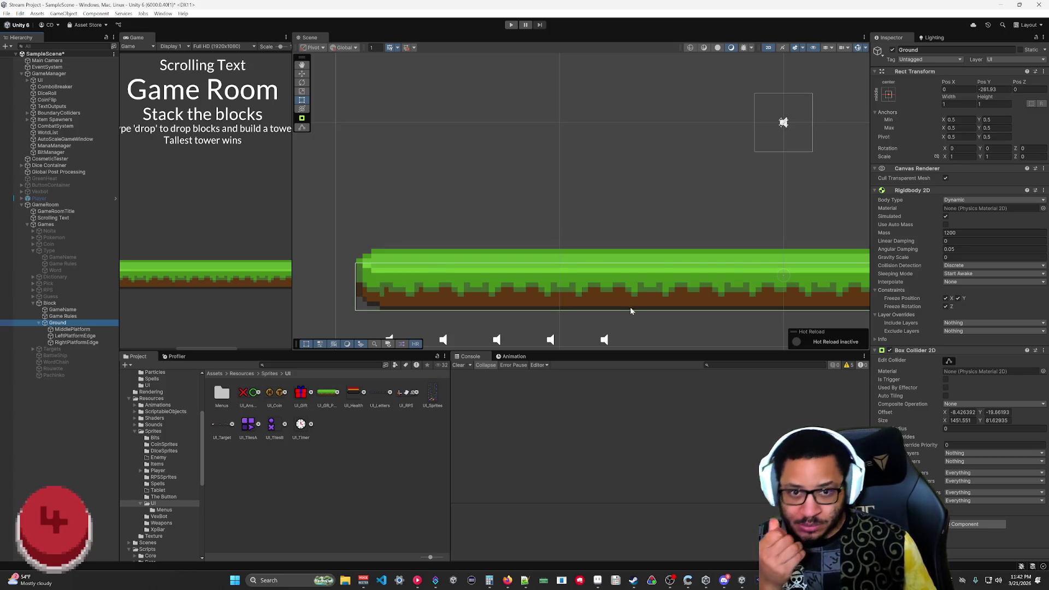
- Frame the whole Game Room canvas in the Scene view and collapse Ground's children
left_click_drag(681, 272, 459, 248)
mouse_move(661, 244)
left_mouse_down()
mouse_move(598, 239)
mouse_move(608, 255)
left_mouse_up()
mouse_move(786, 241)
left_mouse_down()
mouse_move(306, 227)
mouse_move(485, 232)
mouse_move(602, 220)
mouse_move(628, 249)
left_mouse_up()
scroll(629, 250, "down", 5)
left_click_drag(716, 252, 595, 252)
left_click(708, 312)
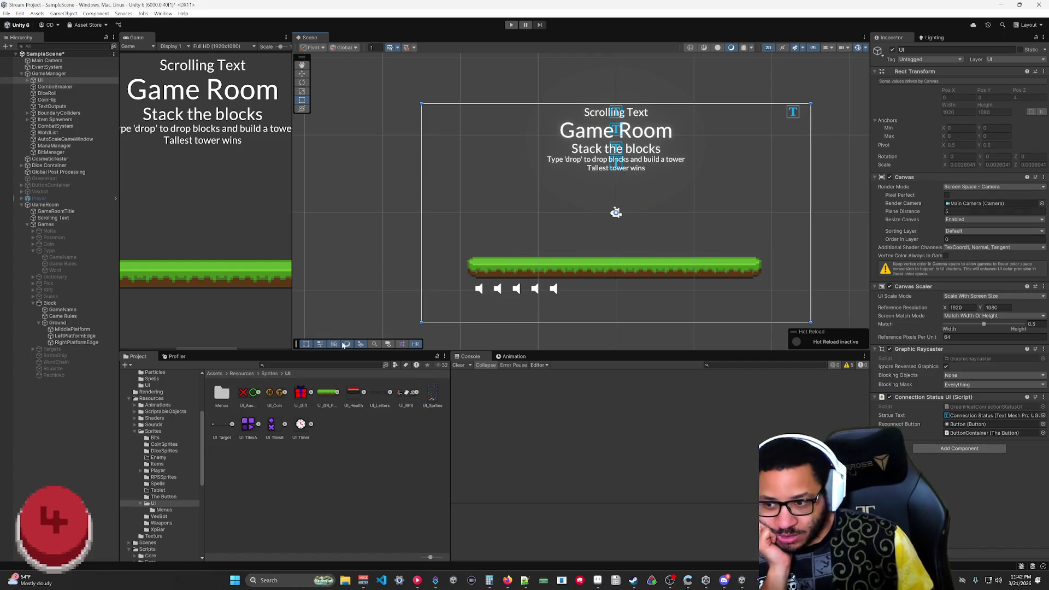
left_click(39, 323)
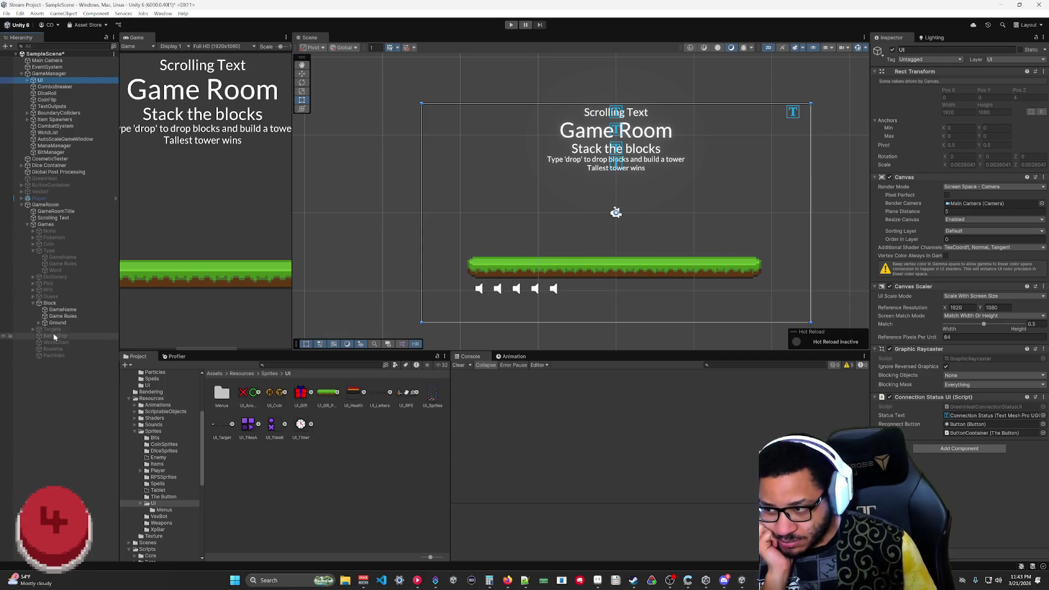
- Create a 2D Sprites Square object named Square in the Hierarchy
right_click(52, 406)
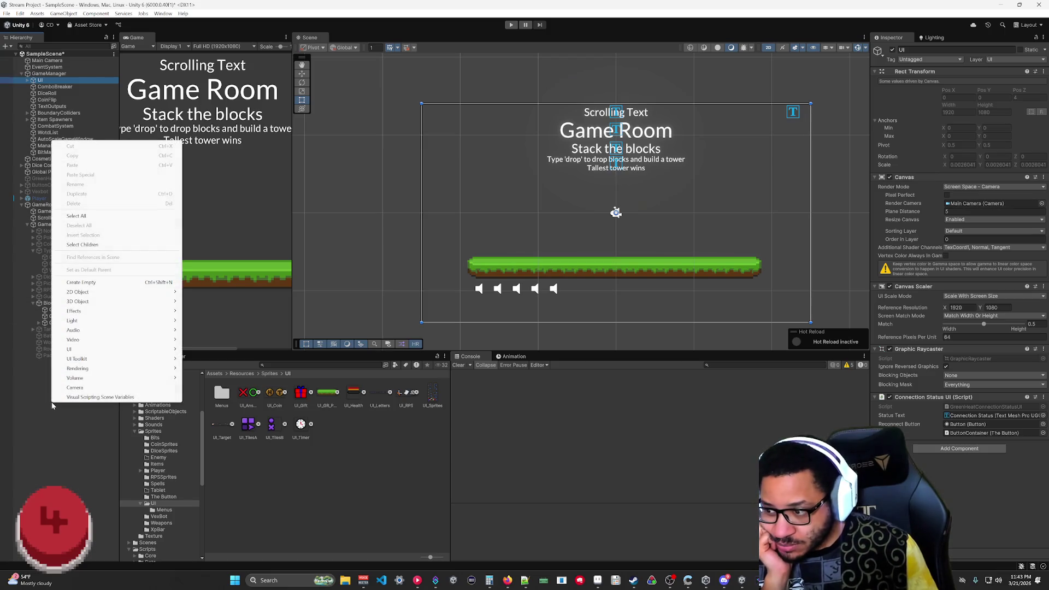
mouse_move(91, 295)
mouse_move(237, 294)
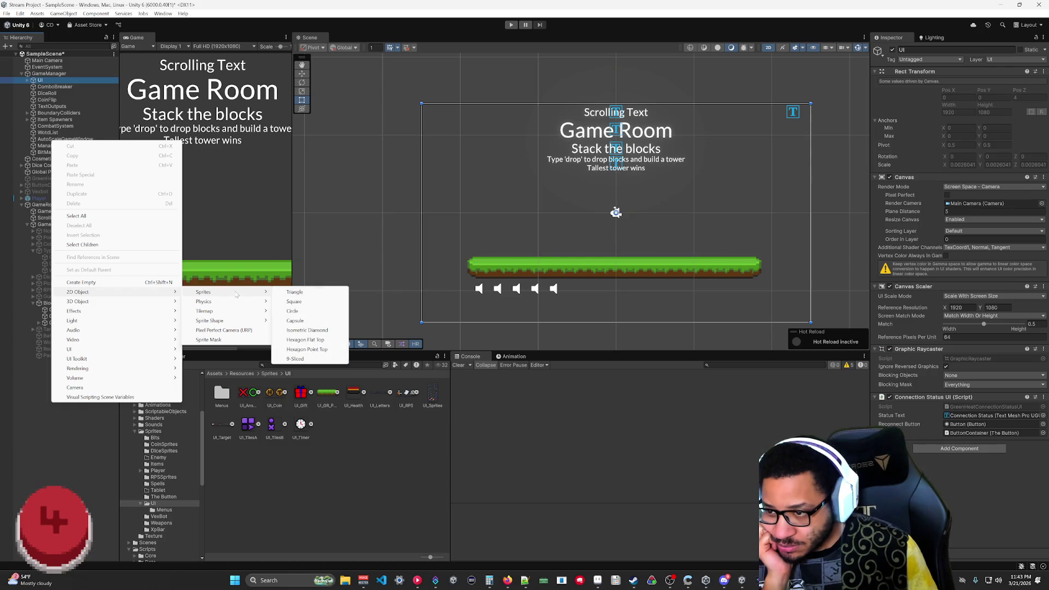
left_click(294, 302)
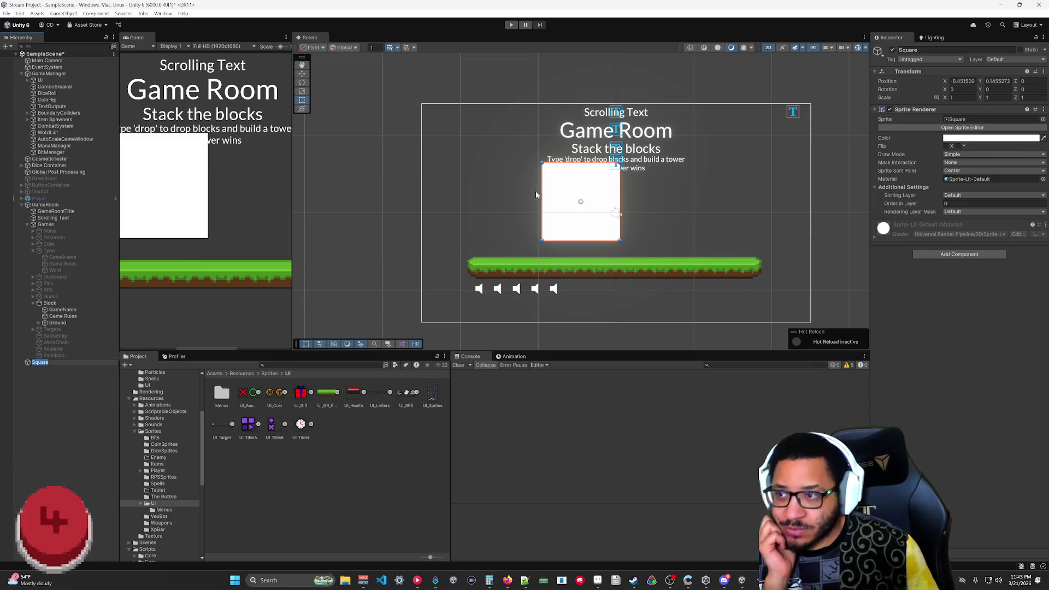
left_click(30, 365)
key("F2")
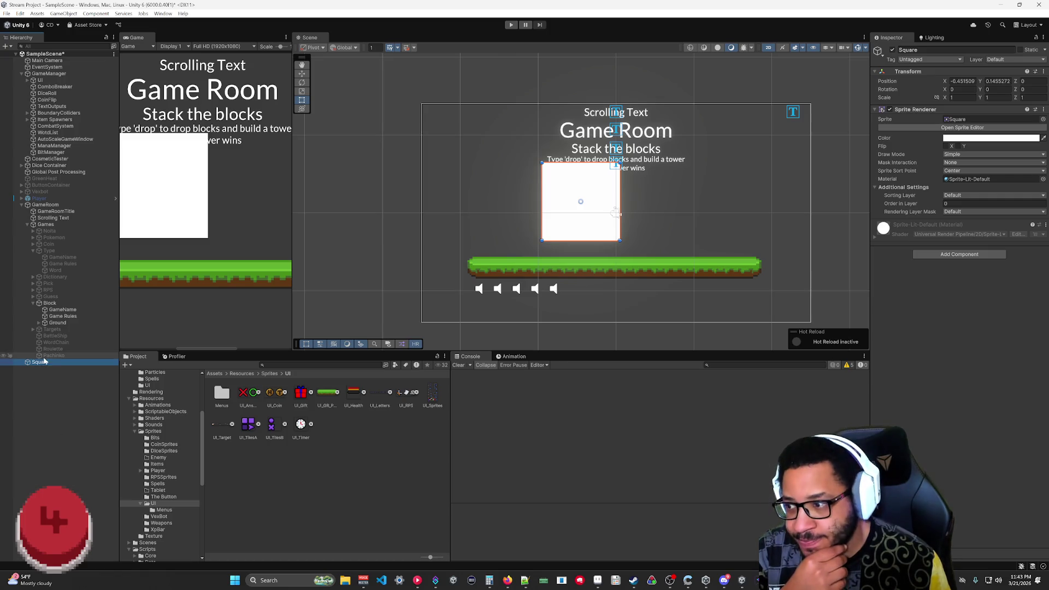
- Shrink the Square's scale to 0.25 and reselect Ground to check its settings
left_click(946, 98)
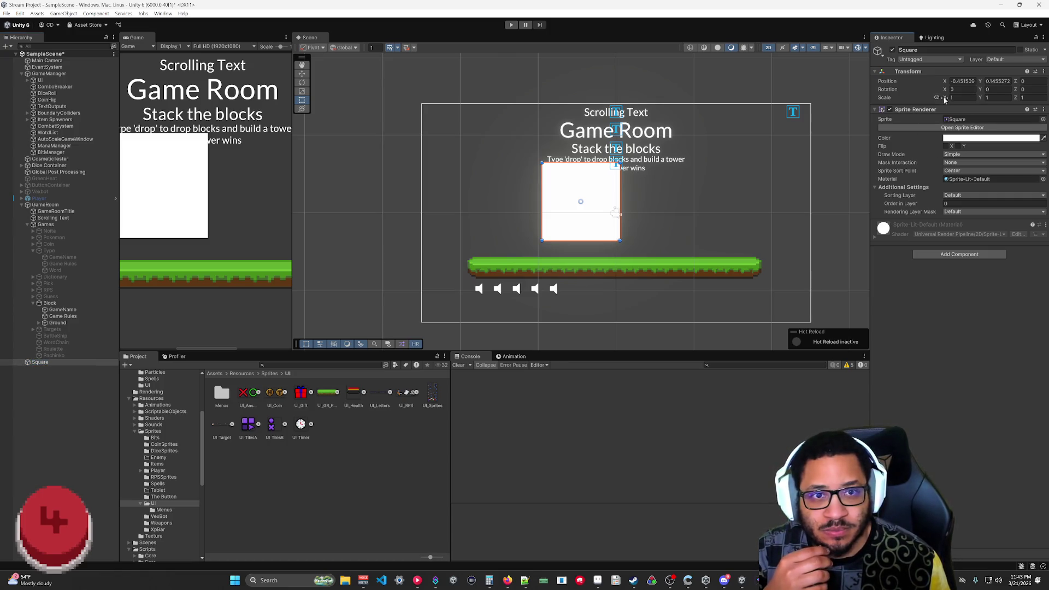
type("0.4")
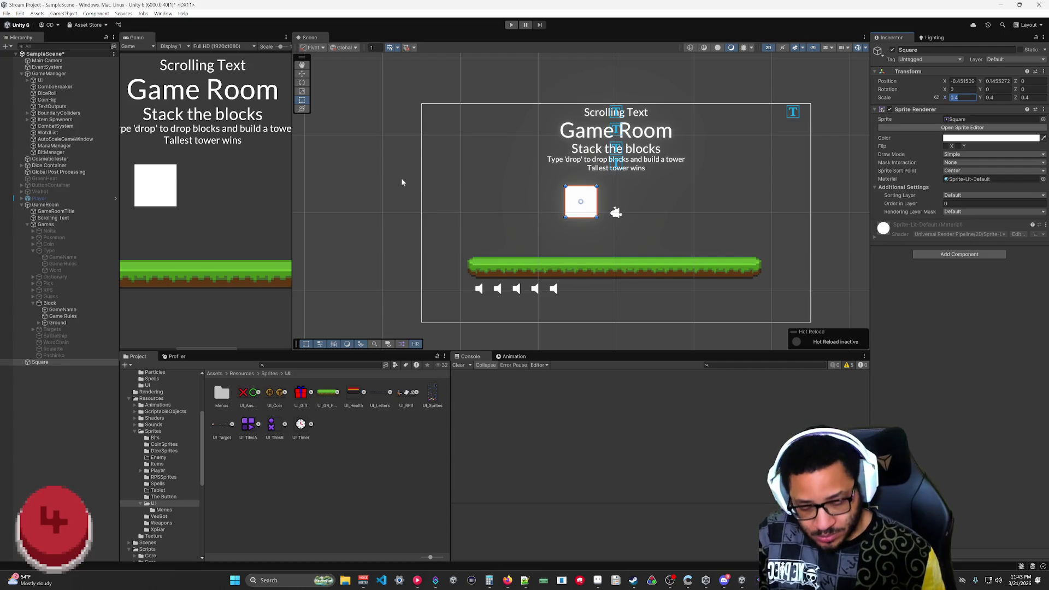
type(".25")
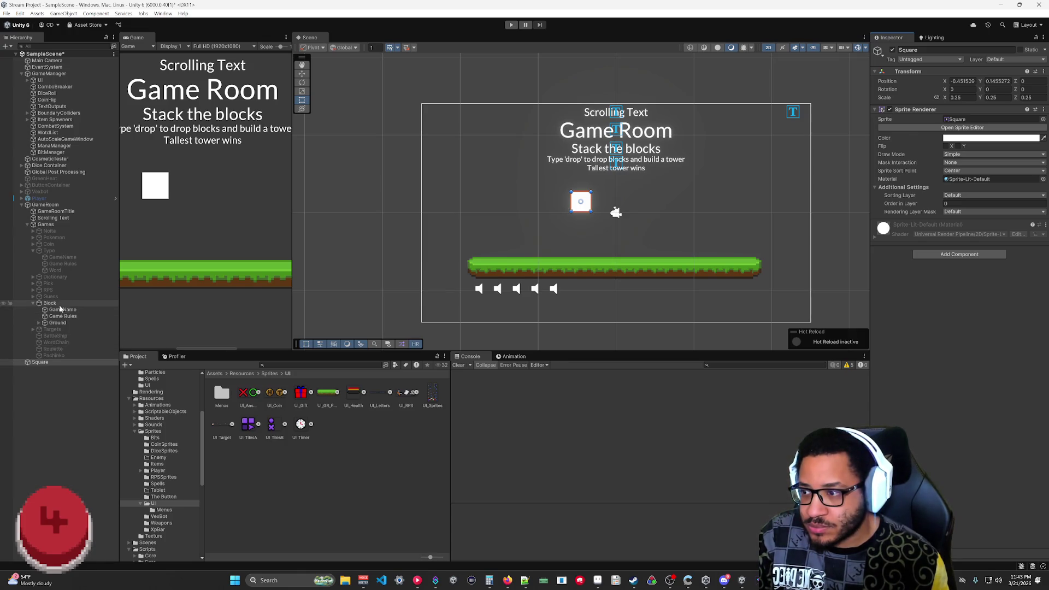
left_click(57, 322)
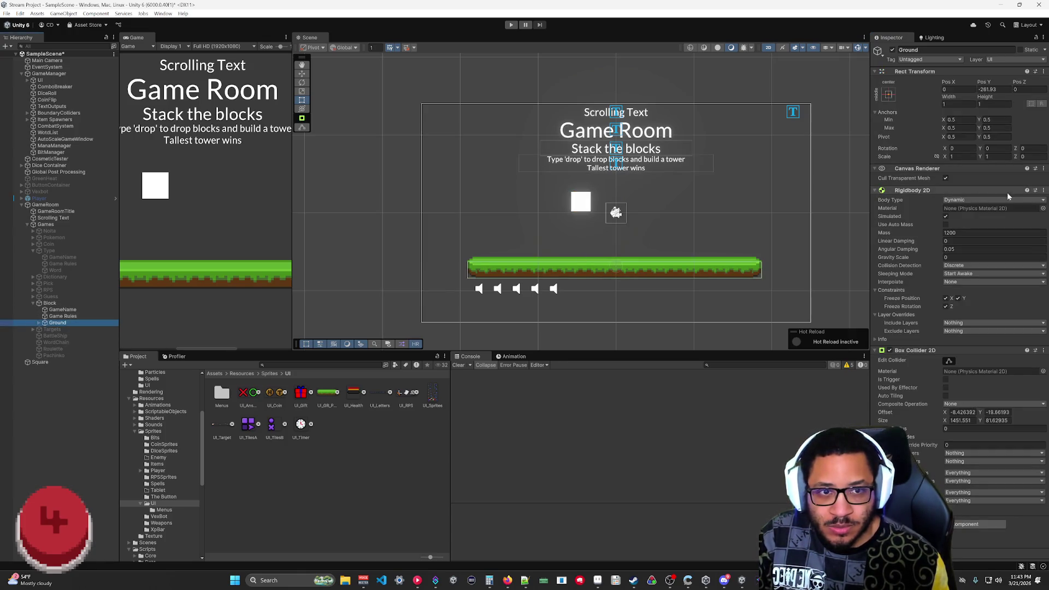
right_click(889, 192)
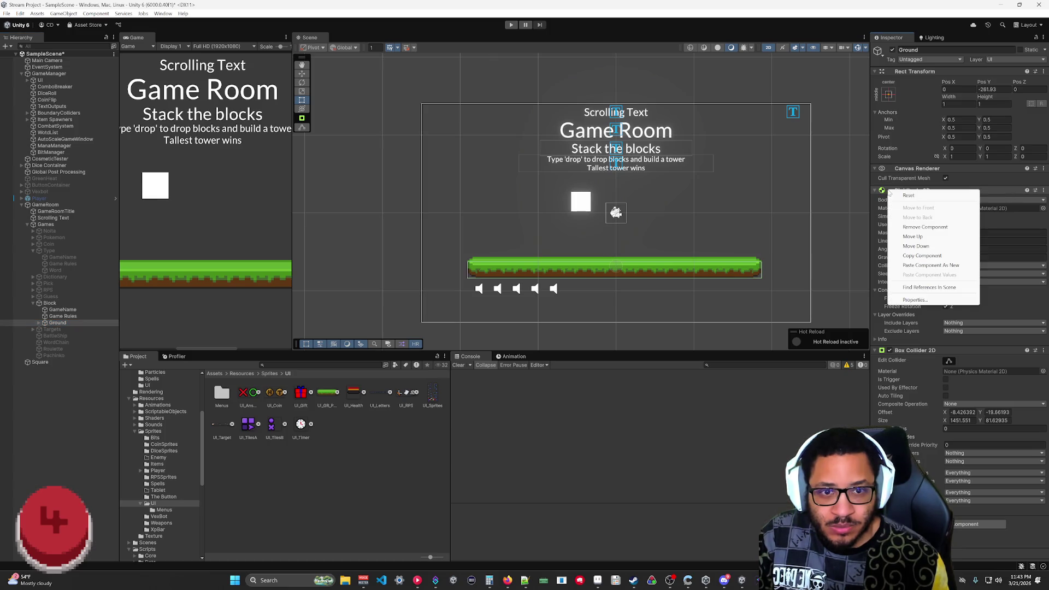
left_click(992, 189)
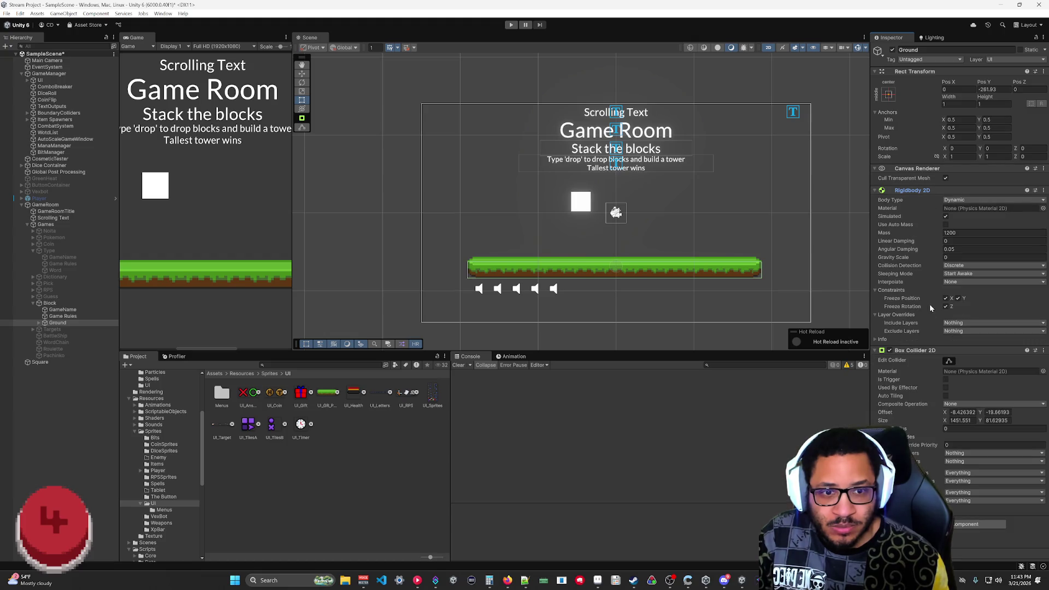
left_click(893, 192)
left_click(893, 191)
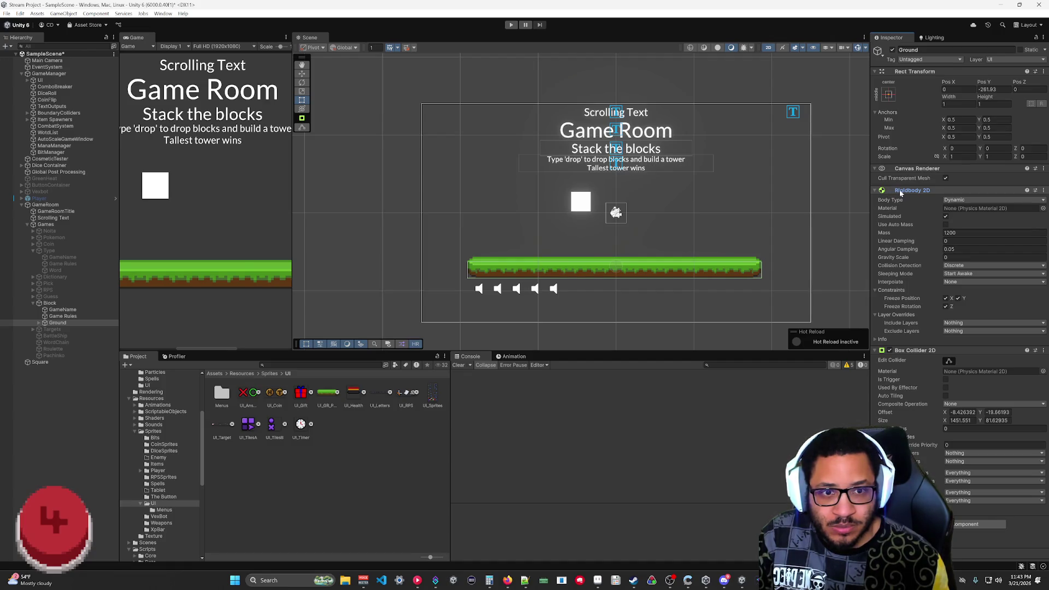
right_click(936, 186)
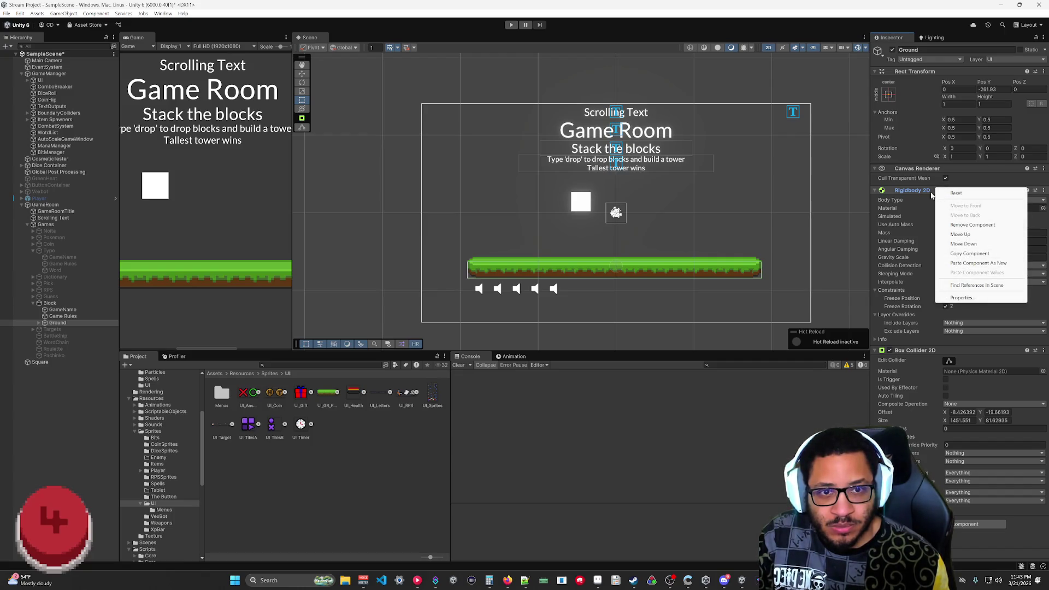
left_click(923, 194)
left_click(923, 191)
left_click(923, 191)
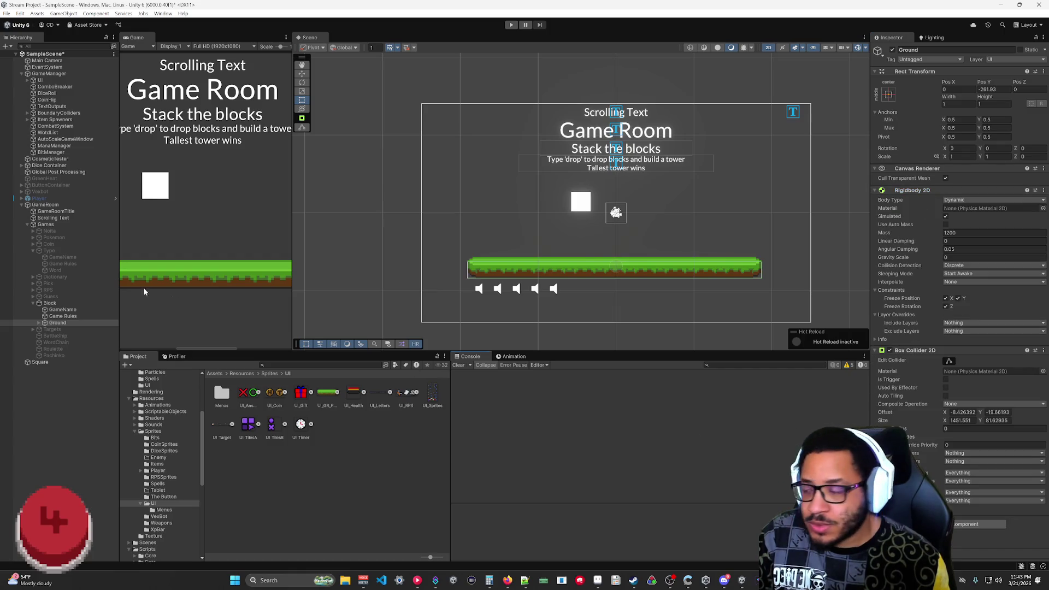
left_click(40, 362)
- Add a Rigidbody 2D to the Square and briefly test it in Play mode
left_click(959, 254)
type("boxrigi")
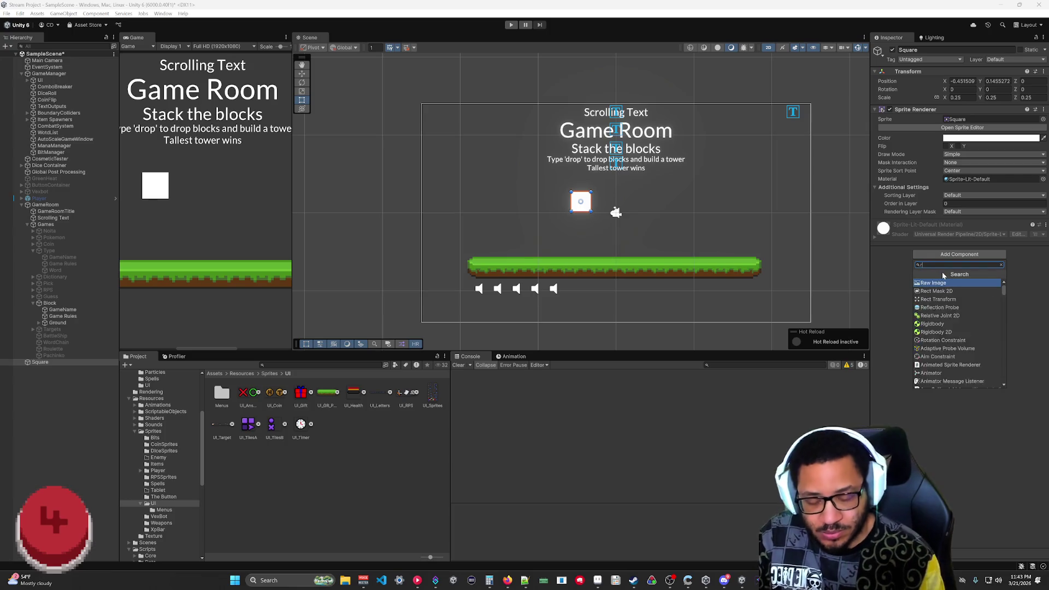
left_click(937, 291)
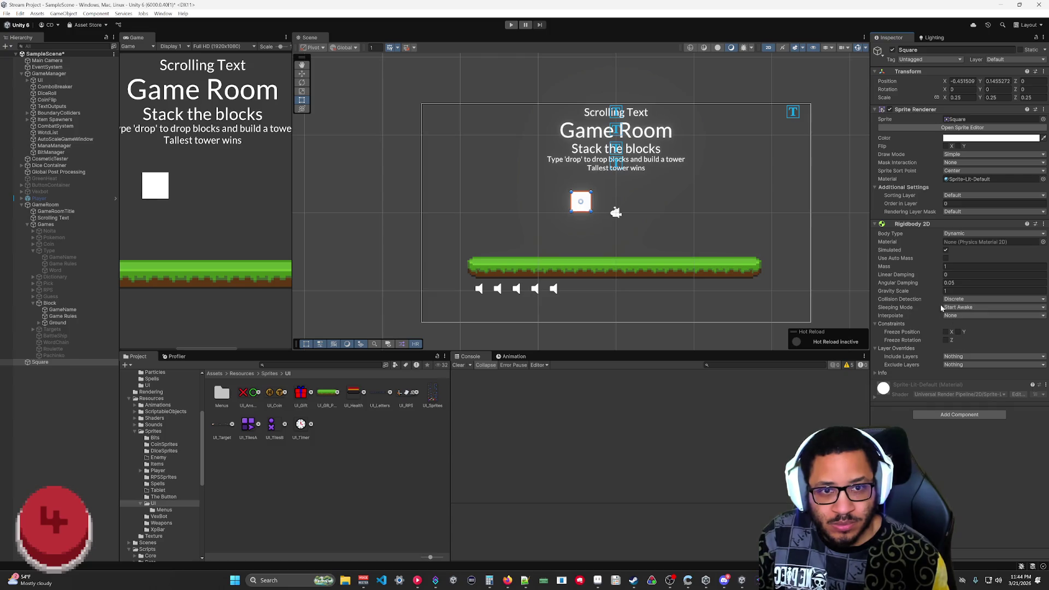
left_click(511, 26)
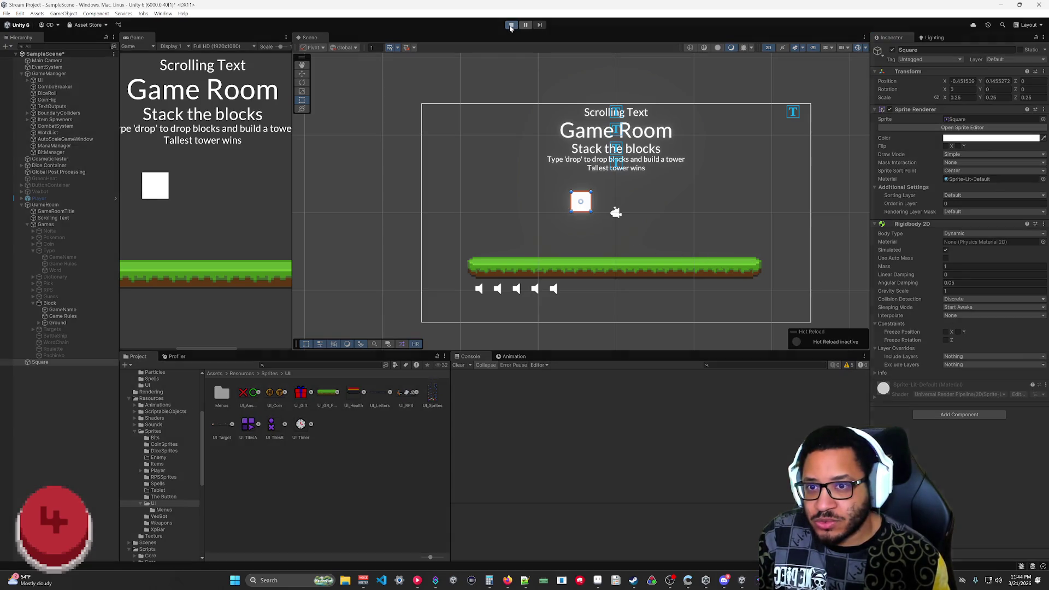
left_click(511, 25)
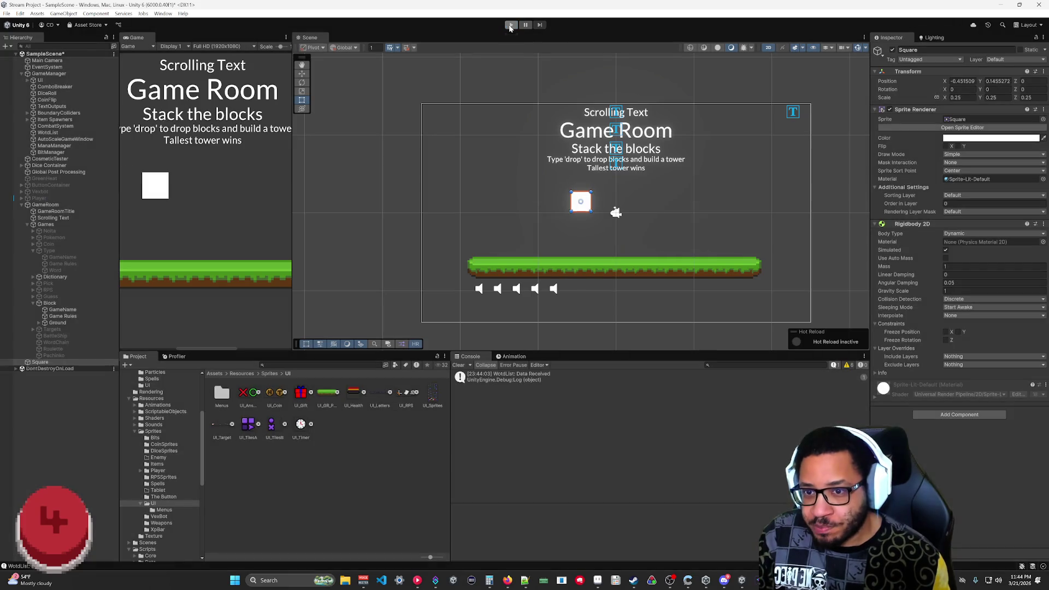
- Add a Box Collider 2D to the Square and play to watch it land
left_click(940, 416)
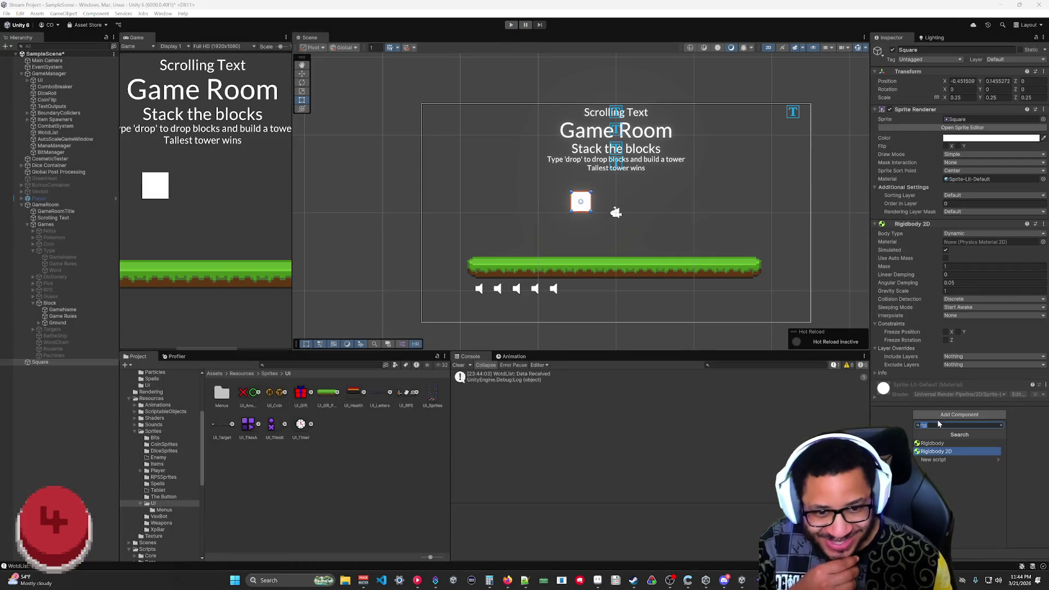
key("BackSpace")
key("BackSpace")
key("BackSpace")
type("box")
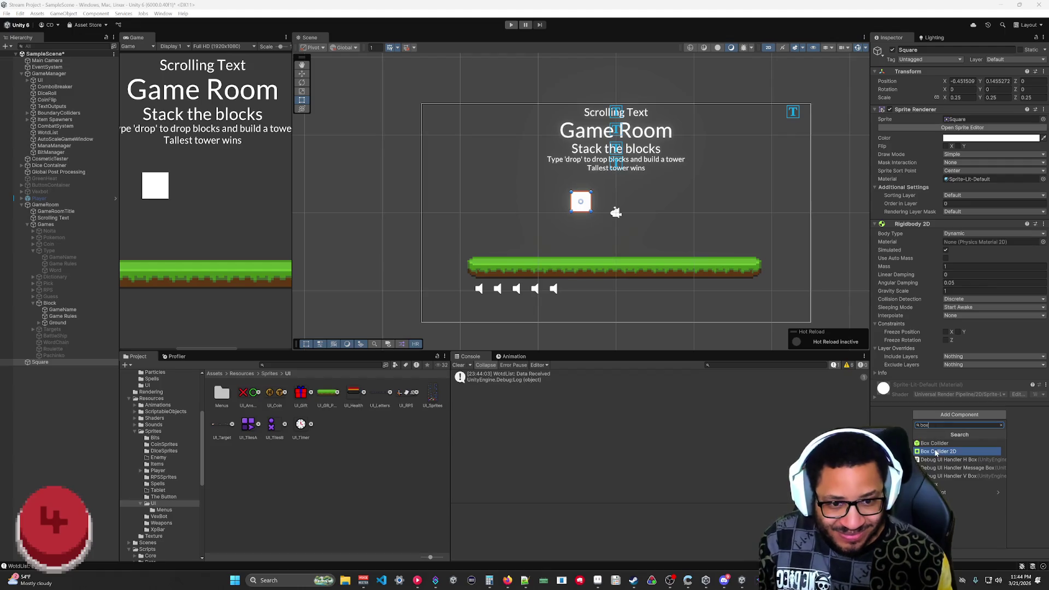
left_click(935, 451)
scroll(933, 415, "down", 2)
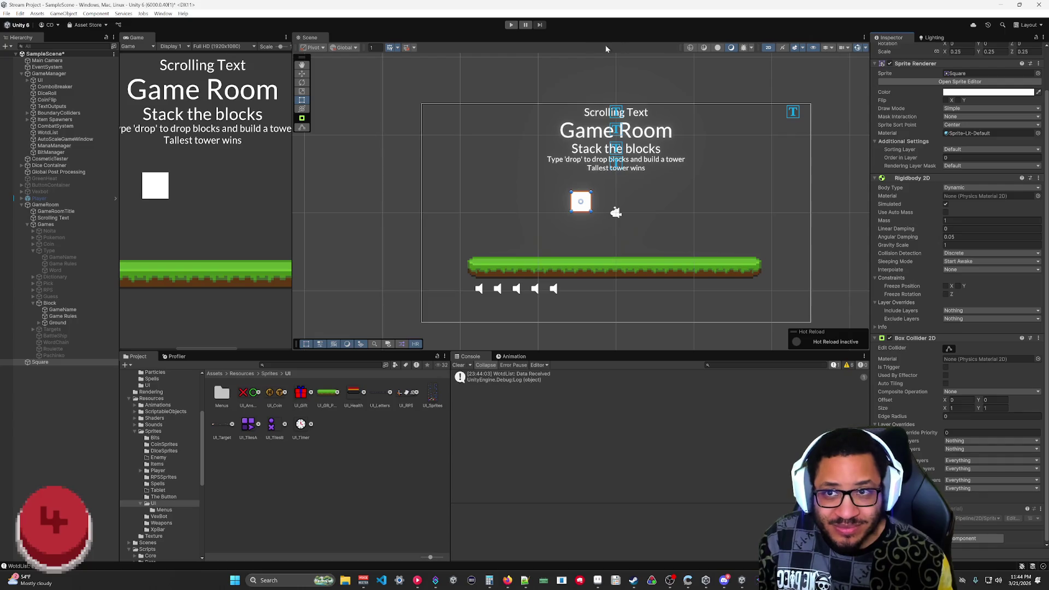
left_click(510, 25)
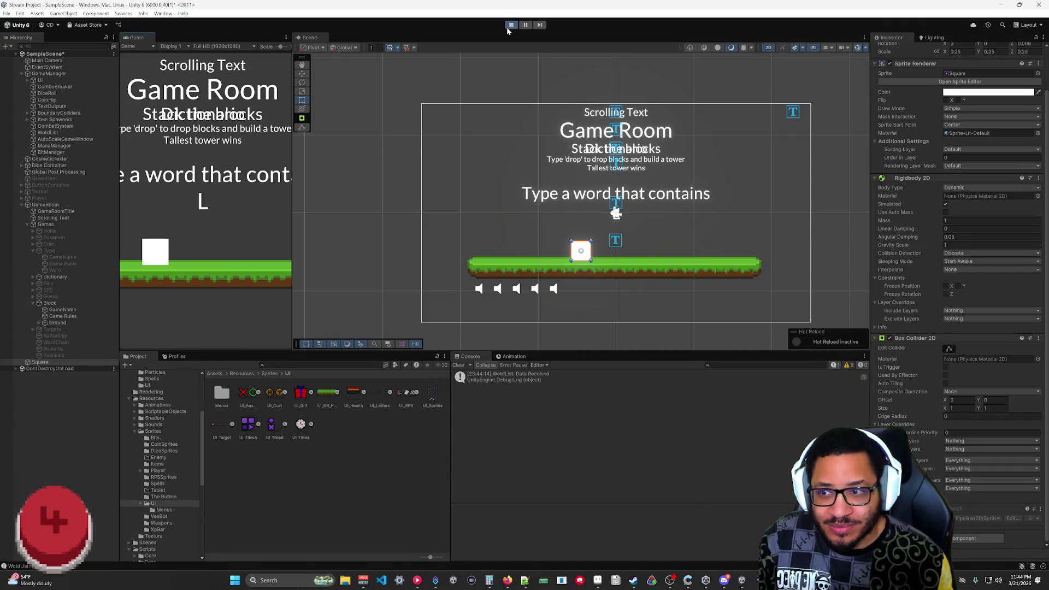
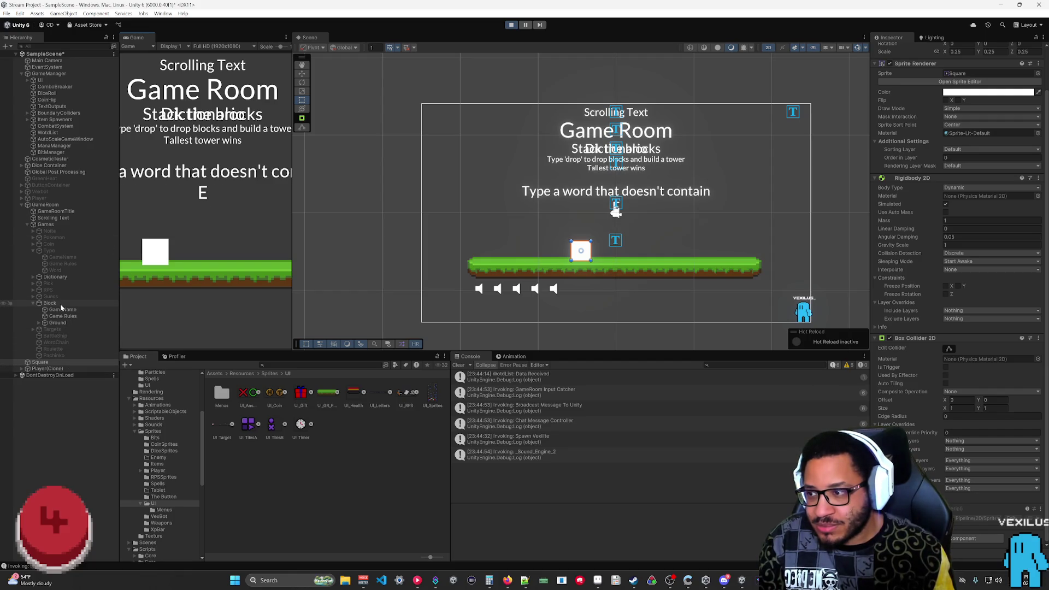
- Stop play mode and remove Ground's Rigidbody 2D, leaving only its Box Collider 2D
left_click(57, 323)
right_click(954, 198)
left_click(965, 226)
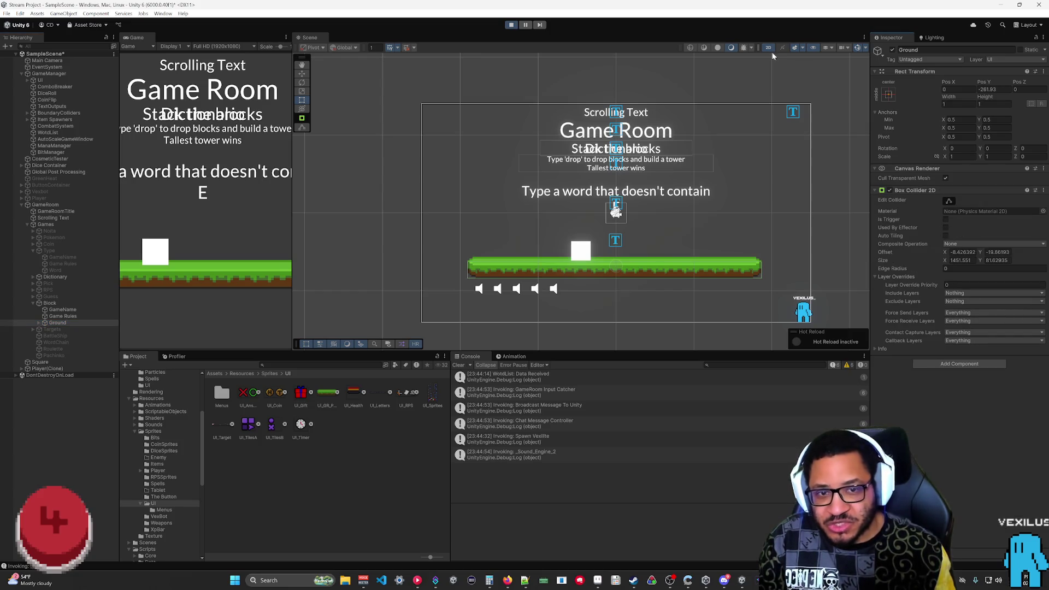
left_click(512, 25)
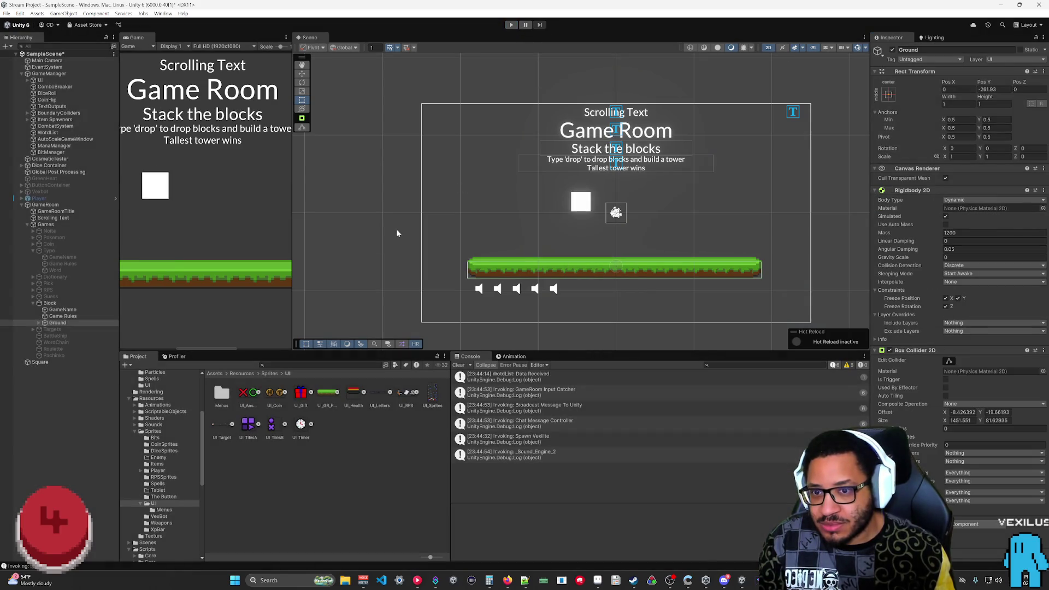
left_click(52, 303)
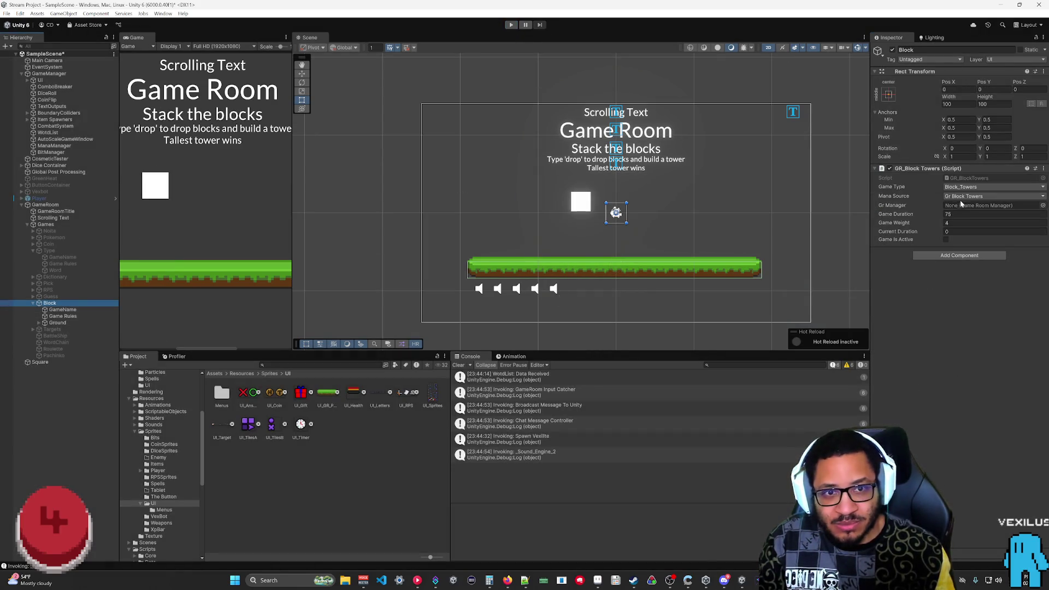
left_click(57, 322)
right_click(932, 189)
left_click(963, 227)
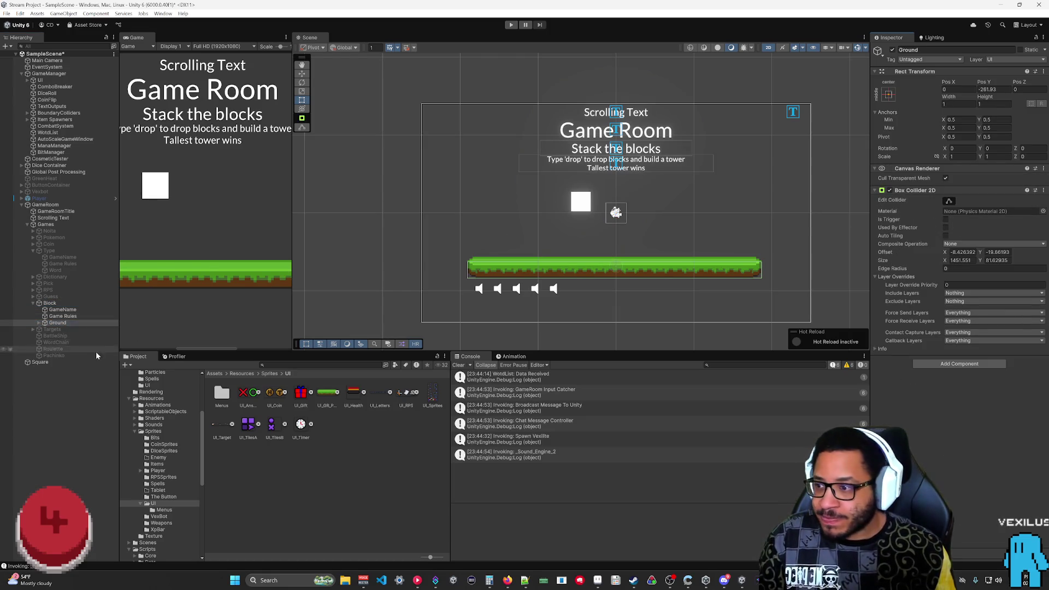
left_click(43, 362)
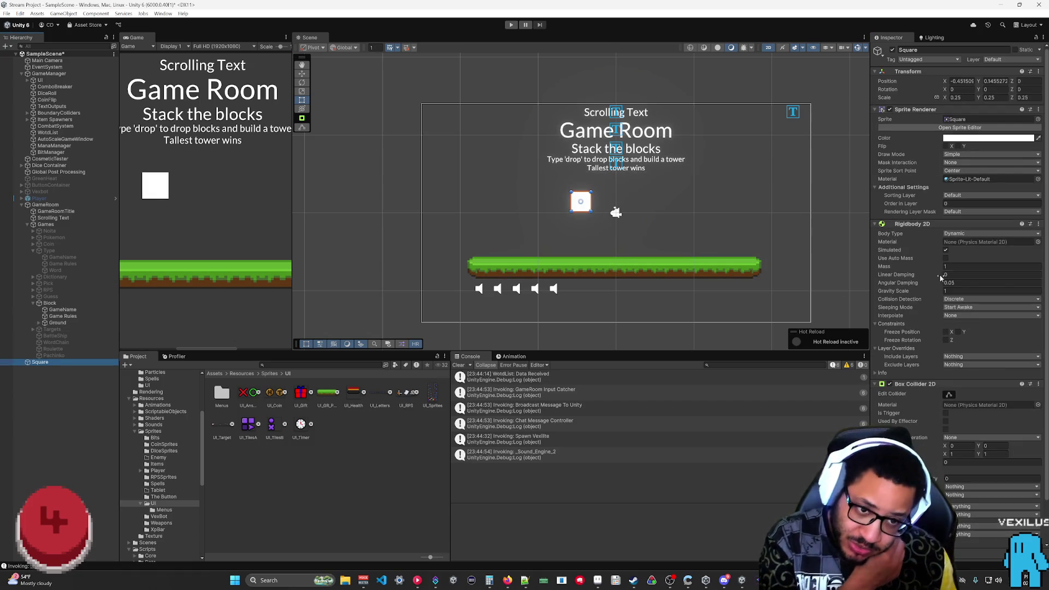
- Freeze the Square's Z rotation and reset its Rotation Z to 0
left_click(946, 341)
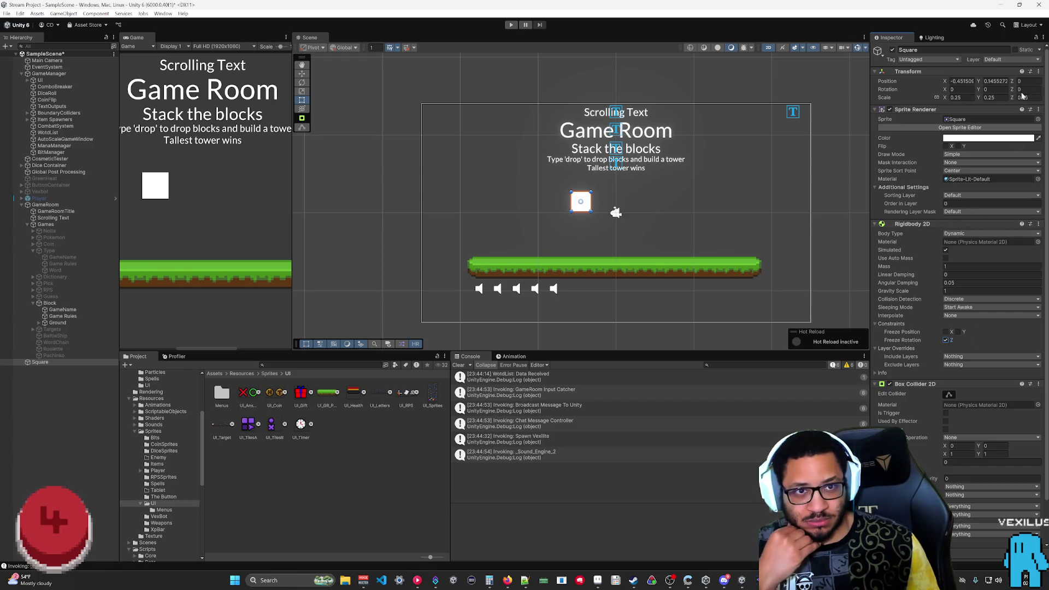
mouse_move(1012, 91)
left_mouse_down()
mouse_move(713, 123)
mouse_move(371, 132)
mouse_move(850, 128)
left_mouse_up()
type("0")
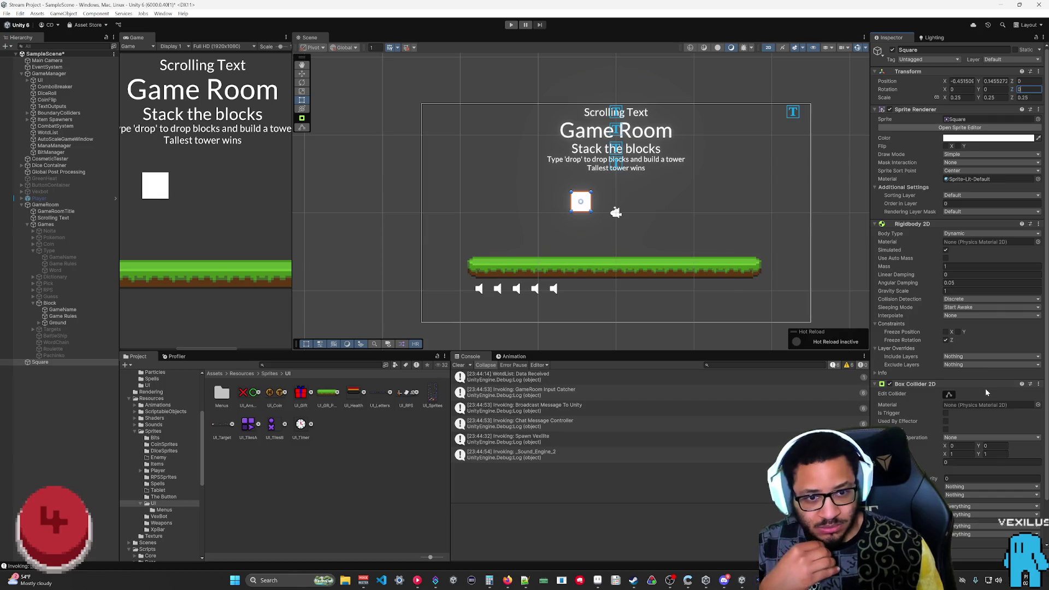
- Keep the Square's body type Dynamic, move it up-right in the Scene, and play-test
left_click(989, 373)
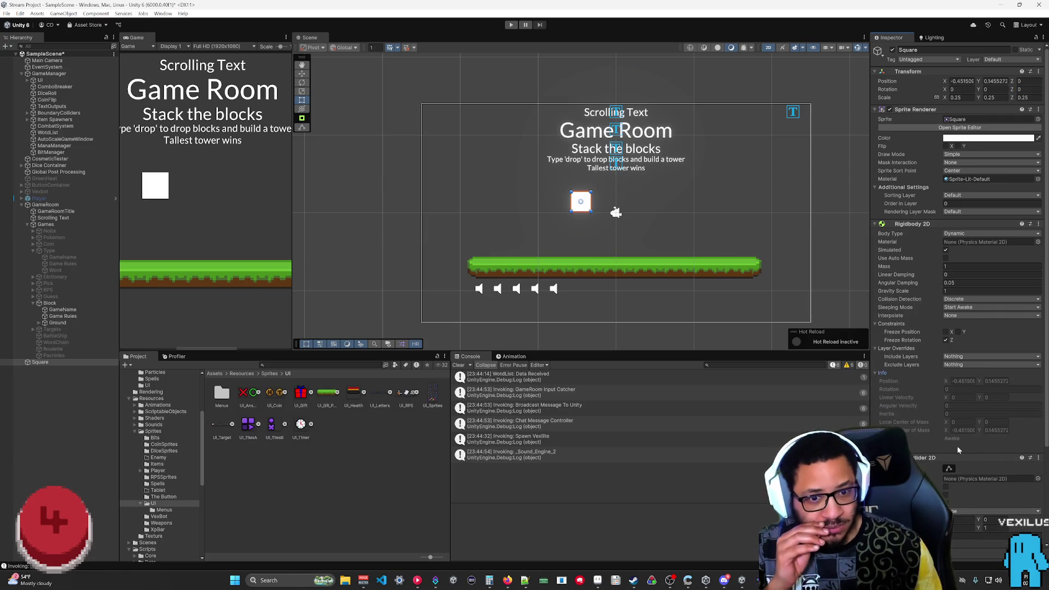
left_click(875, 372)
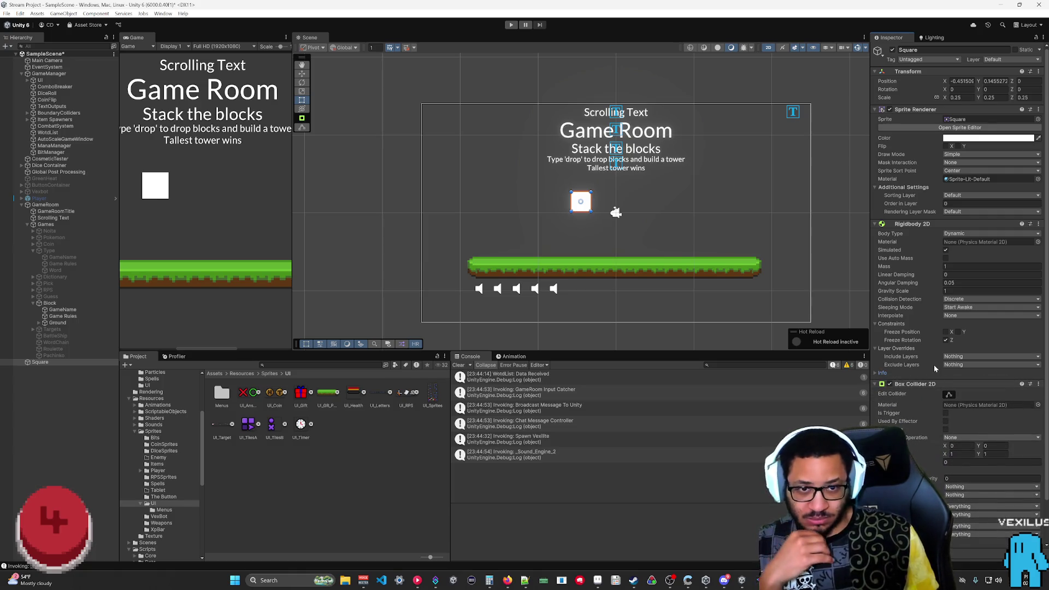
left_click(961, 234)
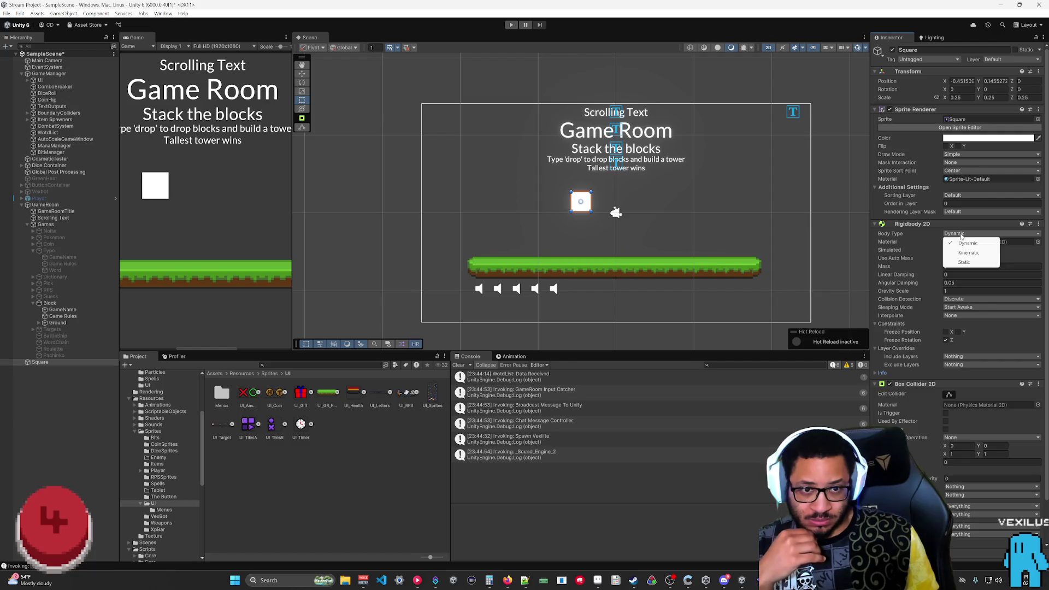
left_click(929, 235)
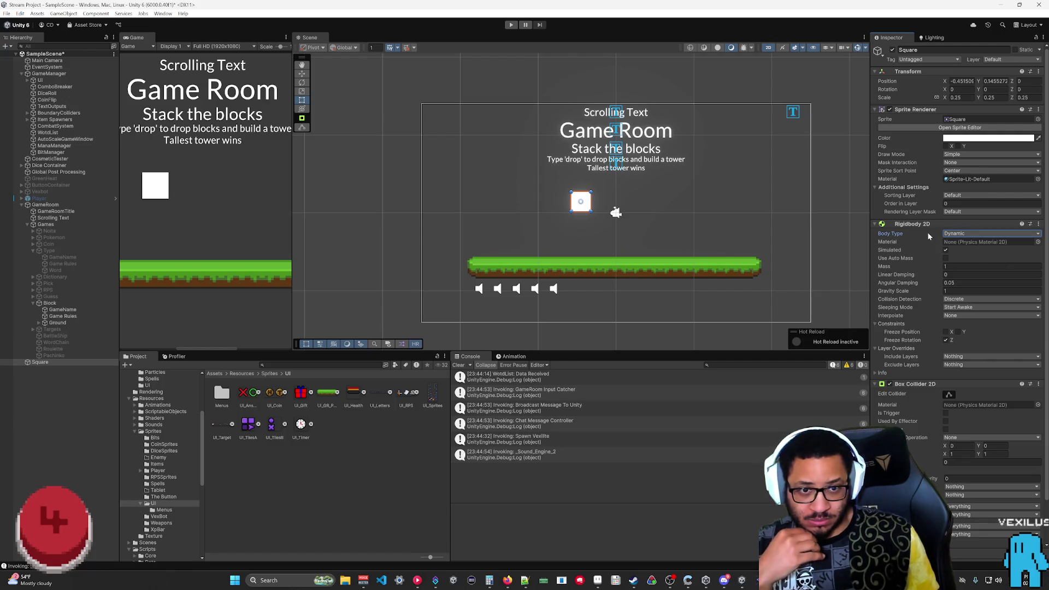
mouse_move(587, 210)
left_mouse_down()
mouse_move(702, 182)
mouse_move(709, 165)
left_mouse_up()
left_click(510, 25)
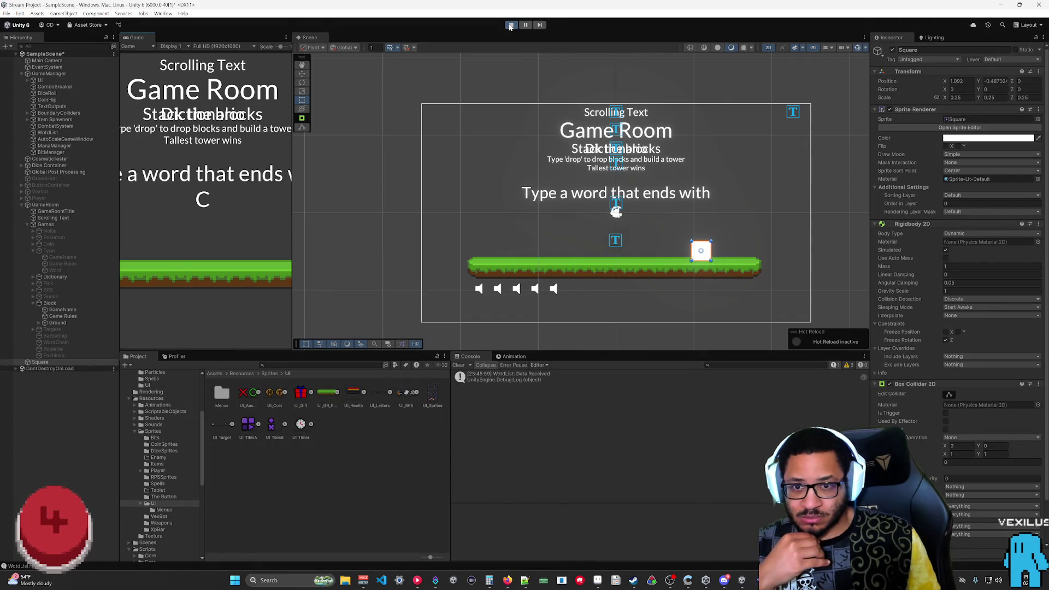
- Restart play mode and select the Square block
left_click(511, 25)
left_click(59, 323)
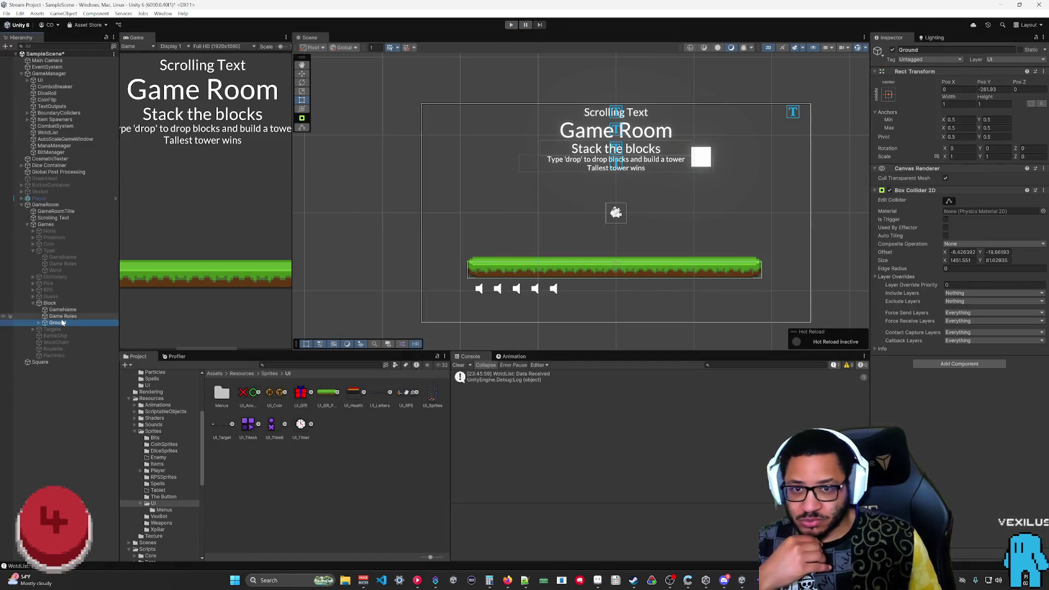
left_click(511, 25)
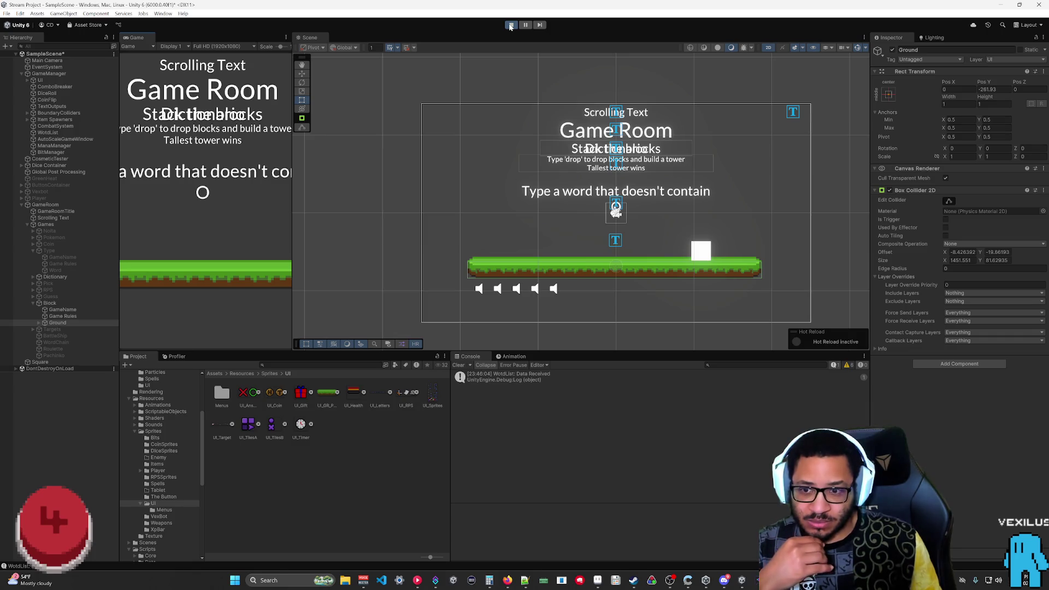
left_click(701, 235)
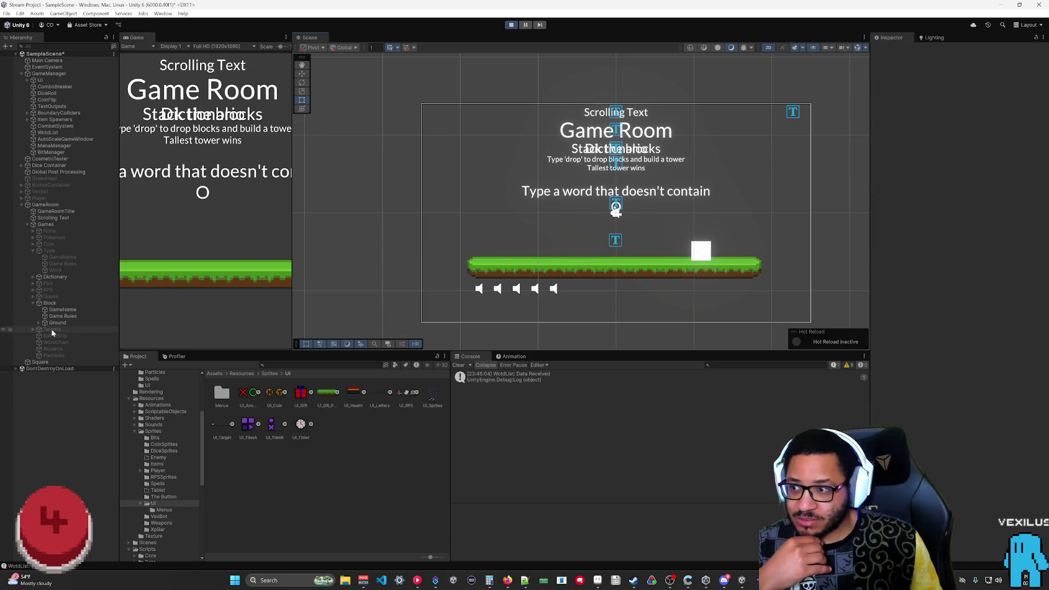
left_click(41, 363)
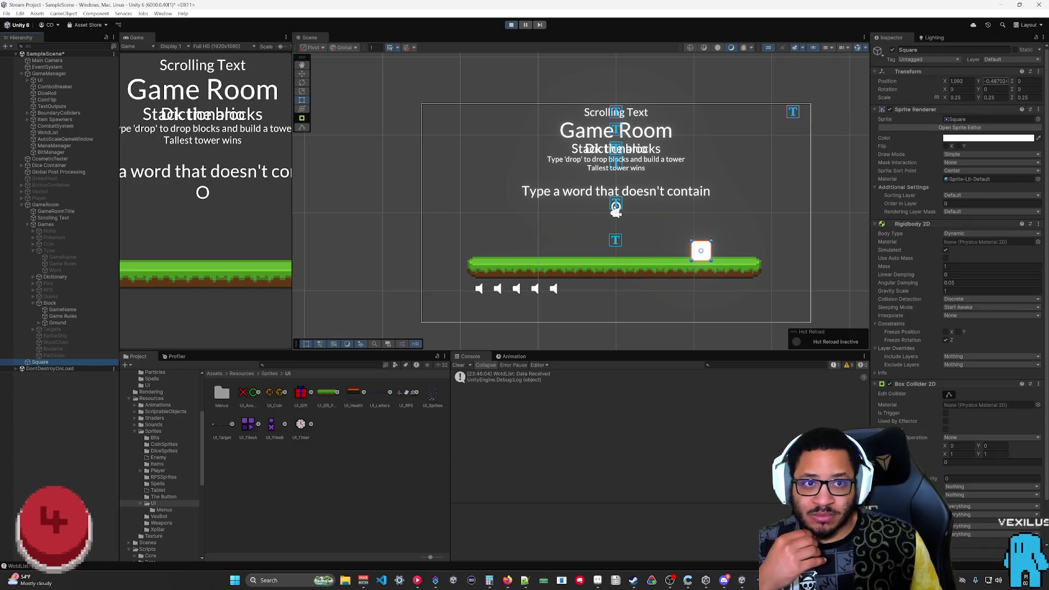
- Drop the Square from Position Y values 10, 6, 4, 11 and 1 to watch it land
type("000")
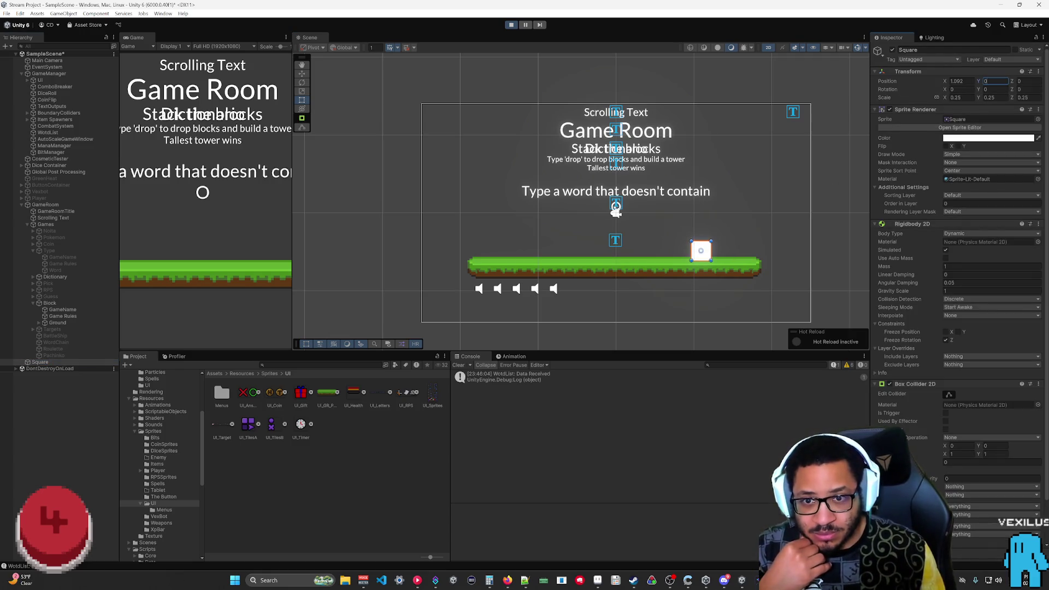
type("00000000")
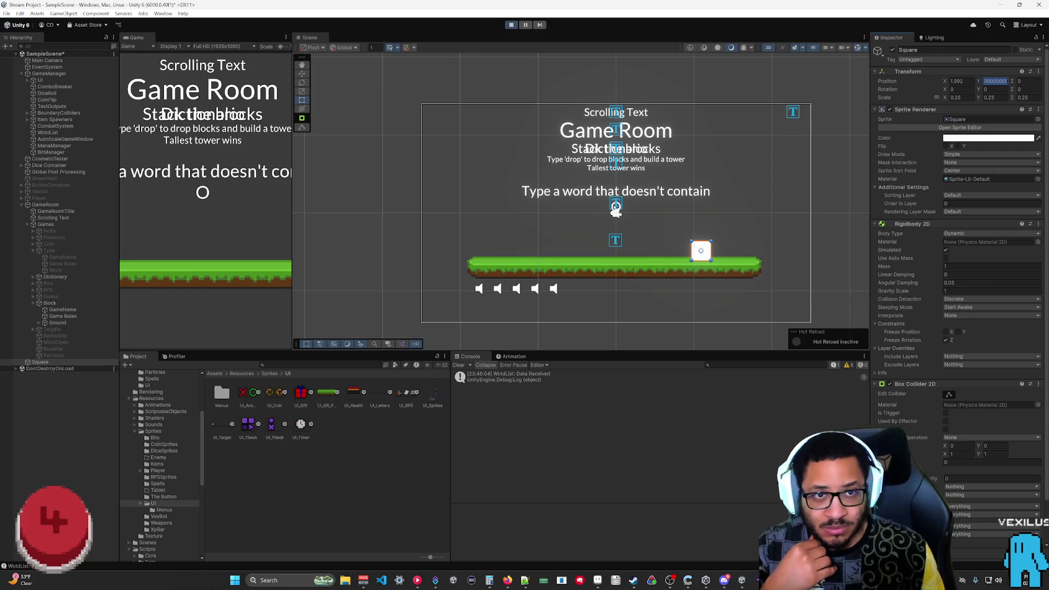
type("10")
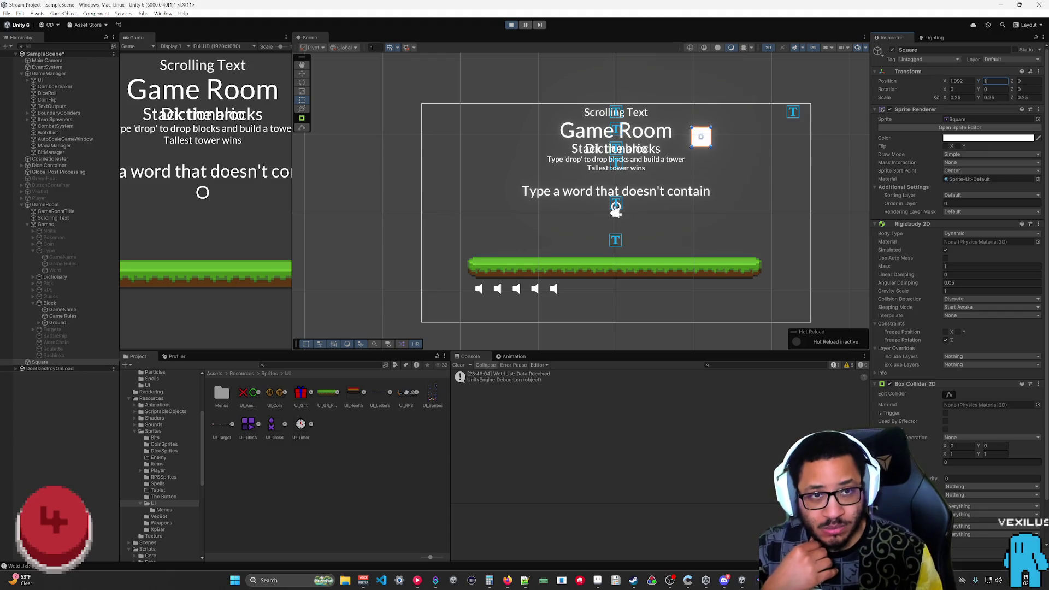
key("BackSpace")
key("BackSpace")
type("6")
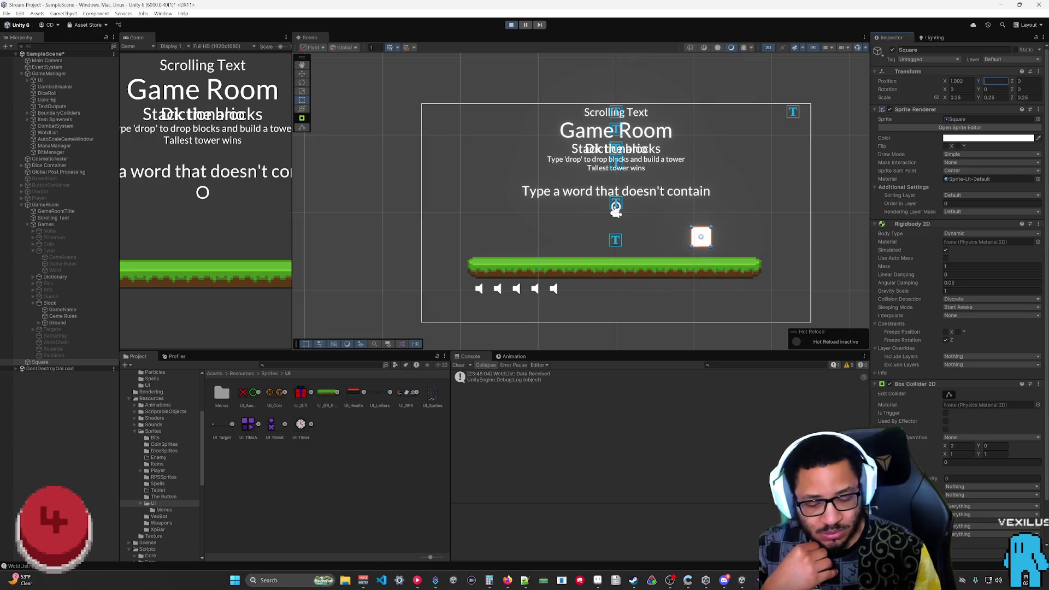
key("BackSpace")
type("4")
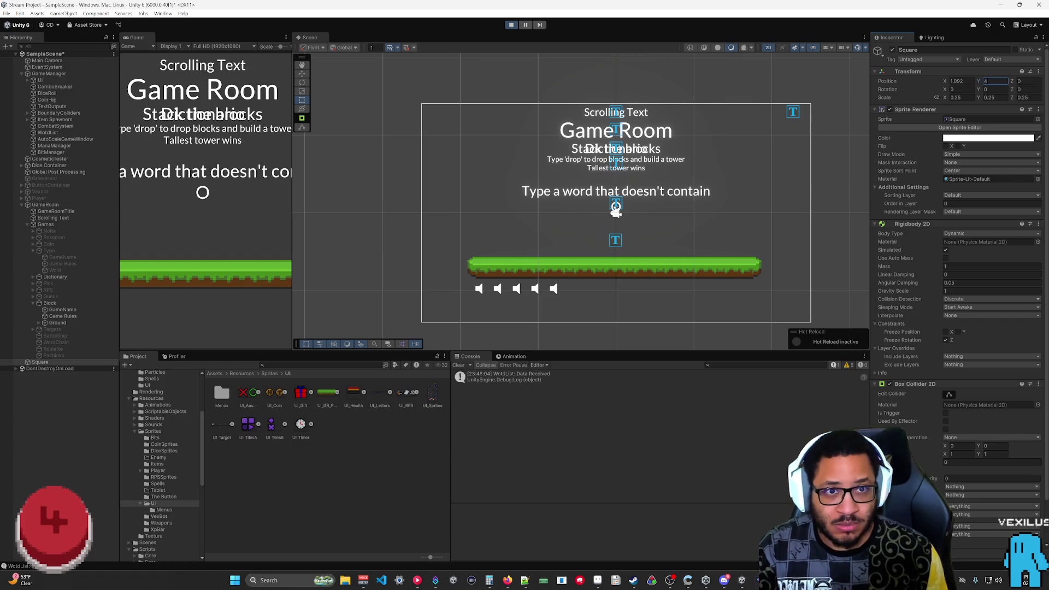
key("BackSpace")
type("4")
key("BackSpace")
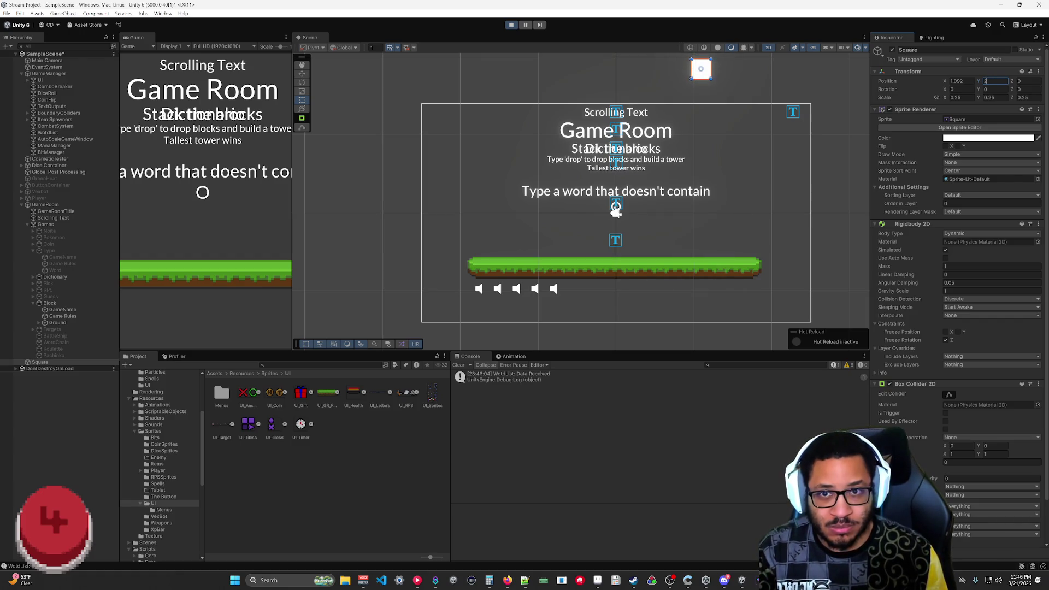
type("11")
key("BackSpace")
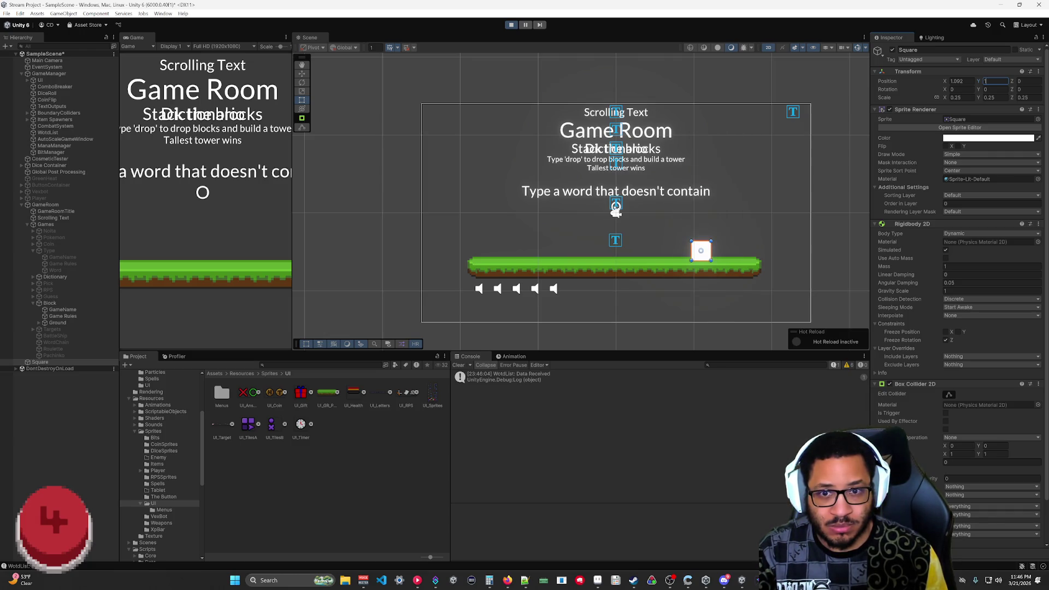
key("BackSpace")
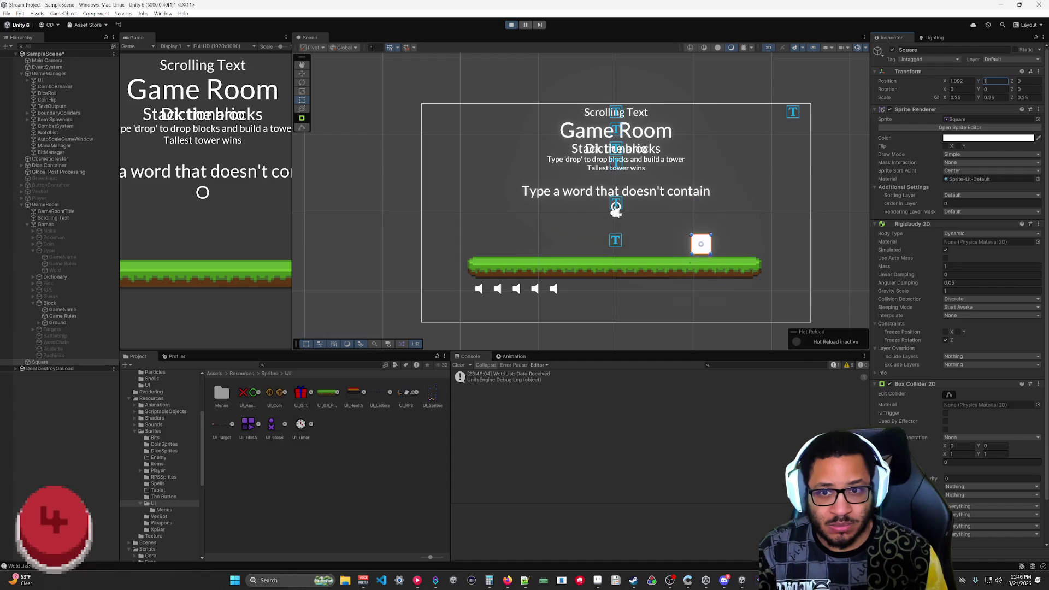
type("1")
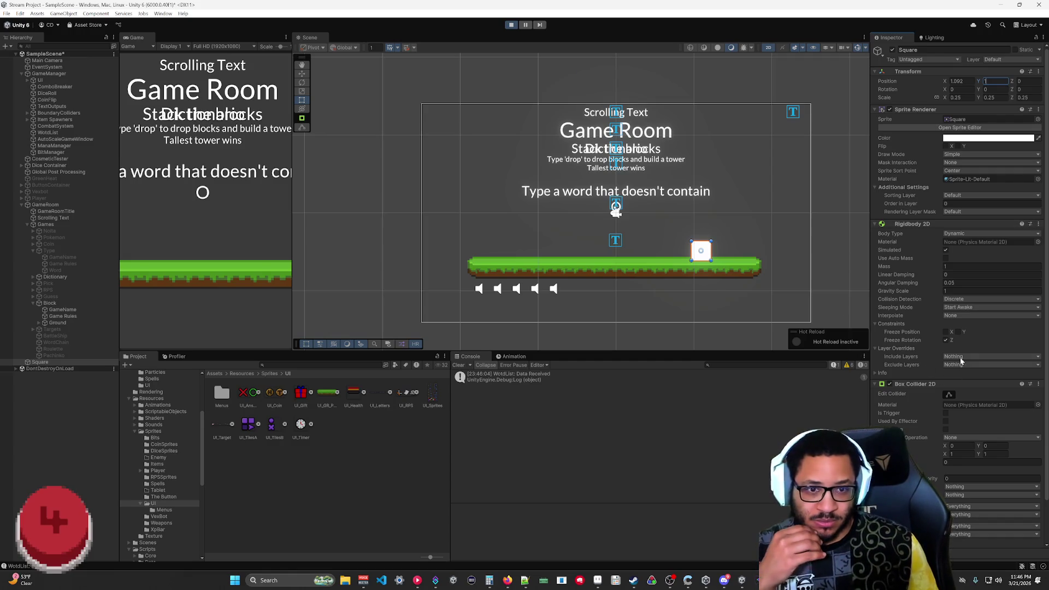
- Enter a gravity scale of .5 for the Square and set its Position Y to 1
left_click(962, 291)
type(".5")
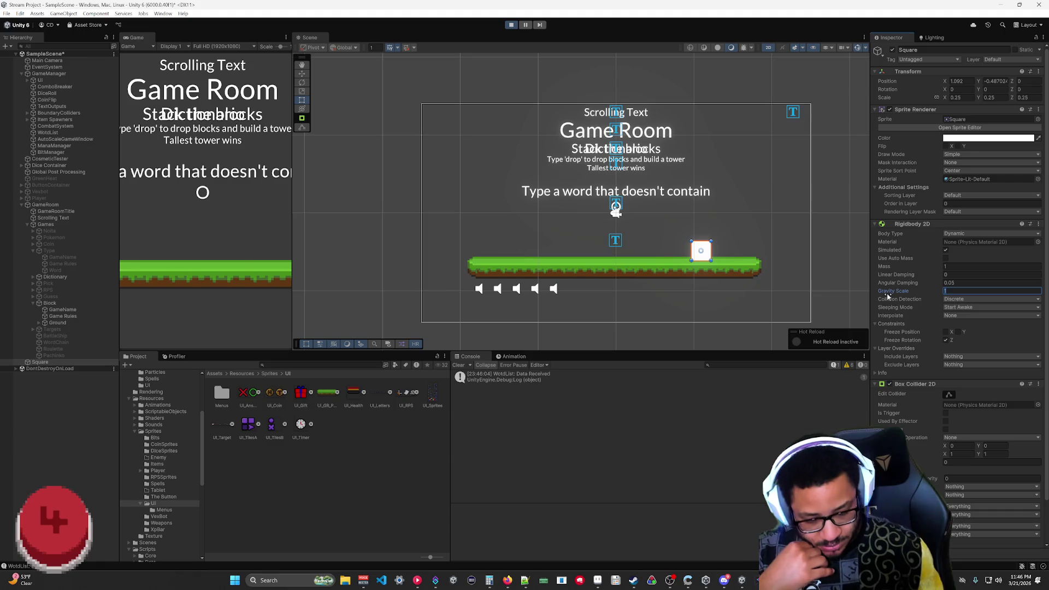
left_click(995, 80)
type("-0.1")
key("BackSpace")
key("BackSpace")
key("BackSpace")
type("1")
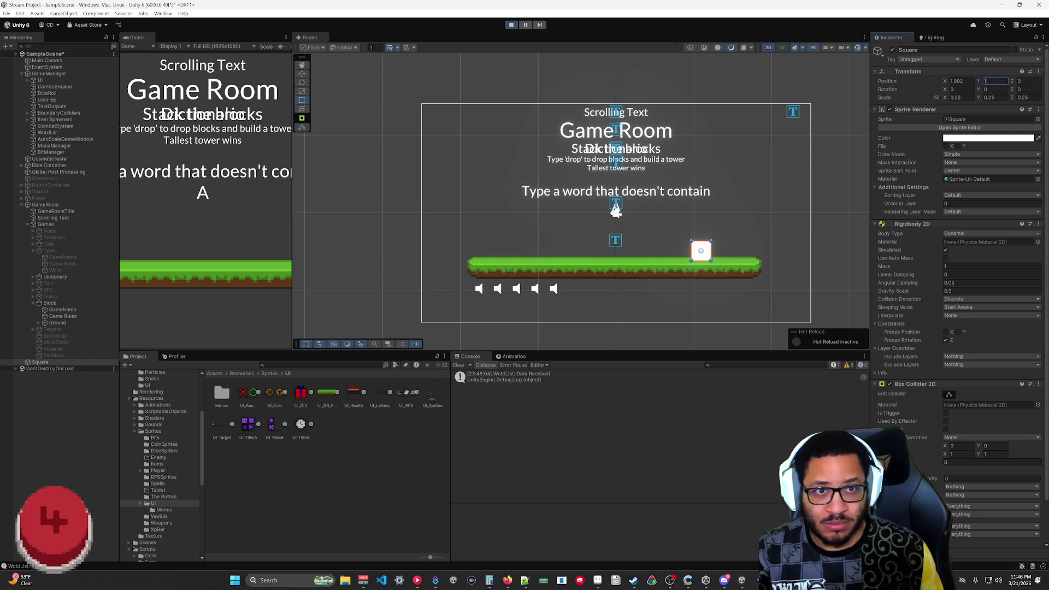
- Re-apply Position Y 1 several times to drop the Square again, then stop the test
key("Return")
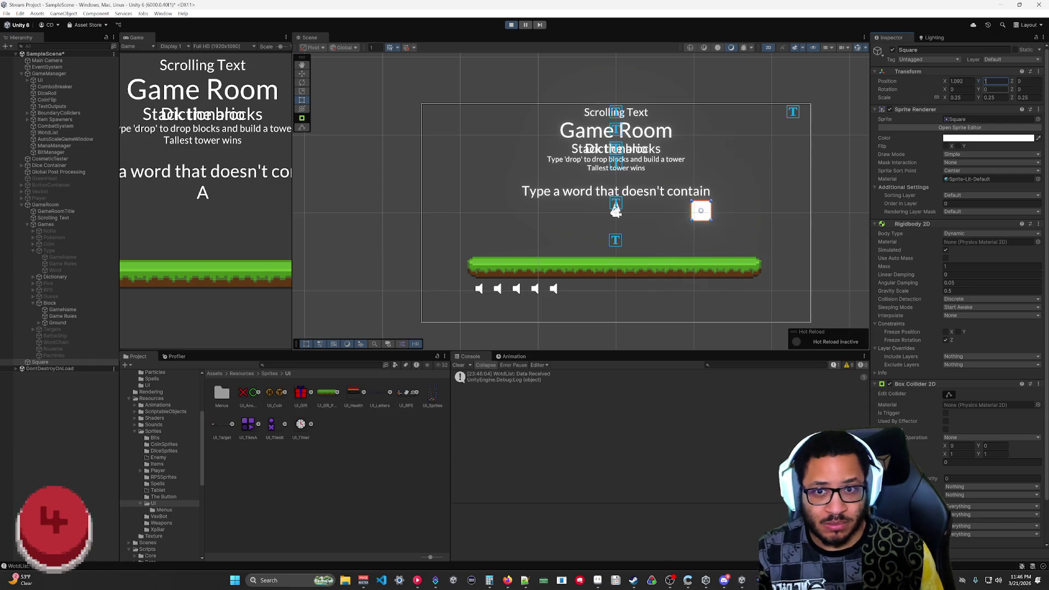
key("Return")
key("Return")
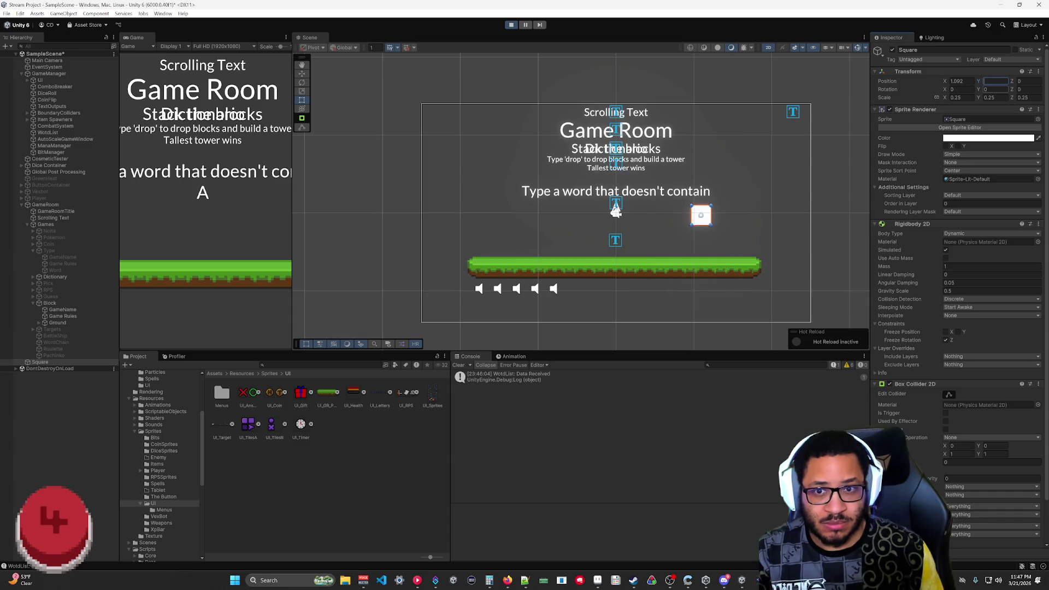
key("Return")
key("Return")
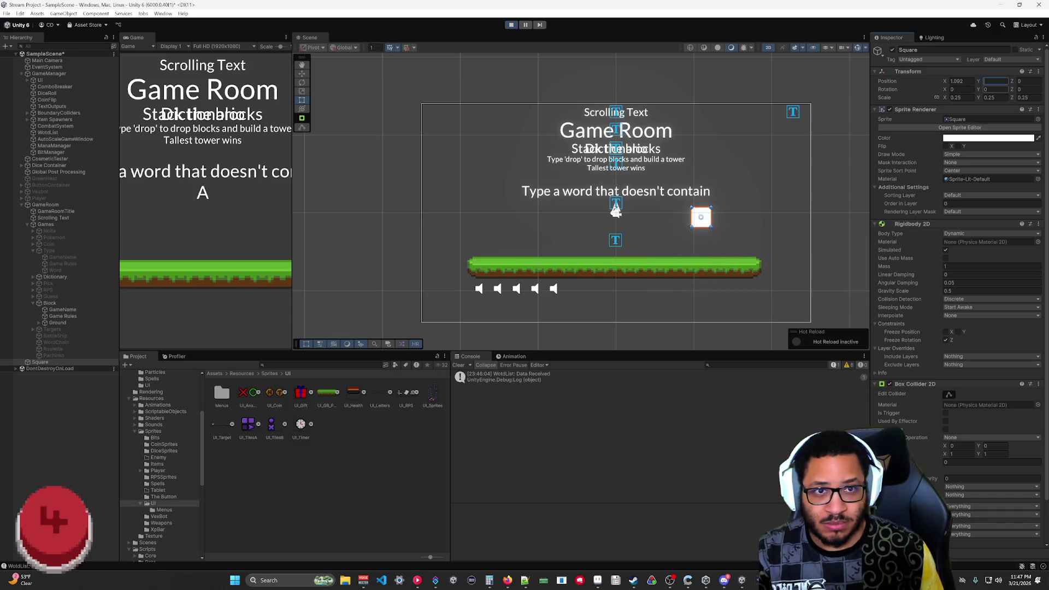
key("Return")
key("Return")
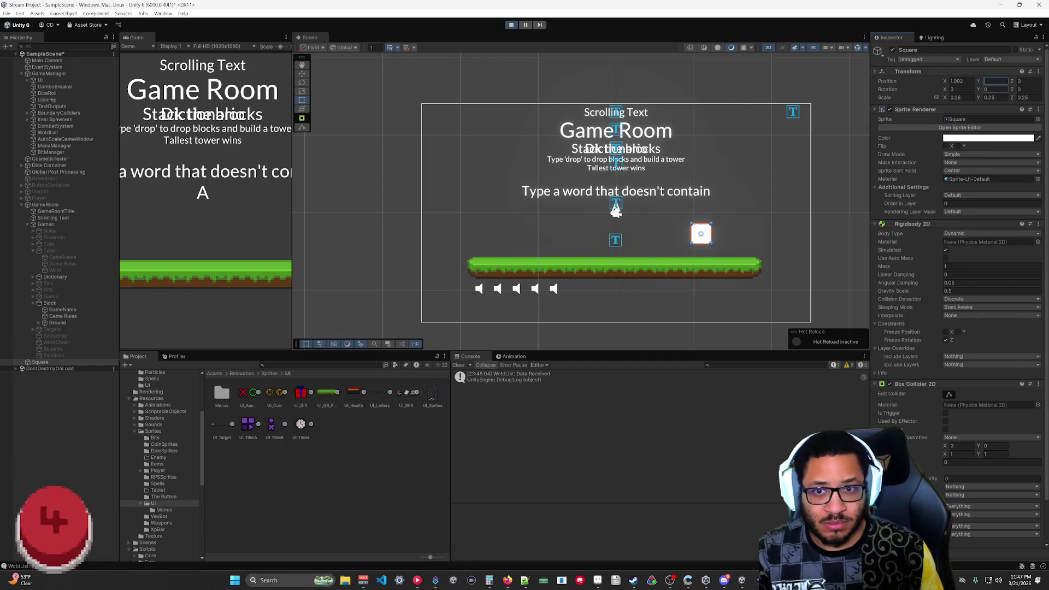
key("Return")
key("Return")
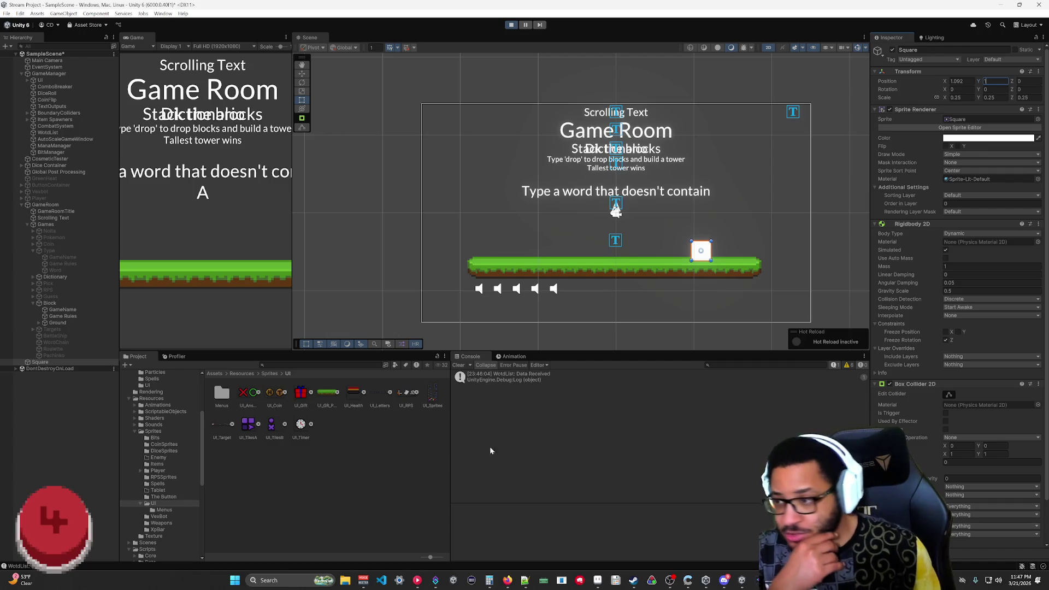
left_click(511, 25)
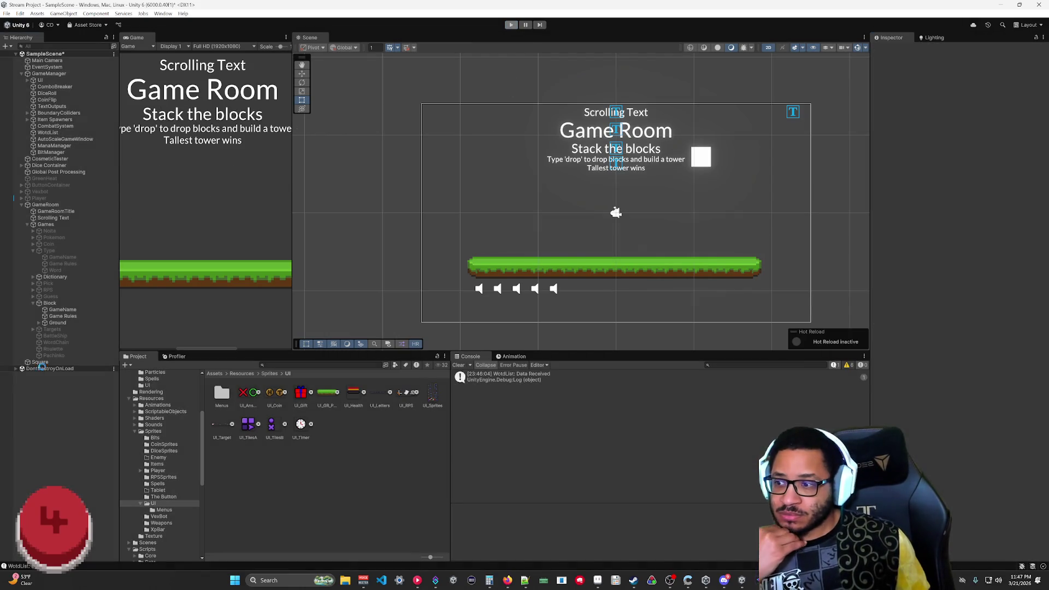
- Give the Square a Rigidbody 2D Gravity Scale of 0.5 outside play mode, then select Ground
left_click(44, 363)
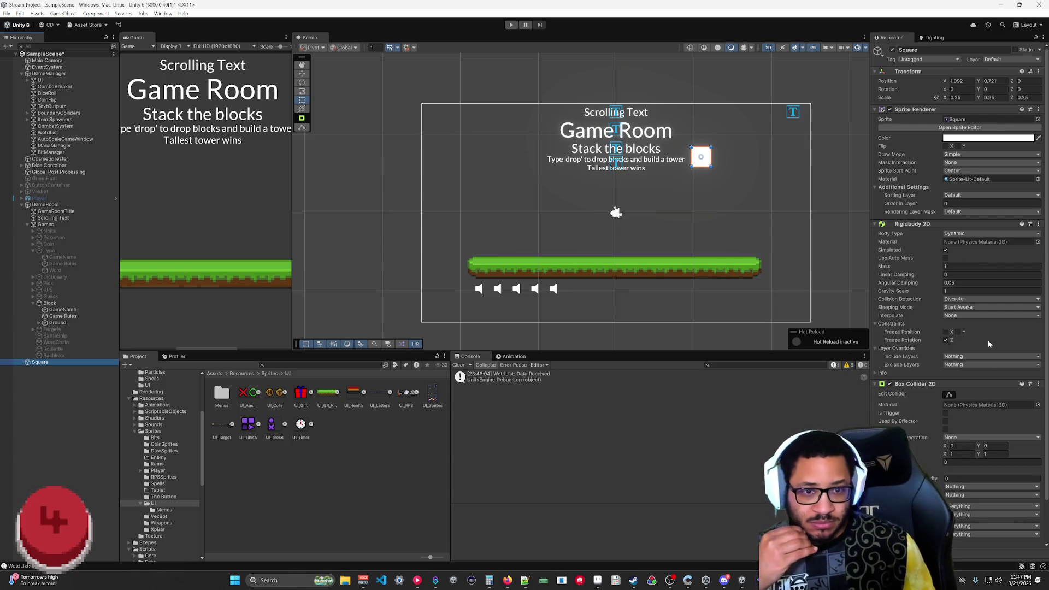
left_click(962, 291)
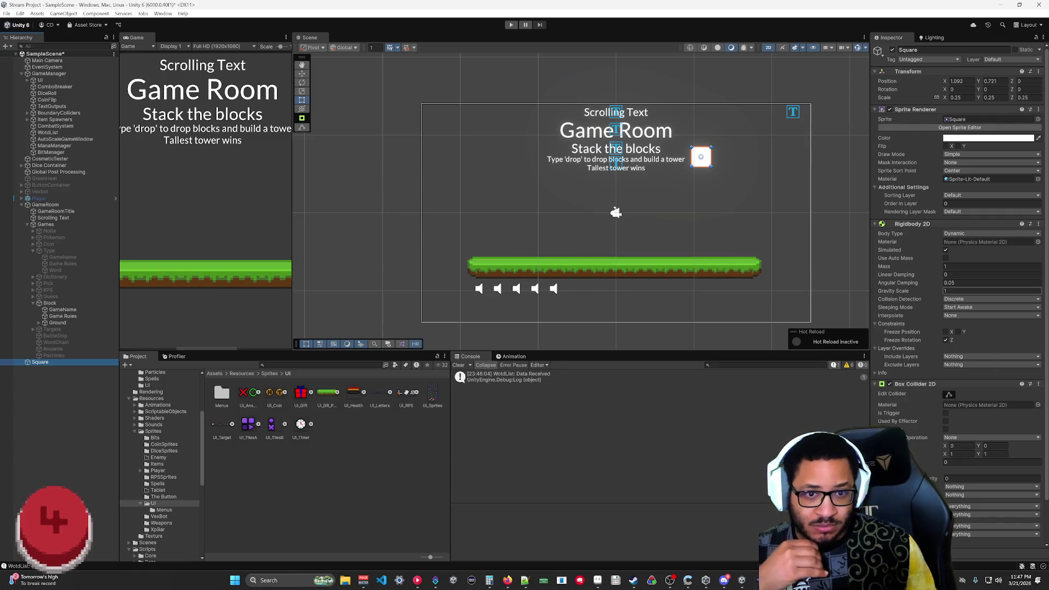
type(".5")
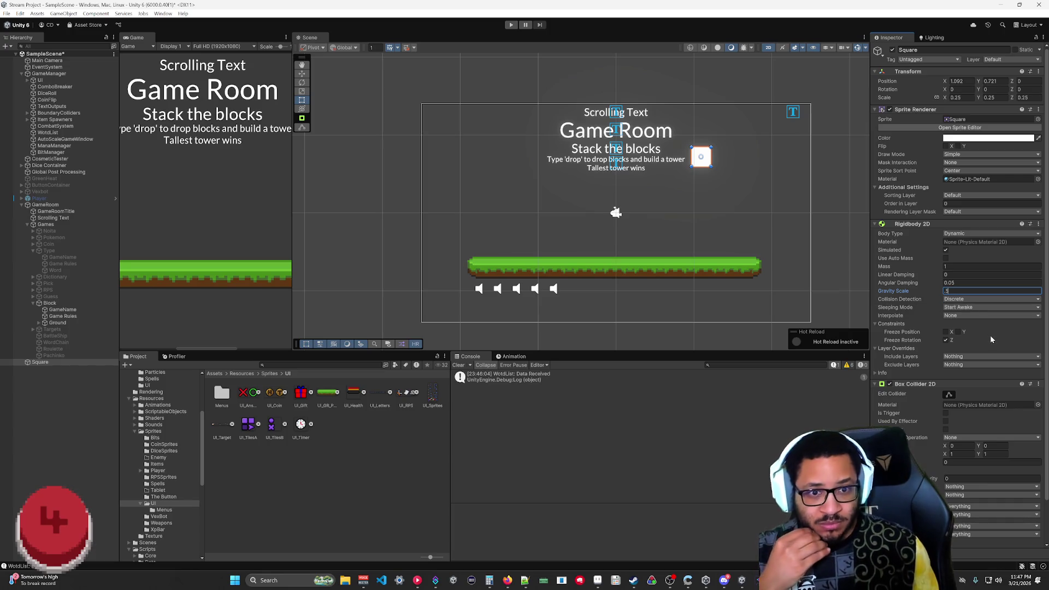
key("Return")
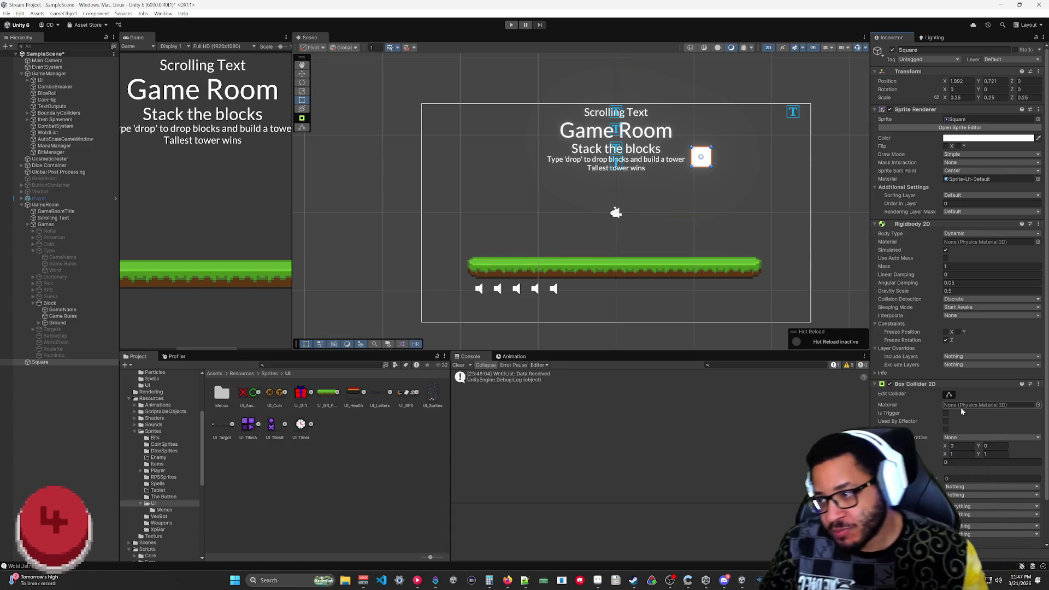
left_click(79, 324)
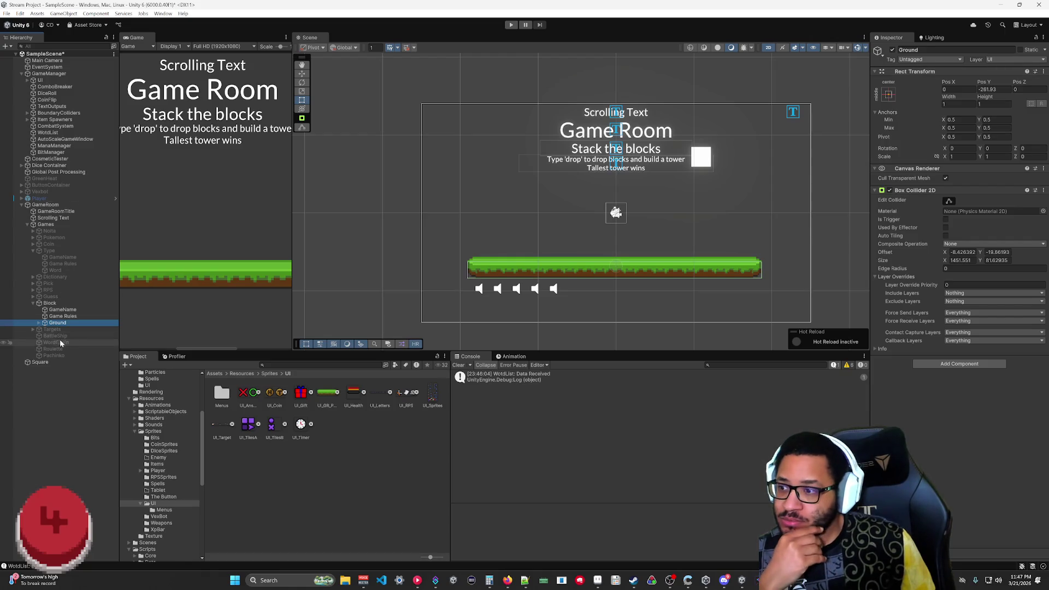
- Put only the Ground object on layer 10: Ground and start a play test
left_click(1006, 60)
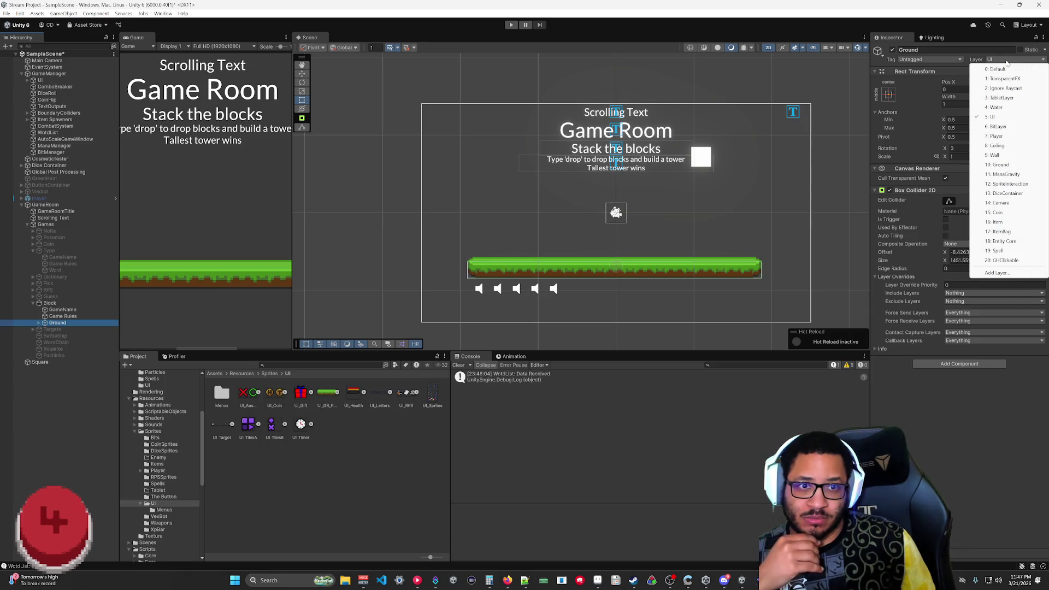
left_click(1007, 165)
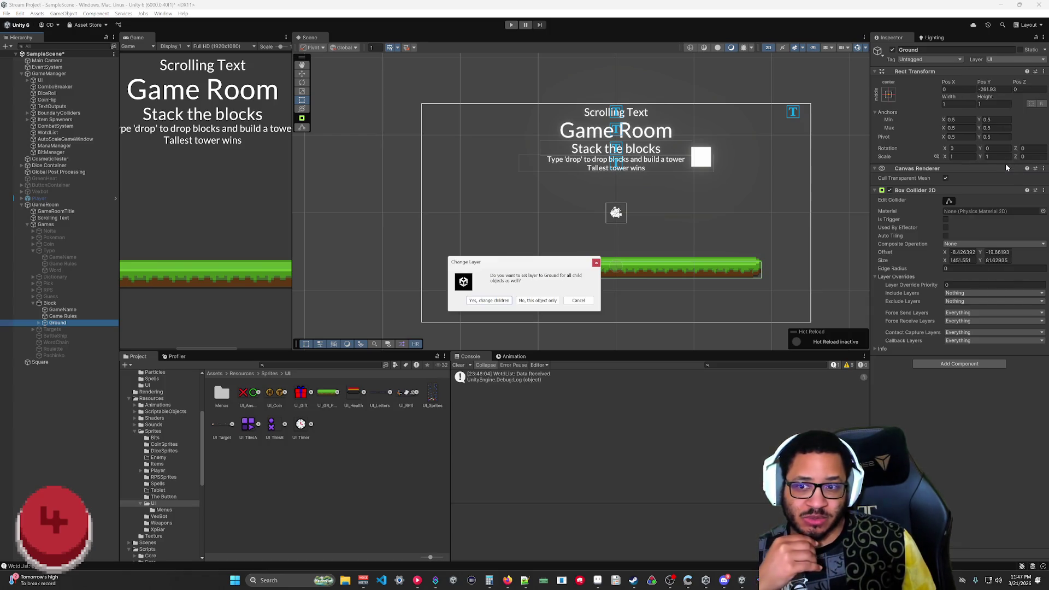
left_click(538, 301)
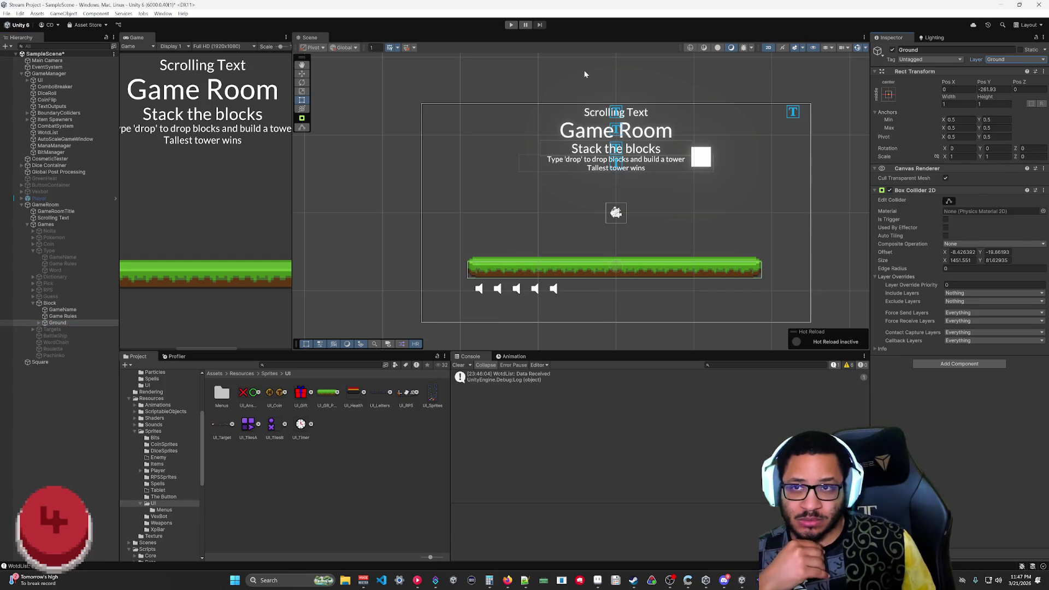
left_click(512, 26)
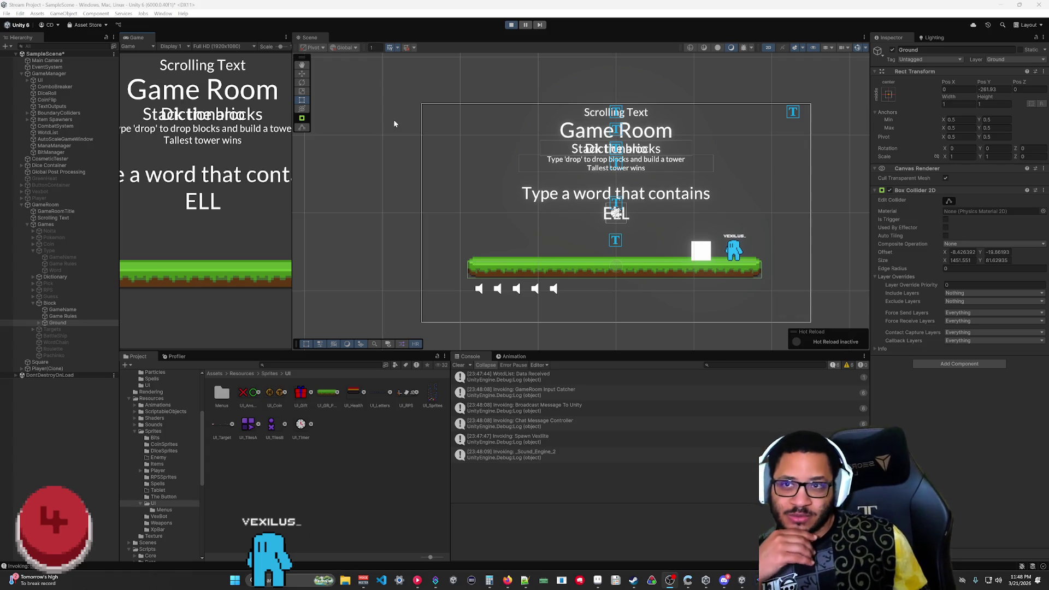
- Stop the test, run the game briefly once more, then drag Ground's vertical position lower
left_click(510, 25)
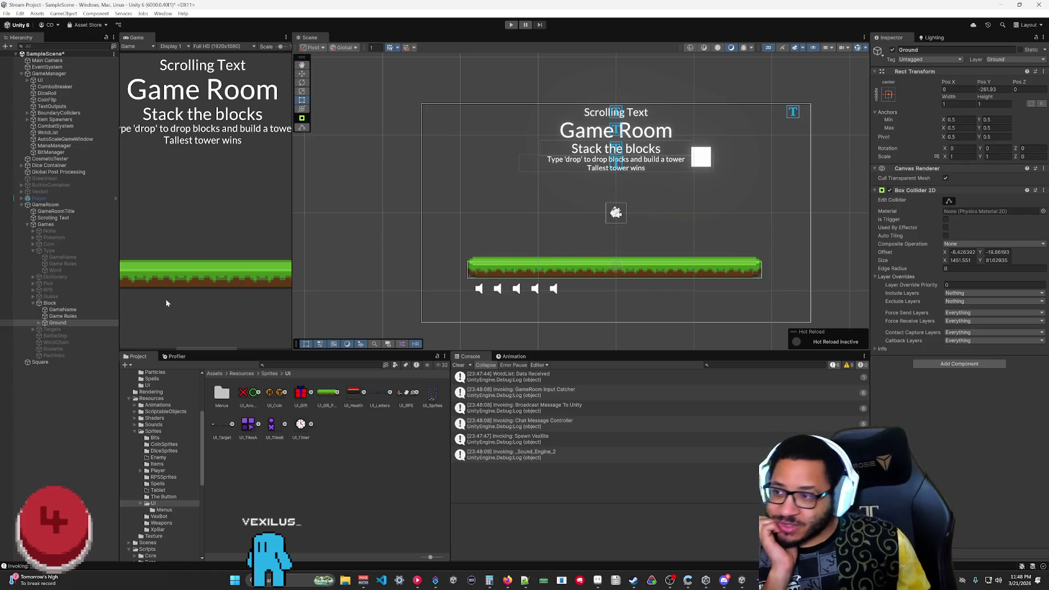
left_click(66, 474)
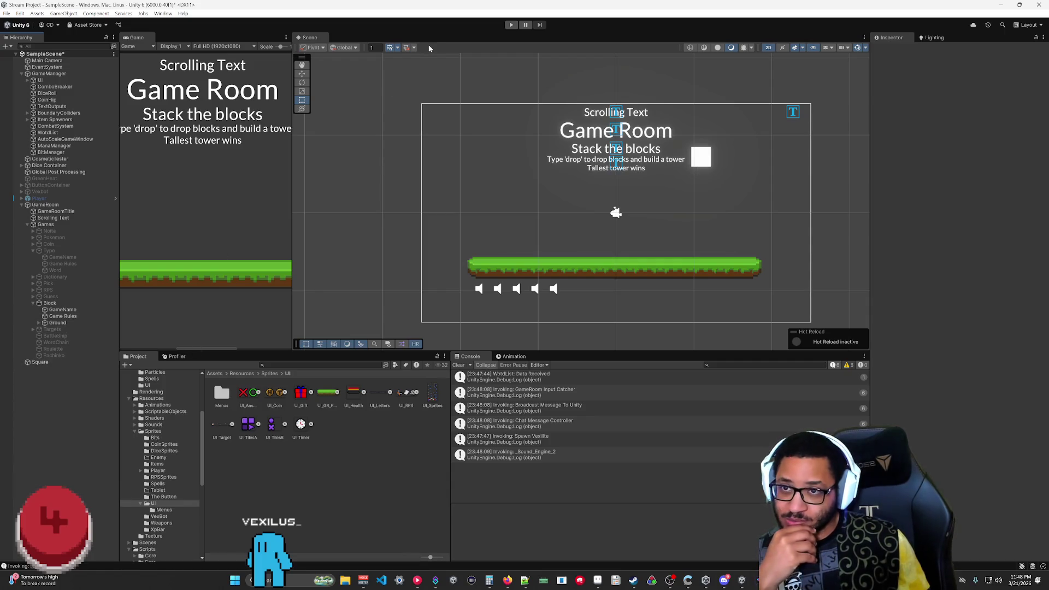
left_click(515, 26)
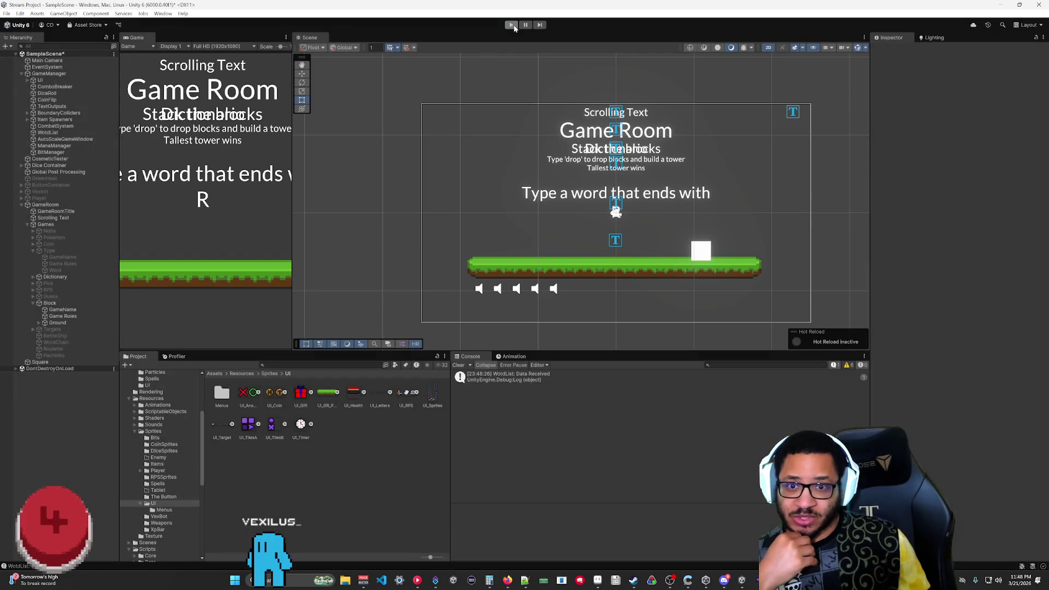
left_click(512, 25)
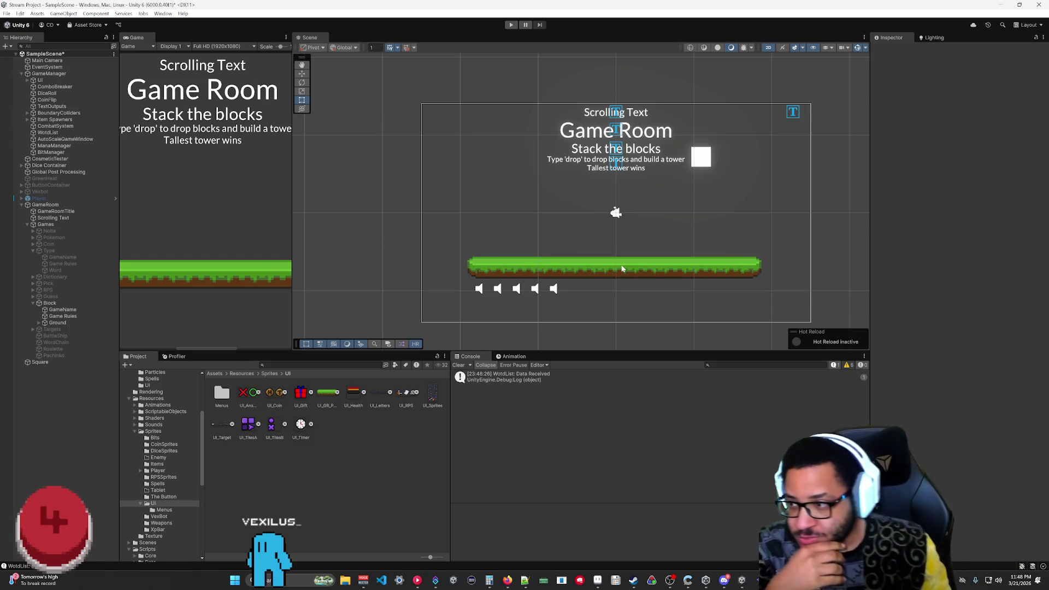
left_click(69, 323)
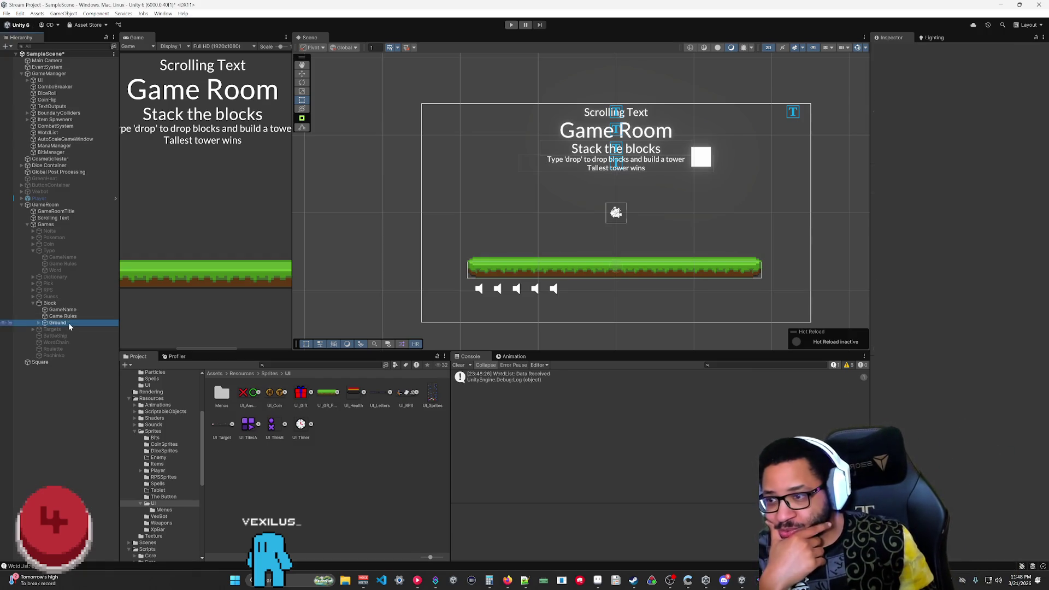
left_click_drag(980, 88, 189, 212)
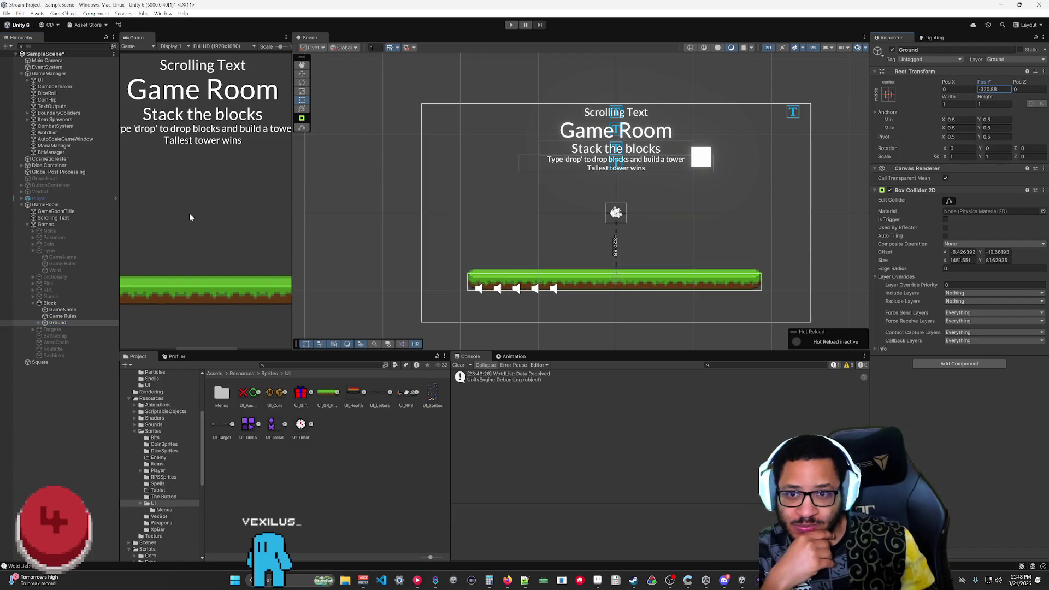
- On the Player object, cancel the Static Flags change, toggle its active box, and run a quick test
left_click(30, 199)
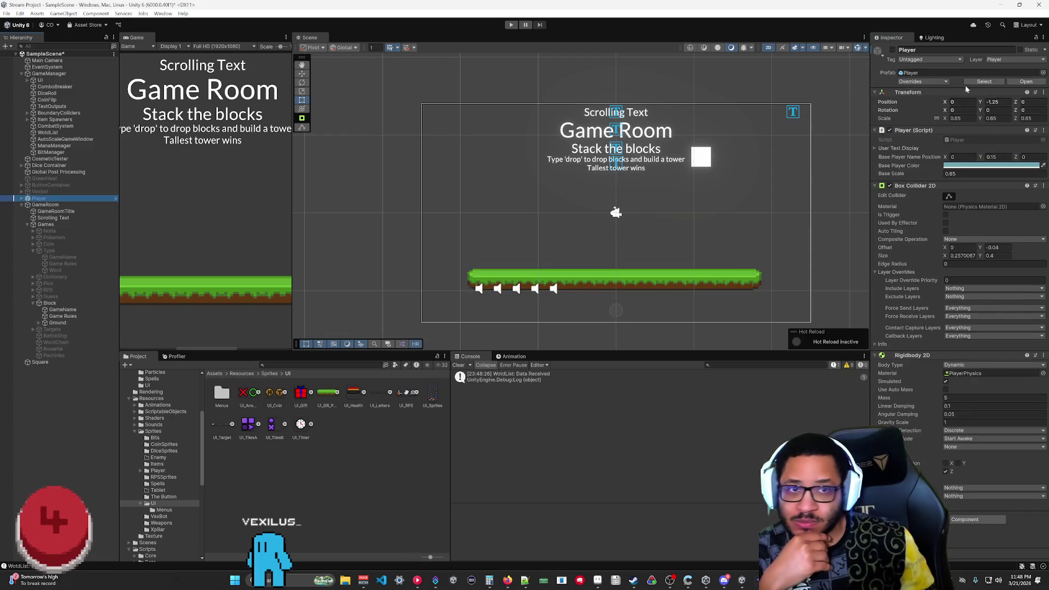
left_click(1020, 50)
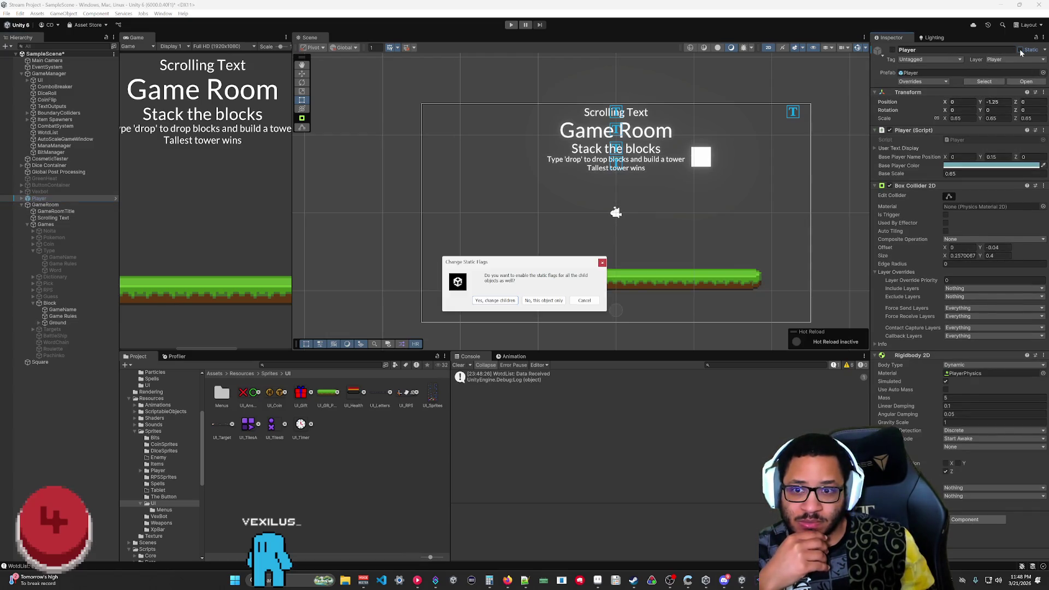
left_click(584, 301)
left_click(893, 51)
left_click(893, 51)
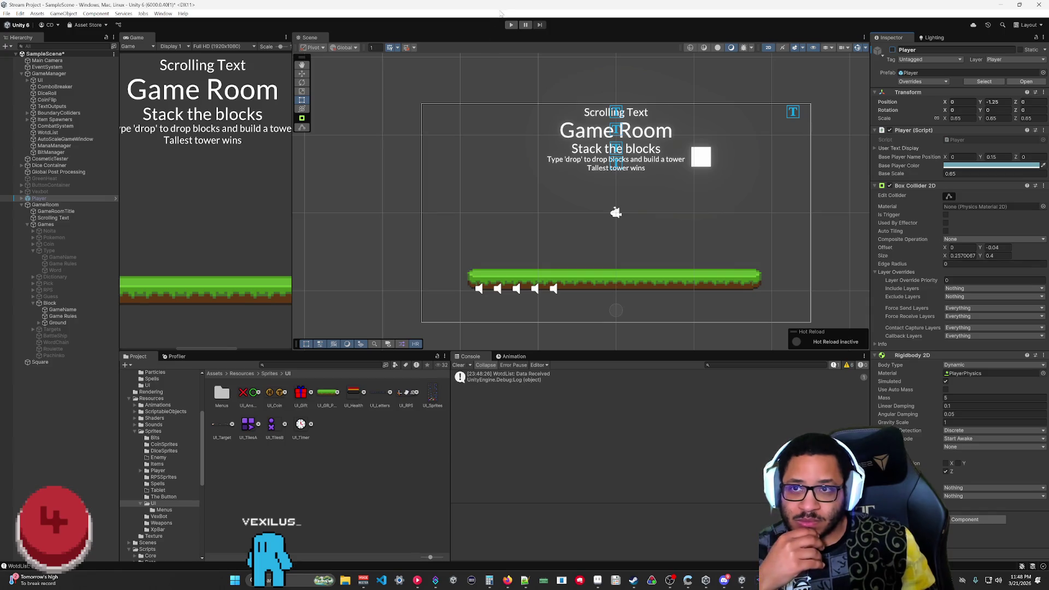
left_click(511, 25)
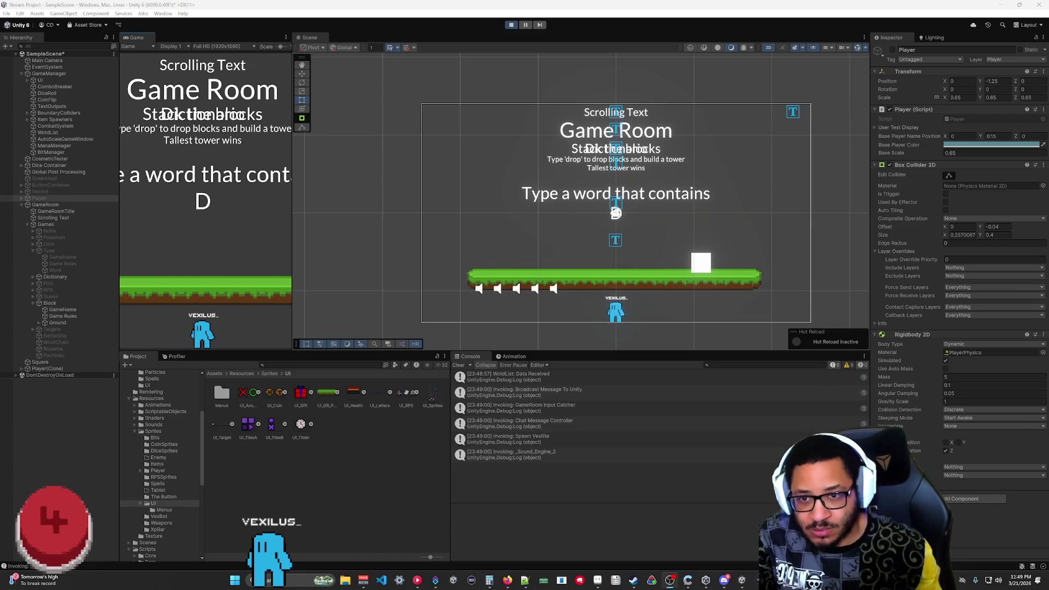
left_click(511, 25)
- Lower the Ground to Pos Y -379.5 and play-test the game with it
left_click(57, 323)
left_click_drag(984, 82, 924, 85)
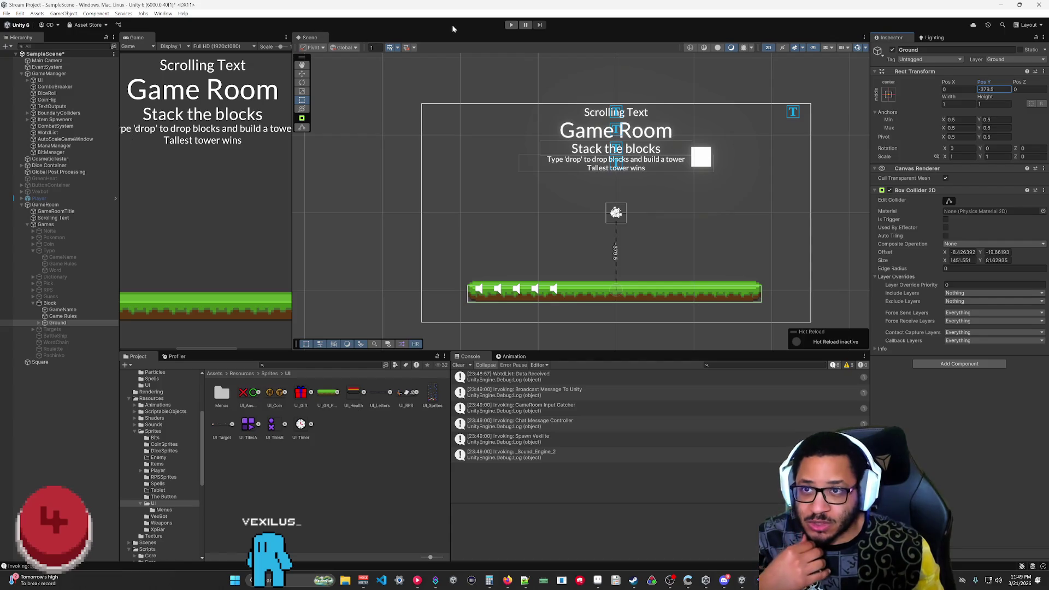
left_click(511, 25)
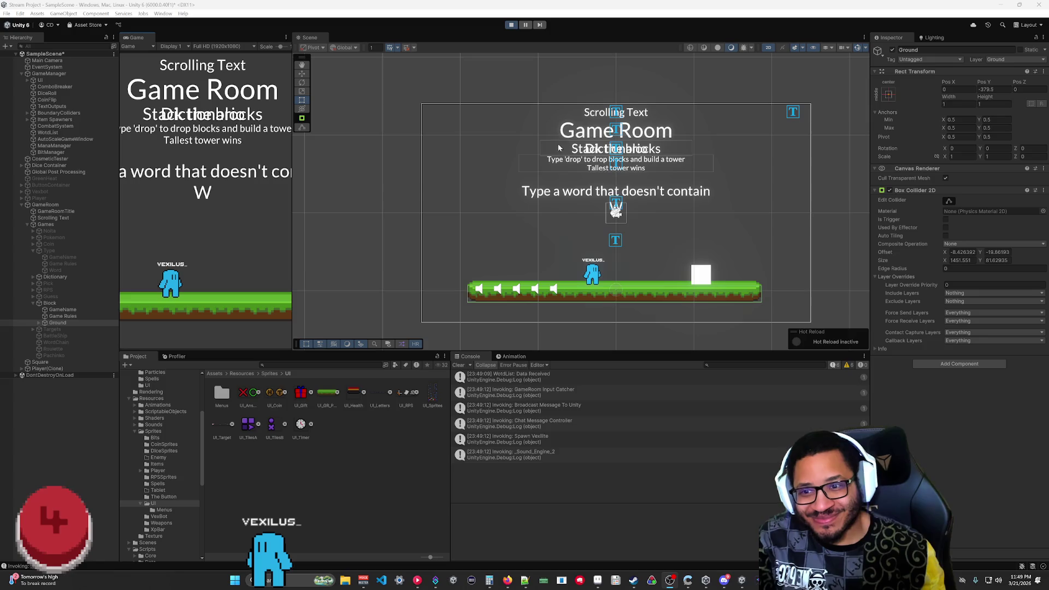
left_click(511, 26)
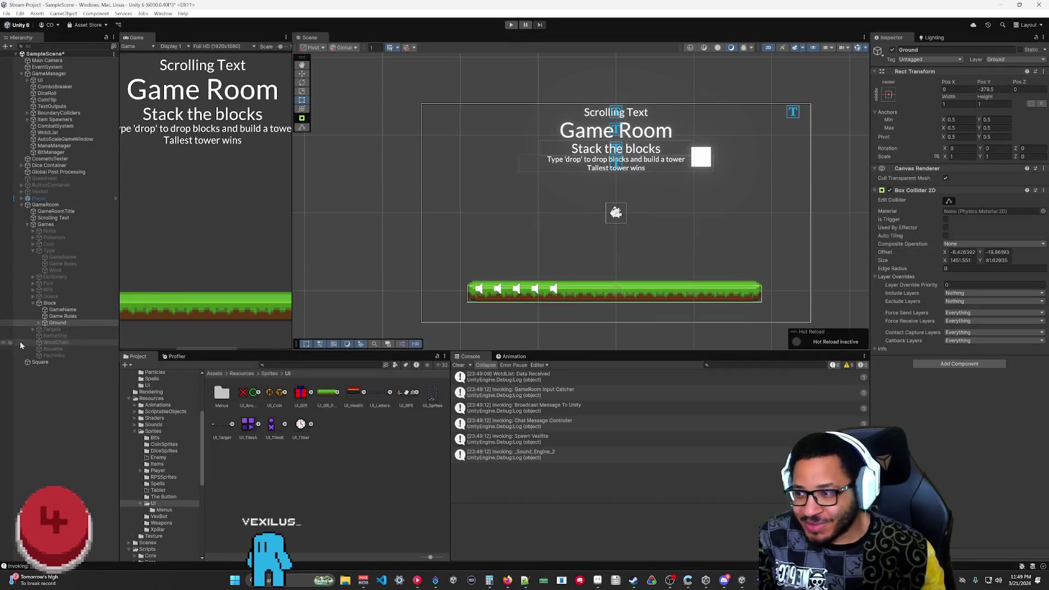
- Raise the Ground to about Pos Y -341.8, then a bit higher, testing each height
left_click_drag(986, 86, 1011, 80)
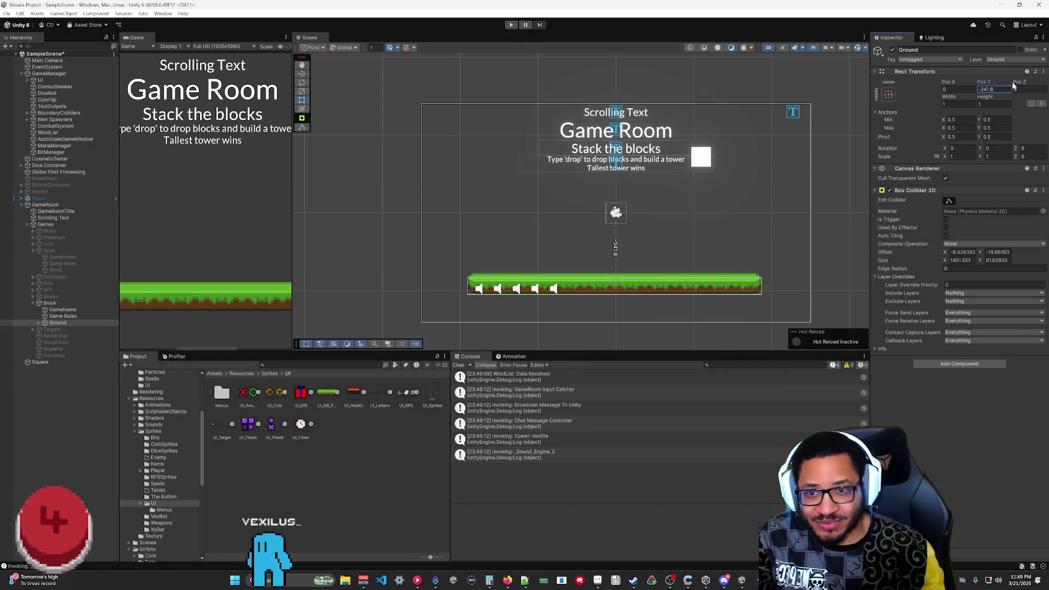
left_click(511, 25)
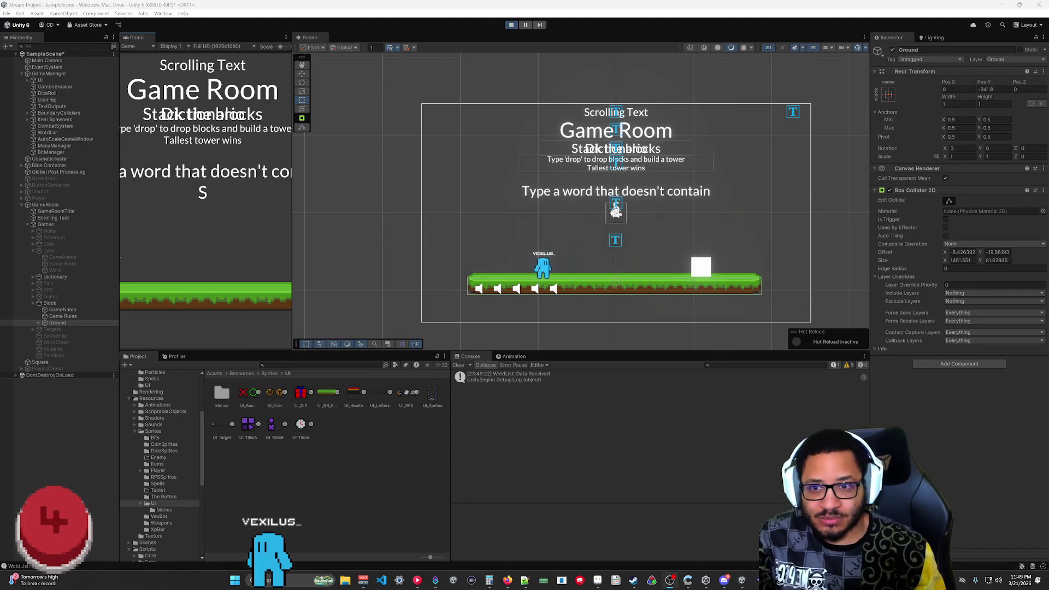
left_click(511, 24)
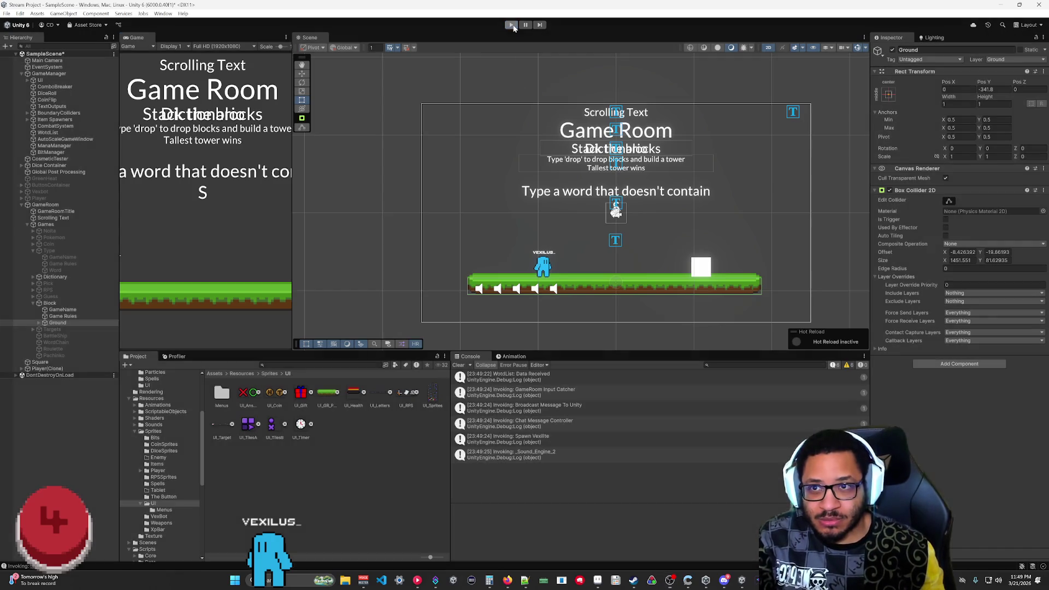
left_click_drag(984, 83, 1000, 83)
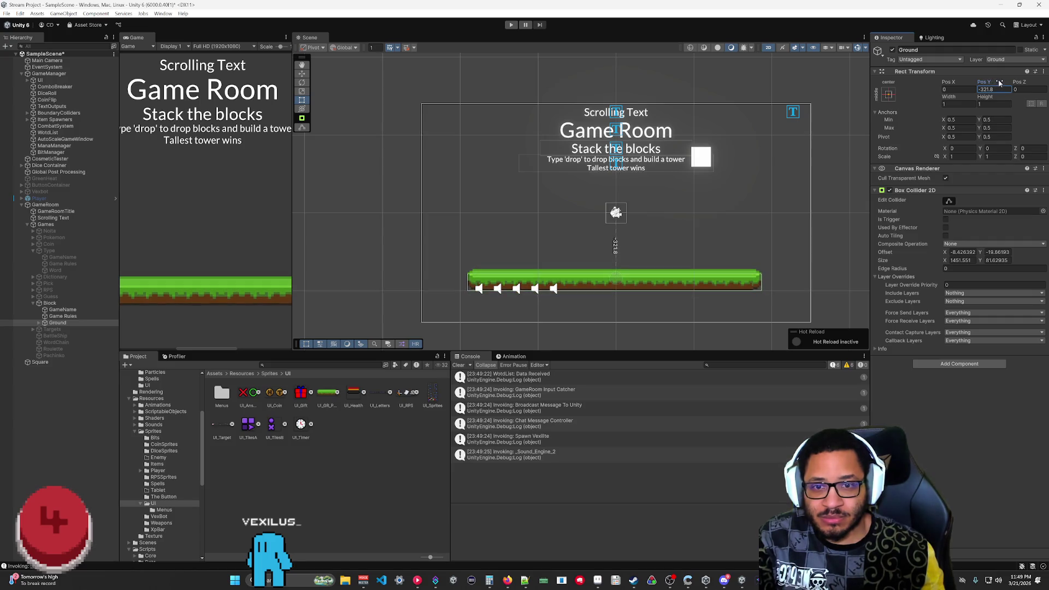
left_click(505, 25)
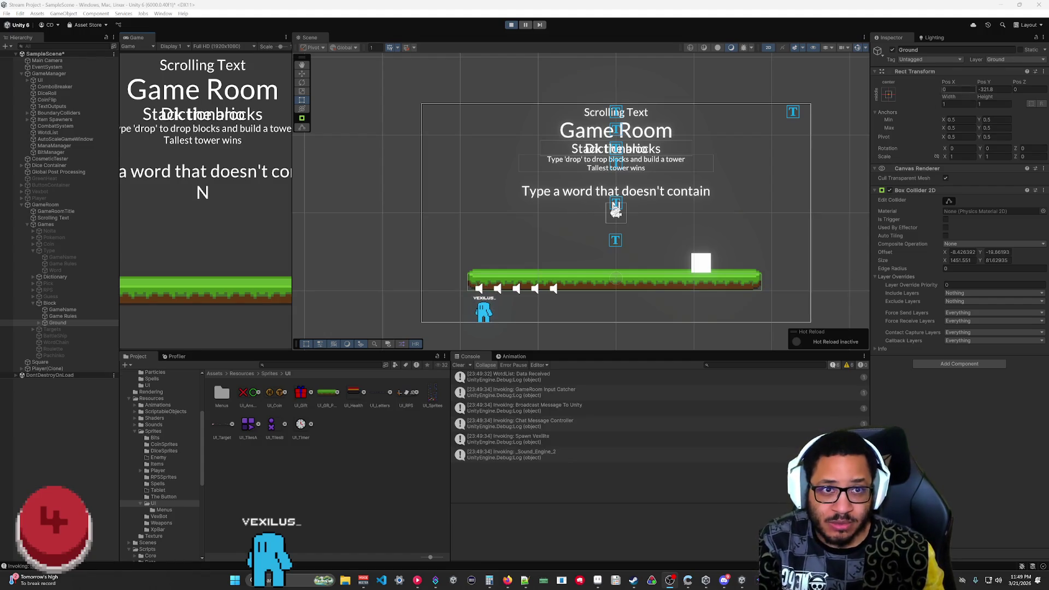
- Set Ground's Pos Y to -321 and re-enter it after stopping play so it persists
left_click(990, 89)
key("BackSpace")
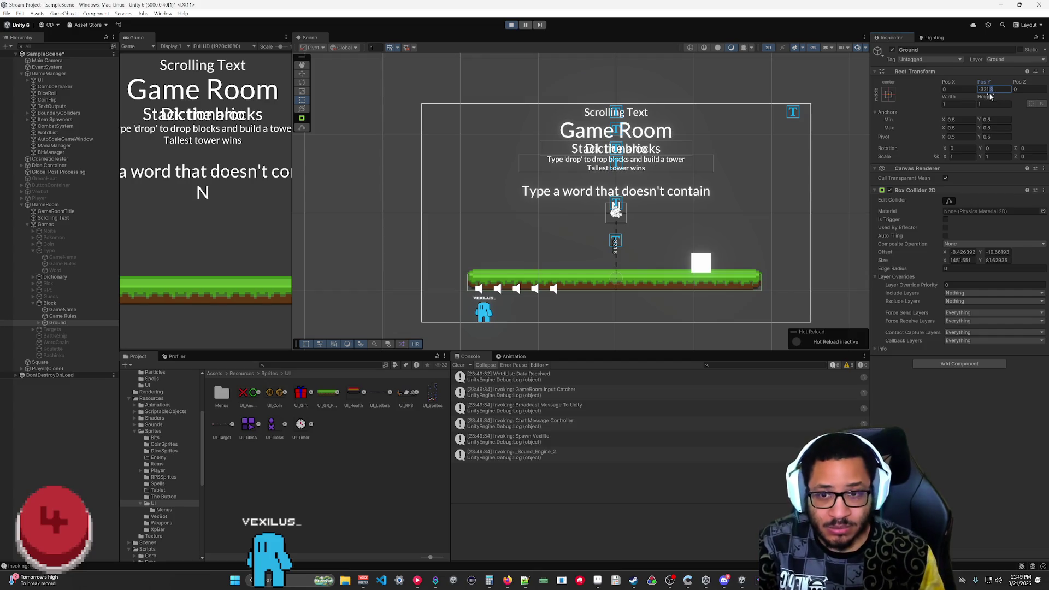
key("Return")
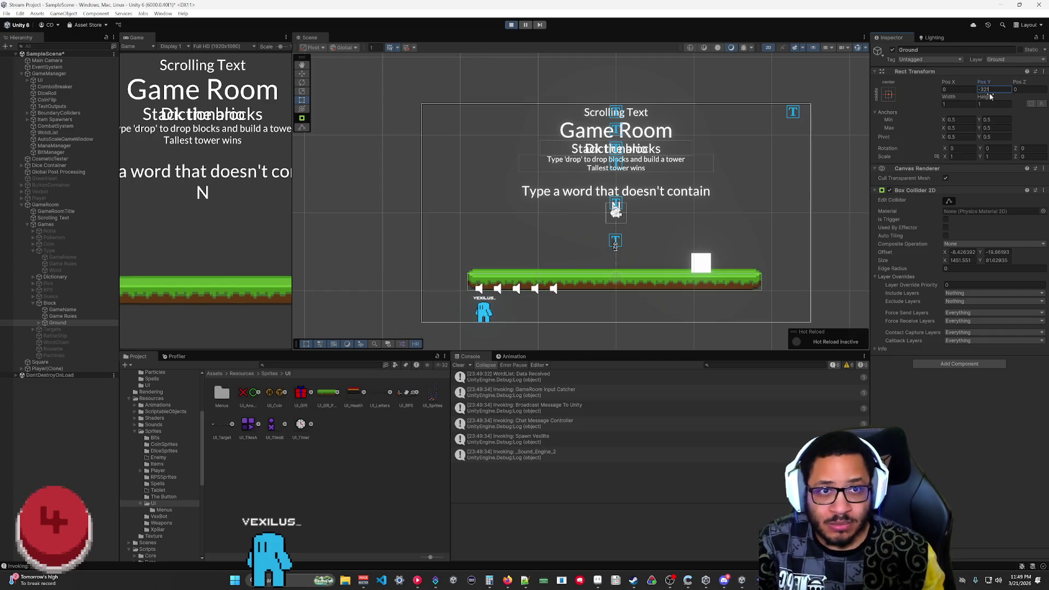
left_click(511, 25)
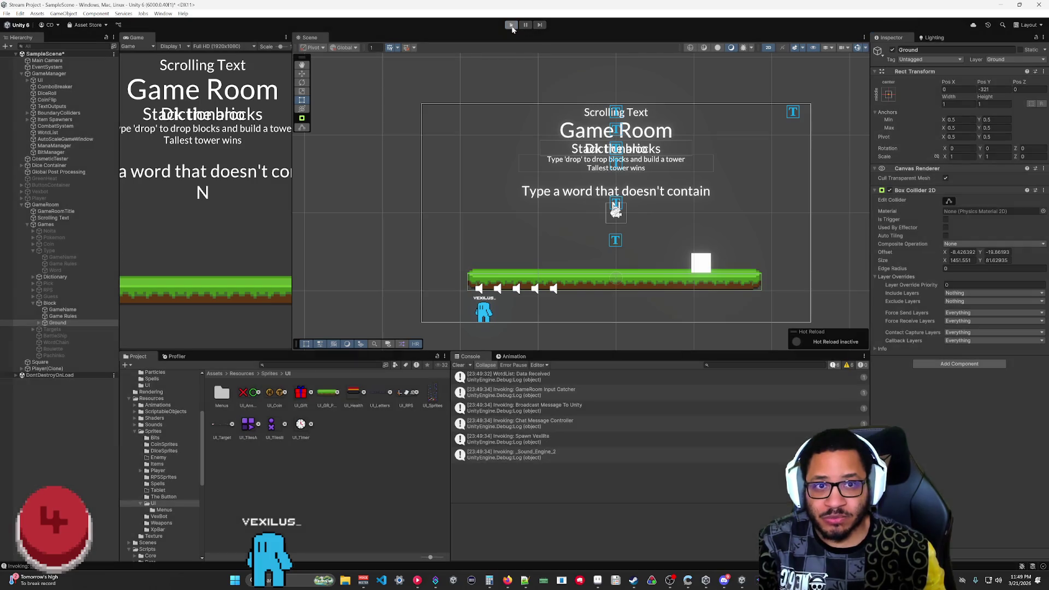
key("BackSpace")
key("BackSpace")
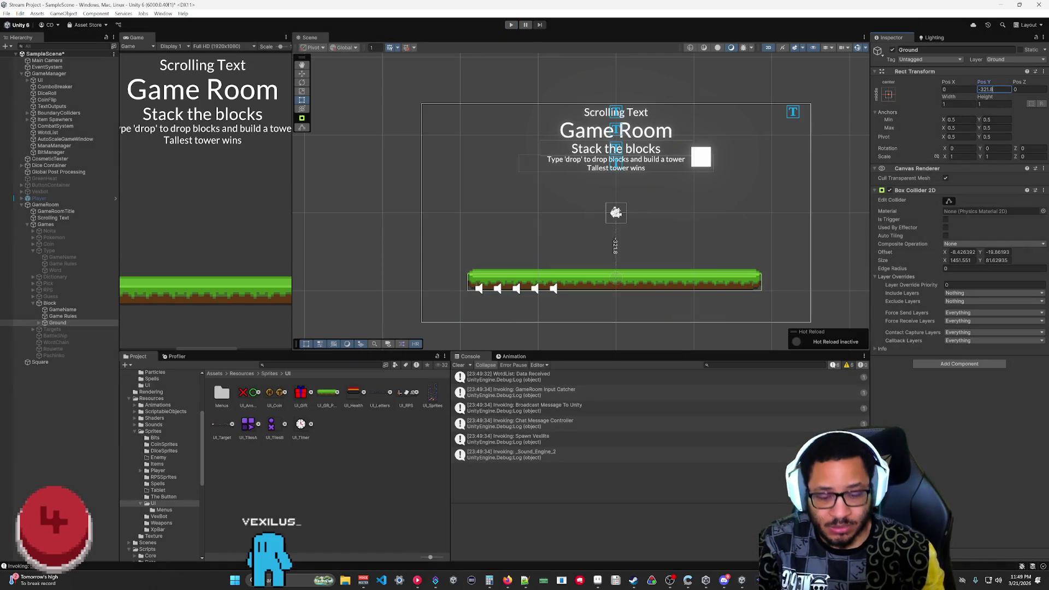
key("Return")
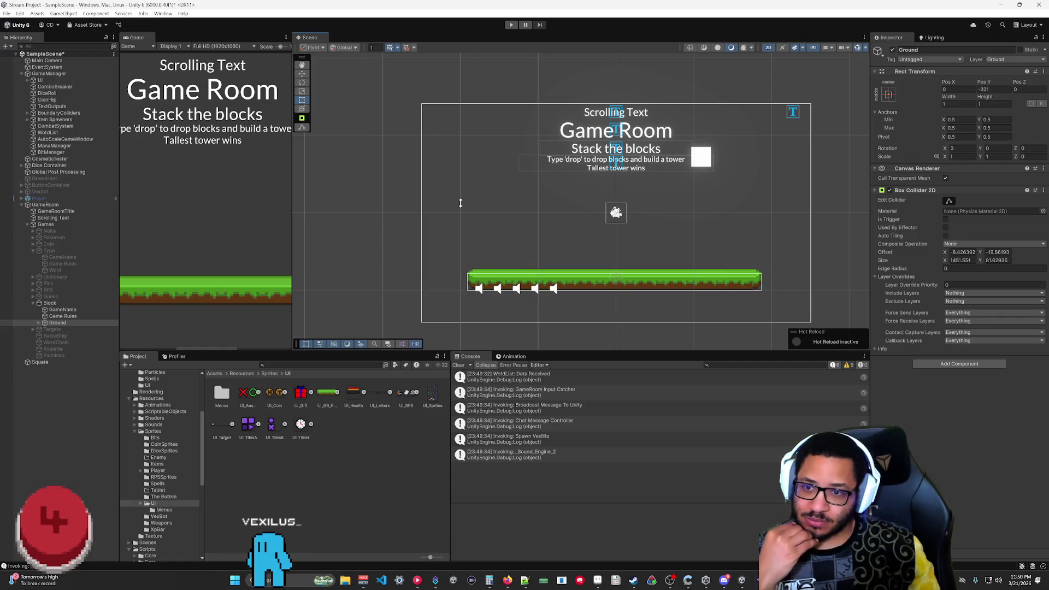
mouse_move(292, 199)
left_mouse_down()
mouse_move(770, 196)
mouse_move(676, 199)
left_mouse_up()
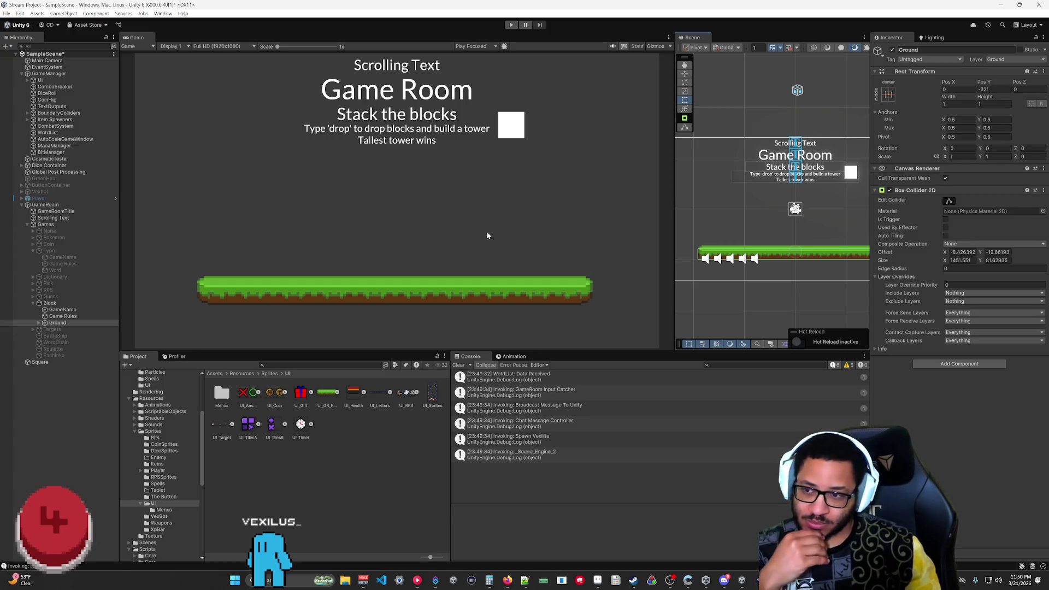
- Rebalance the Game and Scene panels, then bring up the UI.png sprite sheet in Aseprite
scroll(758, 203, "down", 2)
scroll(767, 208, "down", 2)
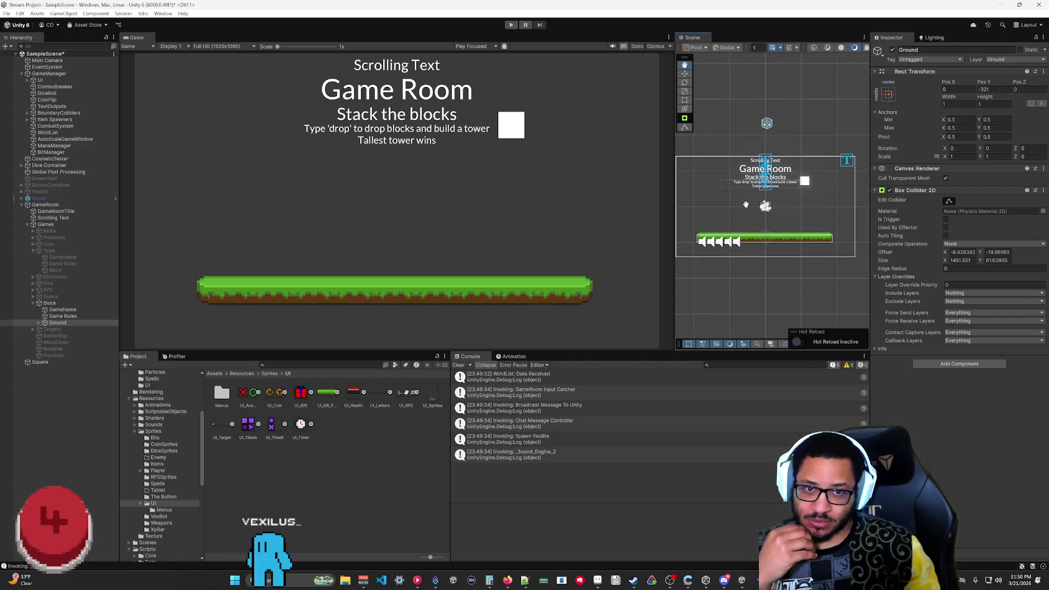
mouse_move(676, 189)
left_mouse_down()
mouse_move(616, 183)
mouse_move(643, 175)
mouse_move(502, 167)
left_mouse_up()
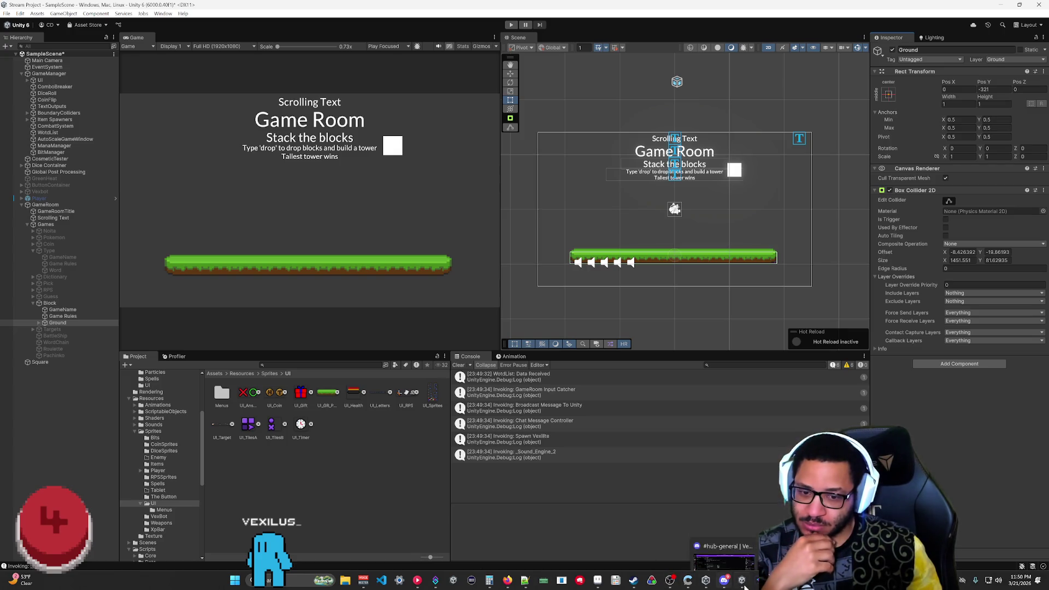
left_click(690, 580)
- Delete the second animation frame so UI.png keeps a single frame
scroll(465, 289, "up", 2)
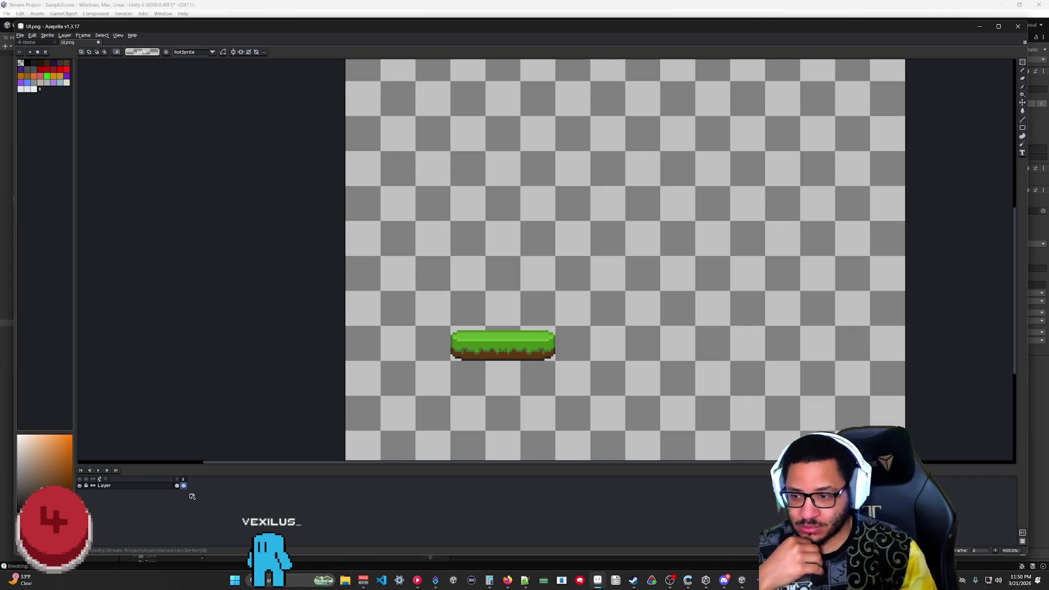
right_click(183, 480)
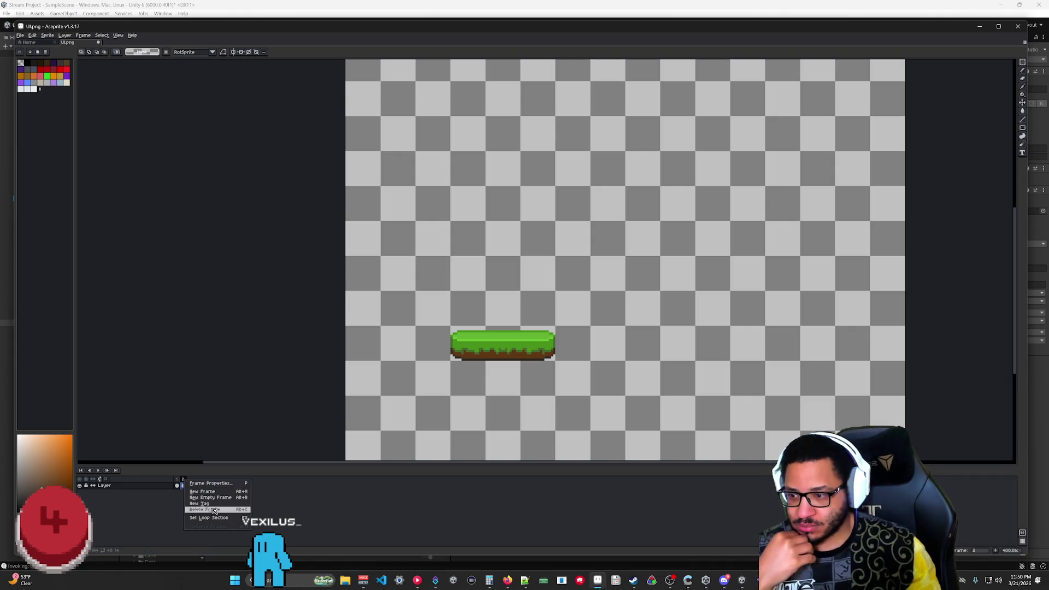
left_click(212, 510)
- Zoom and pan the sprite sheet to the icon row with the grass tile
scroll(545, 289, "down", 6)
scroll(545, 289, "up", 5)
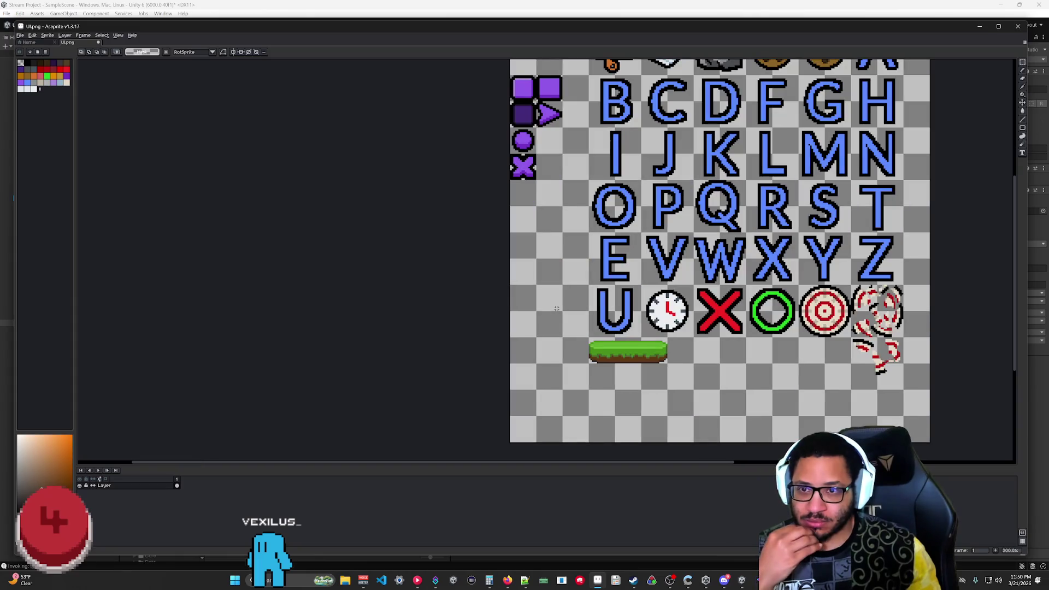
scroll(544, 289, "up", 2)
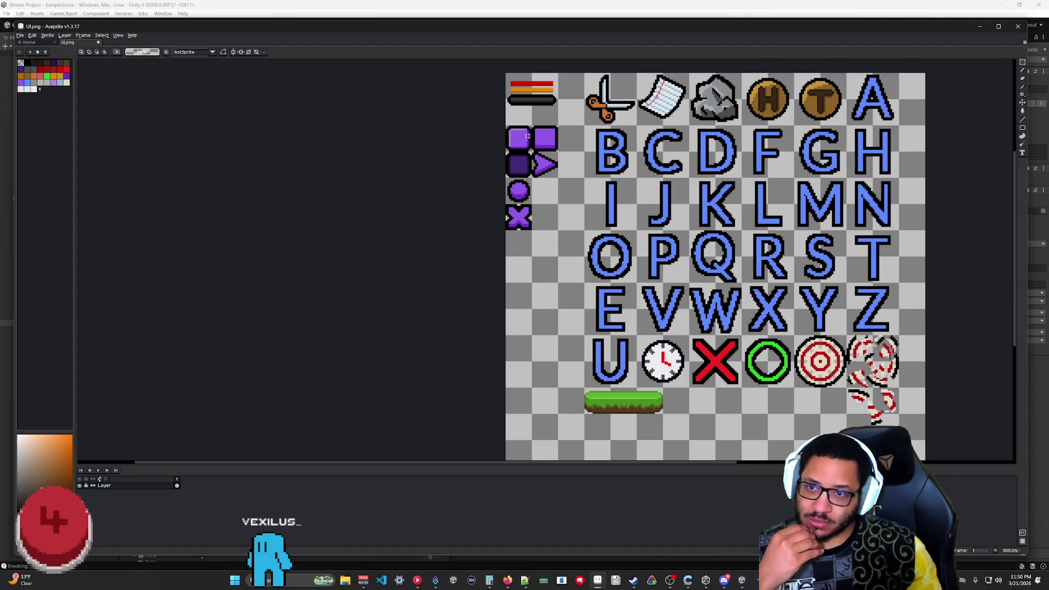
scroll(525, 139, "up", 3)
scroll(526, 138, "up", 3)
scroll(525, 138, "down", 2)
scroll(478, 176, "up", 1)
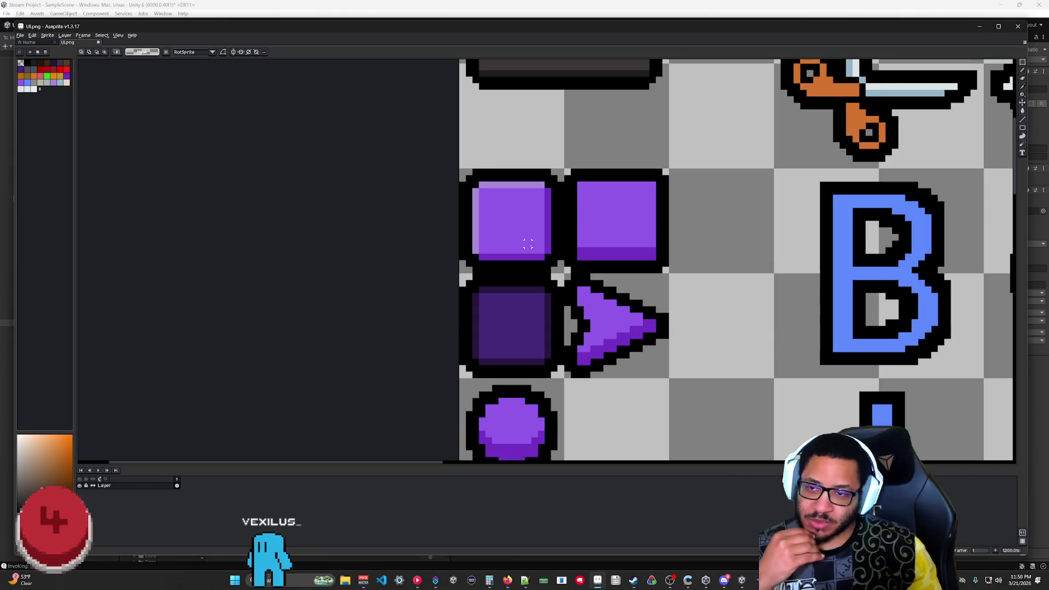
scroll(479, 176, "down", 4)
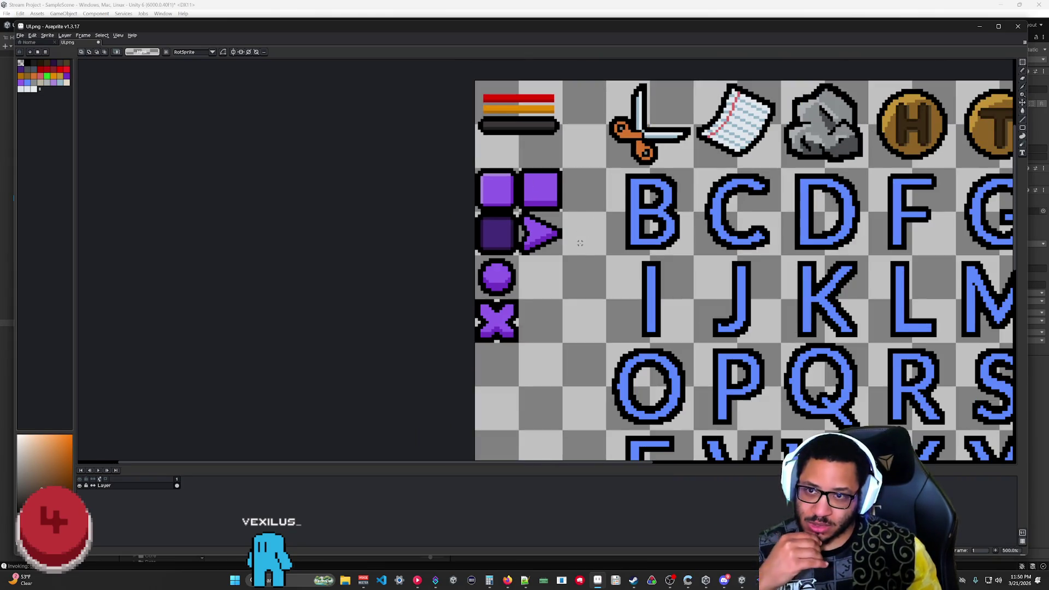
scroll(579, 242, "down", 1)
left_click_drag(580, 242, 583, 154)
scroll(665, 272, "up", 4)
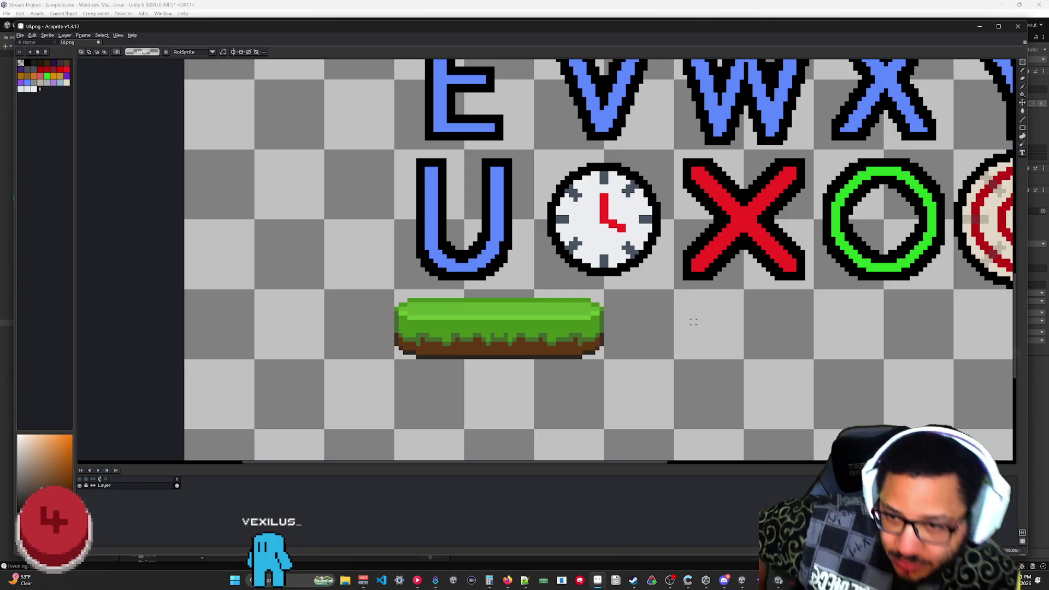
- Draw a black square outline just right of the grass tile with the Pencil
key("b")
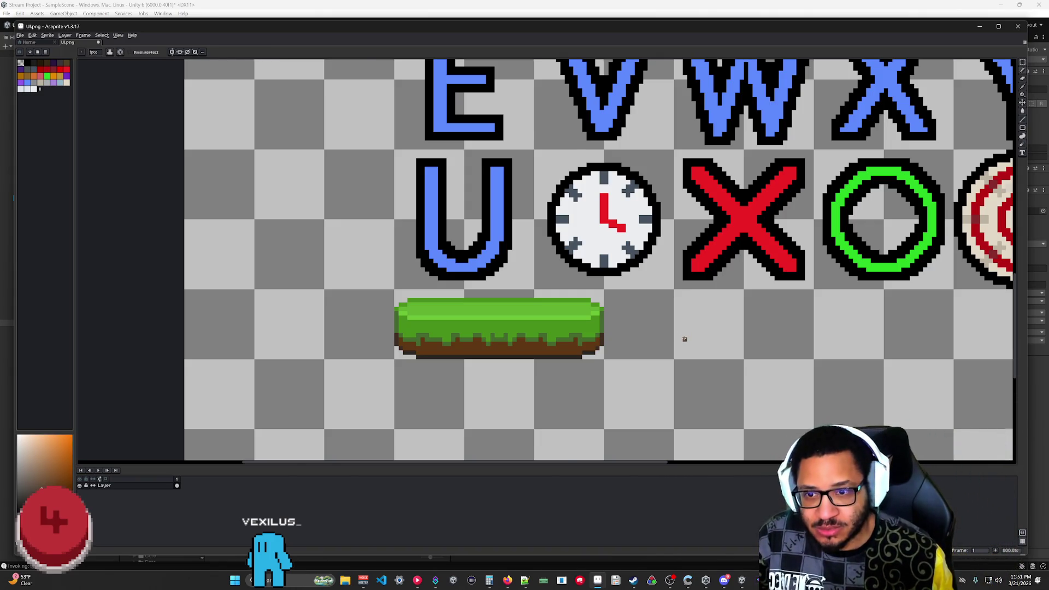
scroll(683, 338, "up", 3)
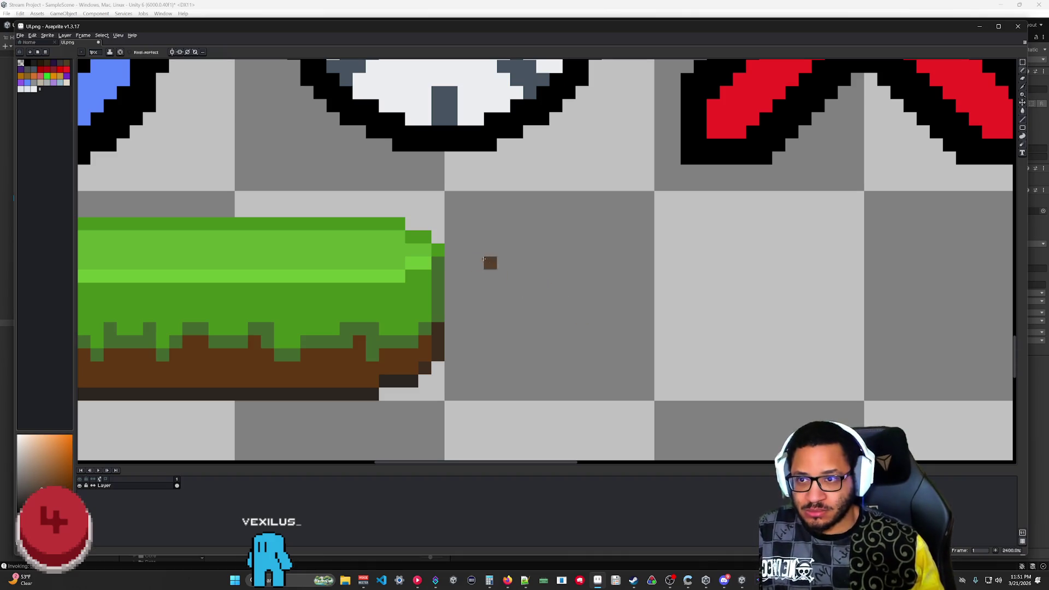
key("x")
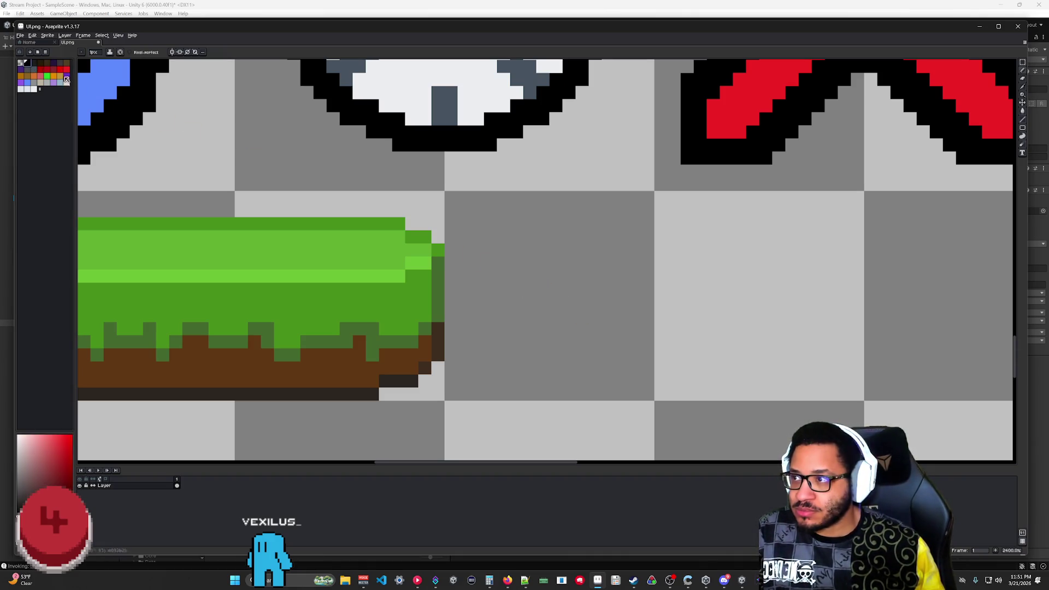
mouse_move(453, 209)
left_mouse_down()
mouse_move(647, 198)
mouse_move(647, 387)
mouse_move(465, 392)
mouse_move(447, 220)
left_mouse_up()
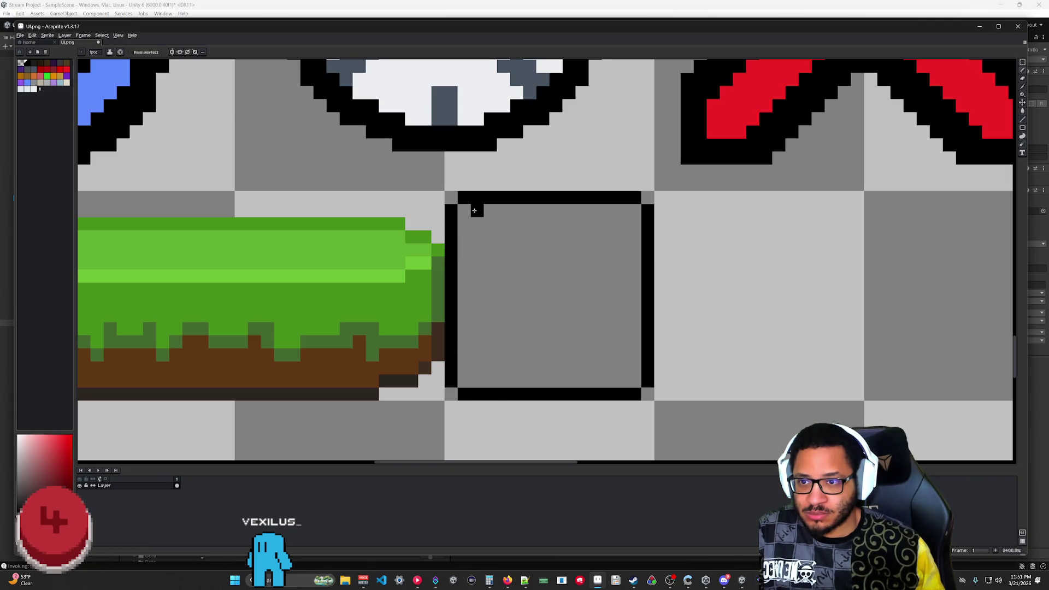
- Round the square's corners by erasing outer corner pixels and filling inner ones
key("e")
left_click_drag(462, 202, 451, 211)
left_click_drag(450, 381, 463, 407)
left_click_drag(647, 381, 634, 394)
left_click_drag(648, 210, 635, 197)
key("b")
mouse_move(464, 237)
left_mouse_down()
mouse_move(465, 371)
mouse_move(479, 382)
mouse_move(621, 387)
mouse_move(635, 366)
mouse_move(637, 220)
mouse_move(477, 210)
left_mouse_up()
scroll(593, 368, "down", 3)
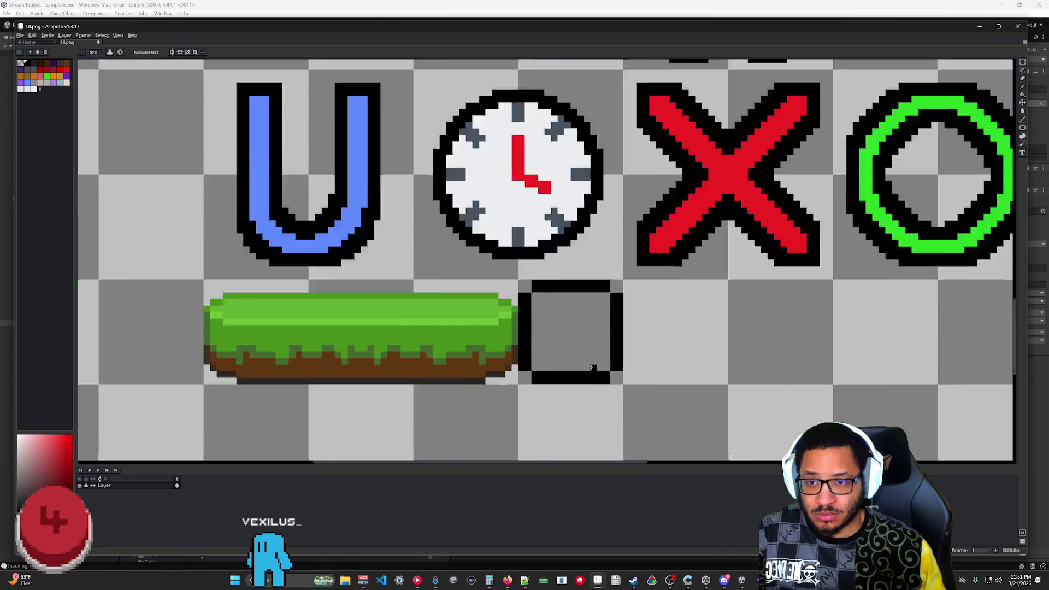
- Fill the grey box's four inner corner pixels in black
scroll(593, 368, "down", 5)
scroll(628, 379, "up", 12)
scroll(496, 304, "down", 3)
left_click(407, 355)
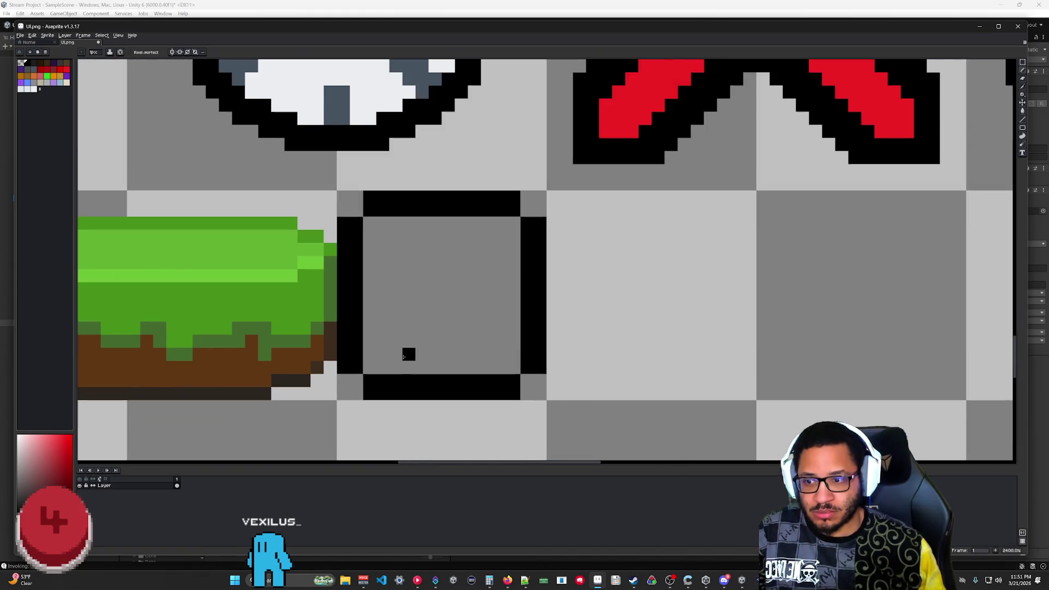
left_click(357, 210)
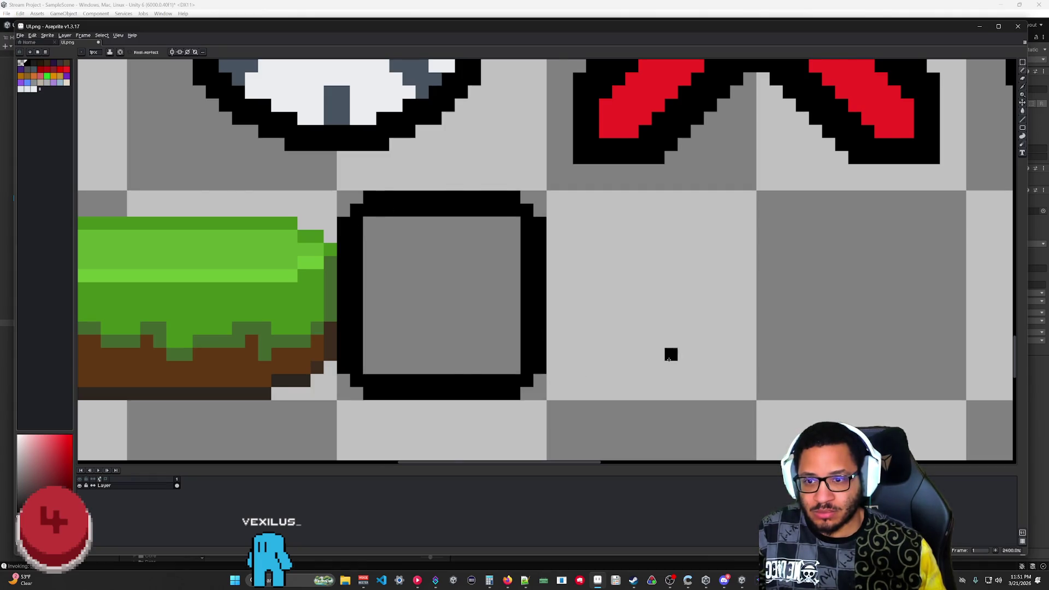
scroll(658, 367, "down", 6)
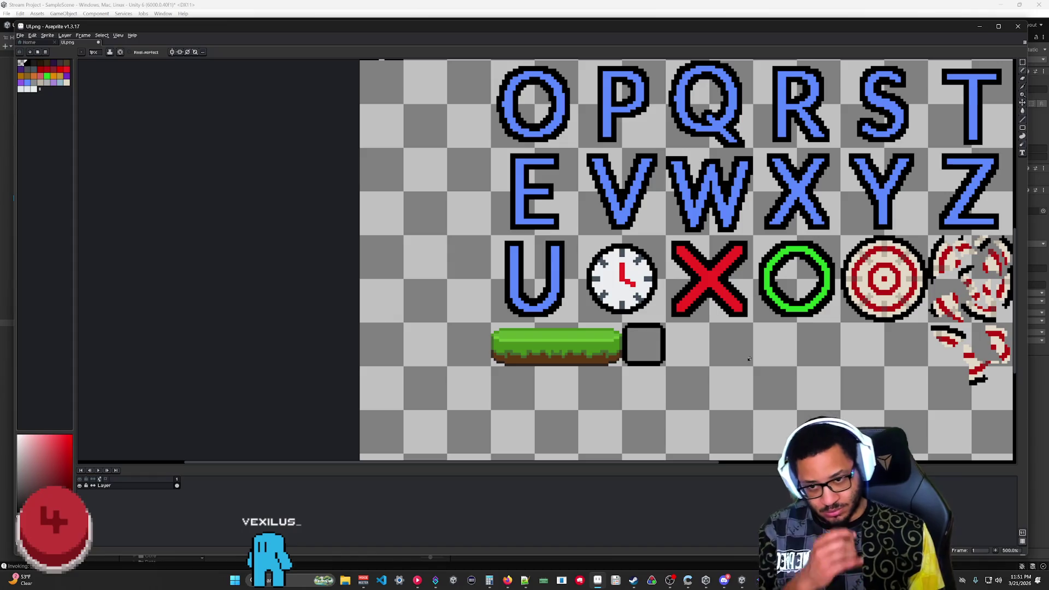
scroll(750, 359, "up", 8)
left_click_drag(301, 296, 585, 231)
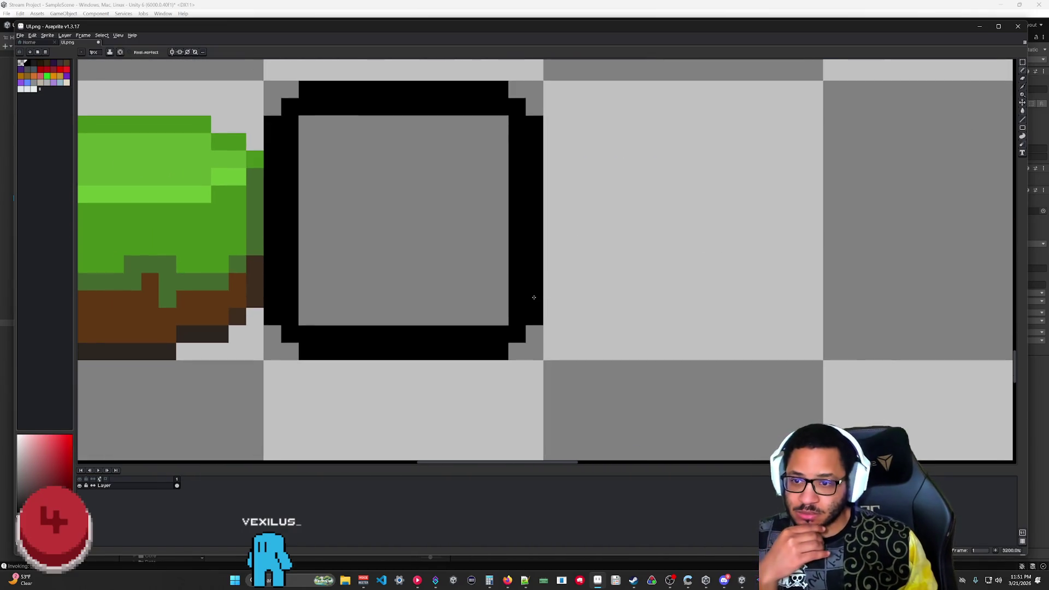
left_click_drag(430, 229, 482, 262)
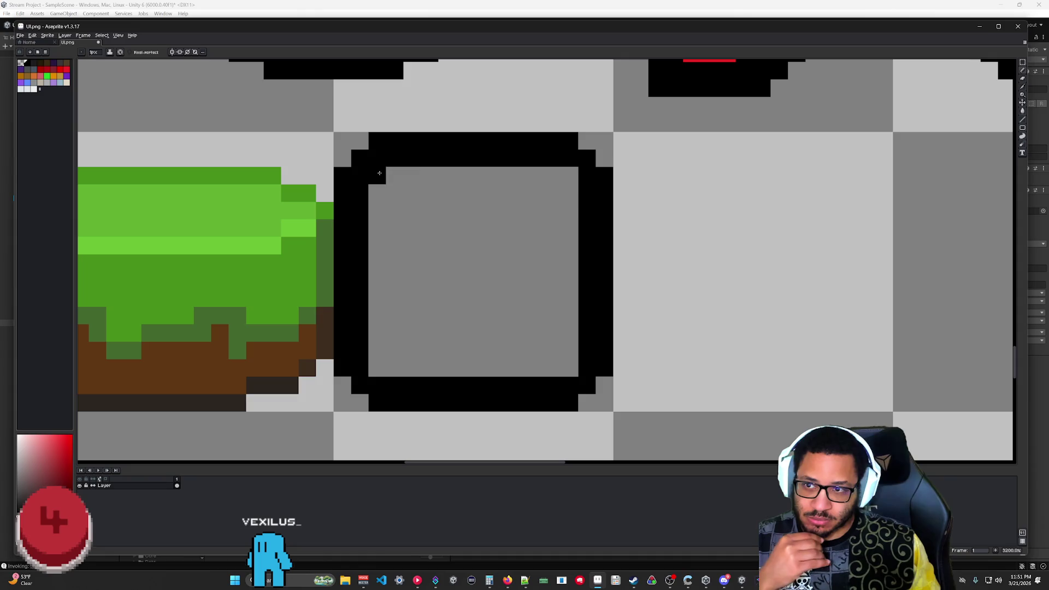
left_click(374, 172)
left_click(569, 175)
left_click(570, 367)
left_click(376, 368)
- Paint black rivet dots near the grey box's corners
scroll(719, 320, "down", 4)
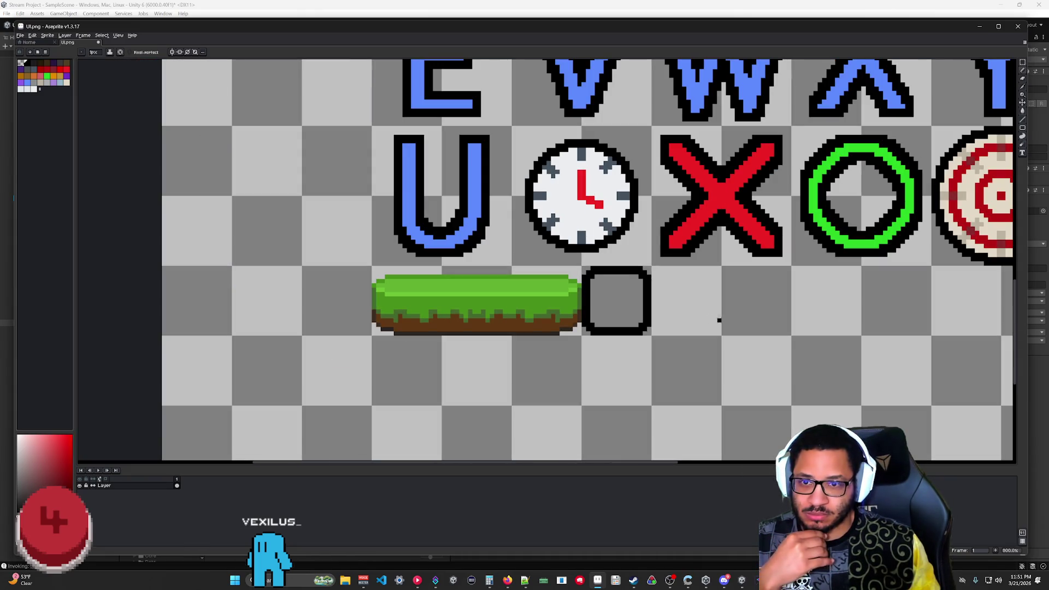
scroll(588, 363, "up", 6)
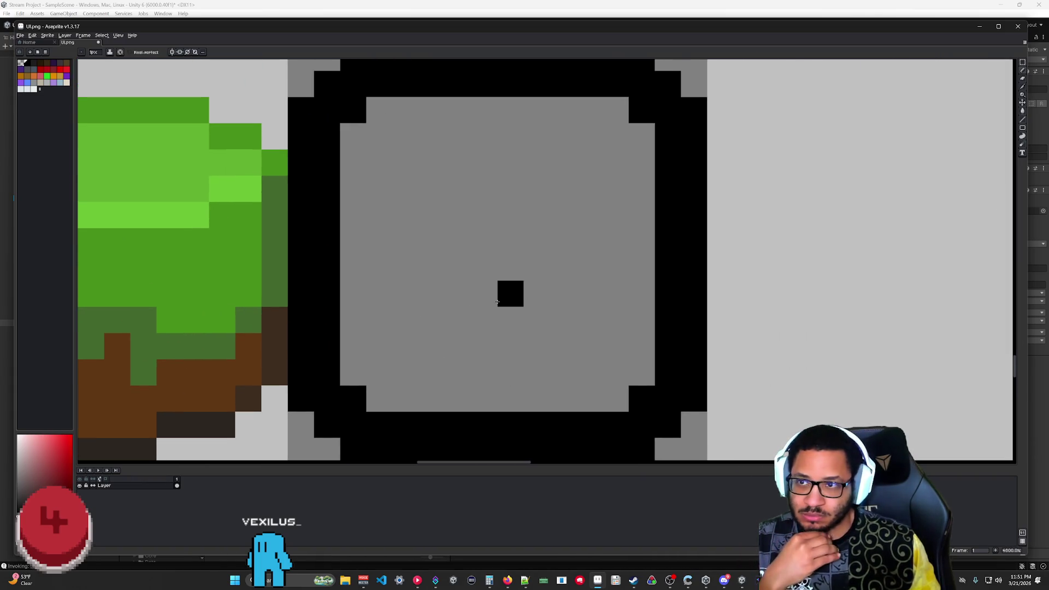
scroll(497, 301, "down", 5)
scroll(507, 306, "up", 3)
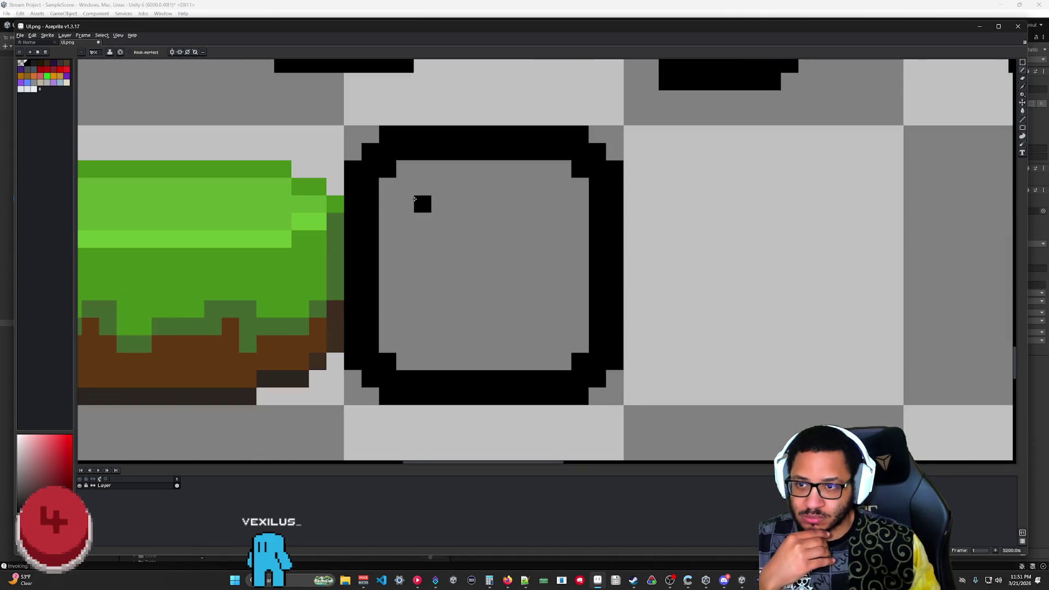
left_click(405, 203)
left_click(563, 327)
left_click(405, 327)
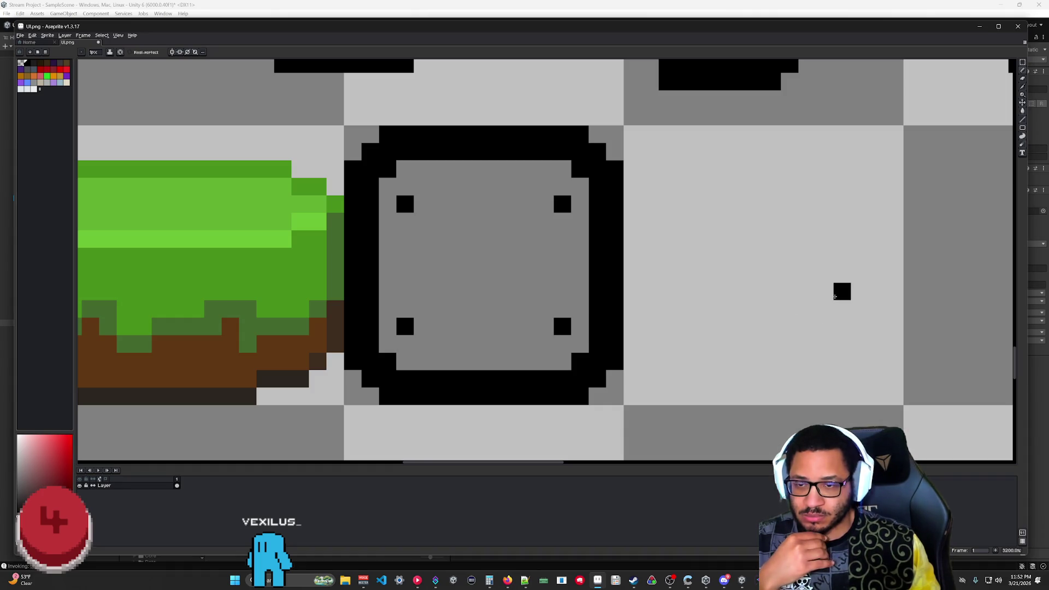
scroll(749, 290, "down", 1)
scroll(717, 290, "up", 4)
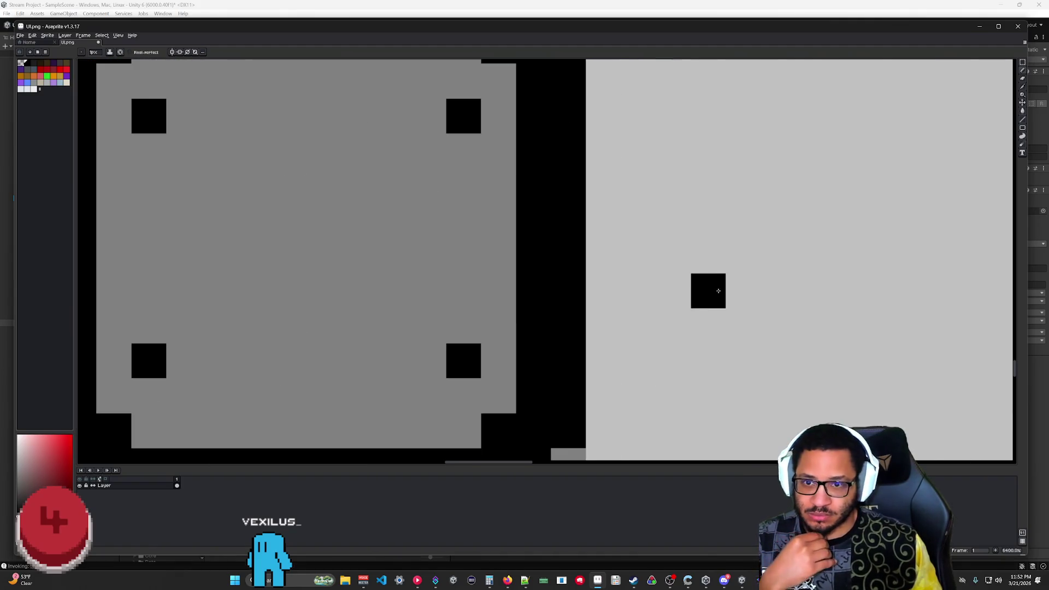
scroll(769, 252, "down", 3)
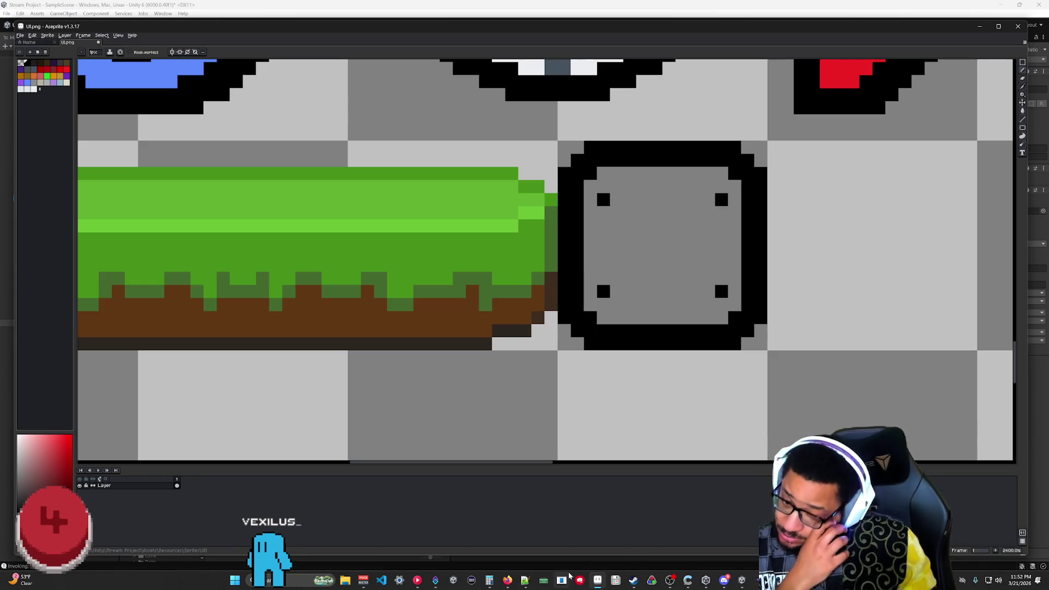
- Bring up Streamer.bot and show its Action History list
left_click(435, 581)
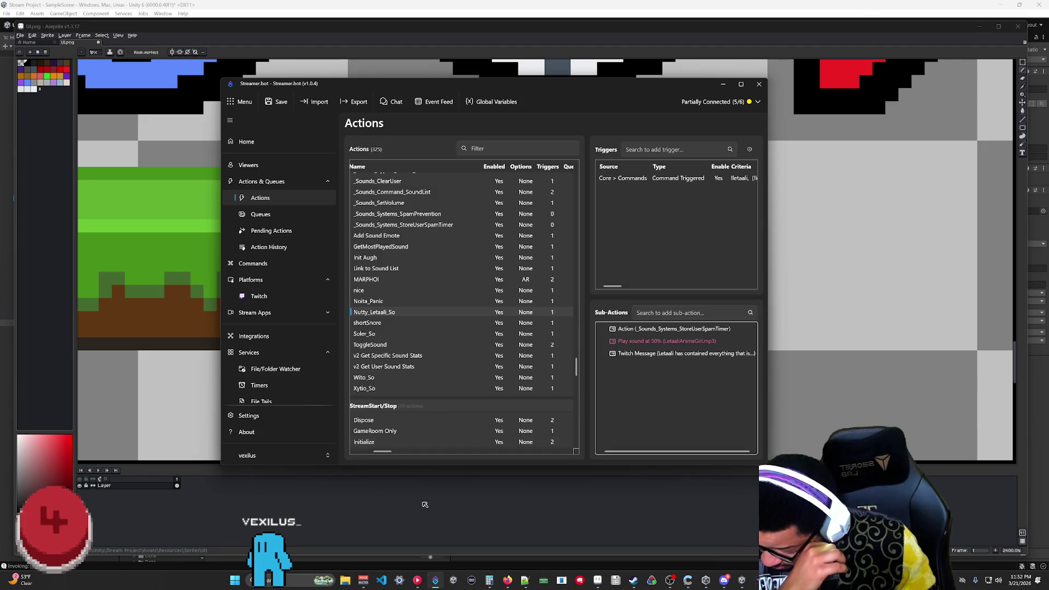
left_click(268, 247)
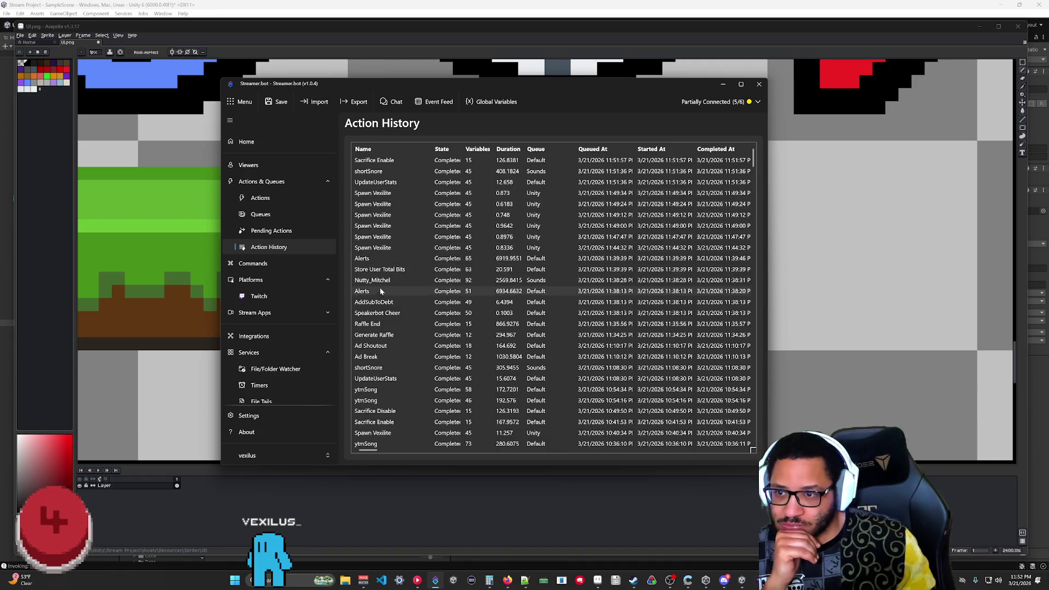
scroll(381, 289, "down", 10)
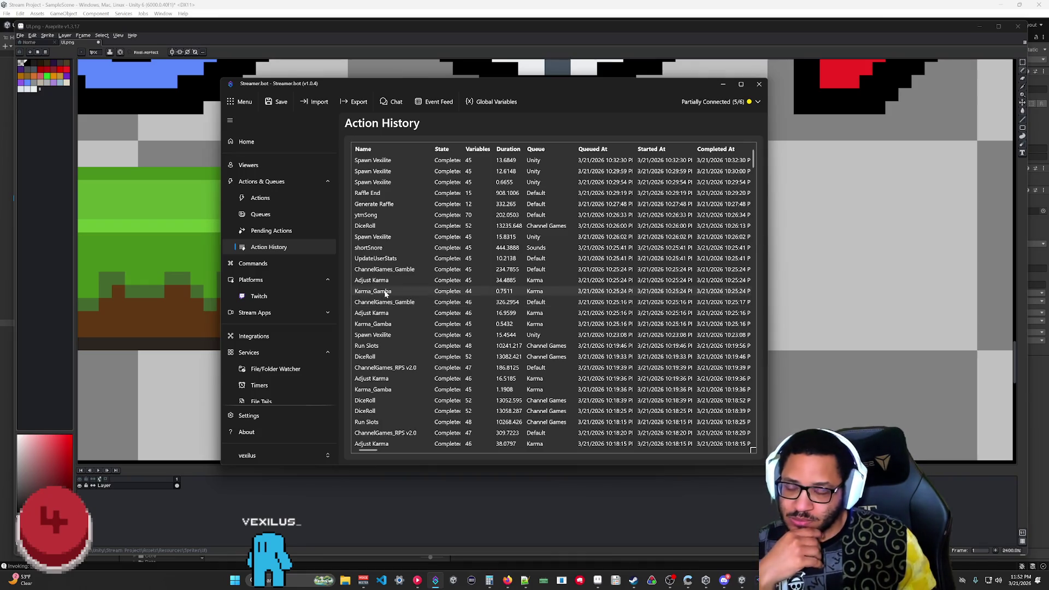
- Inspect the variables recorded by a ChannelGames_Gamble run, then close the popup
right_click(385, 295)
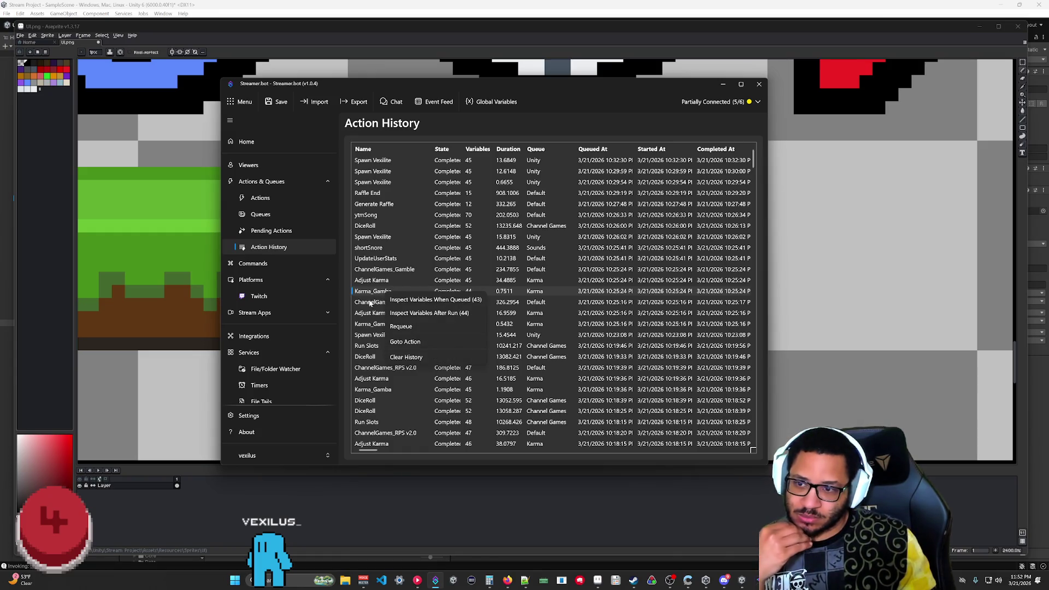
right_click(370, 303)
left_click(393, 322)
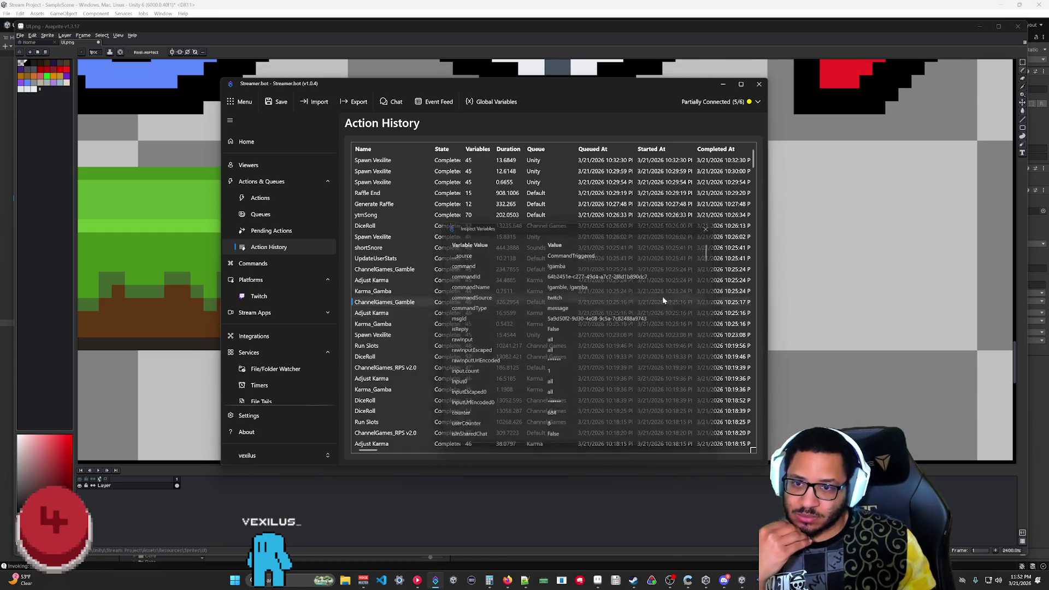
scroll(604, 280, "down", 1)
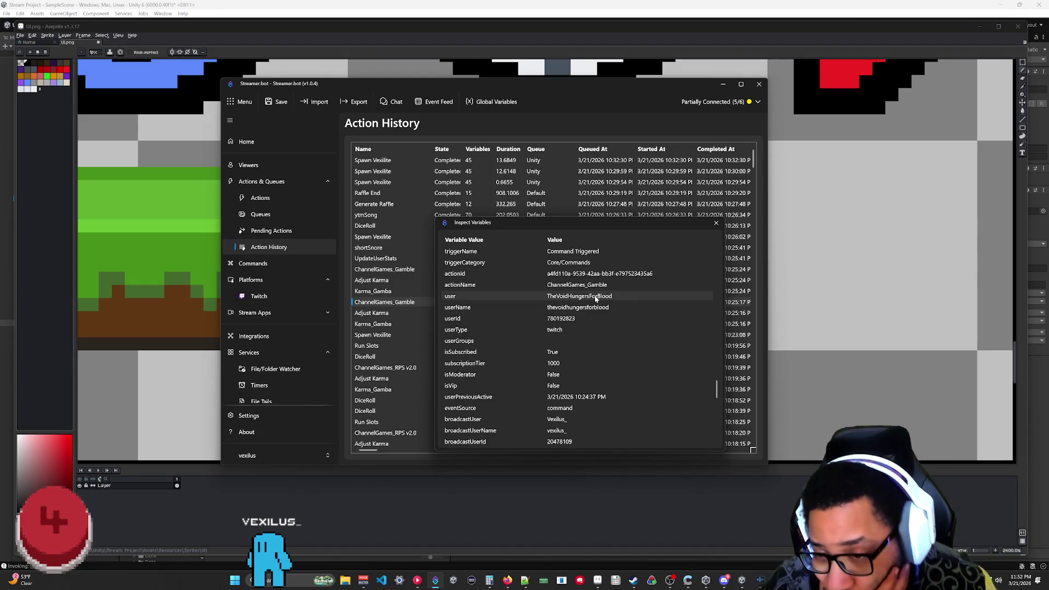
scroll(590, 305, "down", 2)
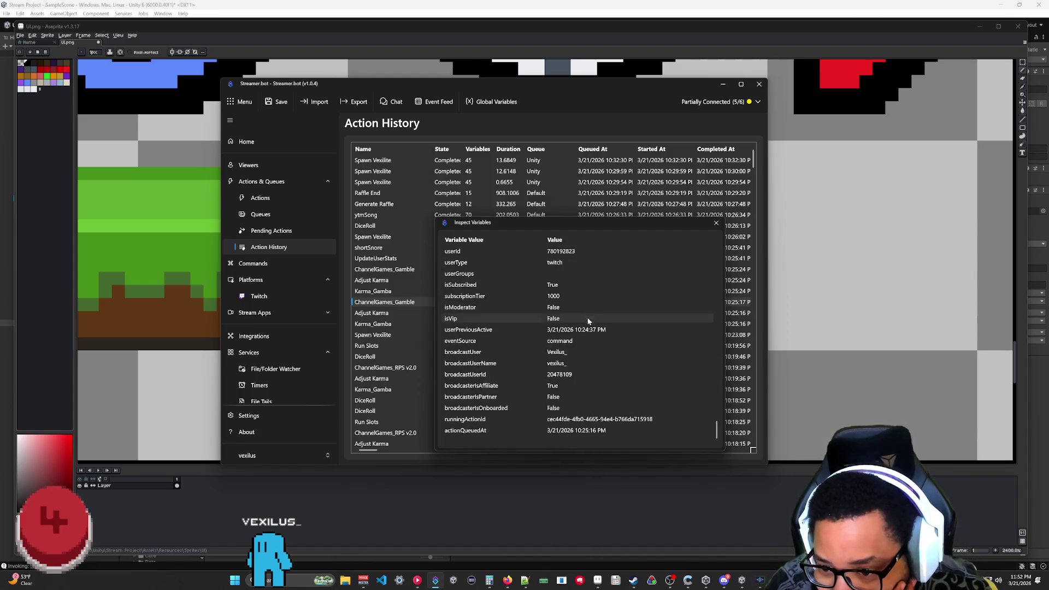
scroll(569, 414, "up", 5)
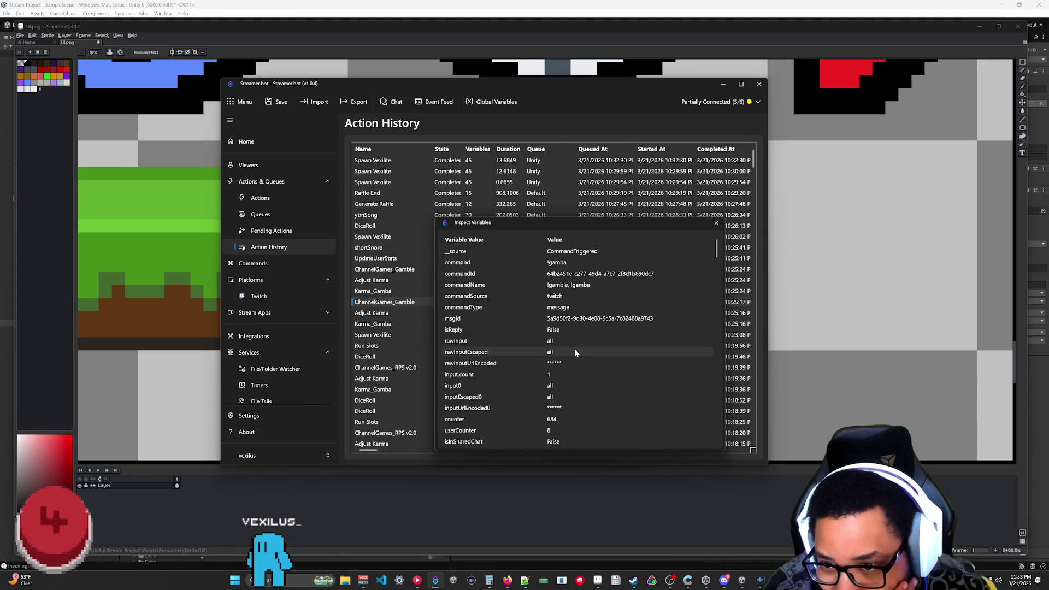
left_click(716, 223)
mouse_move(508, 579)
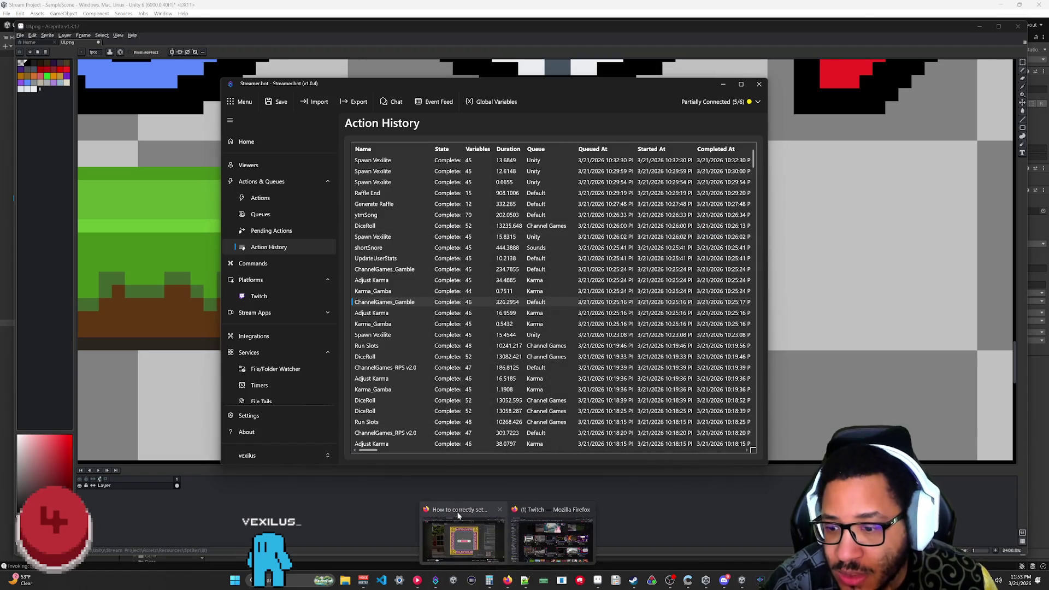
left_click(470, 527)
- Search 'streamerbot get user info for target' and read the docs page's Variables section
left_click(349, 23)
type("streamerbot get user info for target")
key("Return")
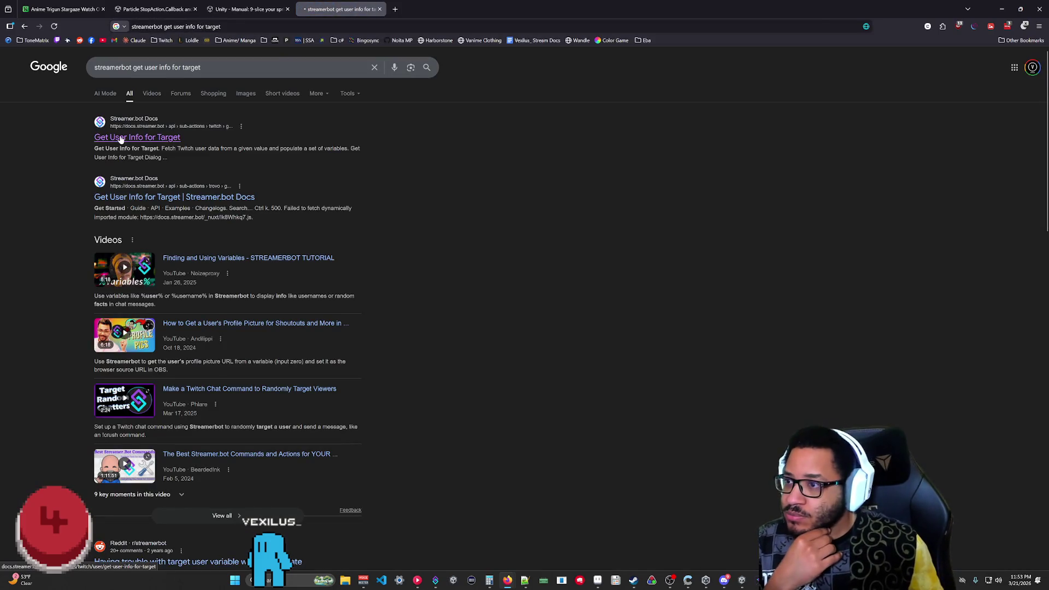
left_click(121, 138)
scroll(528, 174, "down", 6)
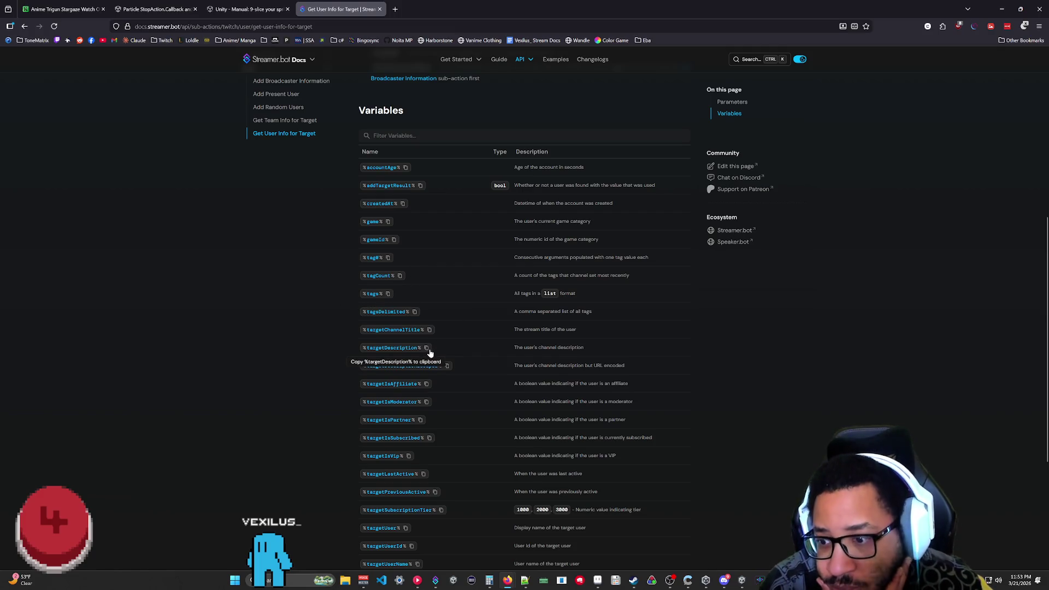
scroll(422, 363, "down", 2)
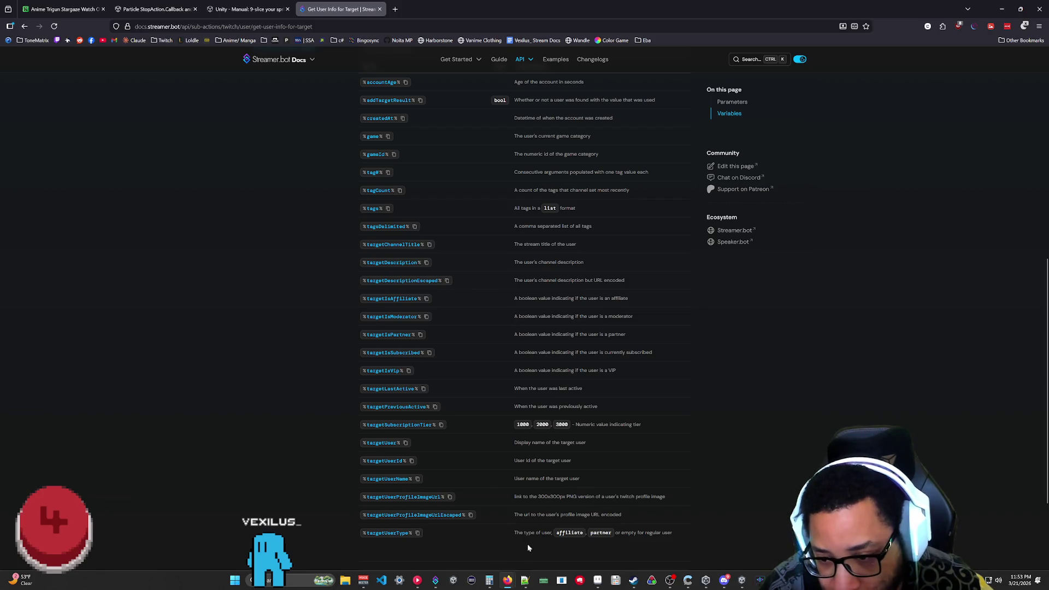
left_click(435, 580)
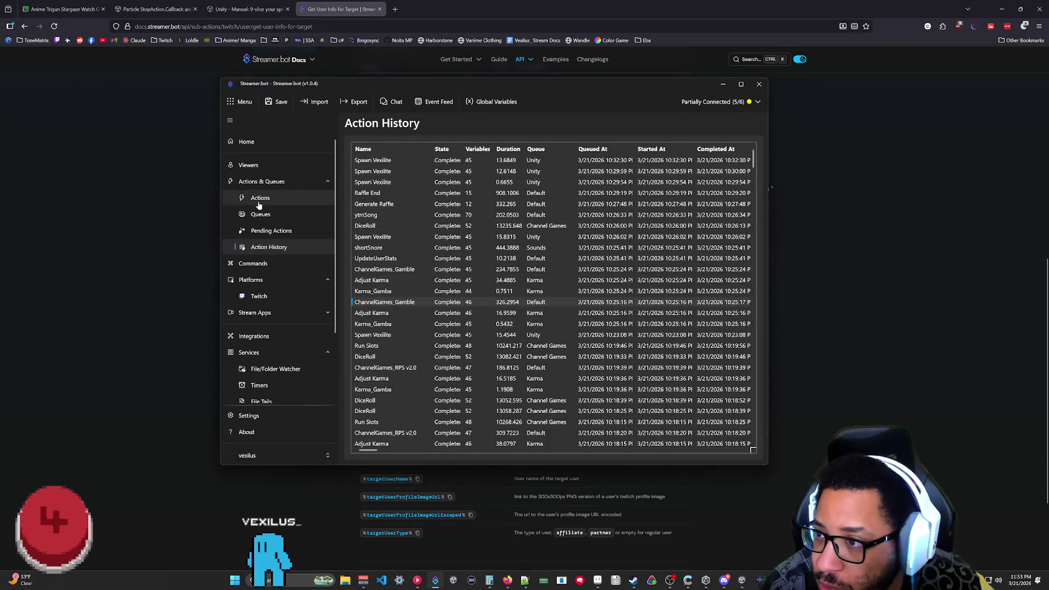
- Add a Twitch > User > Get User Info for Target sub-action to GameRoom Input Catcher
left_click(259, 202)
scroll(475, 323, "down", 10)
scroll(465, 332, "up", 1)
left_click(426, 311)
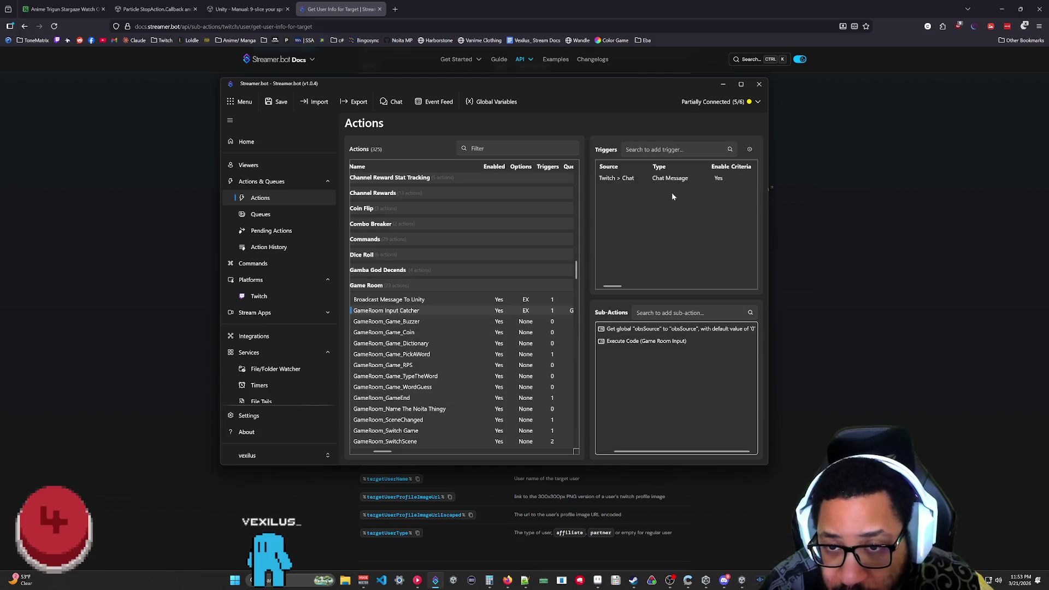
right_click(641, 363)
mouse_move(671, 437)
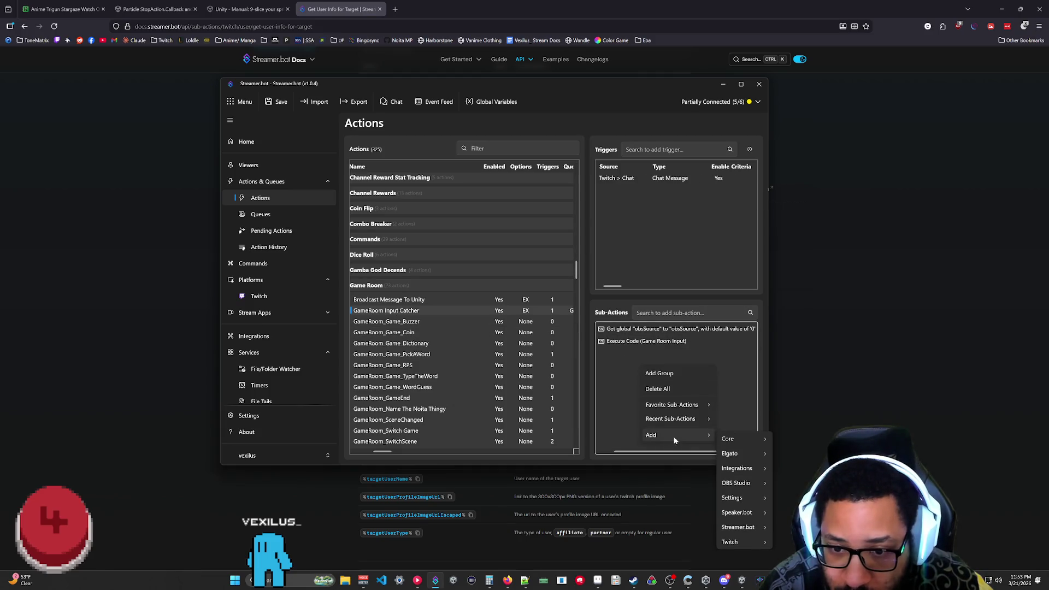
mouse_move(759, 544)
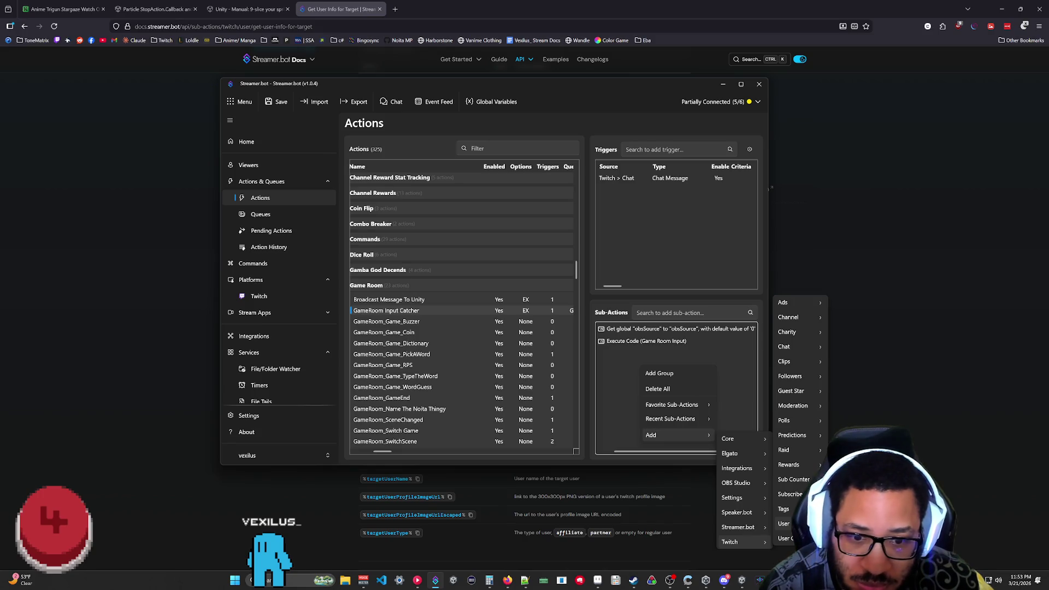
left_click(869, 525)
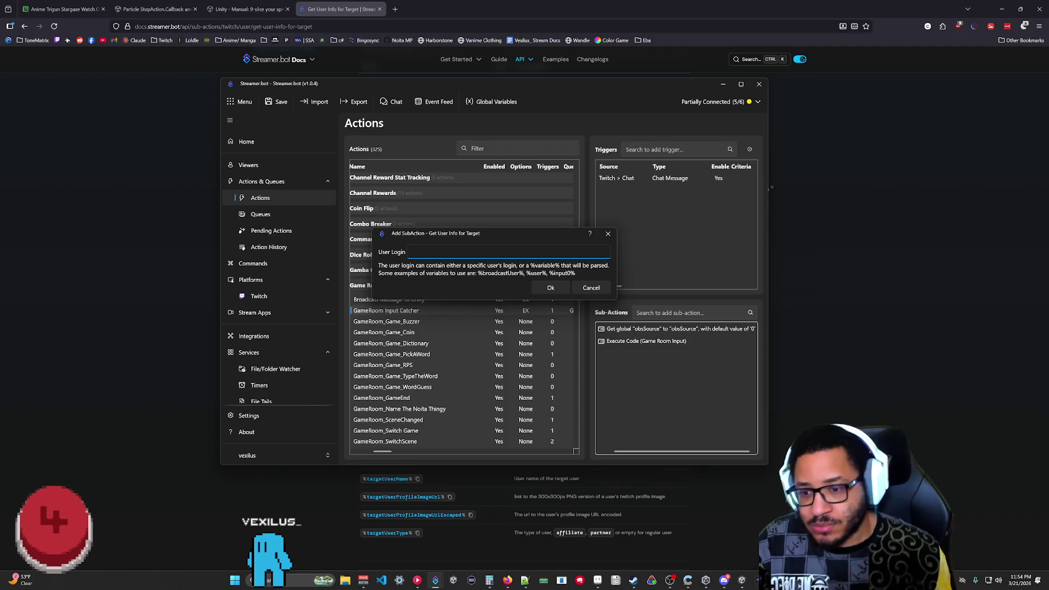
left_click(1003, 179)
scroll(853, 196, "down", 2)
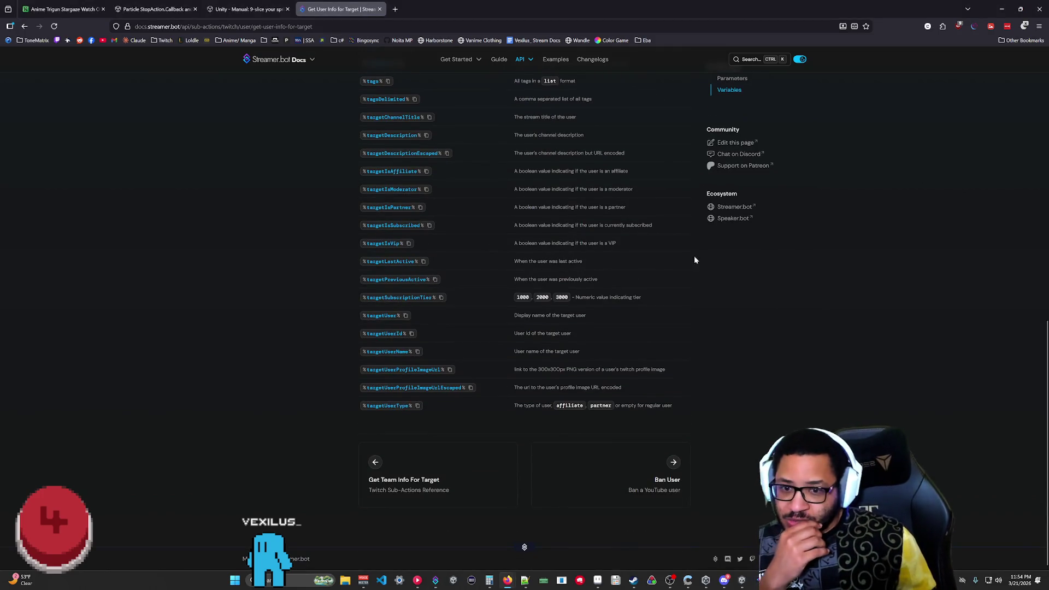
- Open the C# Methods reference in the Streamer.bot docs
scroll(567, 179, "up", 15)
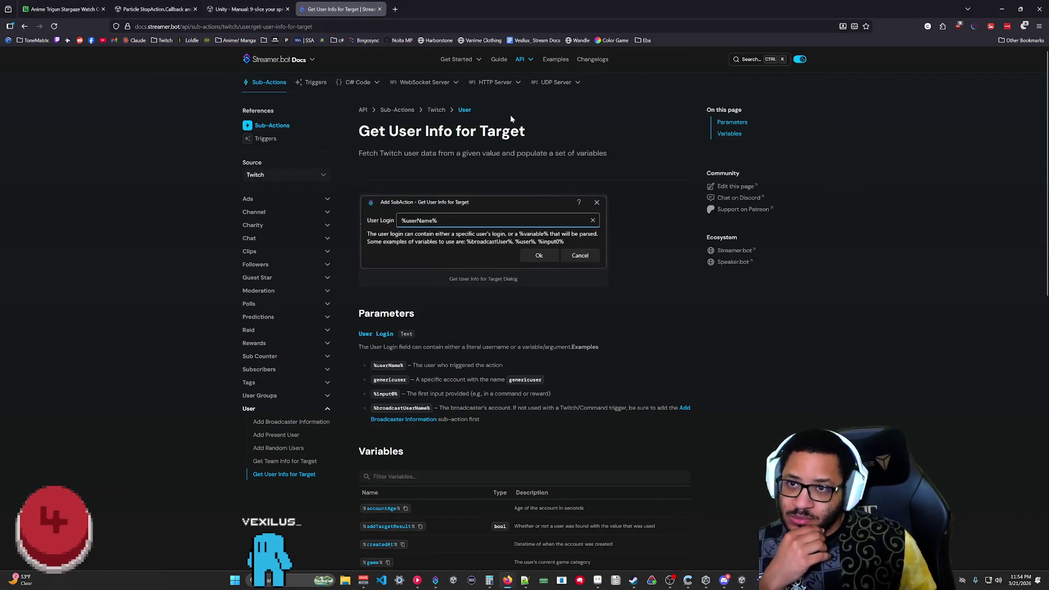
left_click(355, 83)
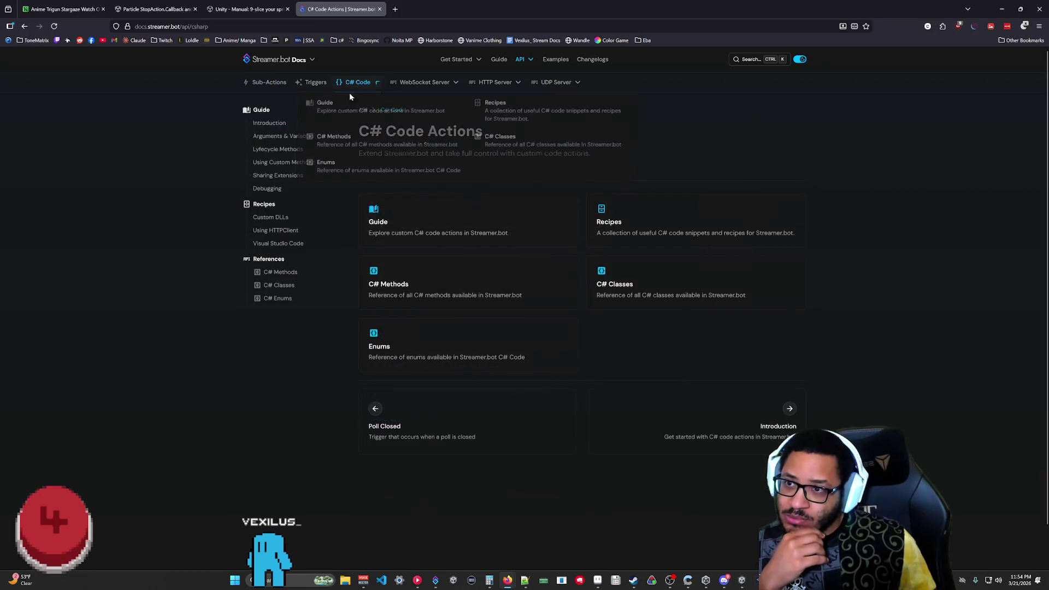
left_click(414, 285)
scroll(437, 279, "down", 10)
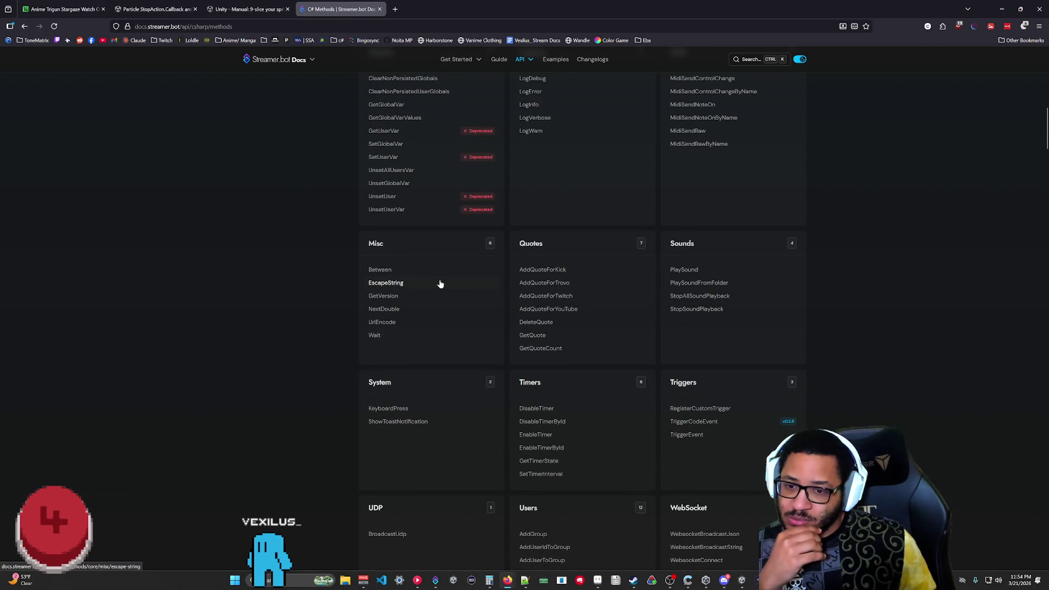
scroll(441, 285, "down", 4)
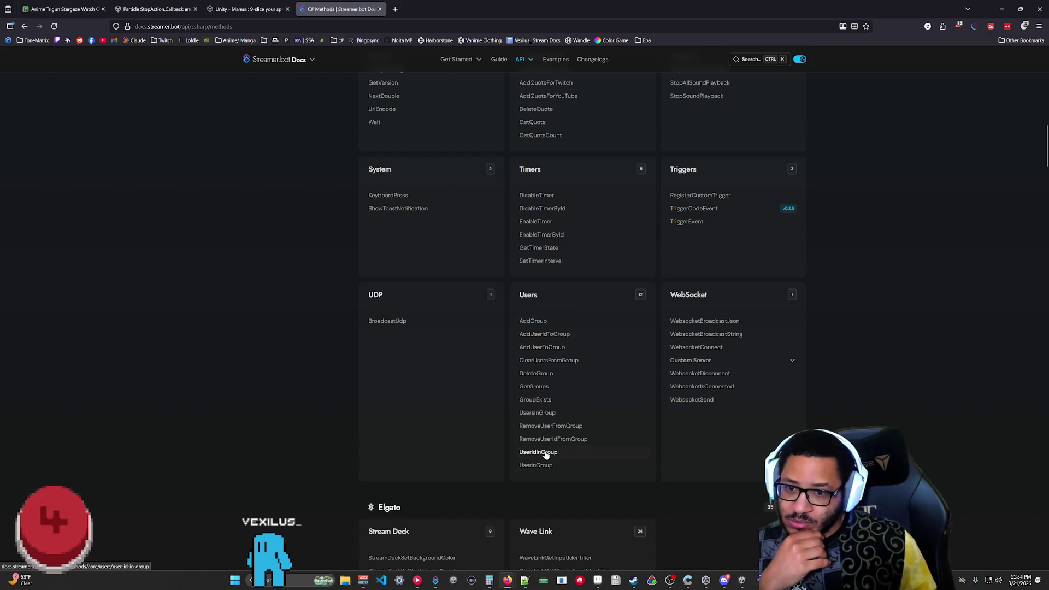
mouse_move(546, 416)
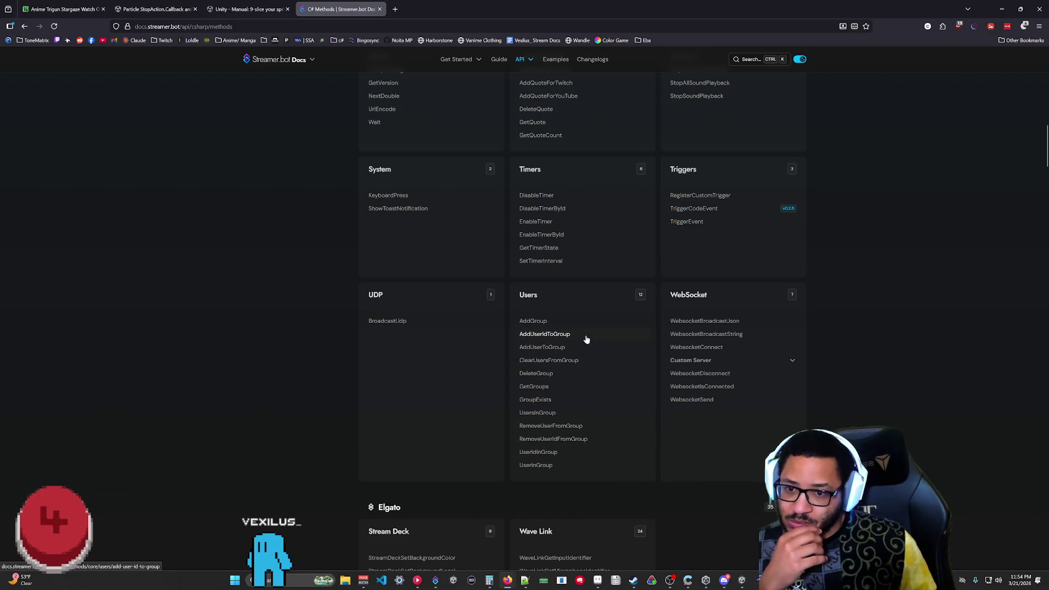
scroll(590, 432, "up", 15)
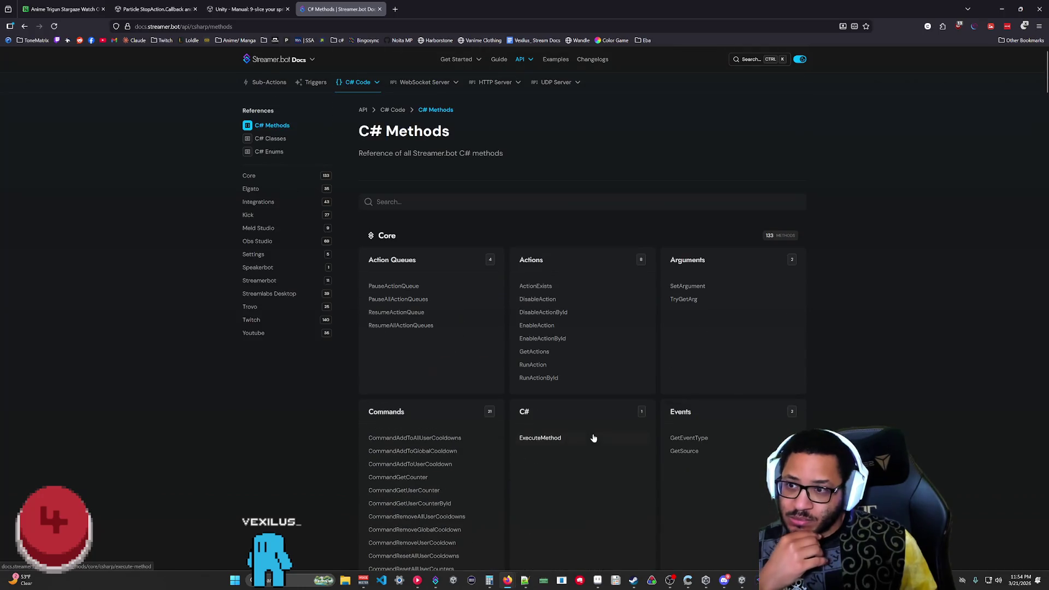
- Open the TwitchGetUserInfoById page from the Twitch methods list, then minimize the browser
left_click(252, 320)
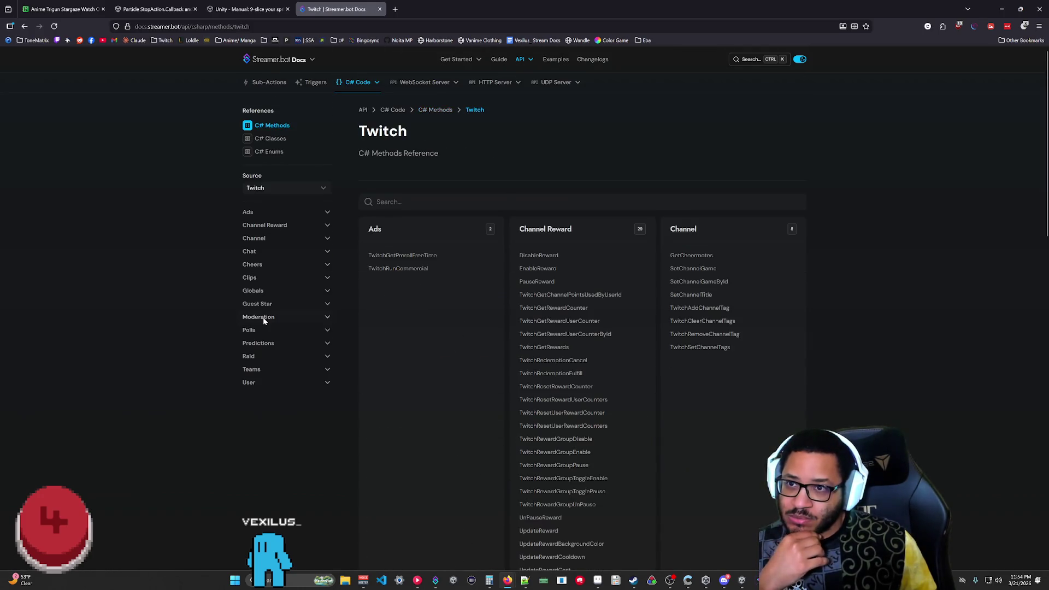
scroll(644, 369, "down", 20)
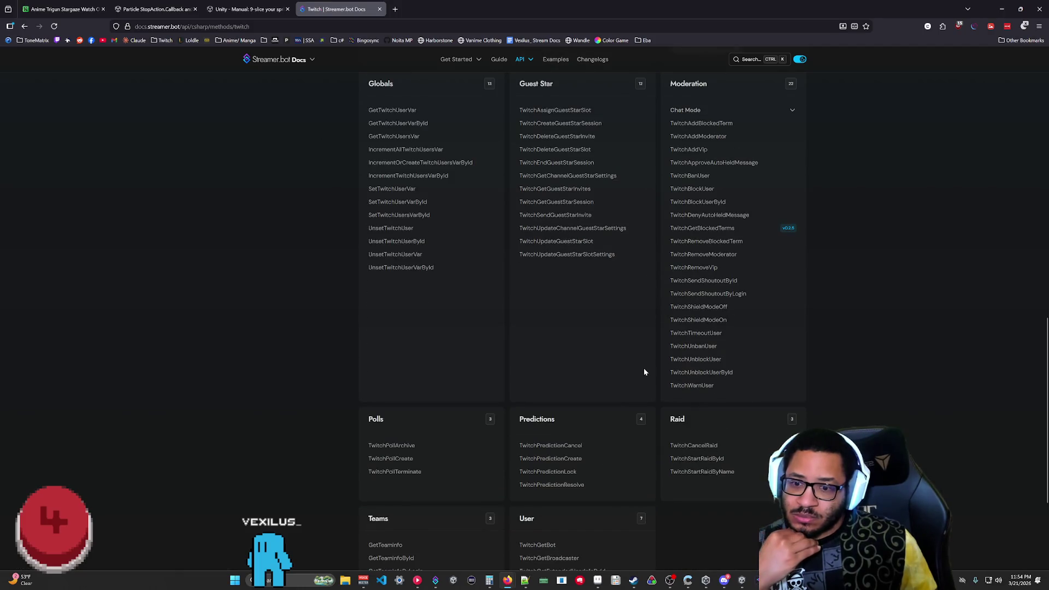
scroll(644, 368, "down", 3)
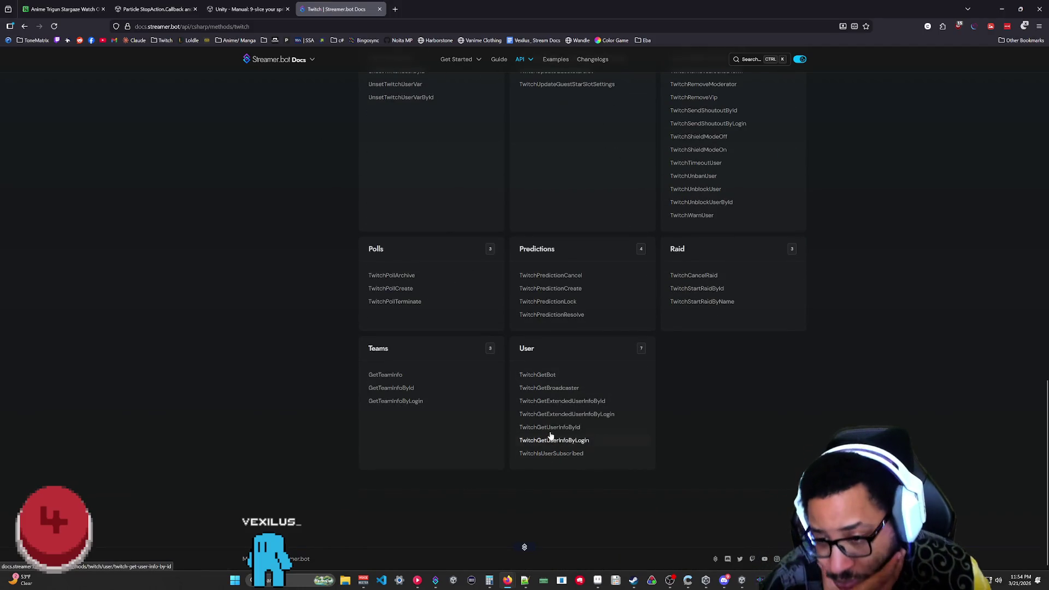
mouse_move(525, 432)
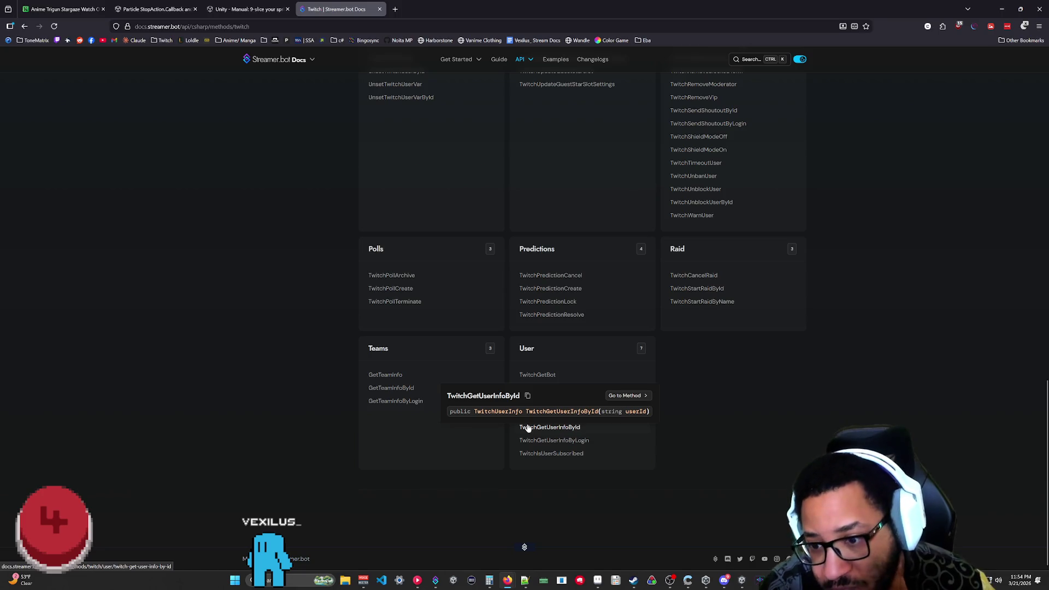
left_click(527, 427)
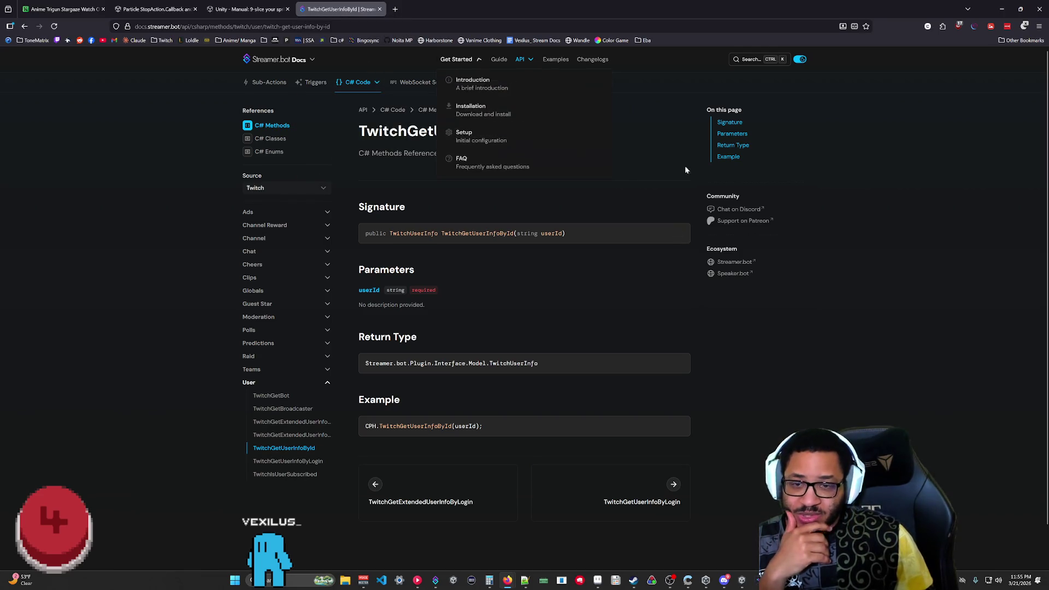
left_click(995, 15)
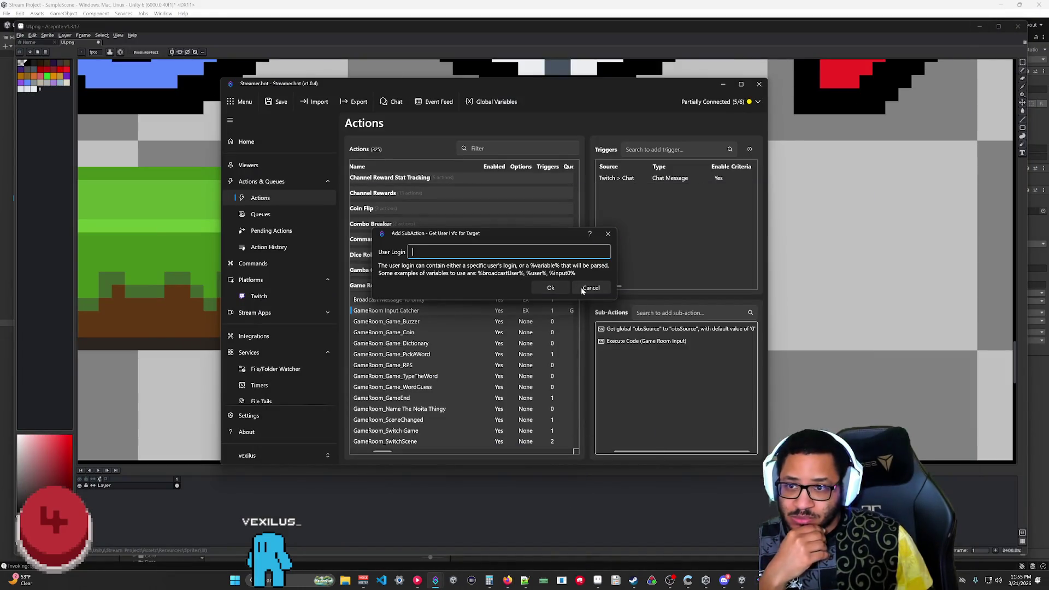
- Add a Get User Info for Target sub-action with user login %user%
left_click(587, 291)
right_click(614, 355)
mouse_move(642, 426)
mouse_move(709, 535)
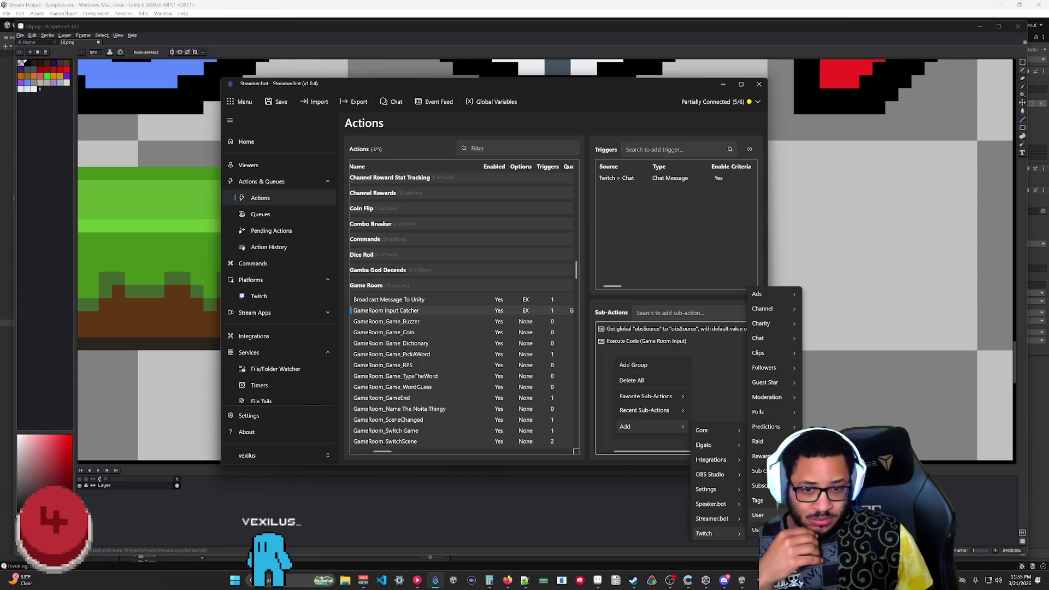
left_click(830, 516)
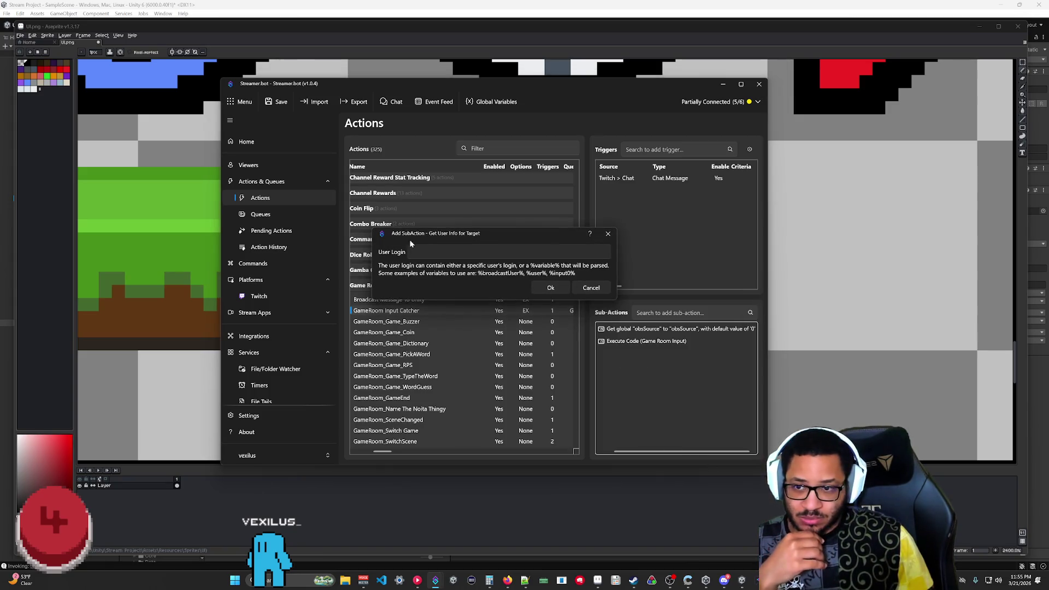
left_click(415, 252)
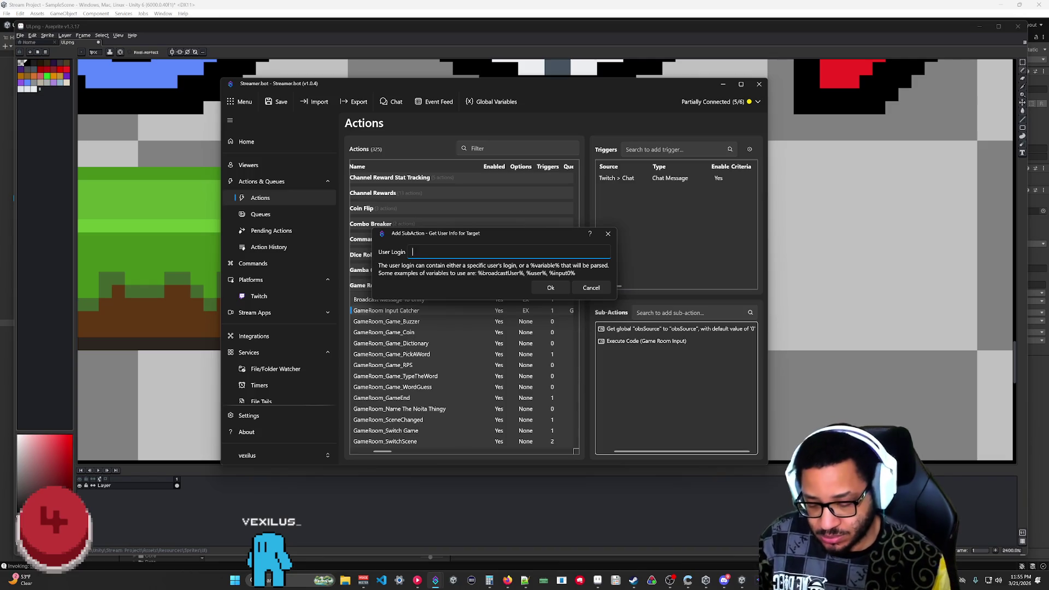
type("%user")
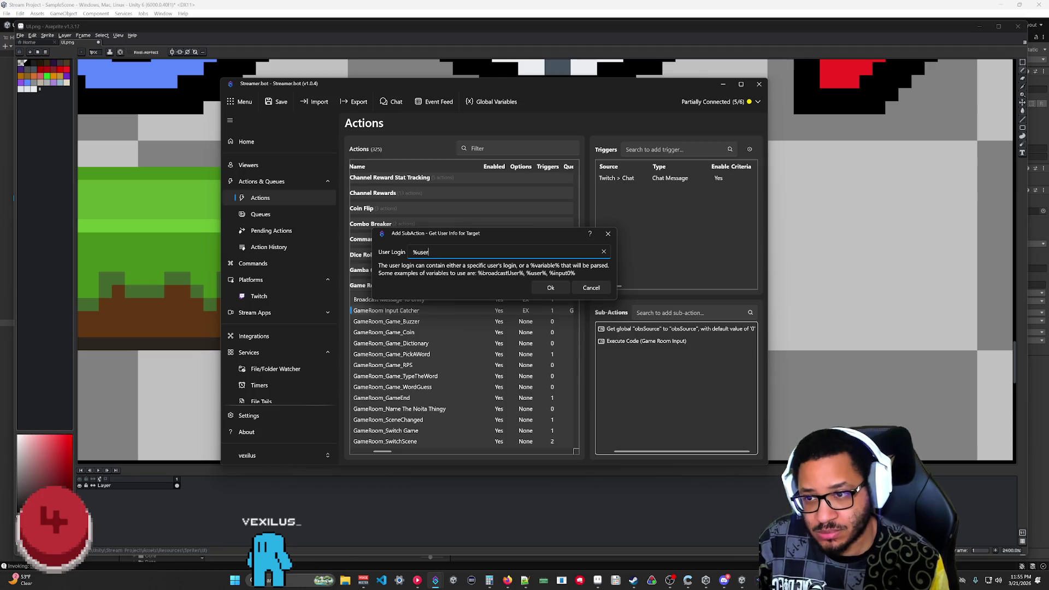
type("%")
left_click(552, 288)
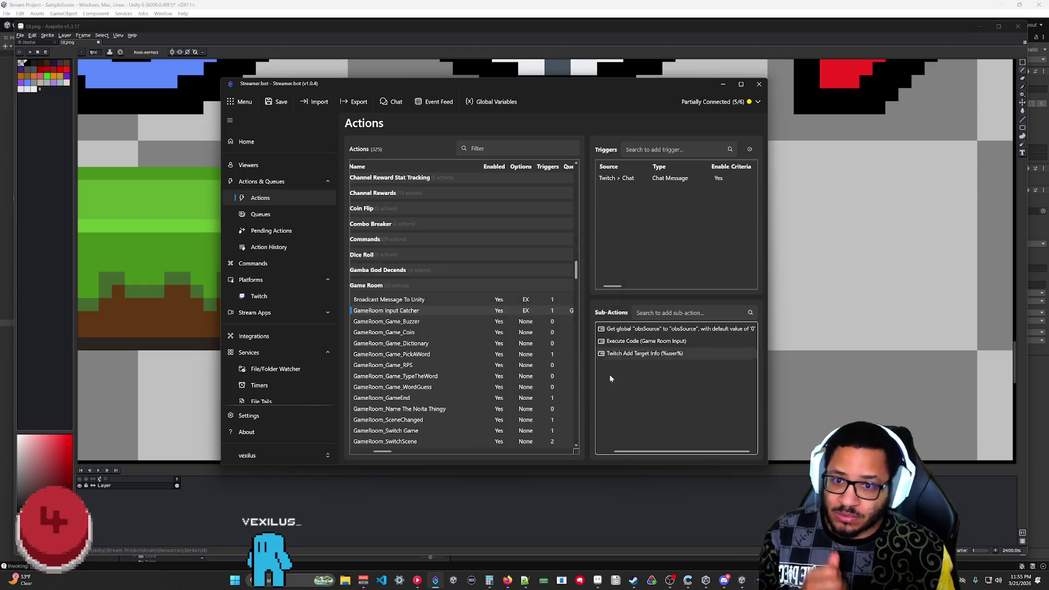
- Move the new Add Target Info sub-action above Execute Code (Game Room Input)
left_click_drag(648, 354, 660, 337)
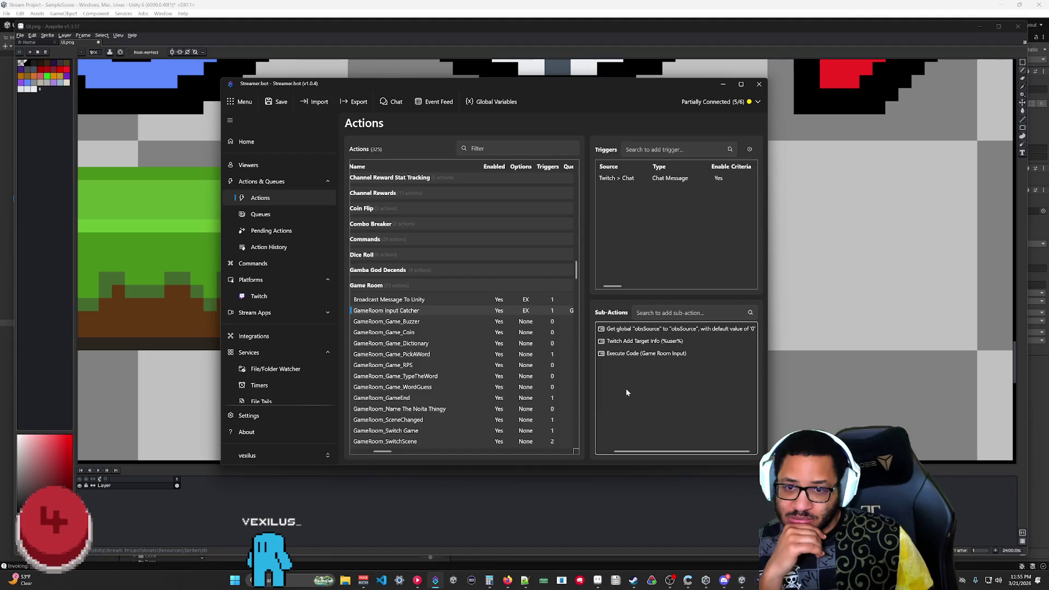
mouse_move(503, 584)
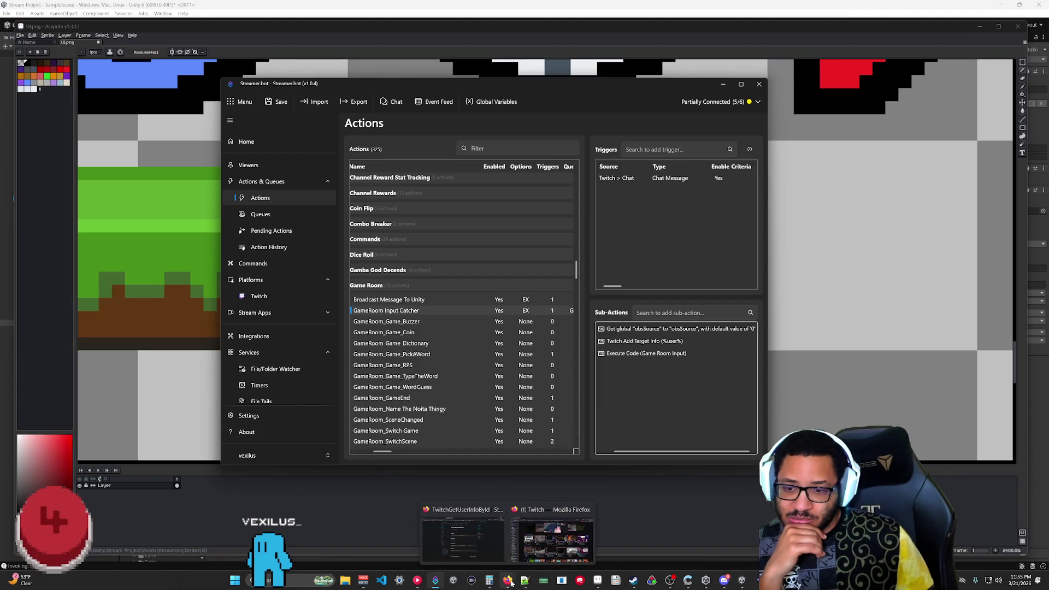
left_click(486, 542)
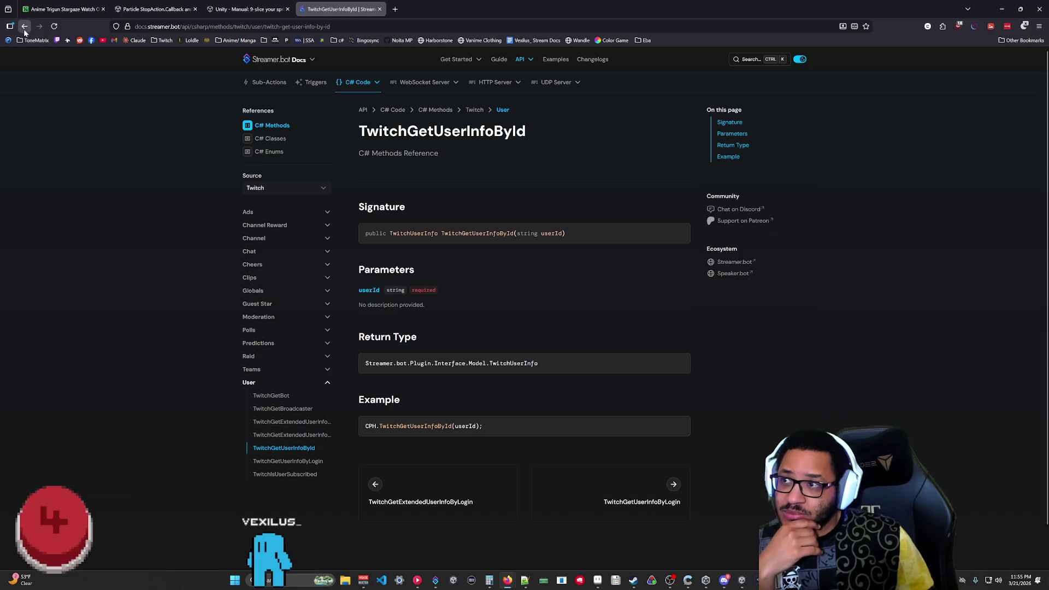
- Go back to the Get User Info for Target docs page and review its Variables table
left_click(24, 28)
left_click(24, 28)
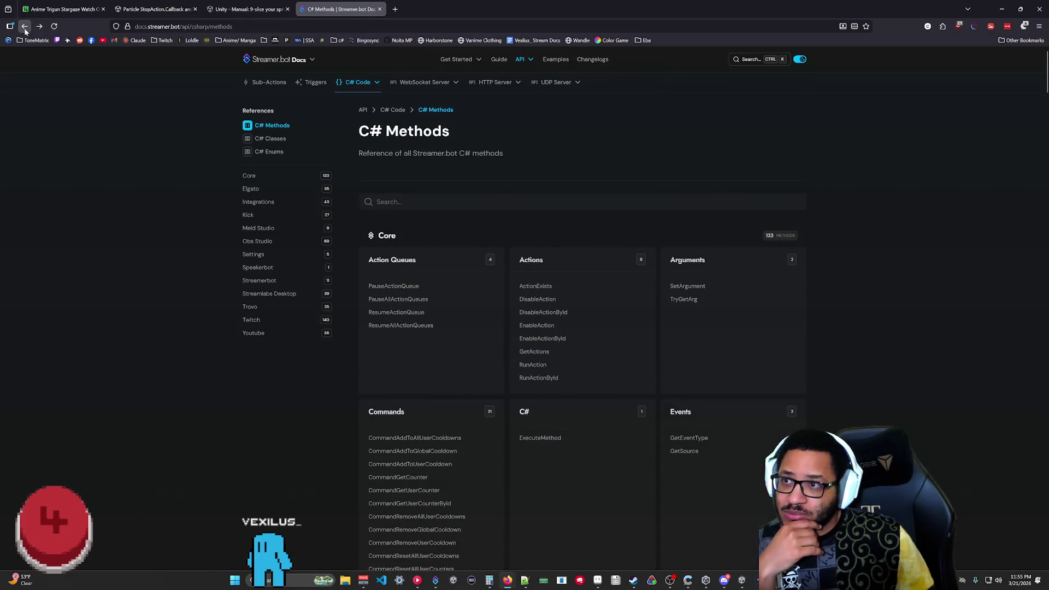
left_click(25, 29)
left_click(24, 29)
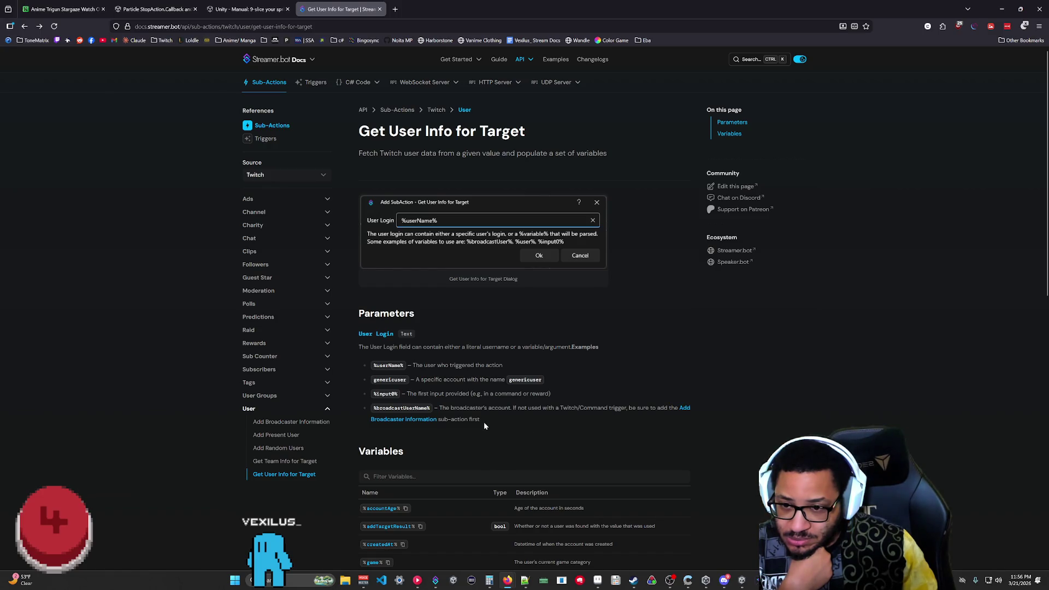
scroll(483, 421, "down", 3)
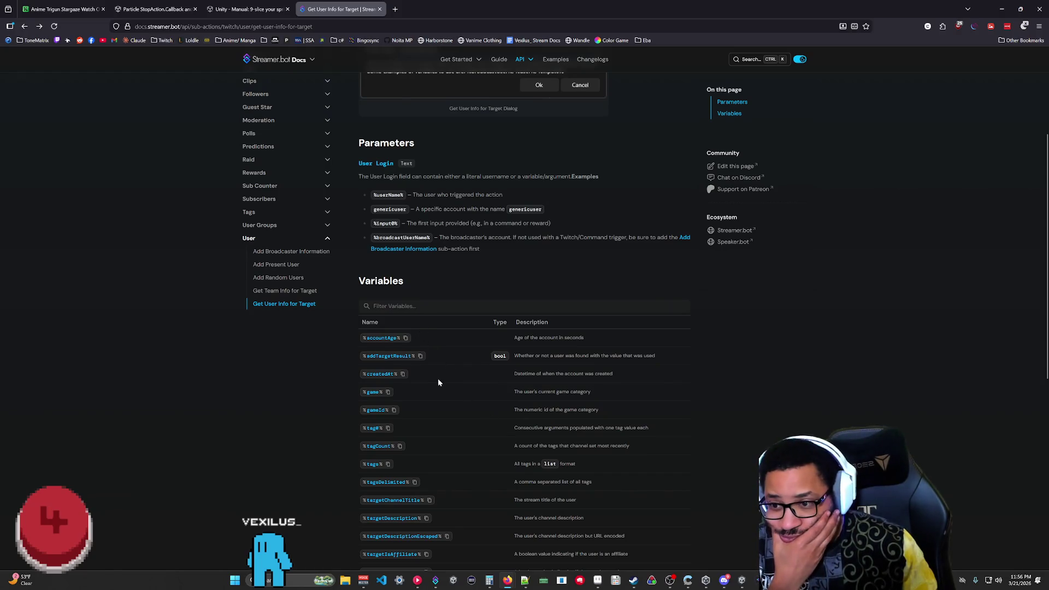
scroll(468, 403, "down", 6)
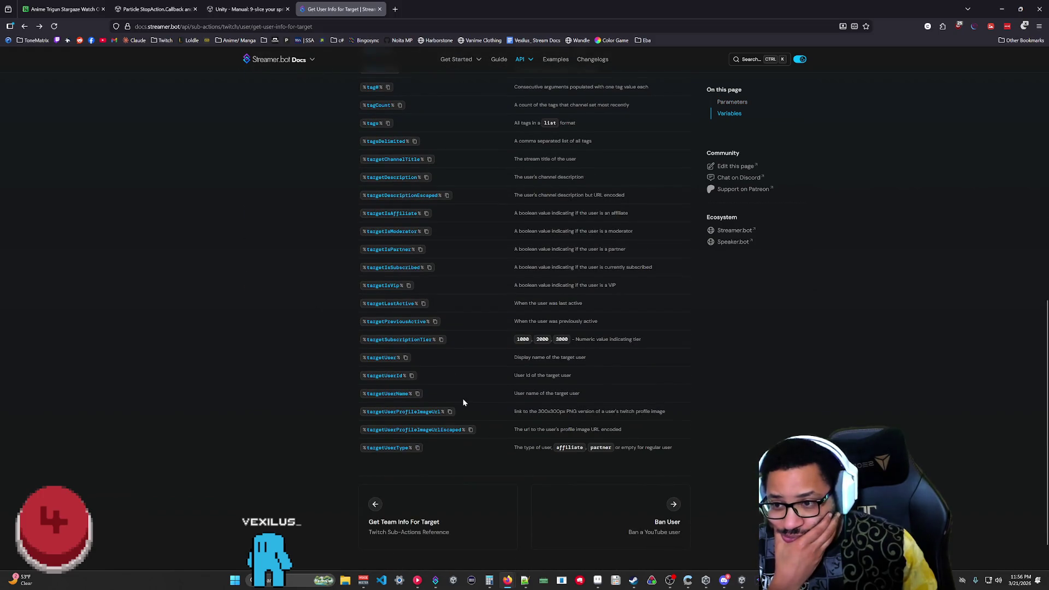
scroll(487, 313, "up", 2)
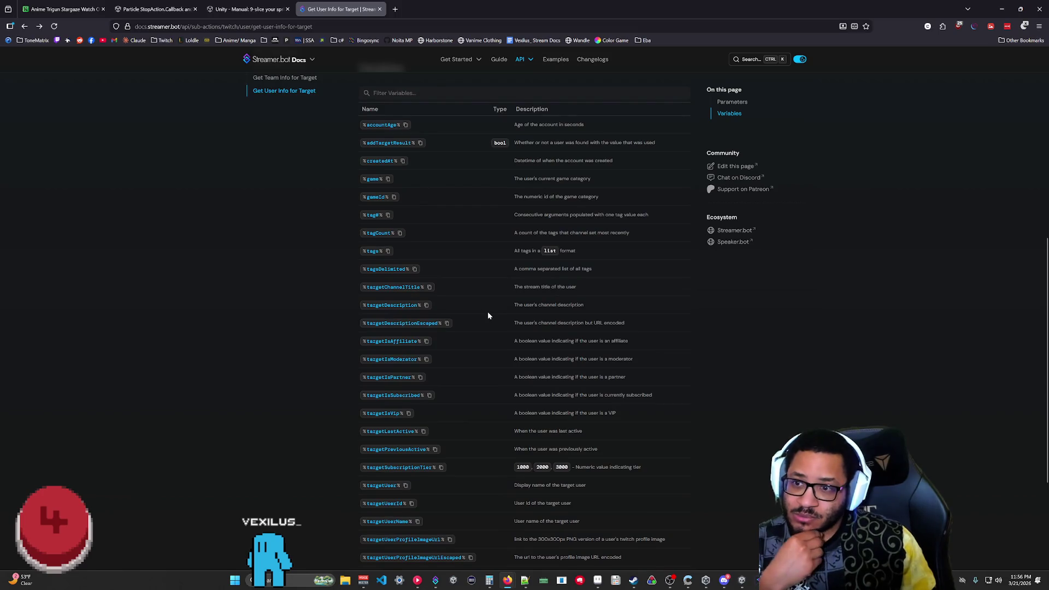
scroll(485, 314, "up", 2)
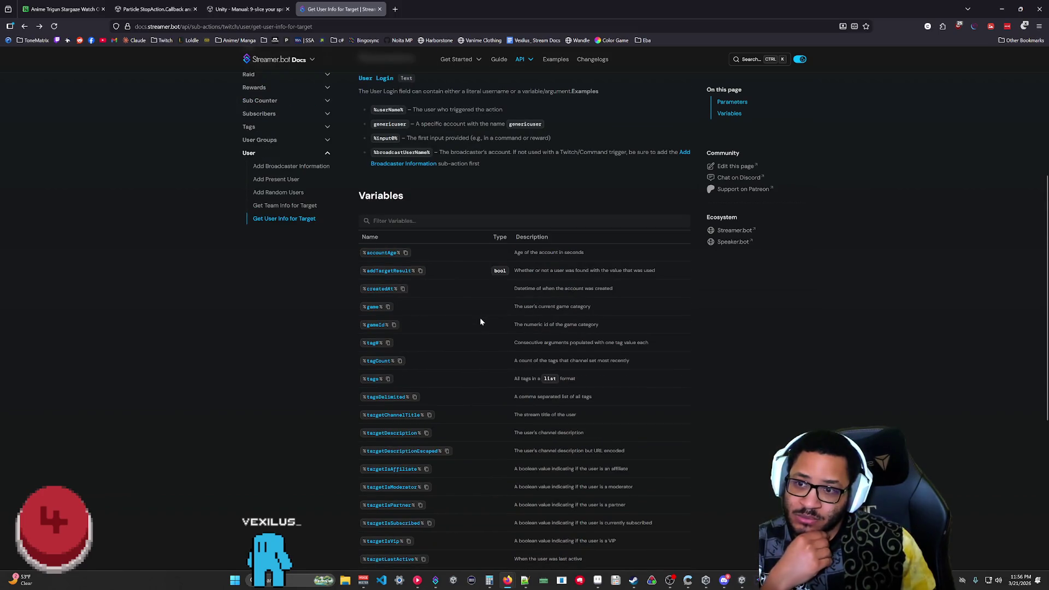
scroll(527, 344, "up", 3)
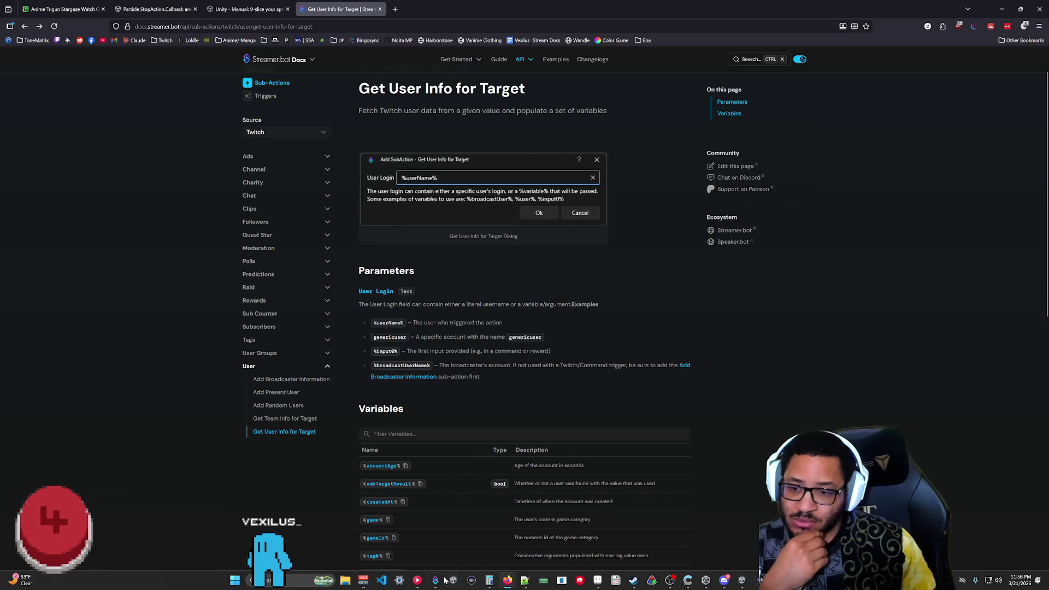
mouse_move(436, 580)
left_click(434, 541)
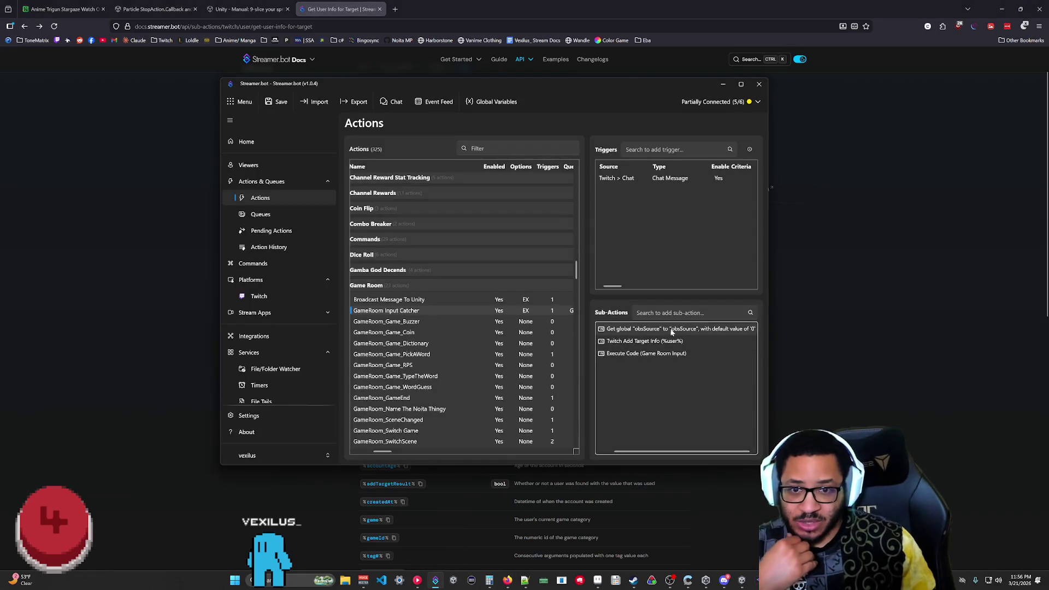
- Change the Add Target Info sub-action's user login to %userName% and minimize Streamer.bot
double_click(652, 343)
type("%userName%")
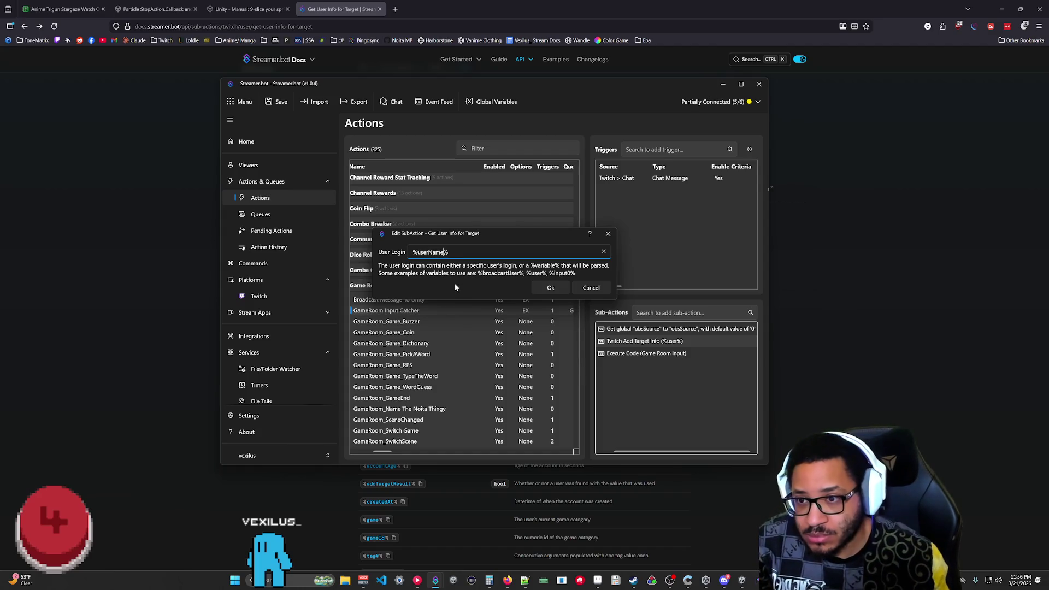
left_click(555, 288)
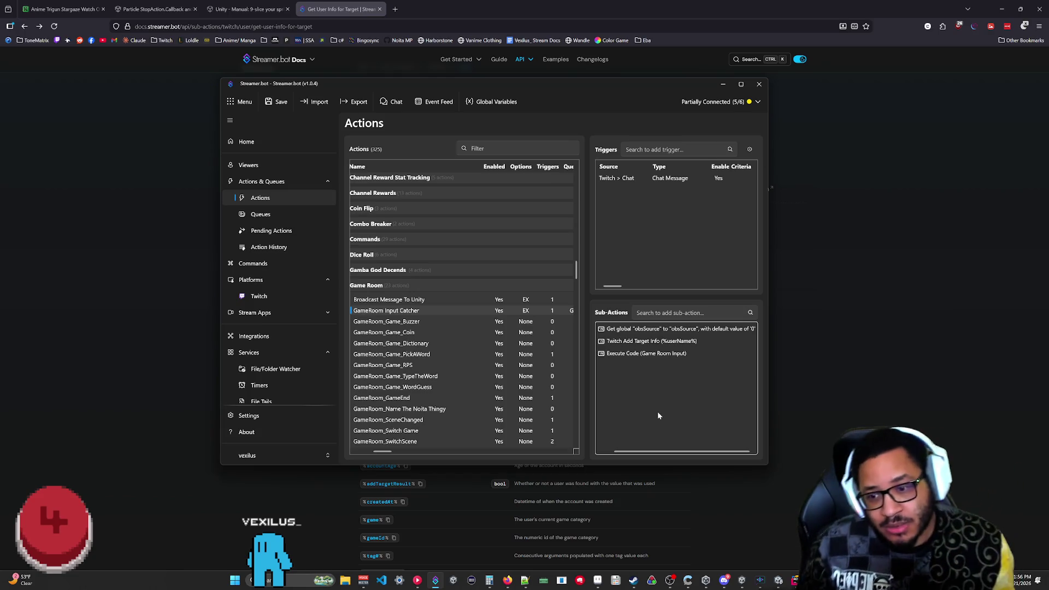
left_click_drag(718, 77, 717, 78)
left_click(722, 85)
scroll(609, 205, "down", 8)
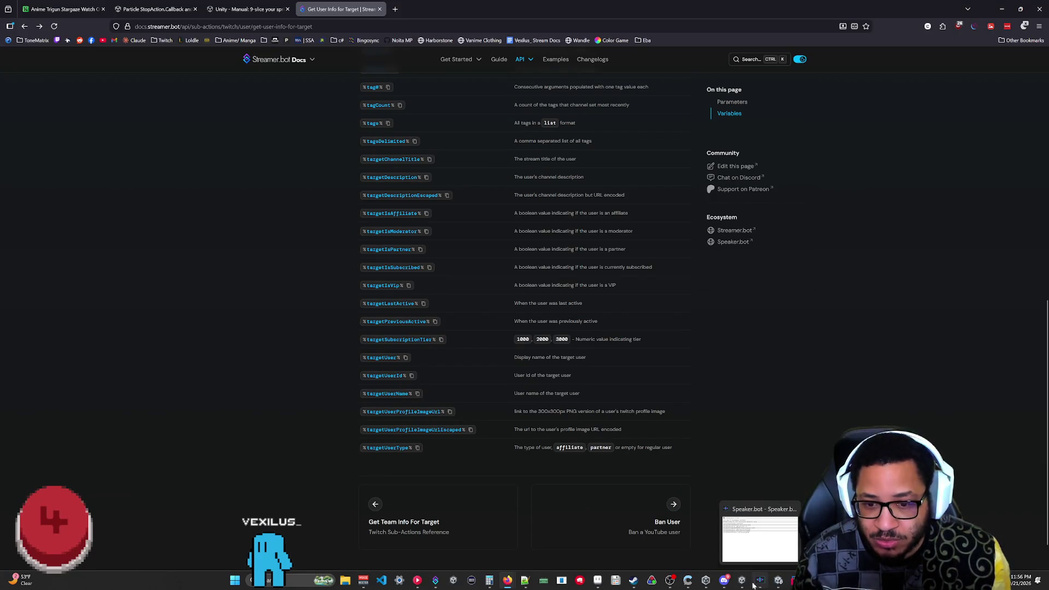
- Return to the Unity editor showing the Game Room scene with the Ground platform's Box Collider 2D
left_click(778, 580)
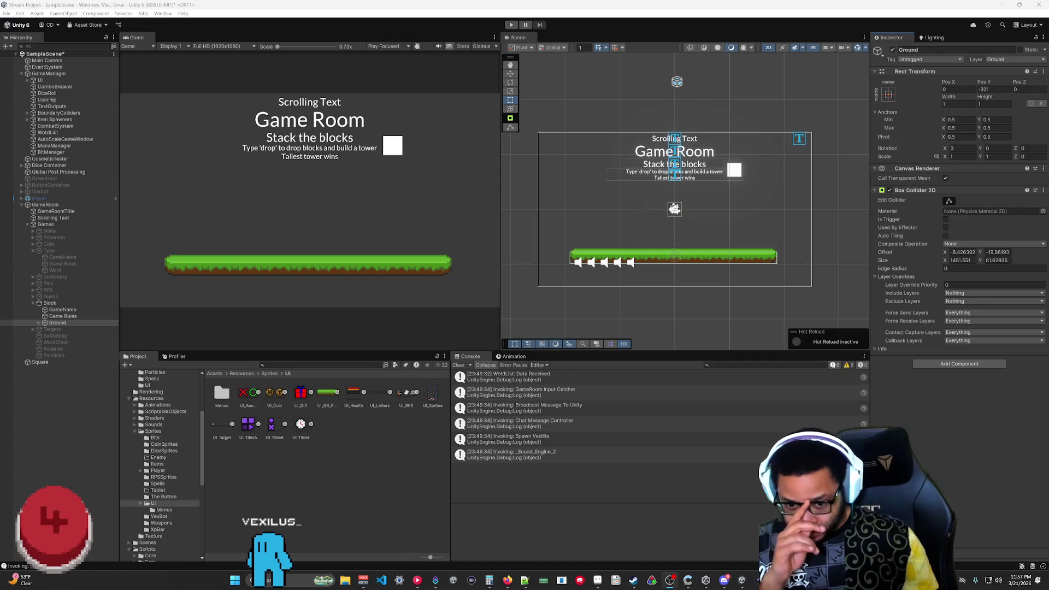
mouse_move(489, 581)
mouse_move(436, 580)
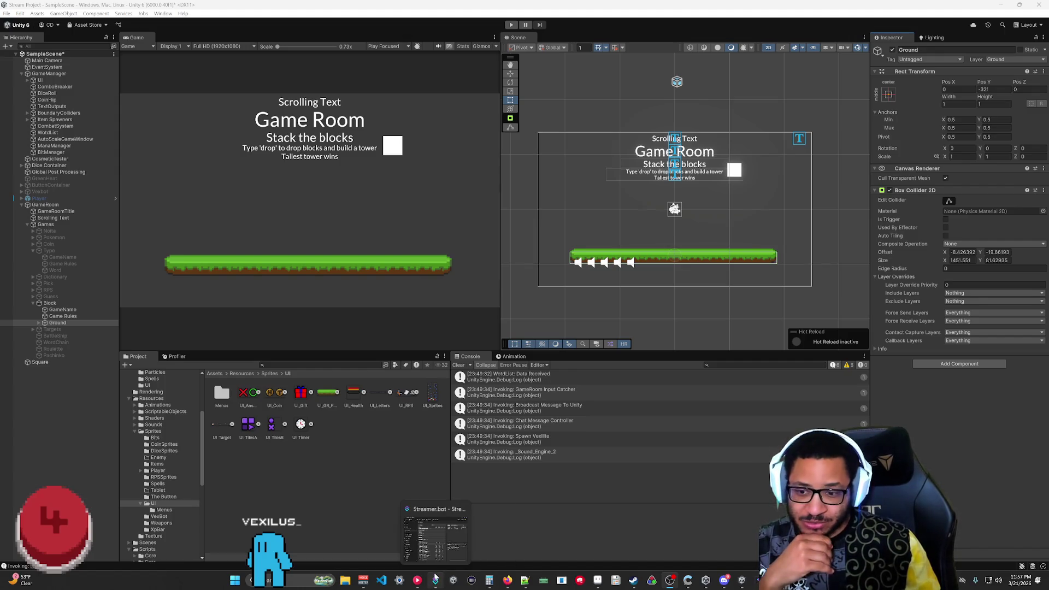